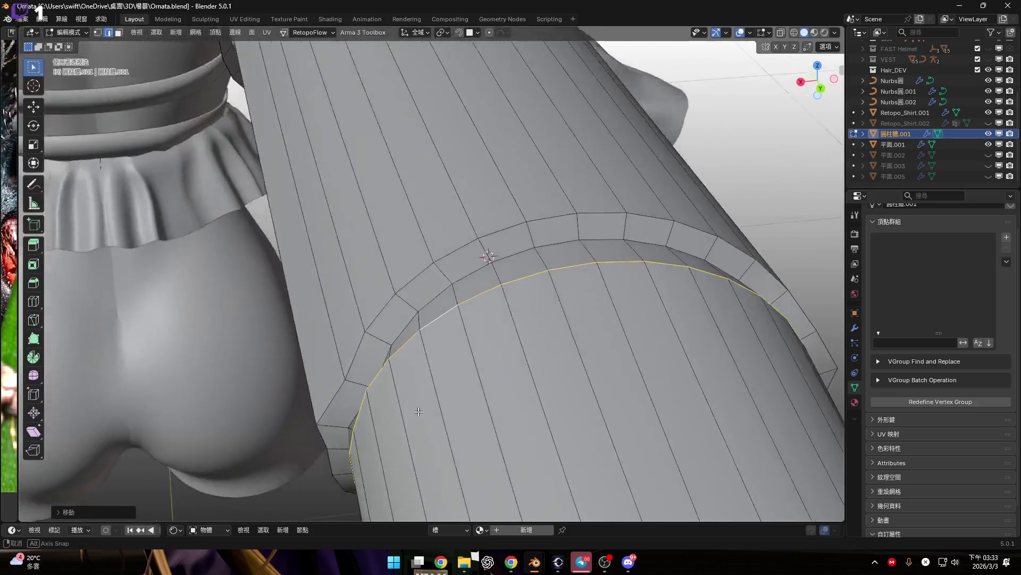
Step: In vertex select mode, select a corner vertex on the cylinder's inner ring
scroll(509, 338, "up", 5)
mouse_move(463, 255)
middle_mouse_down()
mouse_move(421, 261)
mouse_move(427, 249)
mouse_move(426, 273)
middle_mouse_up()
key("1")
left_click(426, 274, "alt")
mouse_move(465, 308)
middle_mouse_down()
mouse_move(486, 281)
mouse_move(498, 282)
middle_mouse_up()
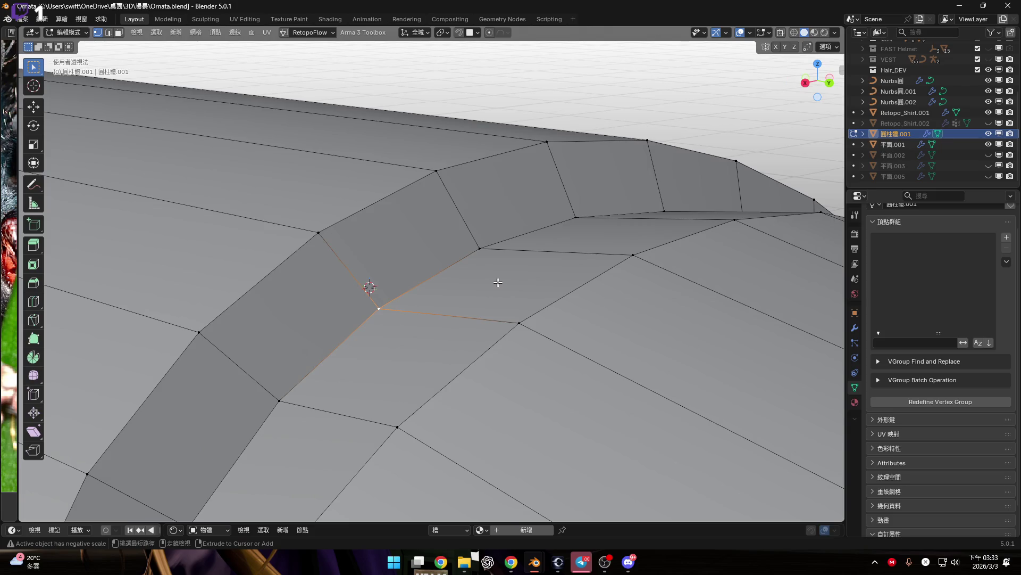
Step: Trial-bevel the selected vertex, toggling its profile type and adjusting segments
key("ctrl+b")
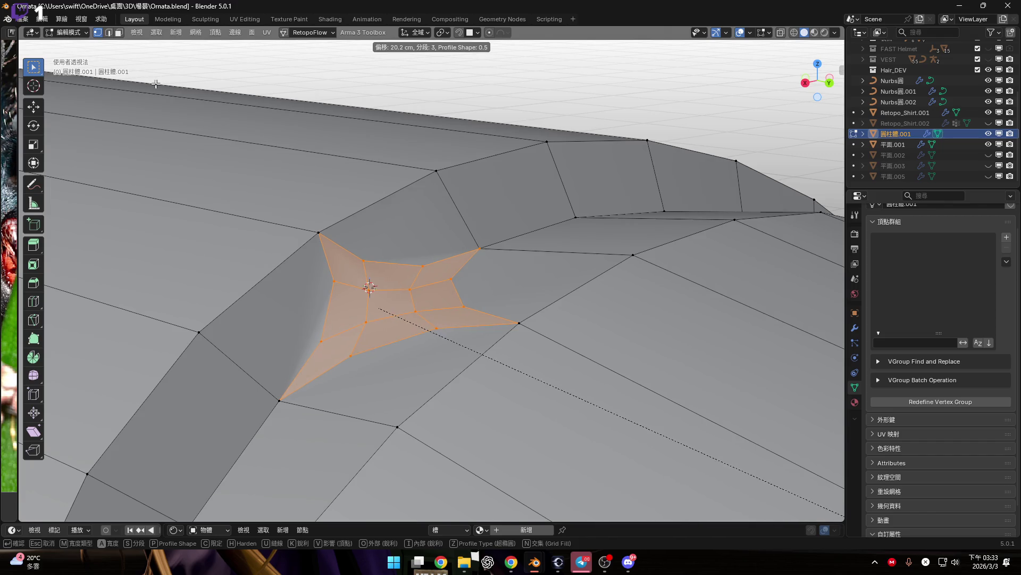
key("z")
key("z")
scroll(550, 305, "down", 2)
scroll(548, 303, "up", 3)
left_click(545, 299)
mouse_move(546, 299)
middle_mouse_down()
mouse_move(520, 305)
mouse_move(497, 333)
mouse_move(500, 346)
mouse_move(554, 290)
mouse_move(497, 296)
mouse_move(482, 327)
mouse_move(489, 341)
mouse_move(479, 223)
mouse_move(511, 256)
mouse_move(422, 353)
mouse_move(434, 277)
mouse_move(486, 274)
middle_mouse_up()
scroll(497, 296, "down", 6)
Step: Undo the trial and redo it as a four-segment vertex bevel, forming a star patch
key("ctrl+z")
key("ctrl+shift+b")
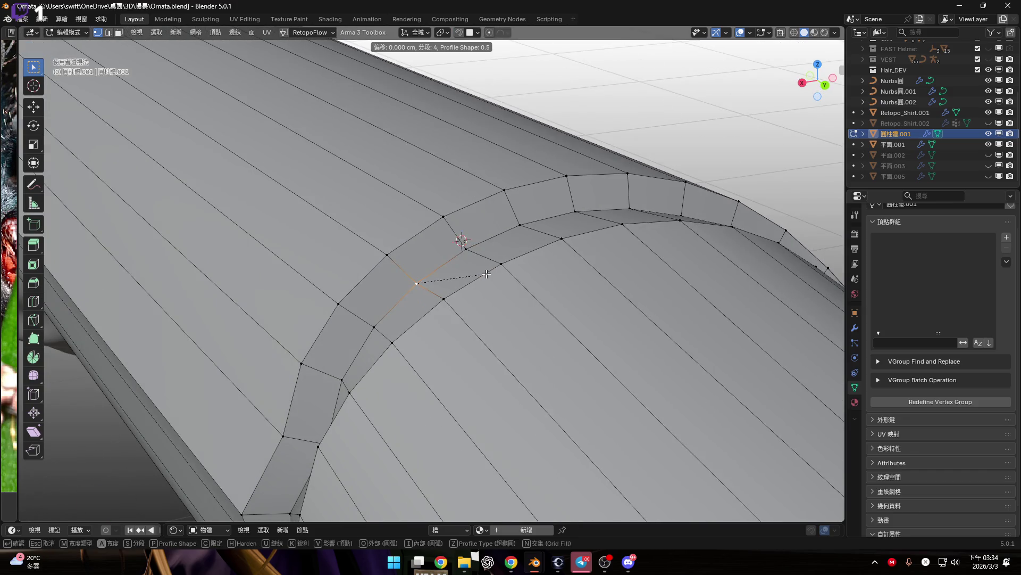
left_click(711, 372)
mouse_move(711, 371)
middle_mouse_down()
mouse_move(537, 300)
mouse_move(509, 275)
middle_mouse_up()
left_click(817, 69)
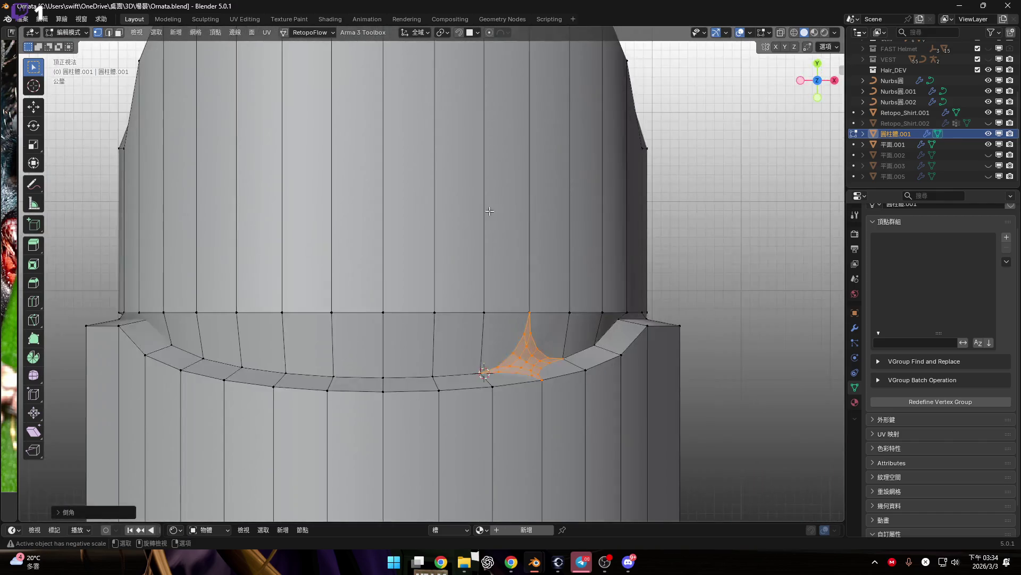
Step: Select the next corner vertex on the ring and vertex-bevel it into a second patch
scroll(598, 350, "up", 2)
scroll(598, 350, "up", 1)
scroll(585, 353, "down", 3)
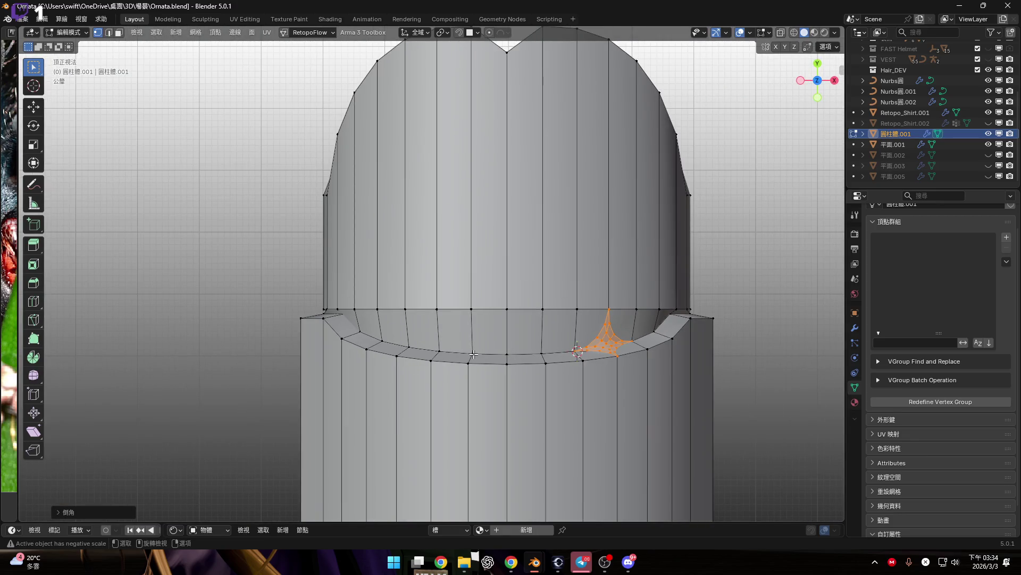
left_click(407, 346)
scroll(407, 347, "up", 3)
key("ctrl+shift+b")
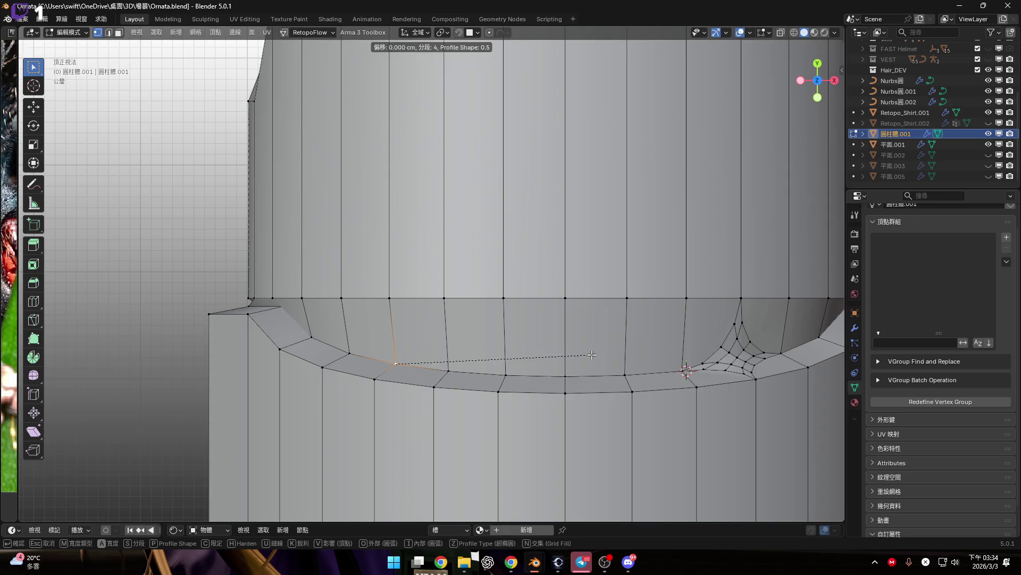
left_click(256, 359)
Step: Circle-select the bevel patch faces in face mode and delete them, leaving holes
scroll(500, 346, "down", 3)
mouse_move(501, 345)
middle_mouse_down()
mouse_move(479, 353)
mouse_move(509, 342)
mouse_move(511, 299)
middle_mouse_up()
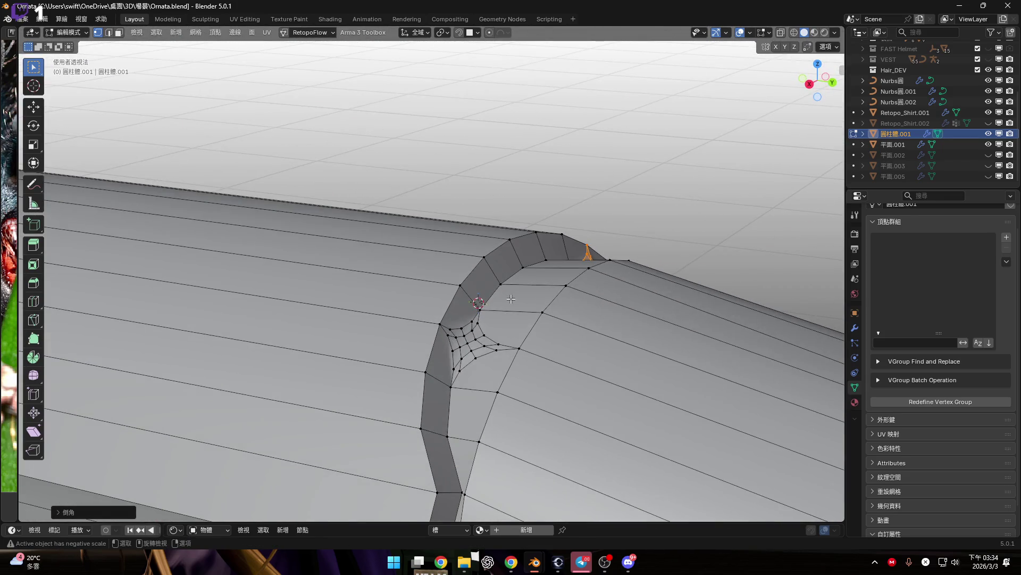
scroll(513, 314, "up", 4)
mouse_move(506, 350)
middle_mouse_down("ctrl")
mouse_move(503, 367)
mouse_move(498, 340)
mouse_move(485, 374)
mouse_move(475, 362)
middle_mouse_up("ctrl")
key("3")
key("c")
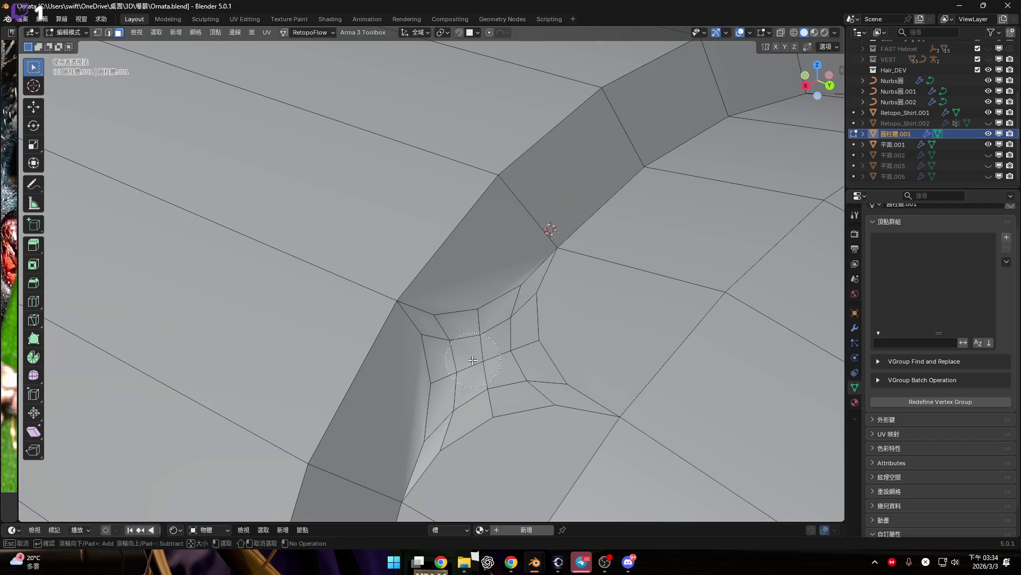
left_click_drag(470, 355, 474, 378)
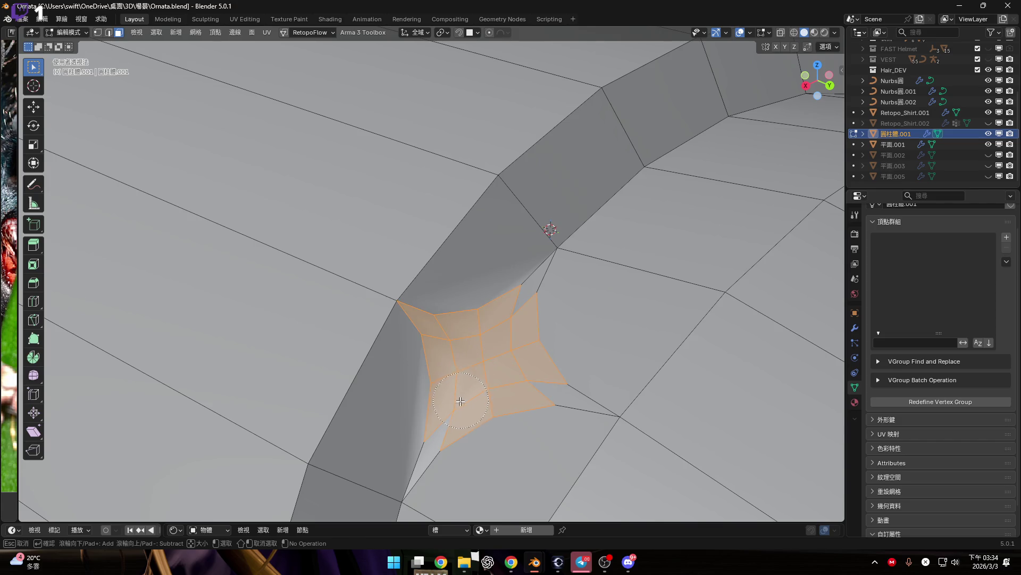
key("Escape")
scroll(505, 331, "down", 5)
mouse_move(505, 330)
middle_mouse_down()
mouse_move(419, 323)
mouse_move(419, 301)
mouse_move(275, 394)
mouse_move(339, 330)
middle_mouse_up()
key("x")
left_click(470, 309)
Step: Grid-fill one hole, fill the other, merge that fill to a vertex and re-bevel it
key("2")
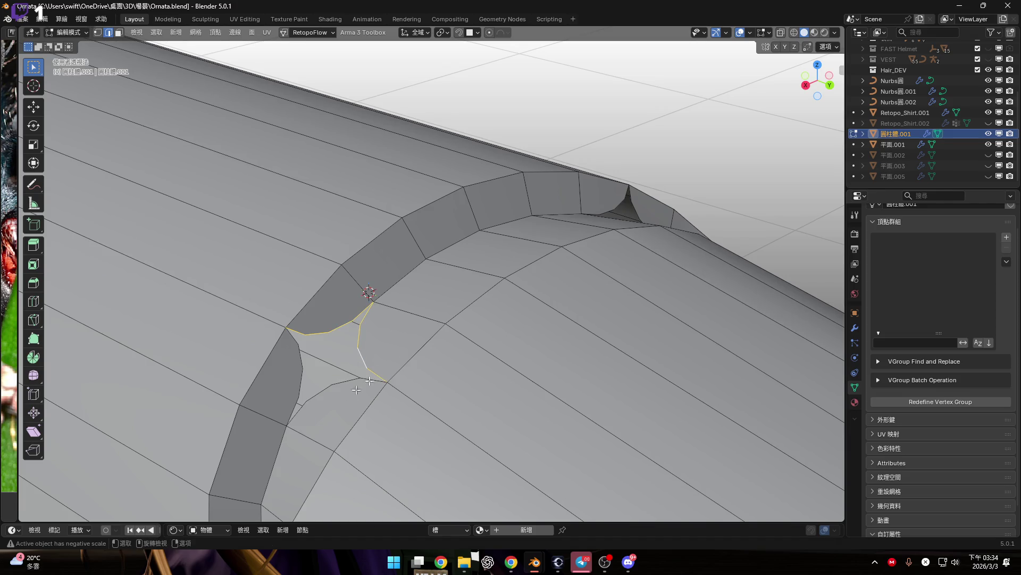
key("1")
key("f")
mouse_move(394, 365)
middle_mouse_down()
mouse_move(460, 357)
mouse_move(376, 346)
mouse_move(531, 278)
middle_mouse_up()
key("m")
key("ctrl+shift+b")
left_click(563, 417)
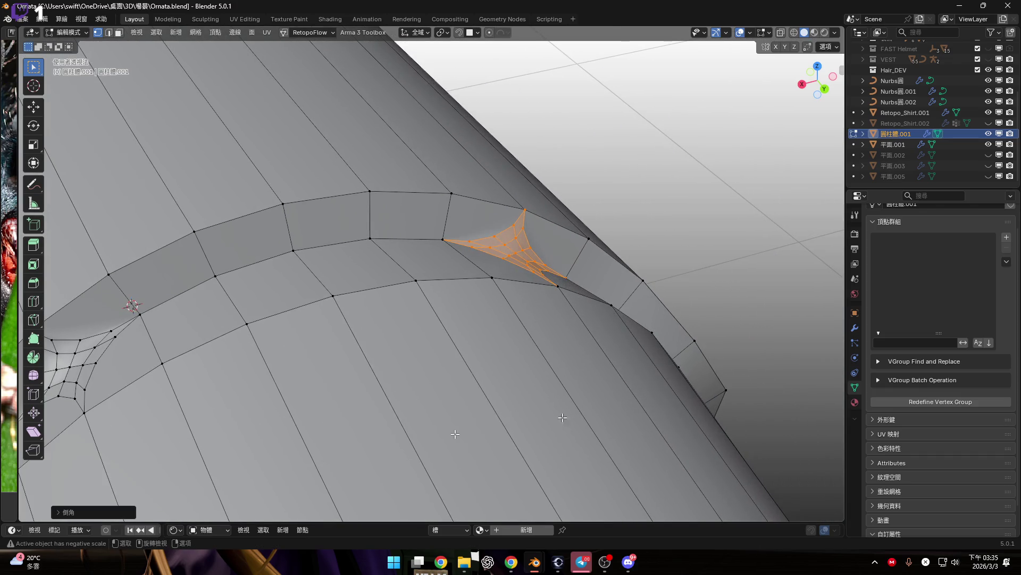
Step: Lower the bevel's Profile Shape to 0.325 and below, toward a star shape
left_click(47, 513)
middle_click_drag(404, 223, 340, 235)
left_click_drag(154, 359, 122, 359)
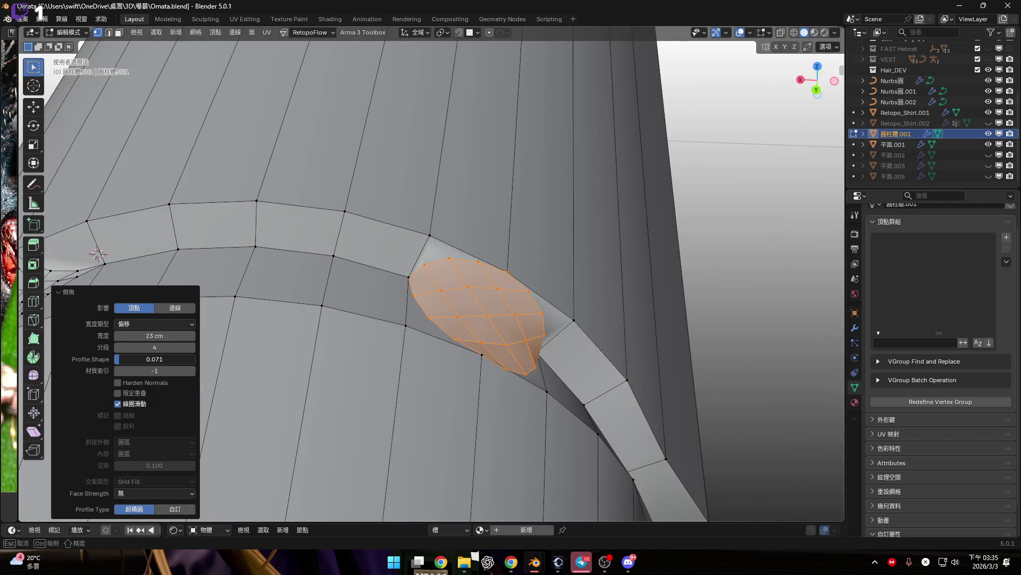
left_click_drag(118, 359, 113, 359)
middle_click_drag(372, 319, 403, 340)
Step: Undo the bevel, cancel a new bevel attempt, and switch to Top view
key("ctrl+z")
key("ctrl+shift+b")
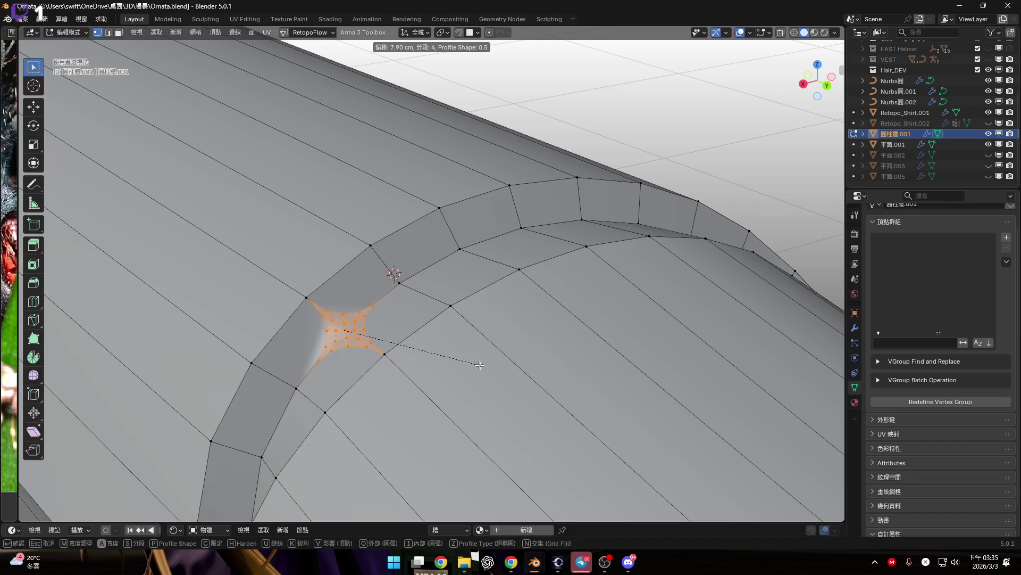
right_click(496, 370)
scroll(496, 370, "down", 3)
mouse_move(496, 370)
middle_mouse_down()
mouse_move(445, 297)
mouse_move(432, 296)
middle_mouse_up()
left_click(817, 67)
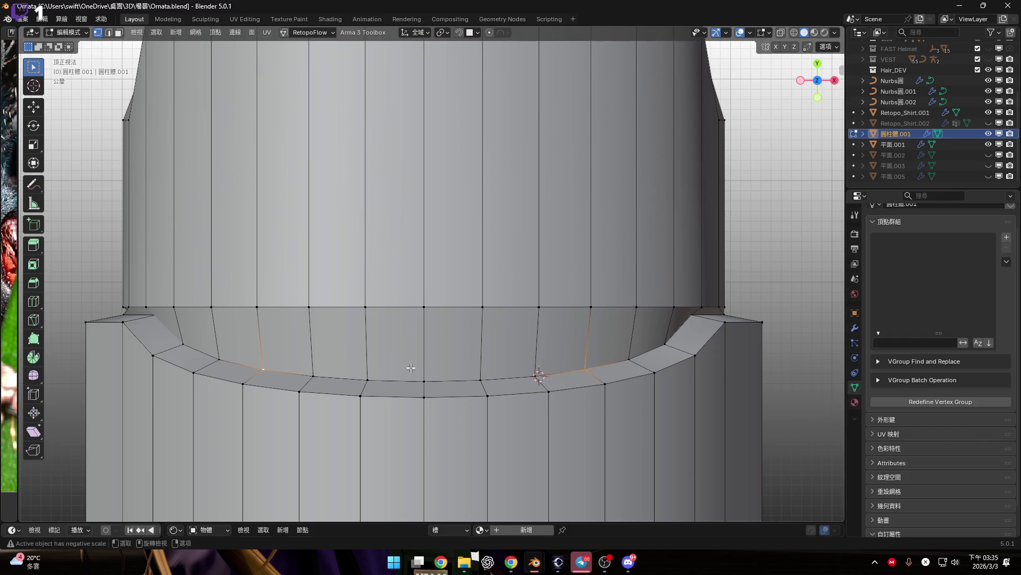
Step: Start and cancel a bevel of both selected vertices, then open the Pivot Point menu
key("ctrl+shift+b")
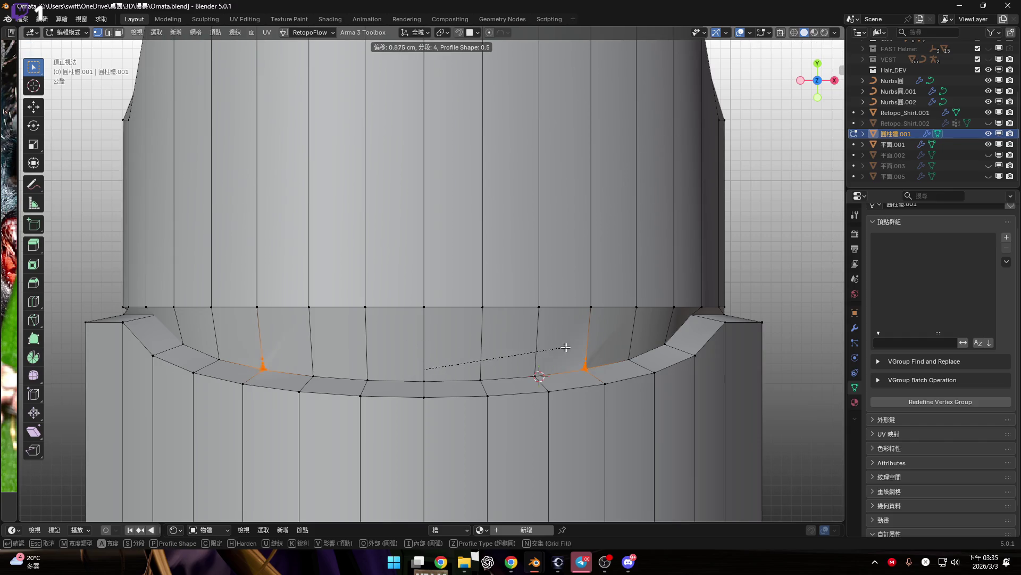
right_click(599, 345)
middle_click_drag(598, 346, 656, 257)
left_click(442, 32)
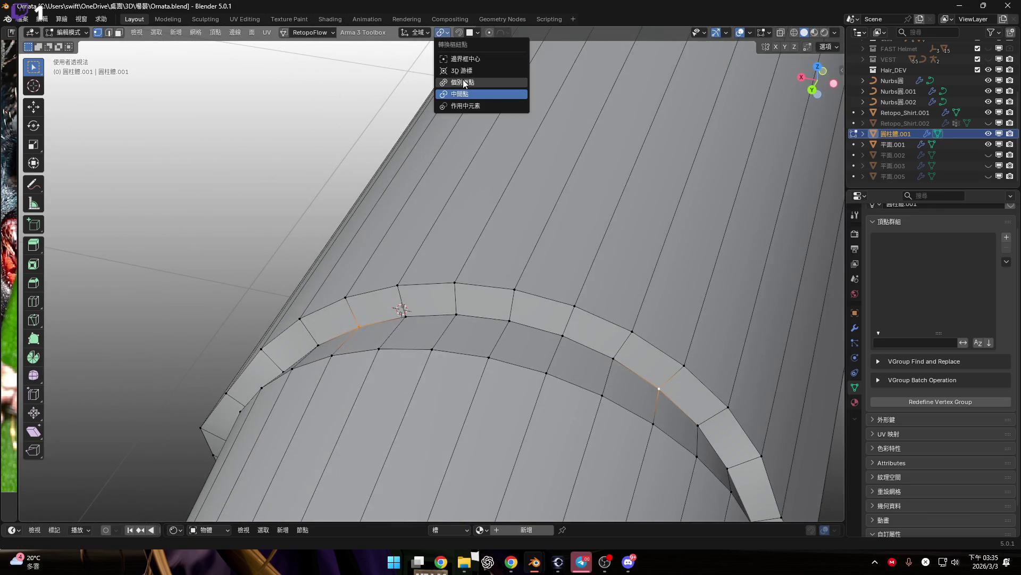
Step: Choose the pivot point and vertex-bevel both ring vertices at 18.3 cm with 4 segments
left_click(463, 93)
scroll(697, 346, "up", 2)
key("ctrl+shift+b")
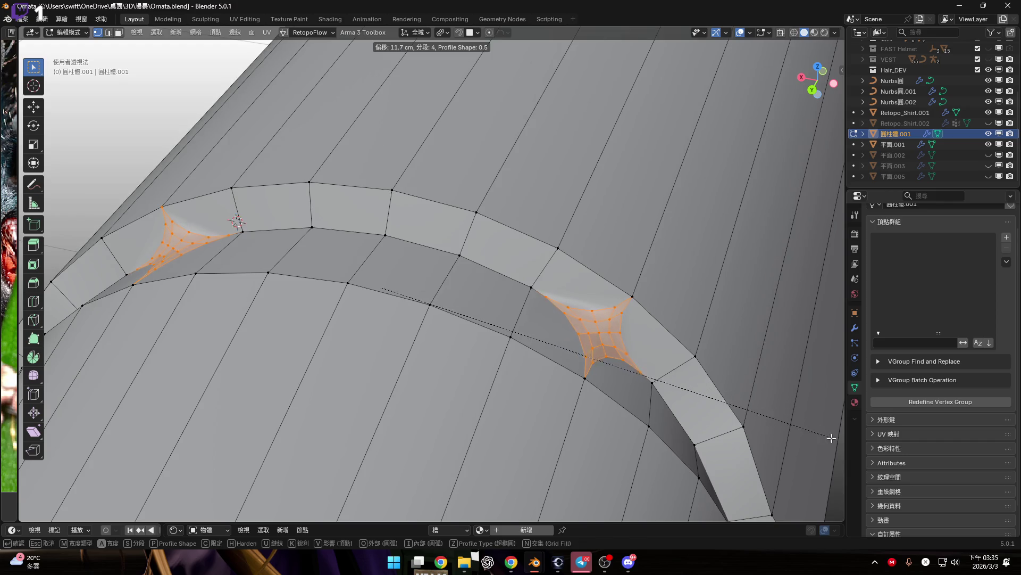
left_click(78, 478)
scroll(372, 388, "up", 6)
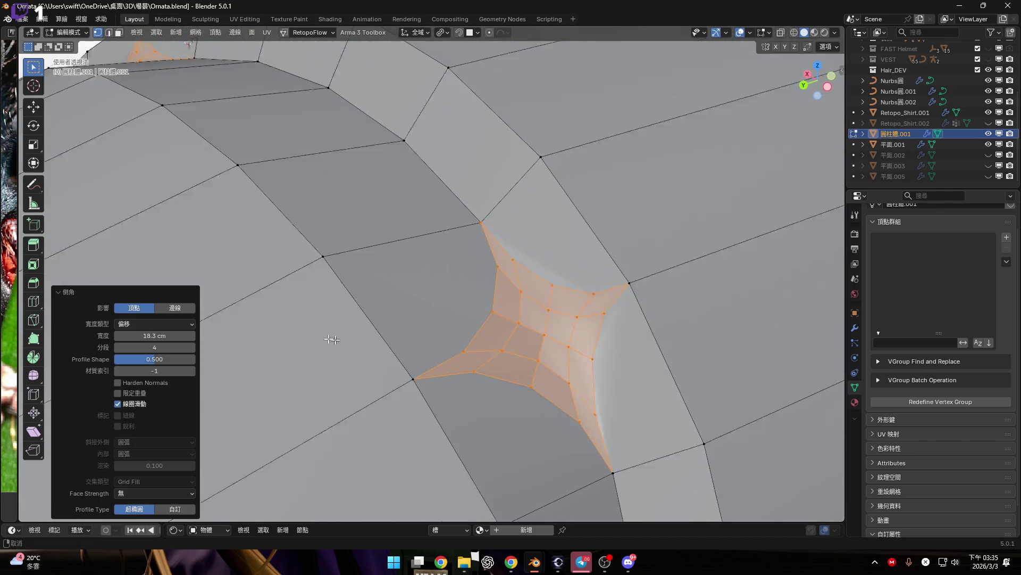
middle_click_drag(332, 340, 288, 327, "shift")
Step: Set the bevel's Profile Shape to 0.100 for a rounded patch
left_click_drag(154, 359, 124, 359)
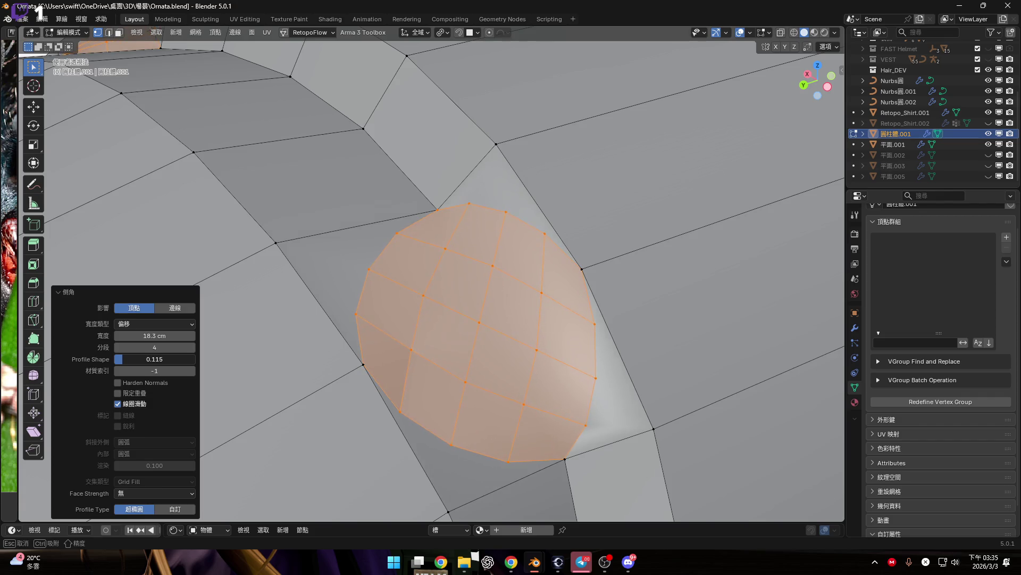
double_click(122, 359)
type("0.5")
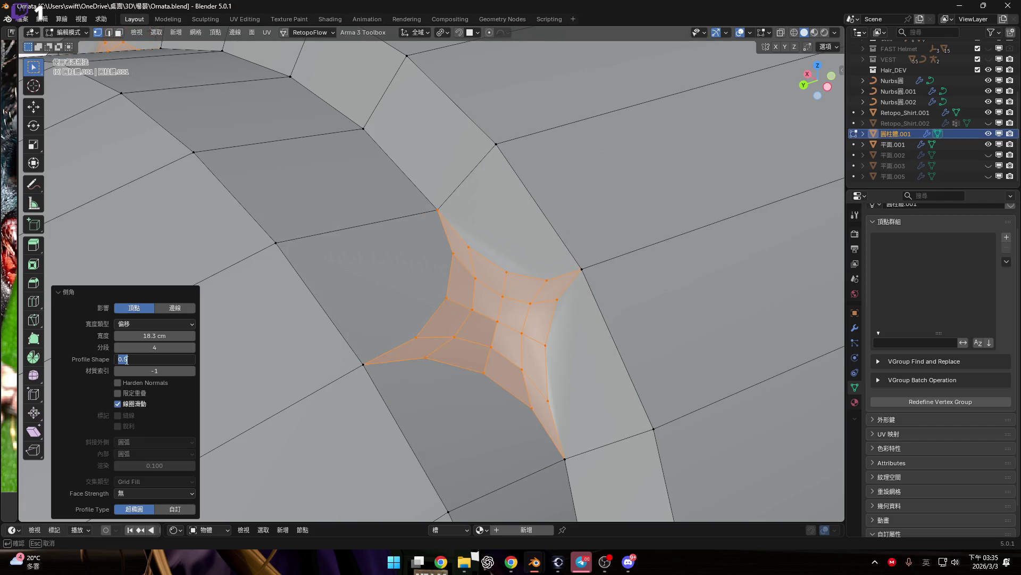
key("BackSpace")
type("1")
key("Return")
Step: Try deleting the selected bevel faces, then undo the deletion
mouse_move(368, 386)
middle_mouse_down()
mouse_move(484, 303)
mouse_move(520, 321)
mouse_move(496, 372)
middle_mouse_up()
scroll(495, 372, "down", 2)
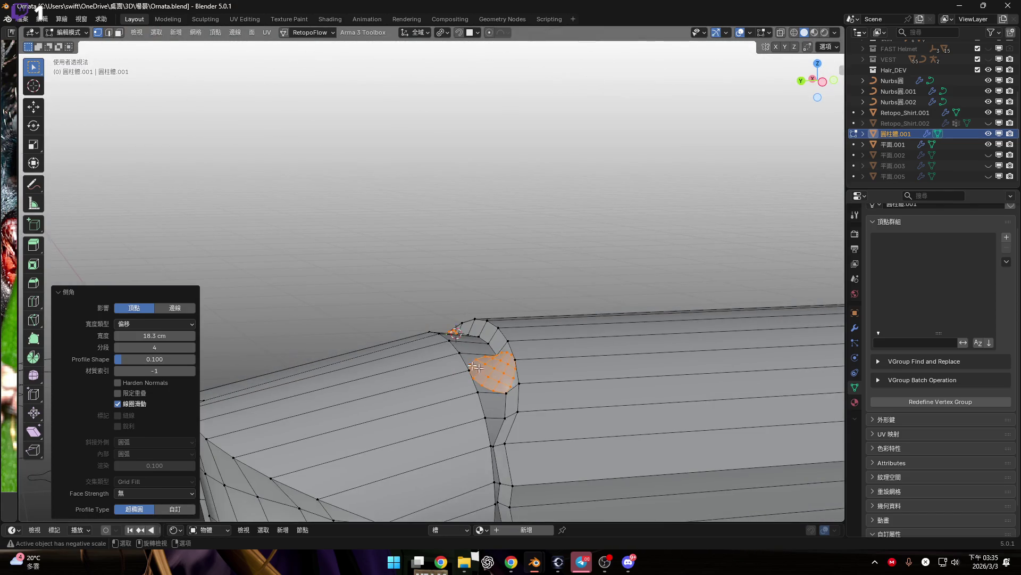
left_click(60, 295)
mouse_move(154, 393)
middle_mouse_down()
mouse_move(426, 372)
mouse_move(665, 381)
mouse_move(726, 370)
mouse_move(598, 365)
mouse_move(558, 401)
mouse_move(615, 384)
mouse_move(606, 372)
mouse_move(597, 392)
mouse_move(585, 383)
mouse_move(577, 394)
mouse_move(684, 414)
mouse_move(541, 355)
mouse_move(426, 380)
mouse_move(433, 409)
middle_mouse_up()
key("x")
left_click(665, 382)
key("ctrl+z")
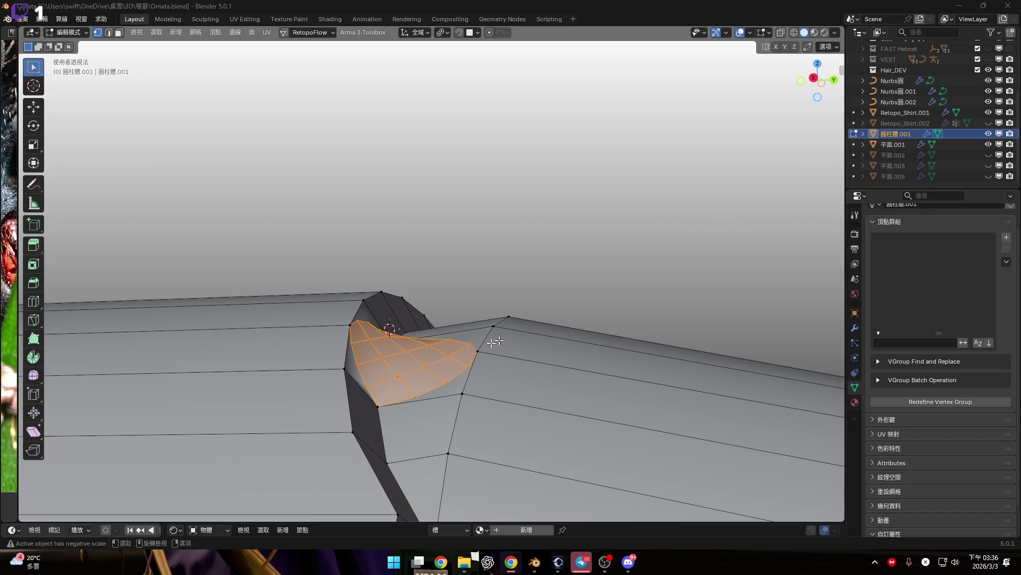
Step: From a side view along X, extrude the selected faces a short distance outward
scroll(495, 341, "down", 5)
middle_click_drag(495, 341, 409, 344)
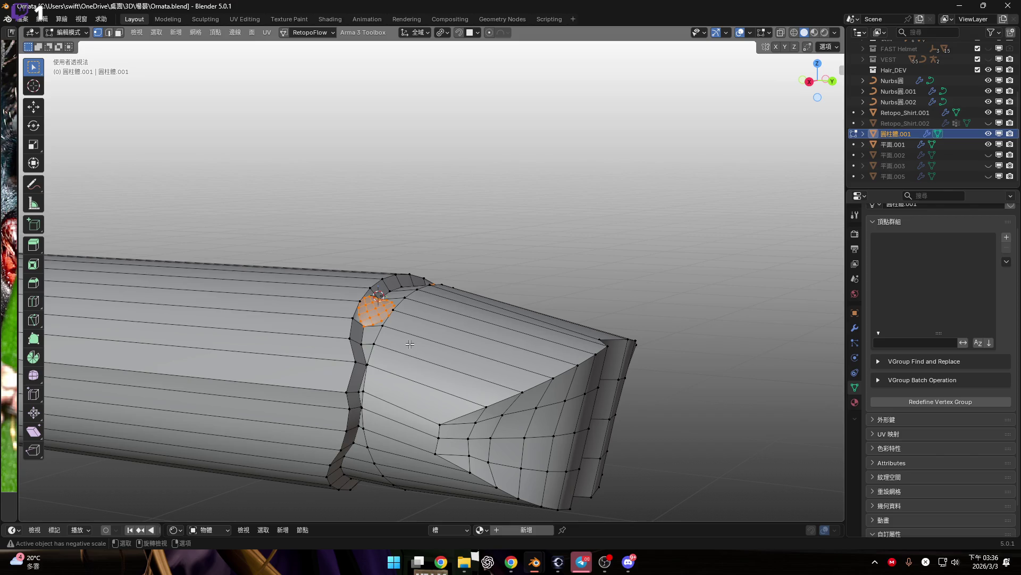
scroll(409, 344, "down", 3)
mouse_move(410, 344)
middle_mouse_down()
mouse_move(473, 264)
mouse_move(415, 167)
mouse_move(473, 265)
mouse_move(469, 250)
middle_mouse_up()
scroll(468, 250, "up", 5)
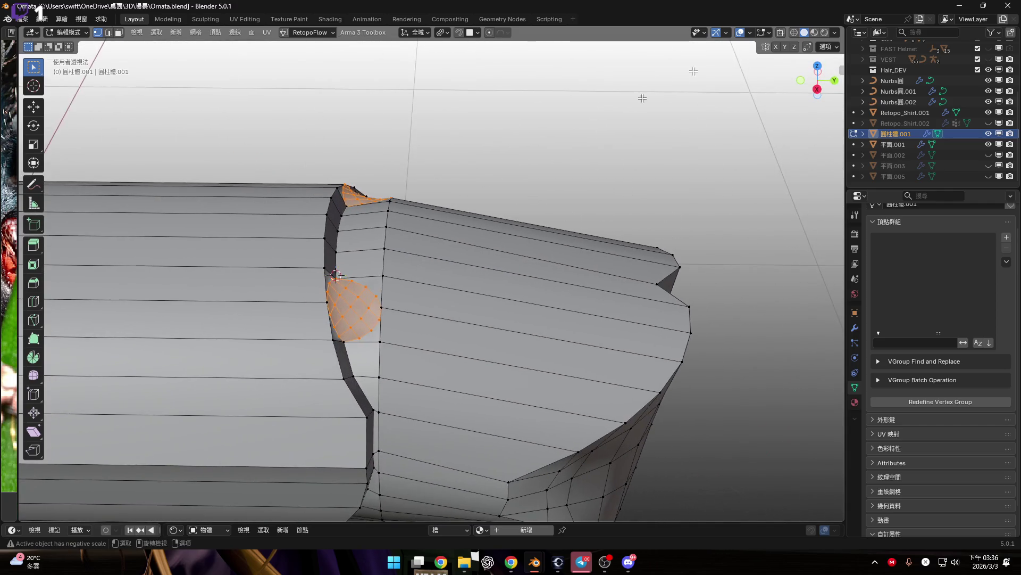
left_click(814, 87)
scroll(426, 285, "up", 3)
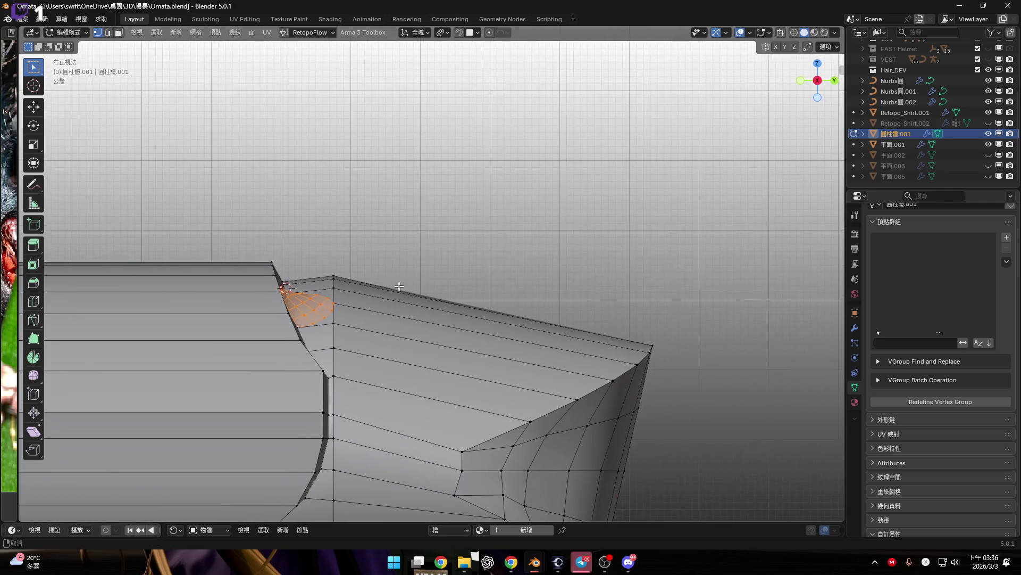
scroll(404, 286, "down", 1)
key("e")
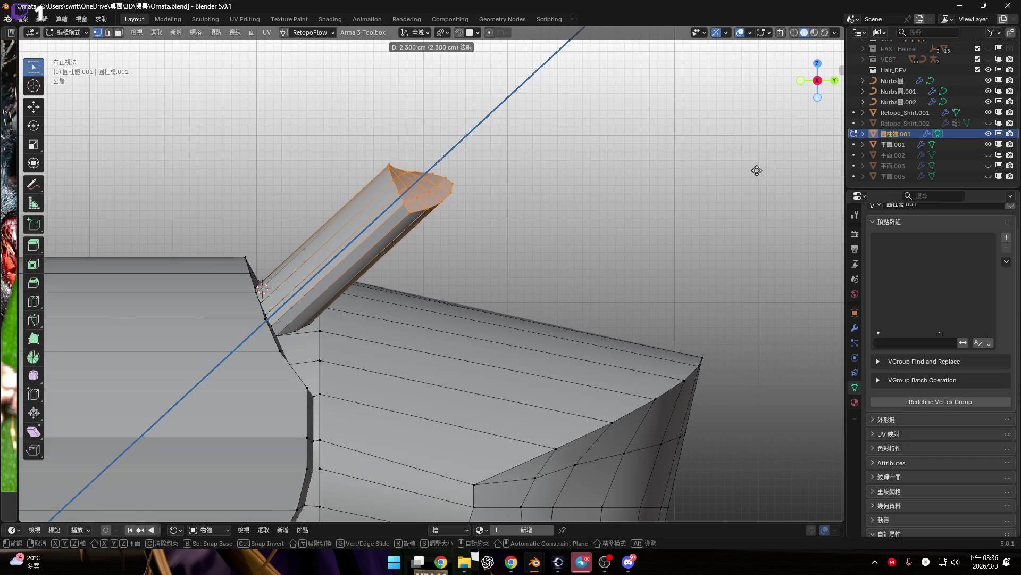
left_click(697, 186)
mouse_move(565, 369)
middle_mouse_down("shift")
mouse_move(466, 255)
mouse_move(410, 274)
mouse_move(319, 213)
middle_mouse_up("shift")
scroll(319, 212, "up", 5)
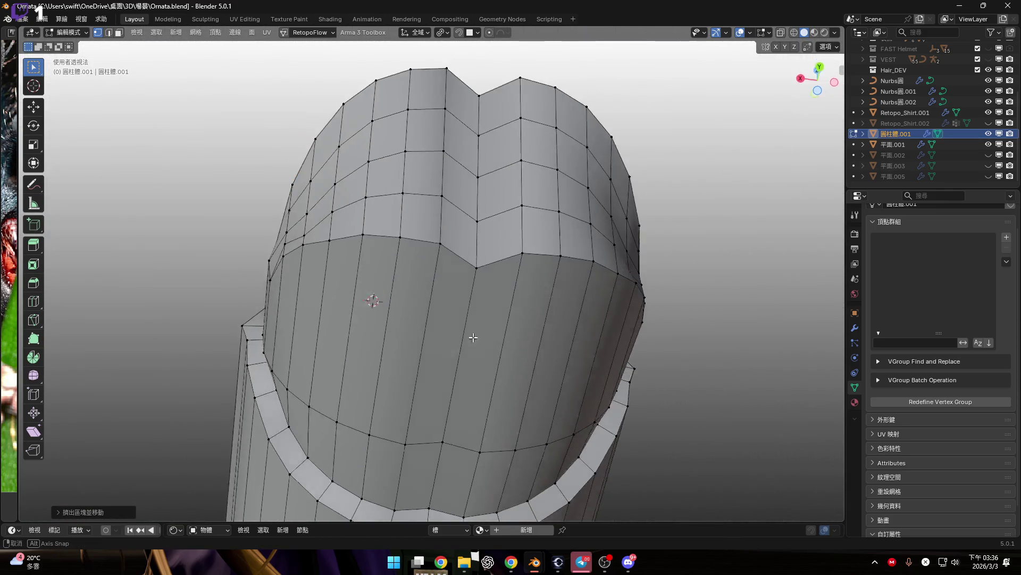
Step: Select the vertical seam edge loop at the tube's end and move it along global Z
key("2")
left_click(469, 318, "alt")
scroll(467, 338, "down", 3)
mouse_move(467, 337)
middle_mouse_down()
mouse_move(559, 369)
mouse_move(450, 326)
mouse_move(409, 366)
middle_mouse_up()
scroll(451, 326, "up", 2)
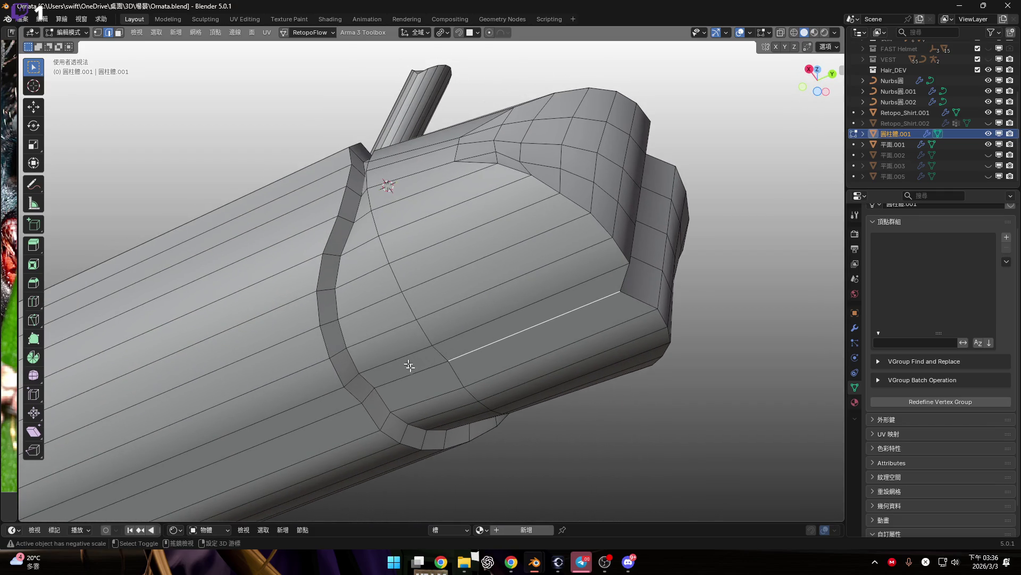
mouse_move(489, 340)
middle_mouse_down()
mouse_move(456, 357)
mouse_move(517, 357)
middle_mouse_up()
key("g")
key("z")
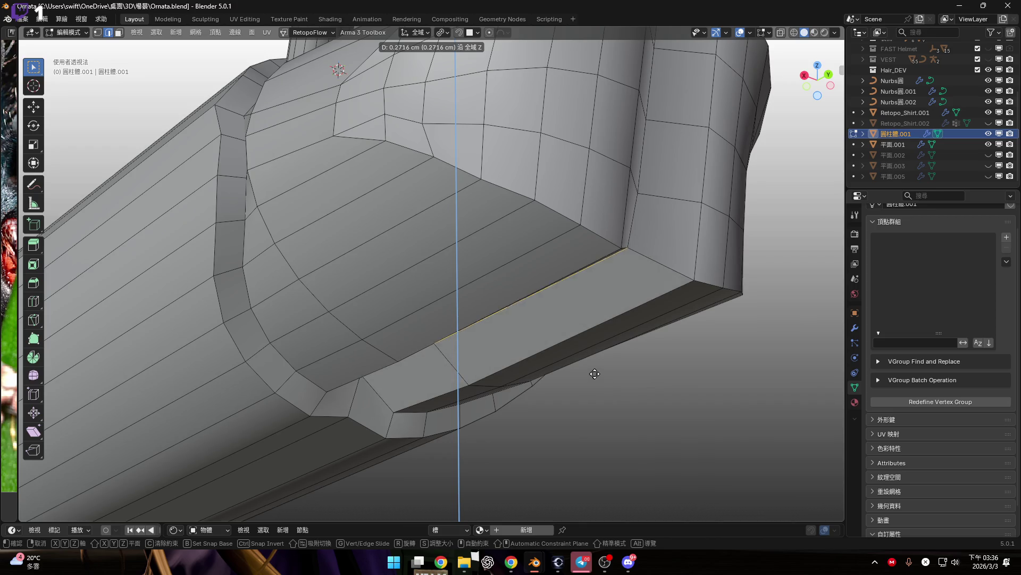
mouse_move(599, 366)
middle_mouse_down("alt")
mouse_move(530, 335)
mouse_move(564, 361)
middle_mouse_up("alt")
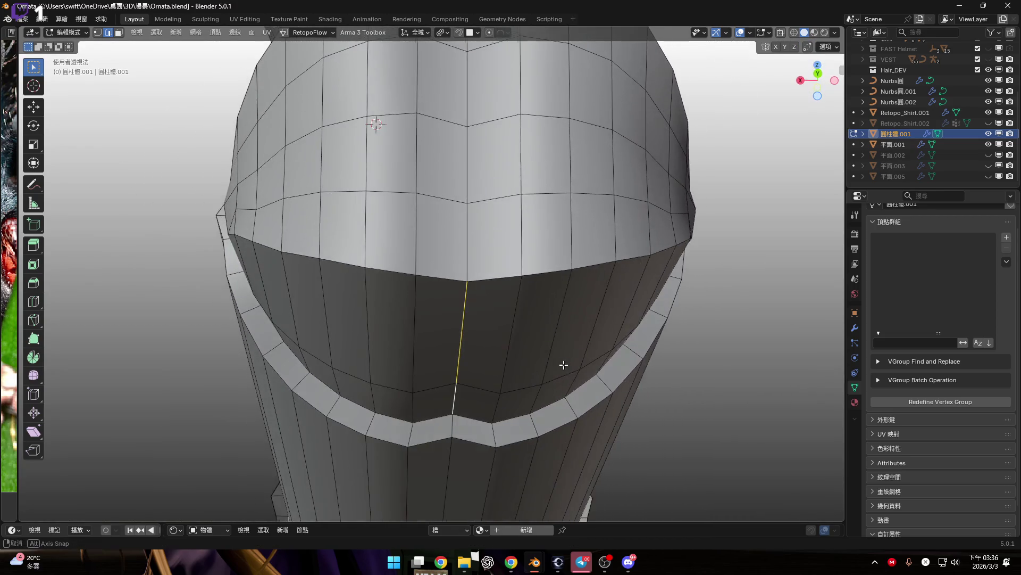
key("z")
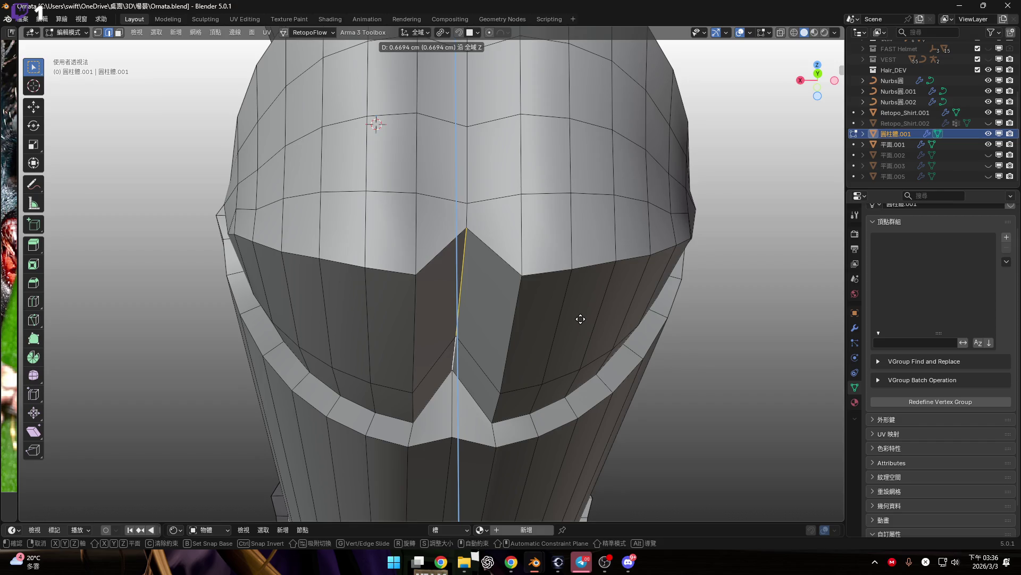
left_click(581, 318)
mouse_move(540, 342)
middle_mouse_down()
mouse_move(527, 292)
mouse_move(620, 315)
mouse_move(594, 289)
middle_mouse_up()
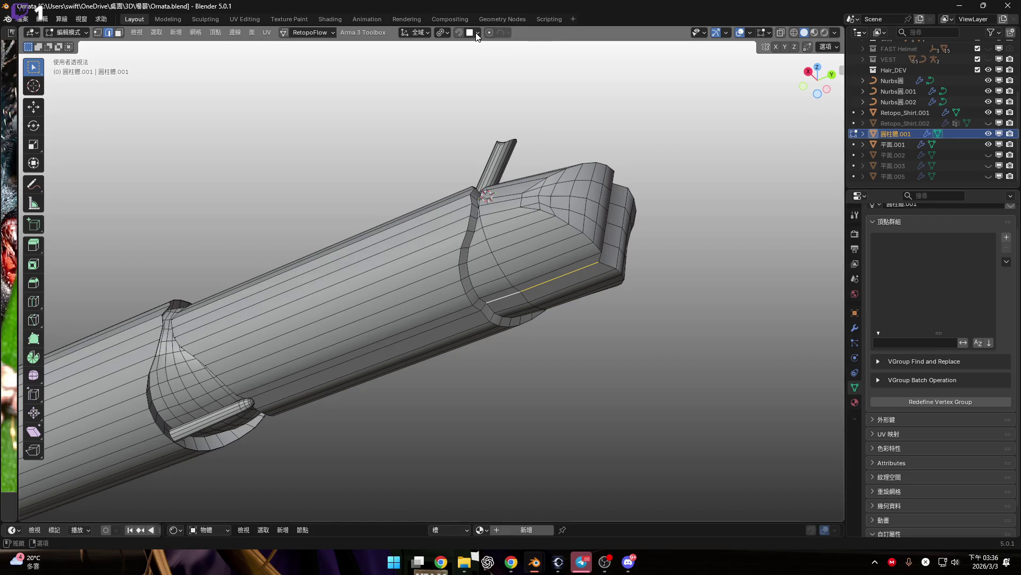
Step: Turn on proportional editing and select the seam edge on the ring
key("o")
scroll(417, 310, "up", 5)
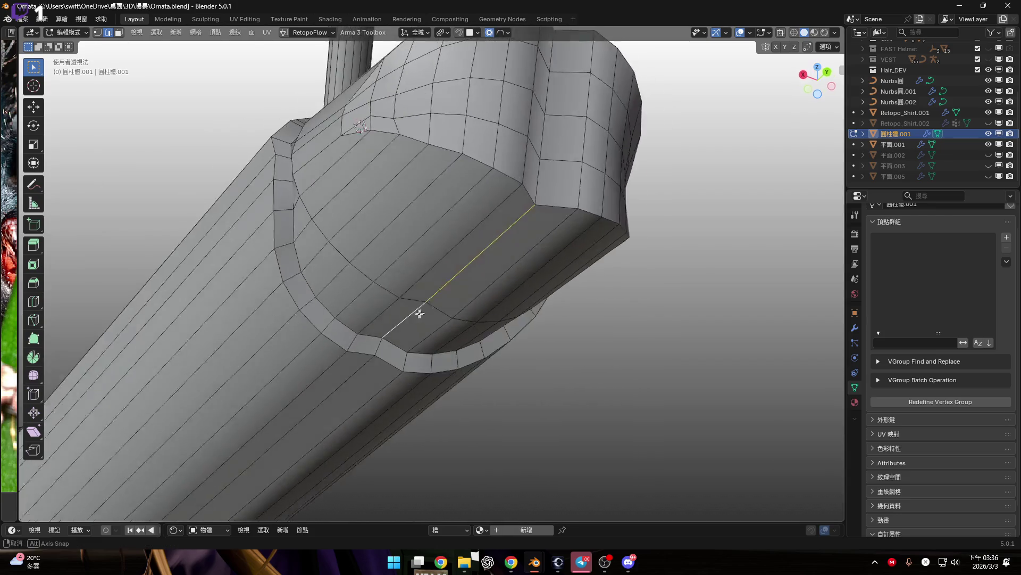
key("g")
mouse_move(492, 318)
middle_mouse_down()
mouse_move(500, 319)
mouse_move(486, 260)
mouse_move(536, 288)
middle_mouse_up()
key("z")
left_click(511, 317)
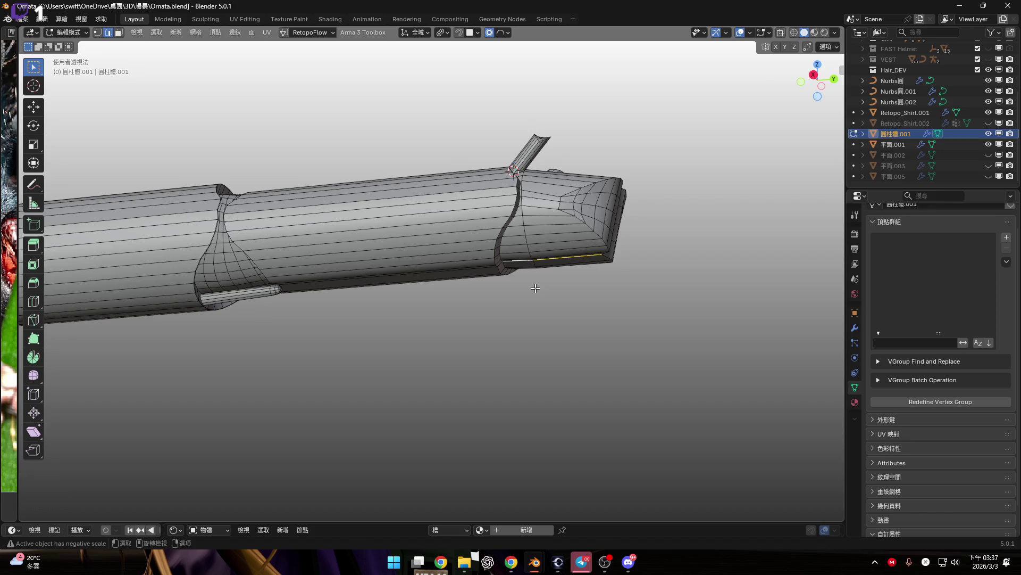
Step: In X-ray right view, box-select the tip faces, grow, invert and hide the tube body
key("KP_3")
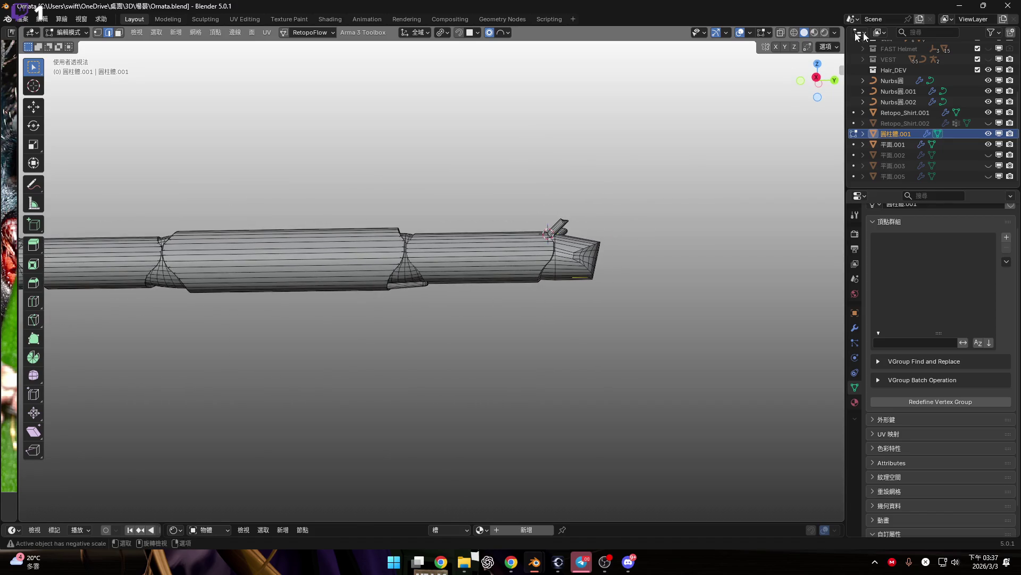
scroll(659, 258, "up", 3)
middle_click_drag(658, 258, 767, 105, "shift")
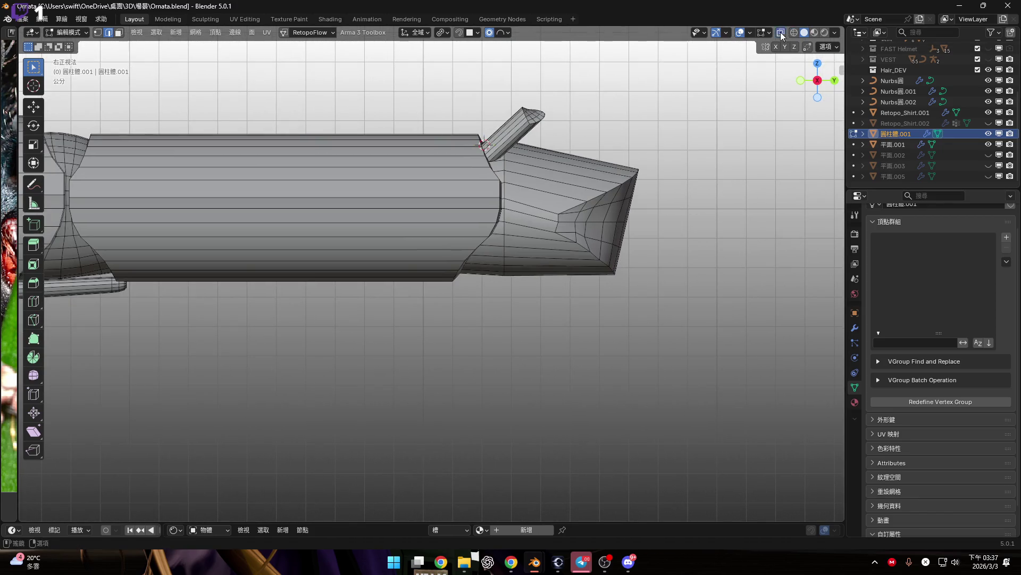
left_click(781, 34)
left_click_drag(720, 165, 598, 327)
left_click_drag(549, 376, 549, 376)
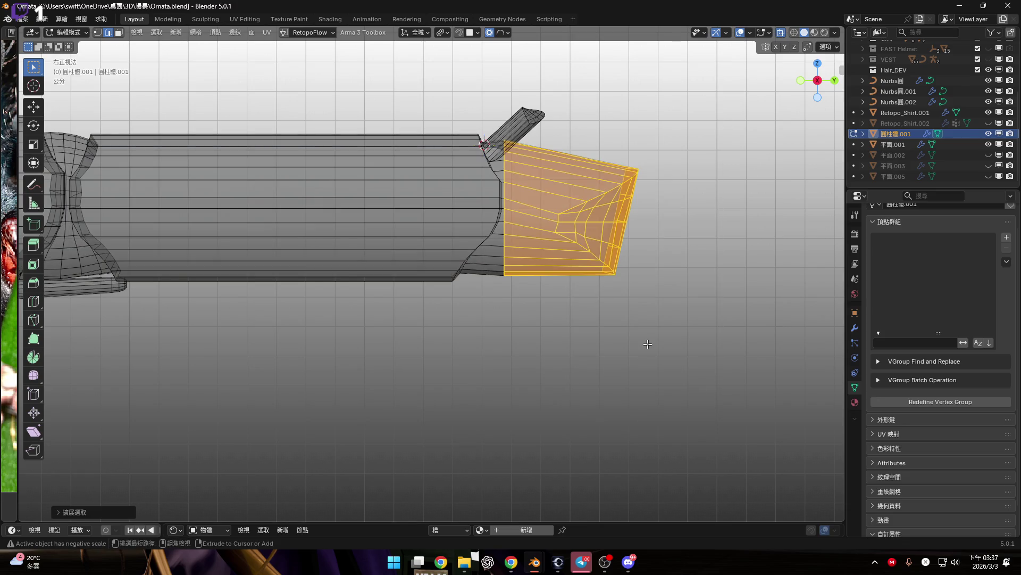
key("ctrl+KP_Add")
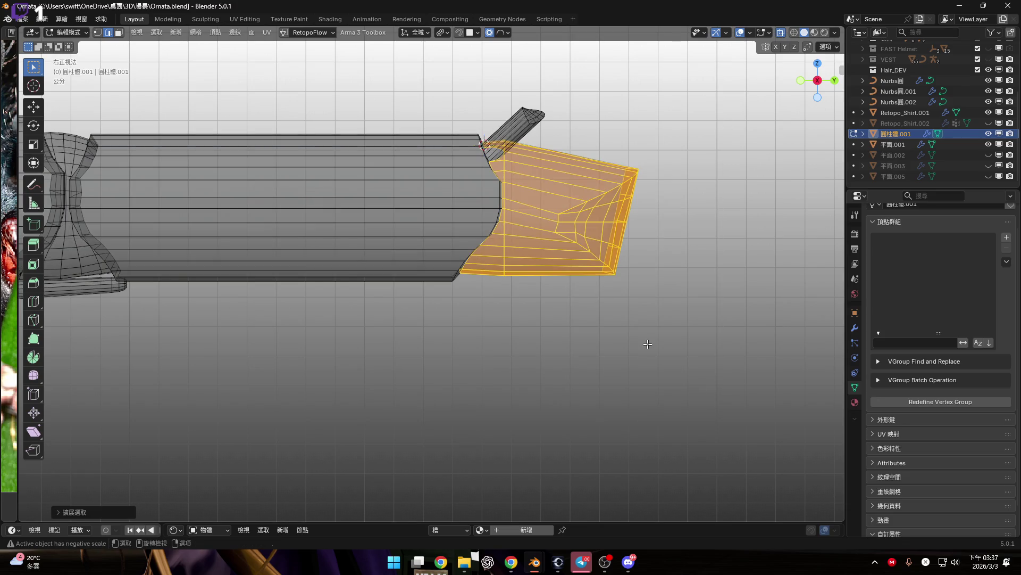
key("ctrl+i")
key("h")
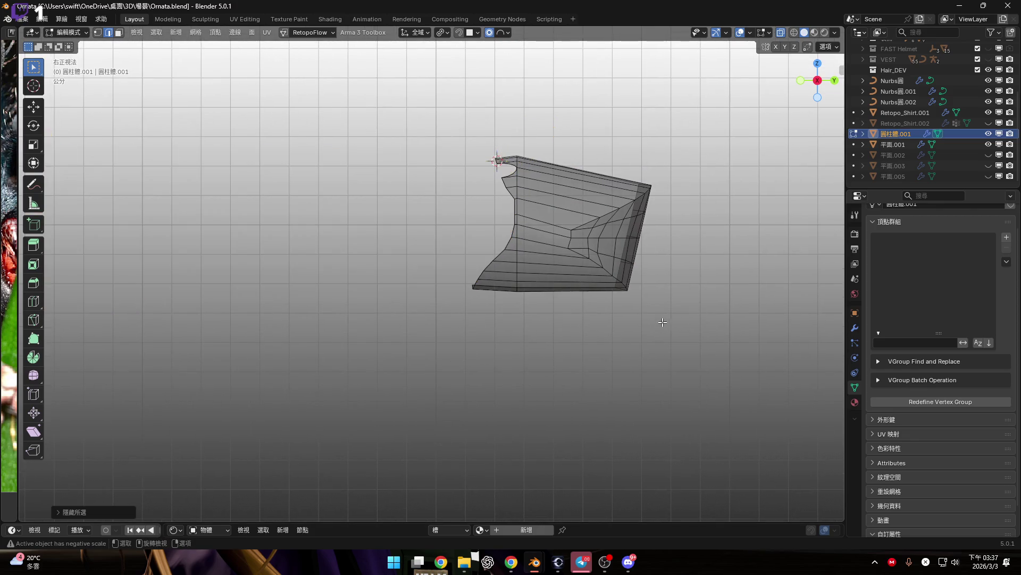
Step: Move the tip's seam edge about 0.78 cm along Z to flare the cap
middle_click_drag(565, 277, 555, 350)
left_click(555, 350)
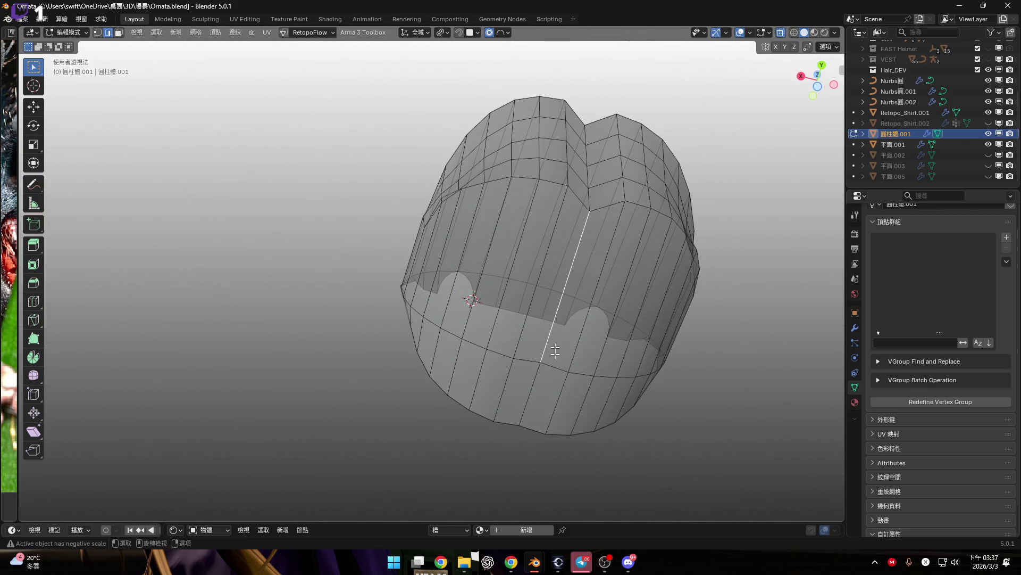
middle_click_drag(655, 135, 599, 258)
key("g")
key("z")
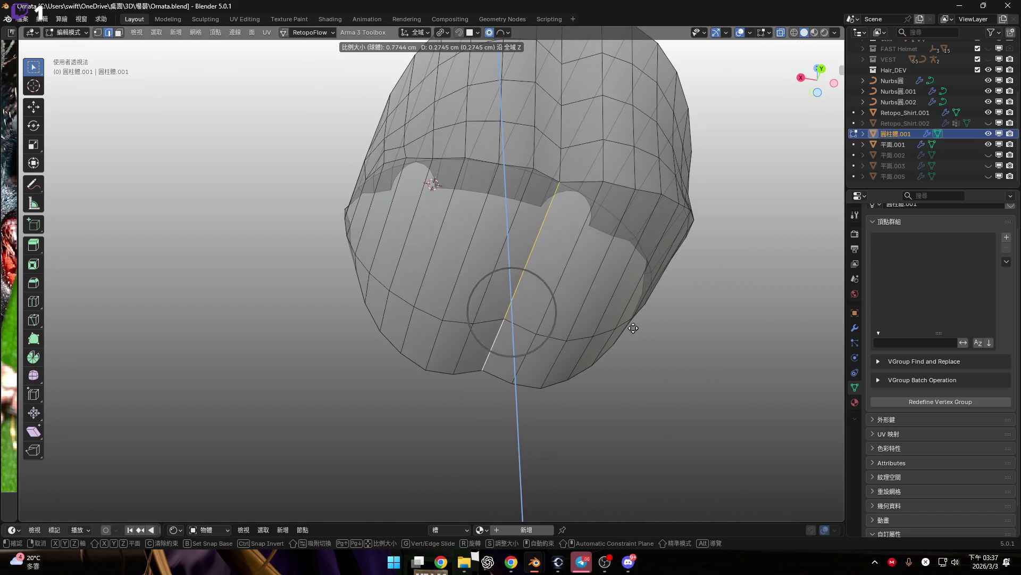
scroll(634, 314, "up", 2)
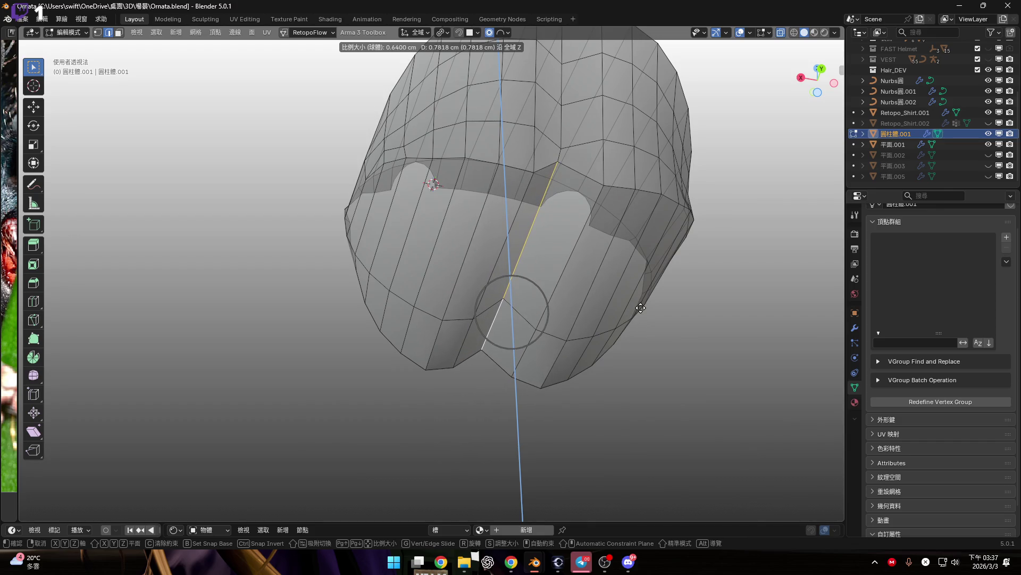
left_click(639, 303)
mouse_move(641, 298)
middle_mouse_down()
mouse_move(488, 282)
mouse_move(553, 308)
mouse_move(615, 296)
middle_mouse_up()
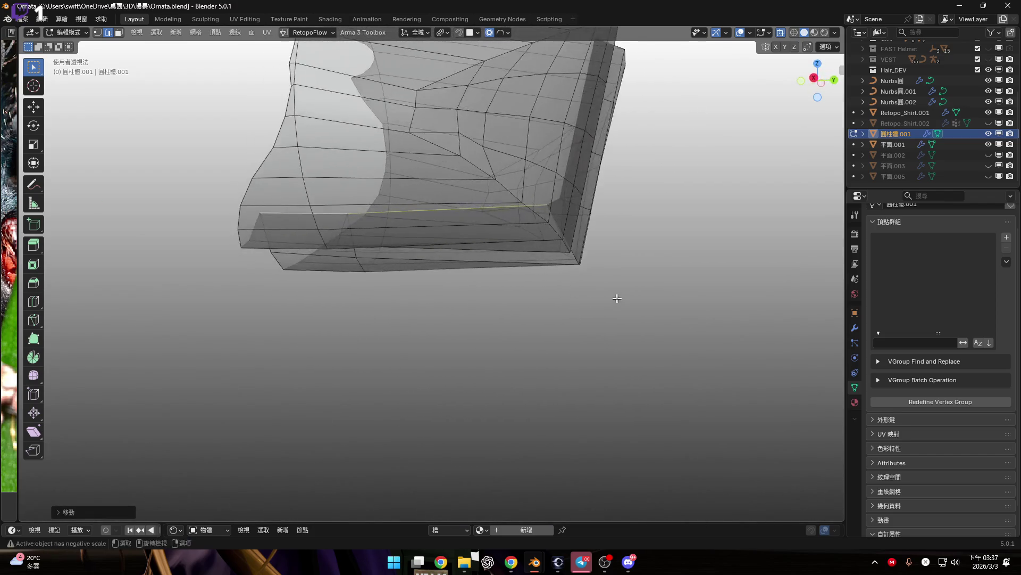
scroll(569, 264, "down", 3)
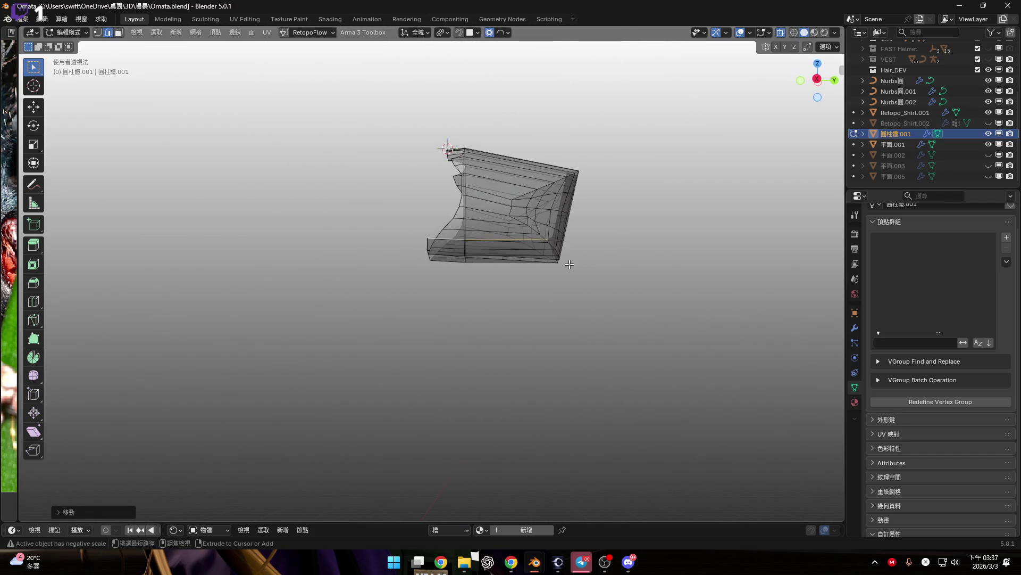
Step: Reveal the hidden tube body and deselect everything
key("alt+h")
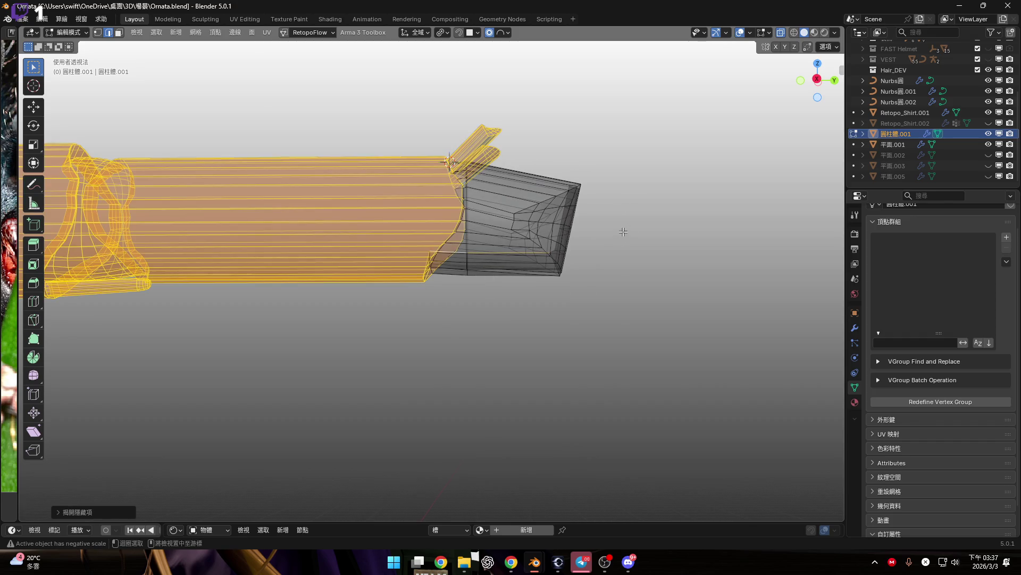
key("alt+a")
mouse_move(525, 281)
middle_mouse_down()
mouse_move(434, 228)
mouse_move(449, 299)
mouse_move(497, 358)
mouse_move(521, 366)
middle_mouse_up()
Step: Orbit and zoom around the rod tip, checking it from the right side and in perspective
scroll(541, 351, "down", 2)
middle_click_drag(553, 199, 721, 101)
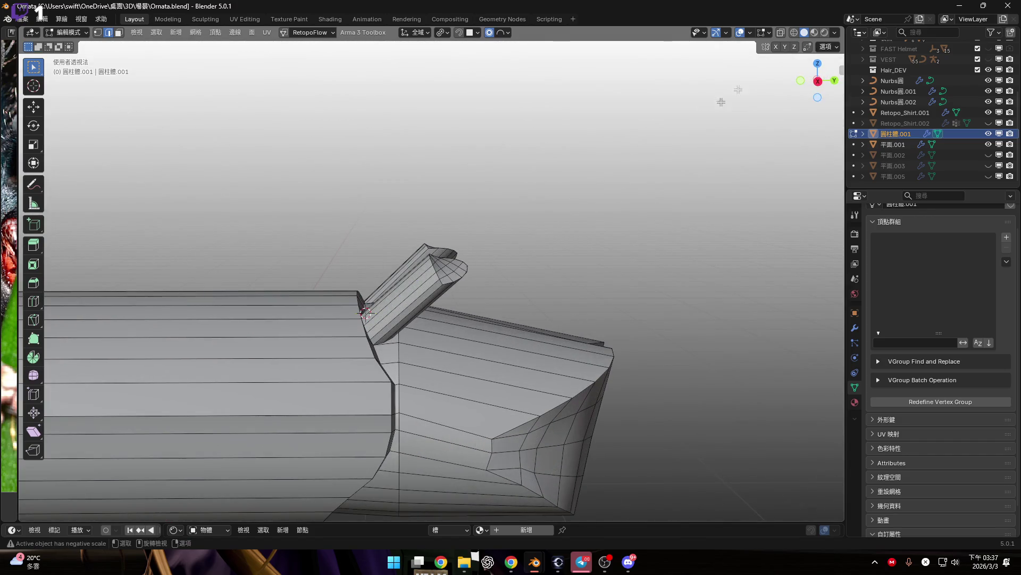
left_click(817, 81)
scroll(463, 247, "down", 2)
scroll(463, 247, "up", 3)
scroll(471, 217, "down", 2)
mouse_move(436, 174)
middle_mouse_down()
mouse_move(465, 250)
mouse_move(497, 278)
mouse_move(502, 260)
middle_mouse_up()
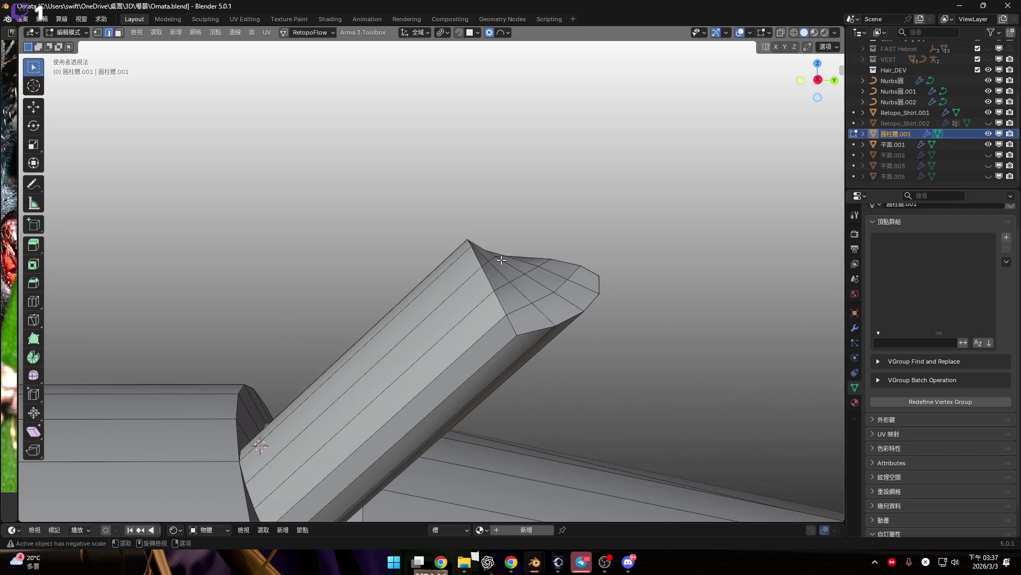
scroll(521, 256, "down", 3)
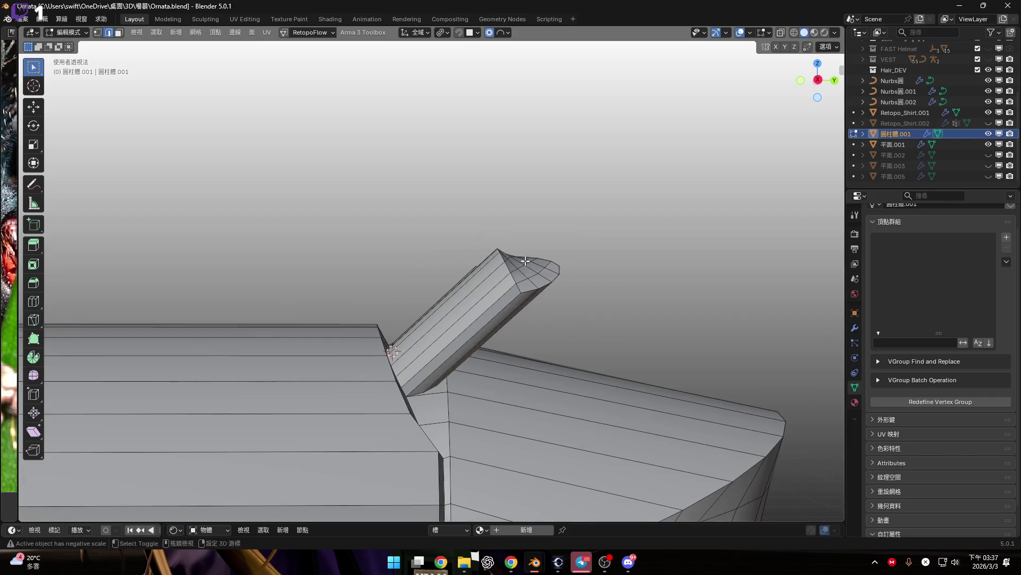
scroll(511, 266, "up", 3)
scroll(499, 285, "up", 1)
scroll(498, 285, "down", 3)
Step: Frame the rod tip in Right Orthographic view with X-ray turned on
mouse_move(499, 285)
middle_mouse_down()
mouse_move(484, 257)
mouse_move(510, 298)
middle_mouse_up()
scroll(492, 271, "up", 3)
scroll(484, 256, "down", 3)
scroll(495, 277, "up", 4)
scroll(509, 299, "up", 1)
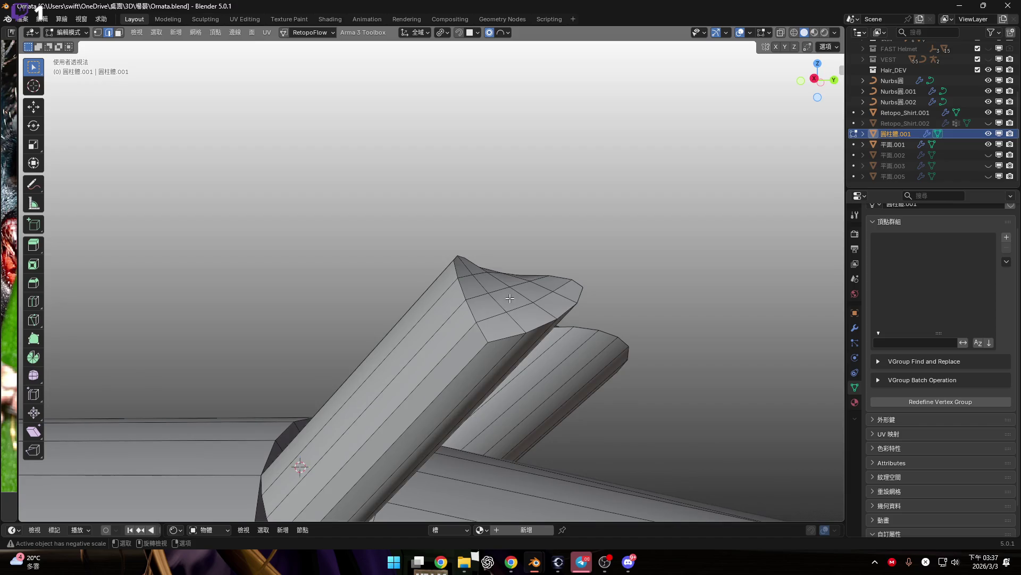
middle_click_drag(463, 249, 495, 263)
left_click(816, 76)
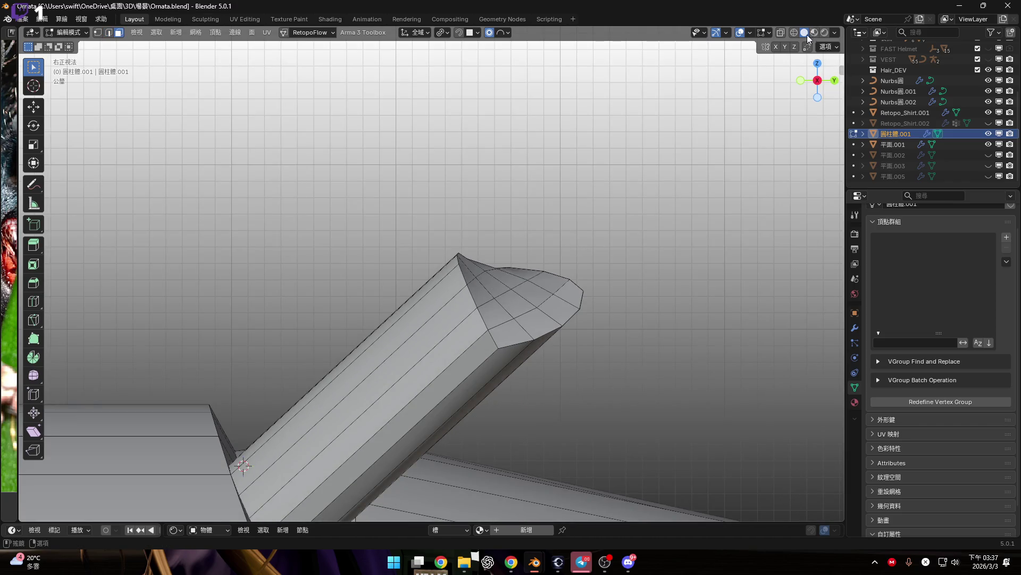
left_click(781, 32)
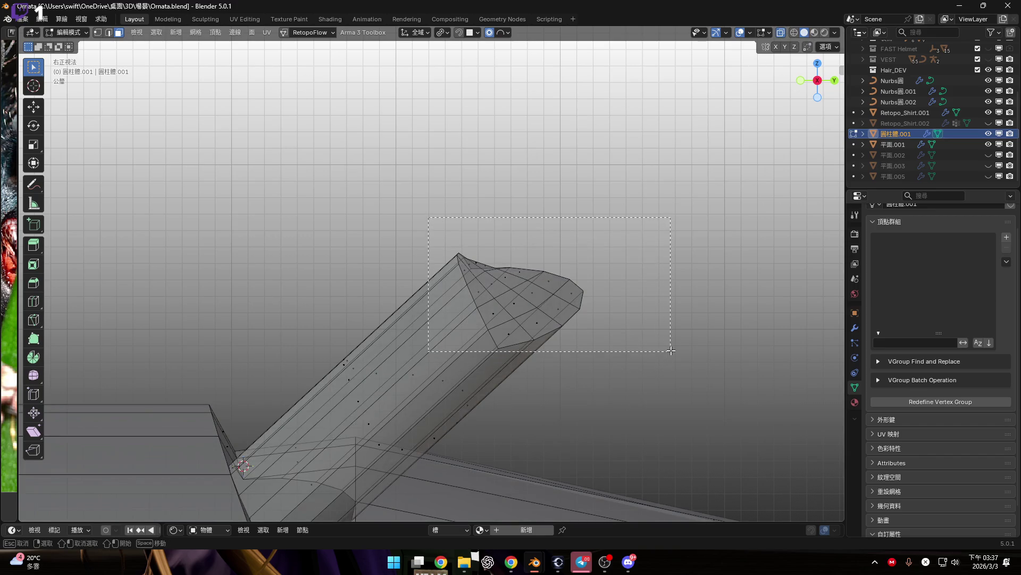
Step: Return to Right Orthographic view with X-ray turned off
mouse_move(546, 320)
middle_mouse_down()
mouse_move(670, 337)
mouse_move(494, 321)
mouse_move(705, 319)
mouse_move(567, 321)
middle_mouse_up()
right_click(704, 319)
left_click(704, 319)
left_click(811, 81)
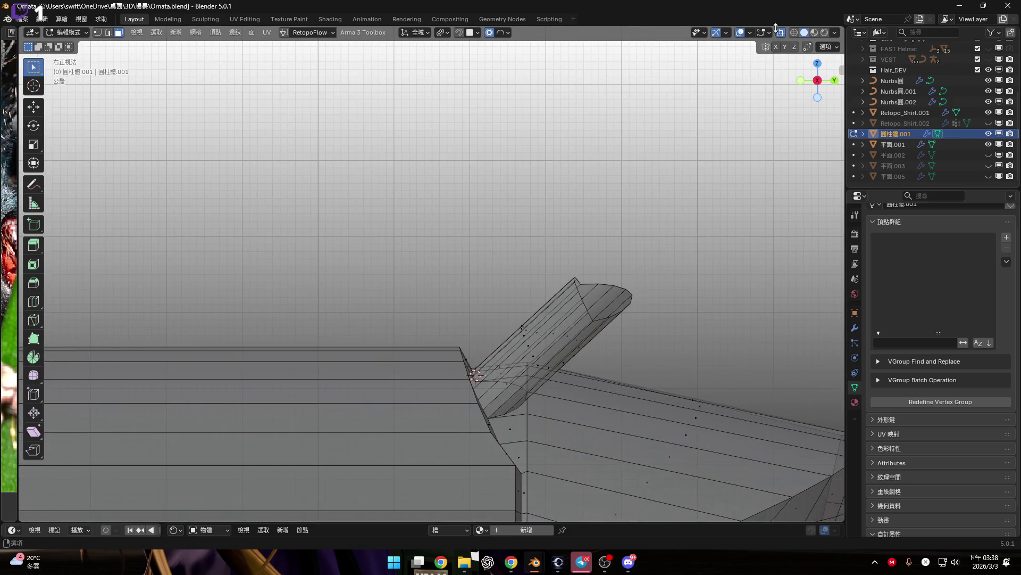
left_click(781, 32)
scroll(622, 274, "up", 3)
scroll(622, 274, "up", 2)
Step: In edge select mode, select the upper rod's open top loop and fill it with a face
key("2")
left_click(634, 294, "alt")
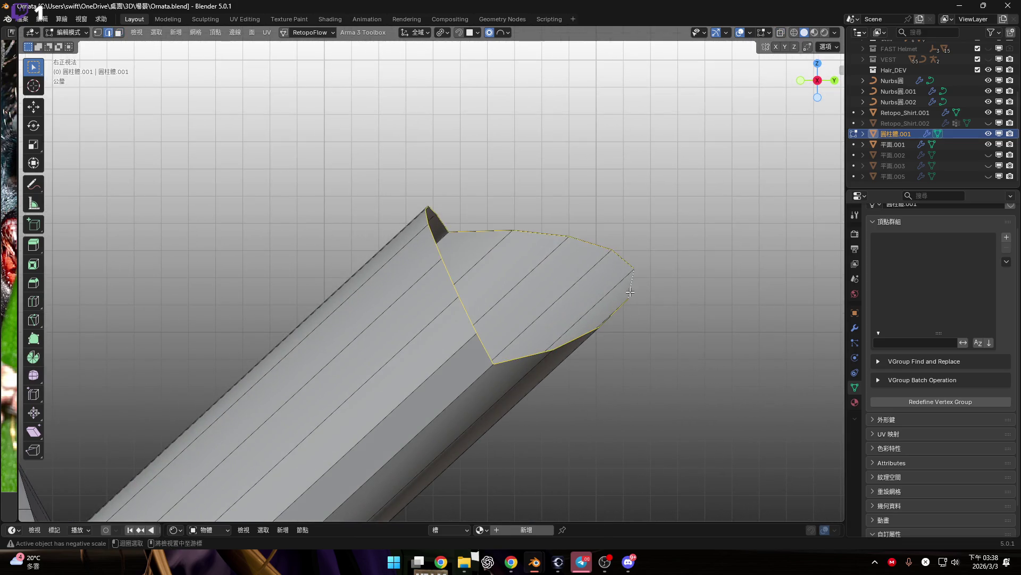
scroll(638, 301, "down", 2)
key("f")
middle_click_drag(618, 286, 553, 191)
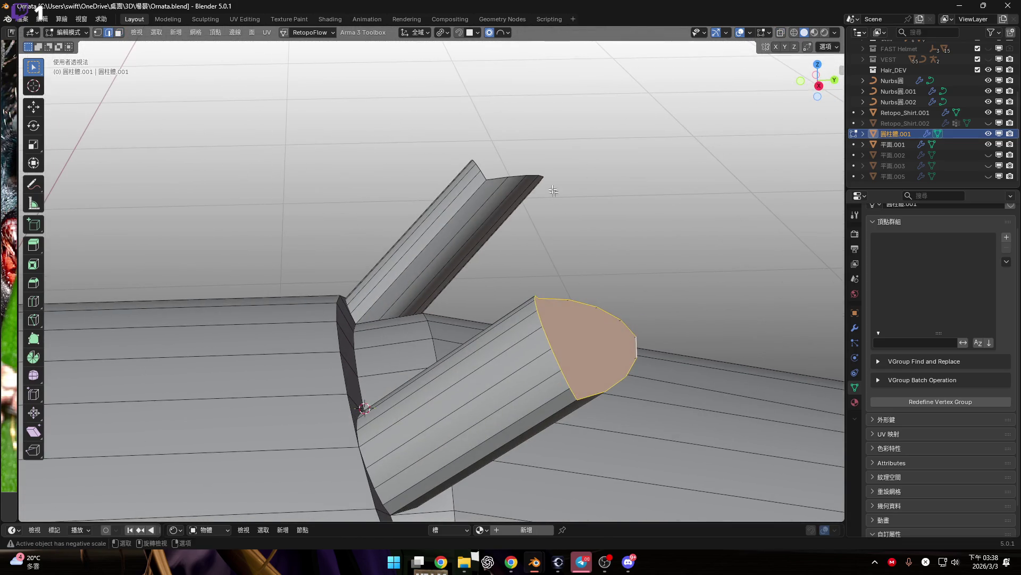
left_click(536, 177, "alt")
key("f")
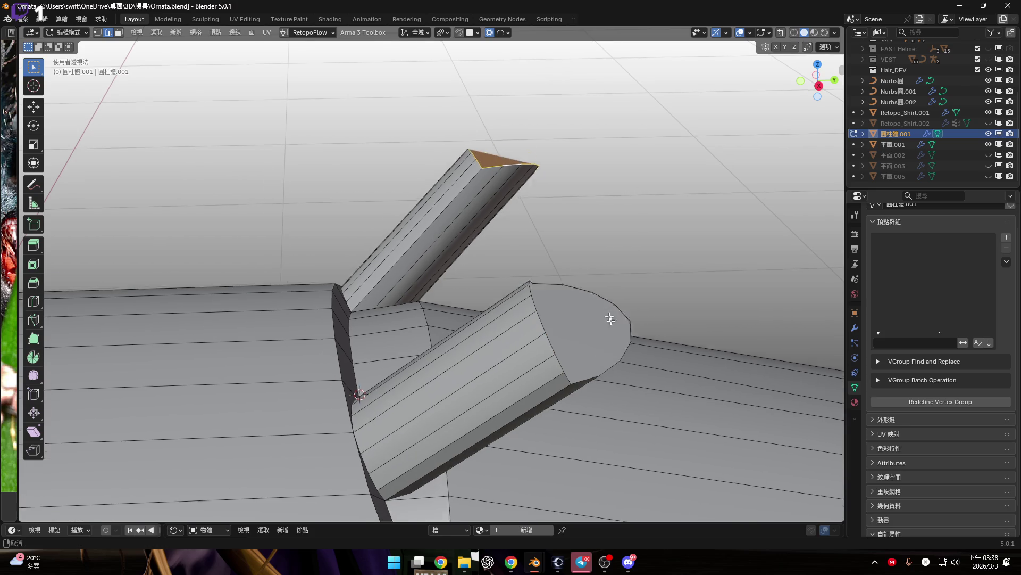
Step: Select the lower rod's tip face, trying a Z-axis move and cancelling it
scroll(593, 240, "up", 3)
mouse_move(592, 239)
middle_mouse_down()
mouse_move(599, 333)
mouse_move(603, 313)
mouse_move(622, 320)
mouse_move(638, 346)
middle_mouse_up()
left_click(611, 334, "alt")
key("g")
key("z")
key("Escape")
Step: In Right Orthographic view, flatten the tip face with S Y 0, then undo it
middle_click_drag(569, 258, 579, 270)
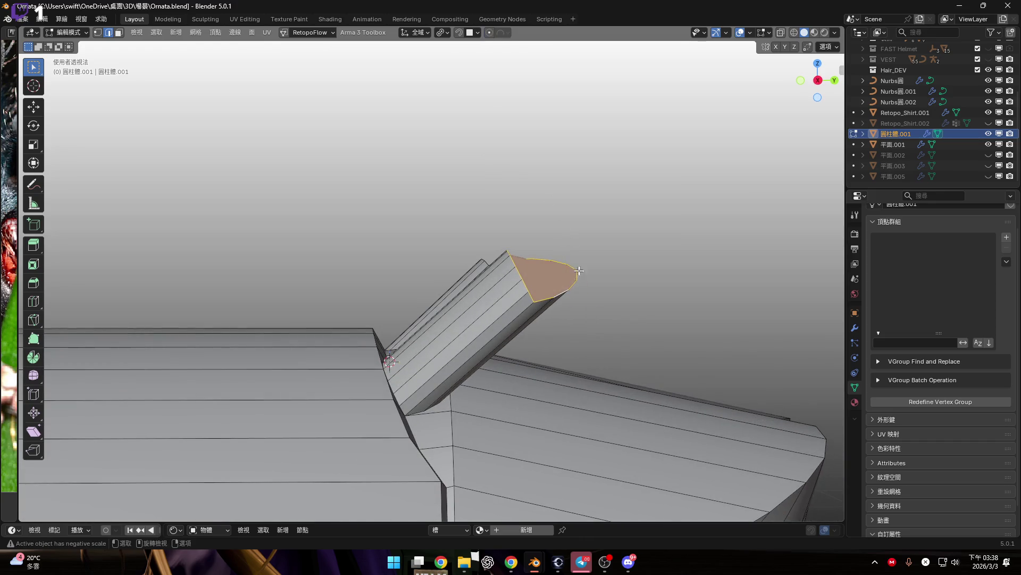
left_click(822, 79)
key("s")
key("y")
key("0")
key("Return")
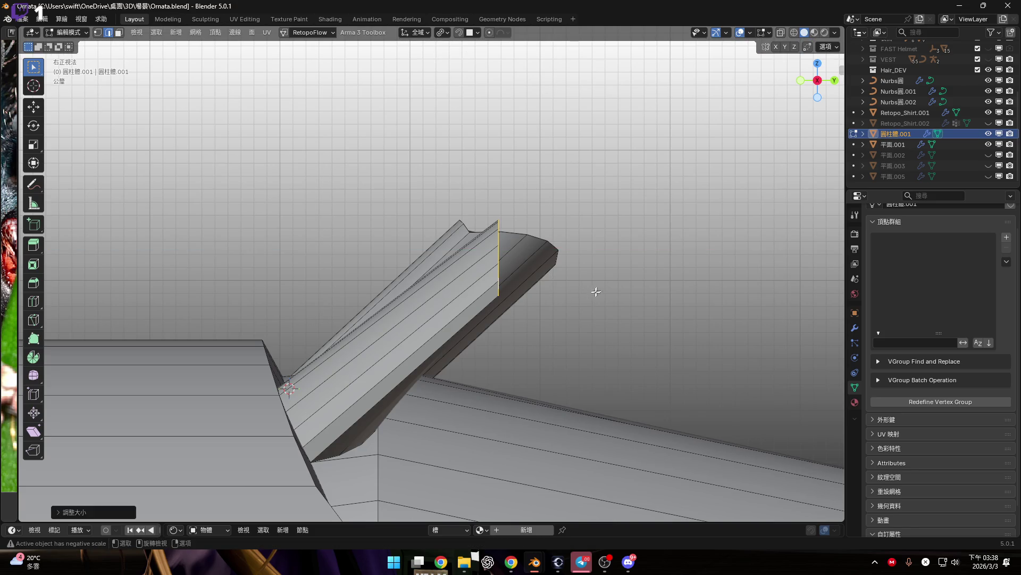
key("ctrl+z")
Step: Try S Y 0 on the tip face again and cancel, keeping the curved tip
scroll(537, 292, "up", 4)
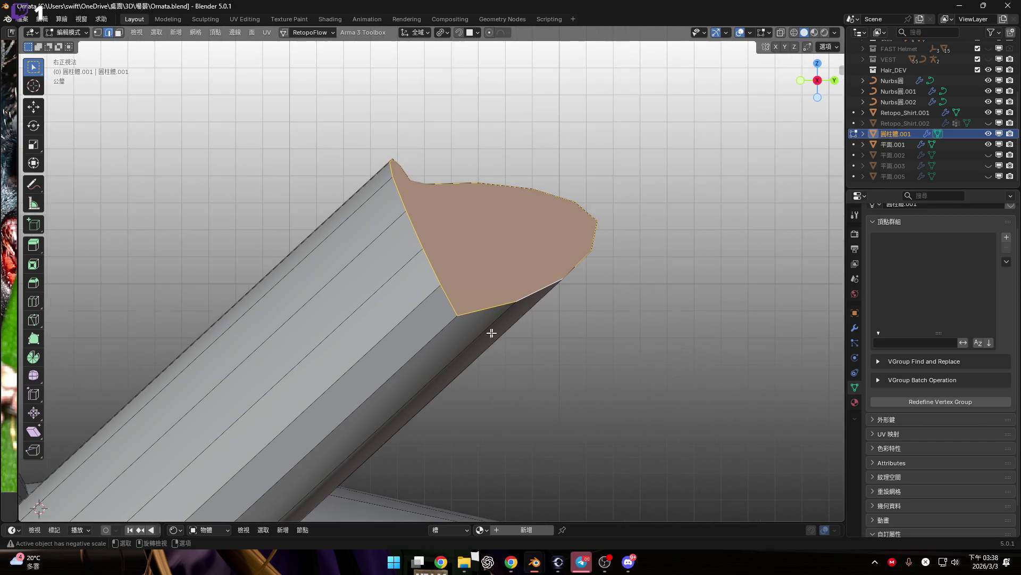
scroll(525, 326, "up", 2)
scroll(537, 319, "down", 3)
scroll(557, 310, "up", 1)
scroll(548, 309, "down", 2)
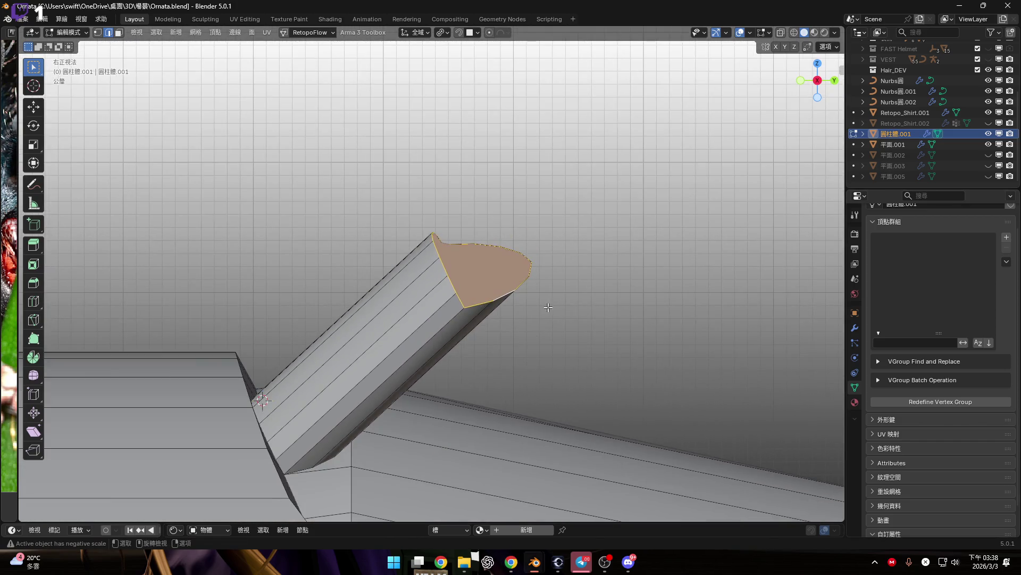
key("s")
key("y")
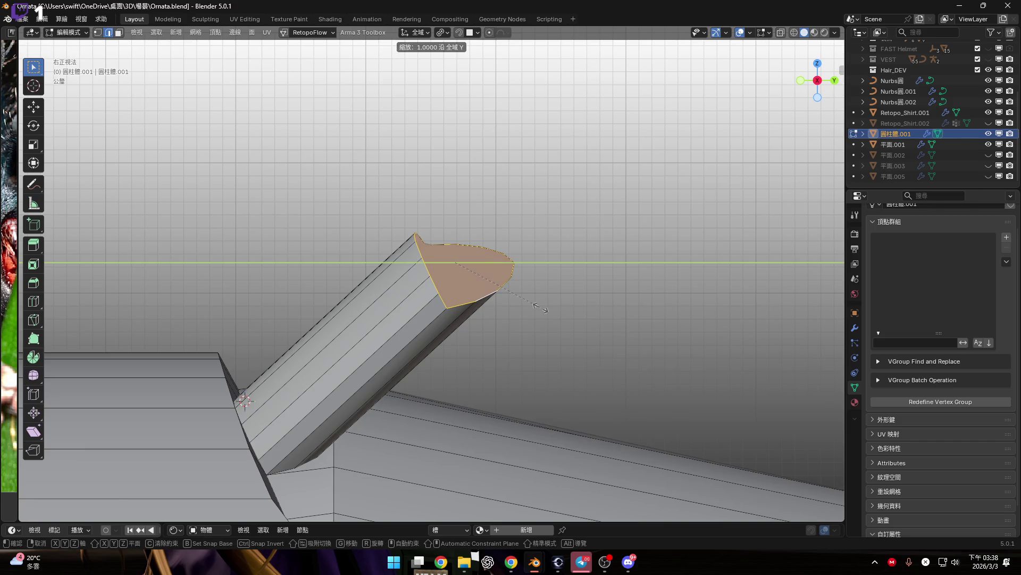
key("0")
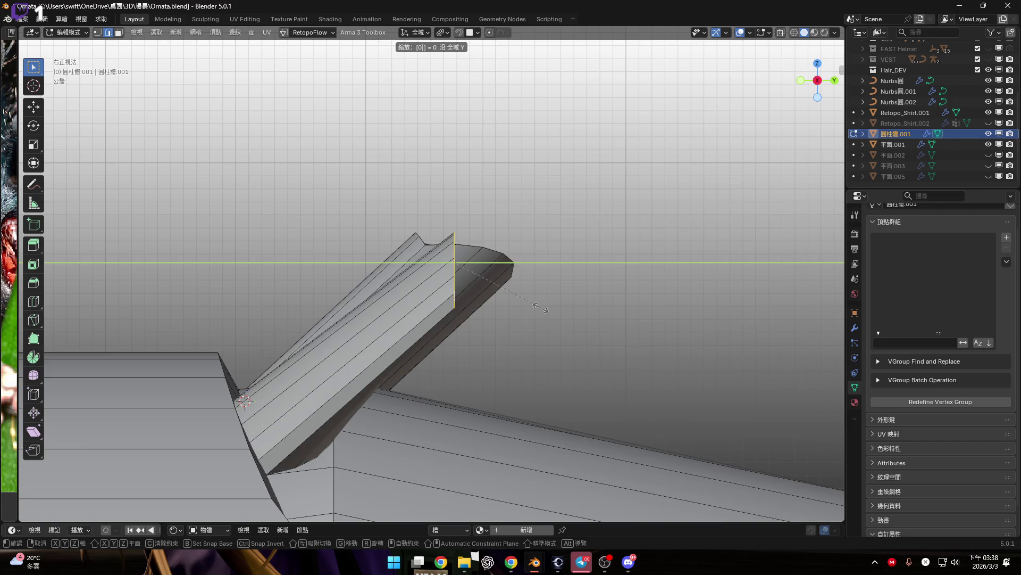
key("Escape")
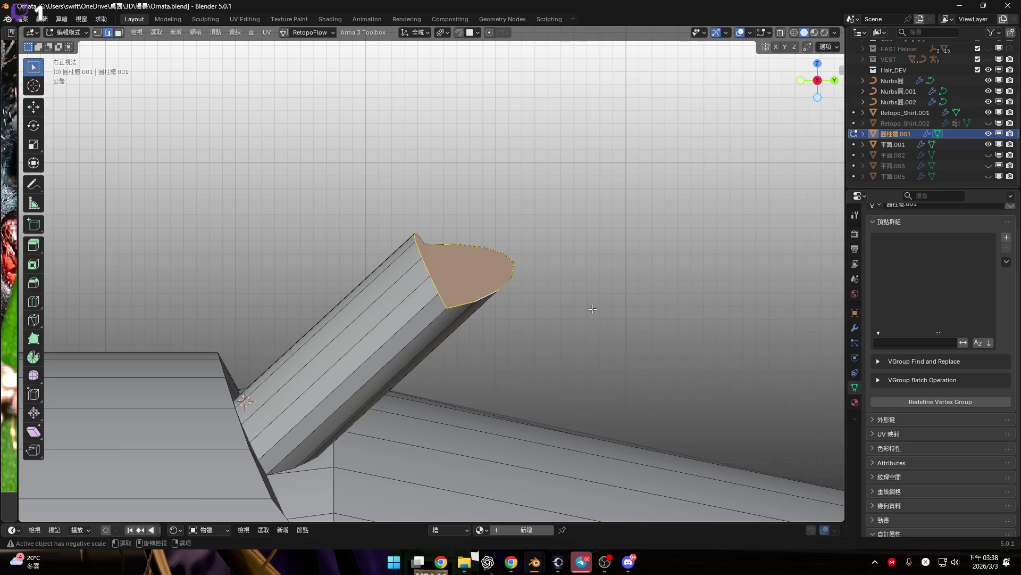
Step: Extrude the tube's end face along the top and rotate it with R Y 0
scroll(593, 309, "down", 2)
key("e")
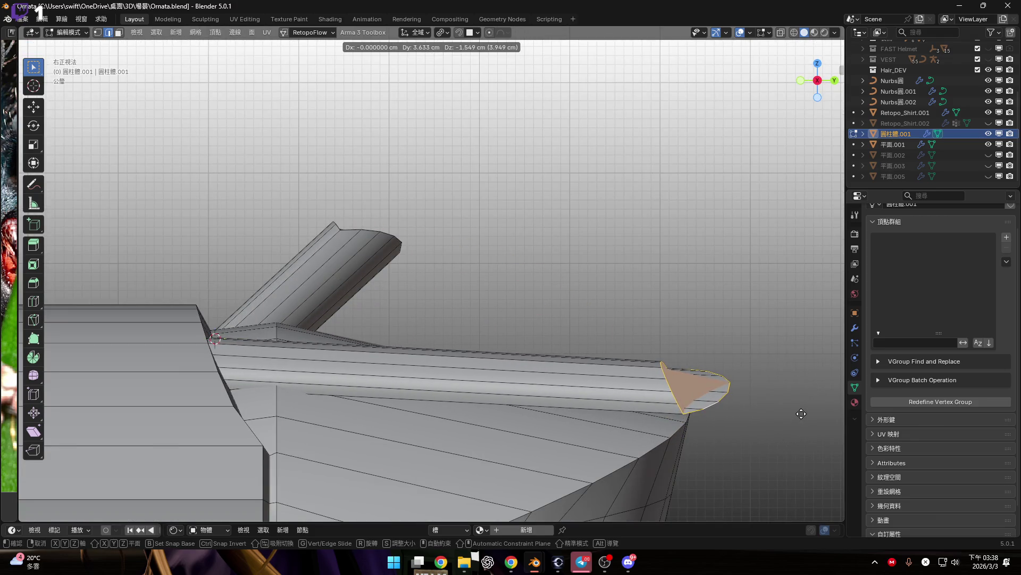
left_click(830, 424)
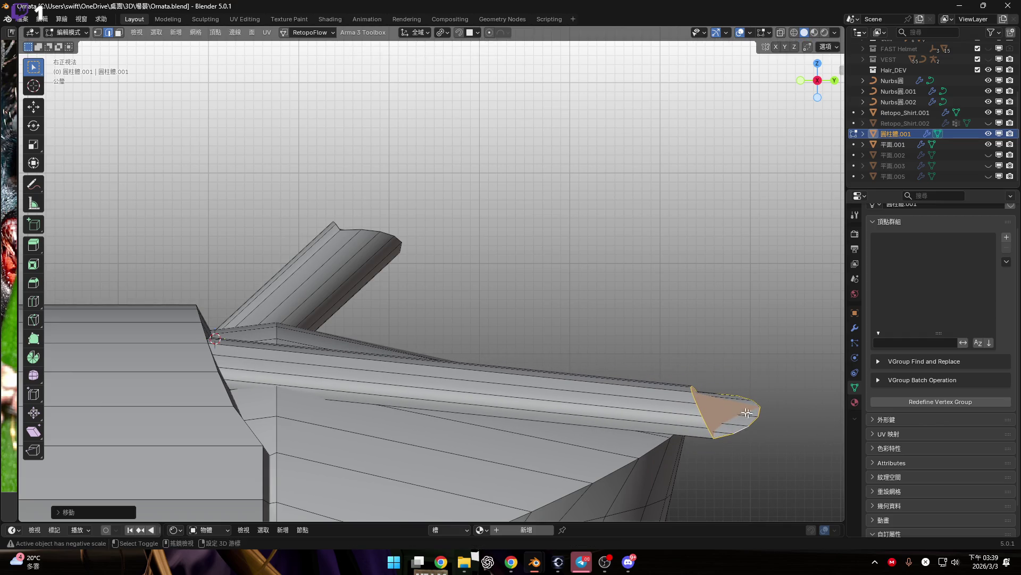
scroll(639, 337, "up", 3)
scroll(652, 372, "up", 1)
type("ry0")
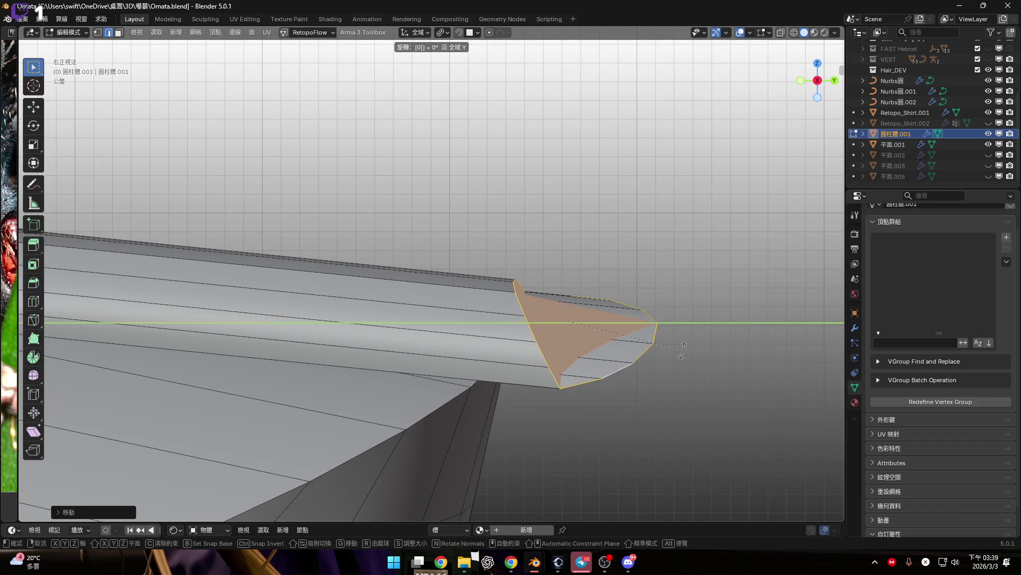
key("Return")
Step: Flatten the extruded end face along Y with S Y 0
scroll(646, 345, "down", 2)
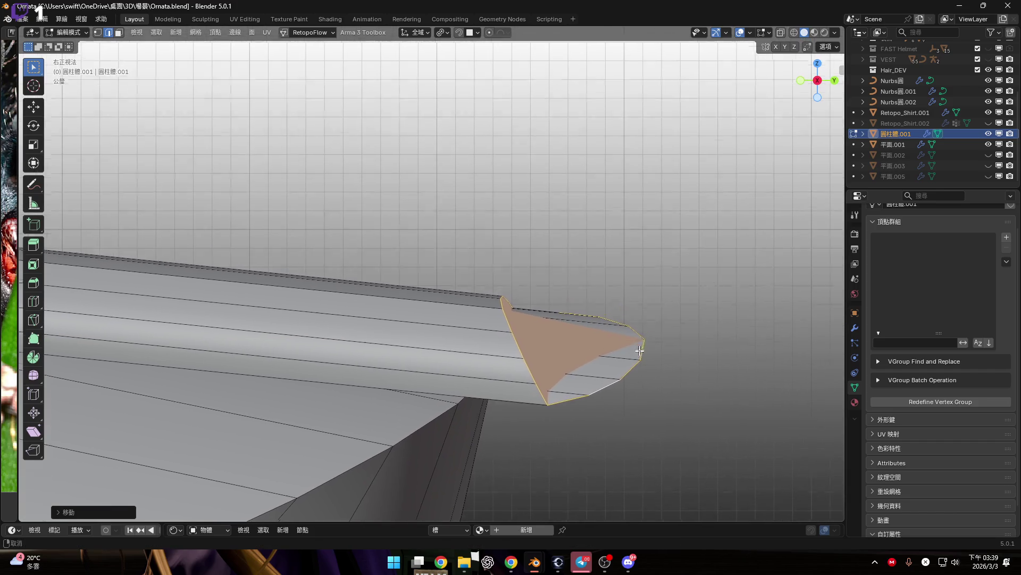
key("g")
key("Escape")
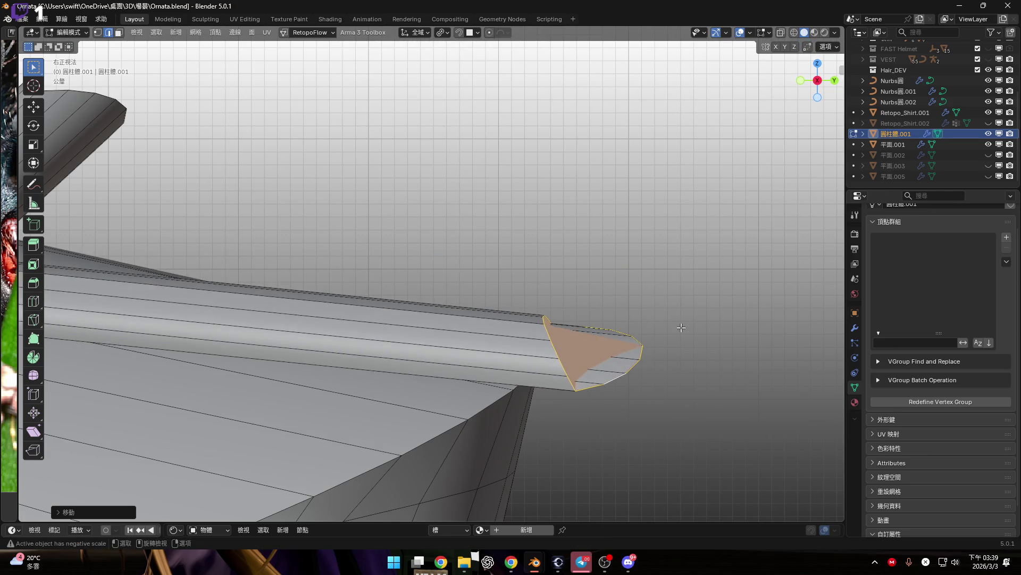
type("sy0")
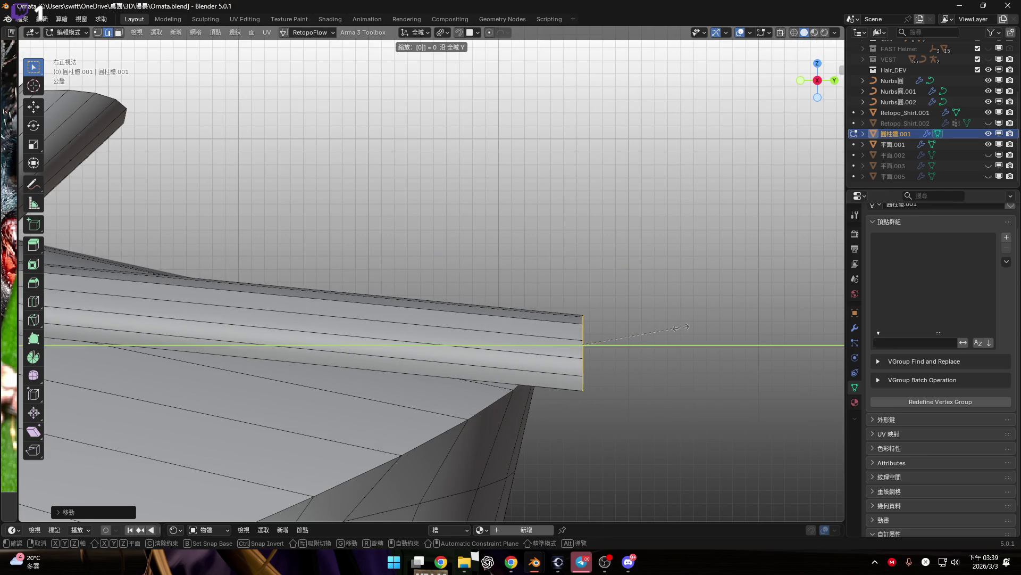
key("Return")
scroll(662, 341, "down", 1)
mouse_move(662, 342)
middle_mouse_down()
mouse_move(612, 325)
mouse_move(506, 314)
mouse_move(515, 296)
mouse_move(574, 297)
mouse_move(611, 308)
mouse_move(575, 327)
mouse_move(499, 329)
mouse_move(589, 322)
mouse_move(612, 330)
mouse_move(639, 319)
mouse_move(597, 265)
mouse_move(598, 246)
mouse_move(608, 282)
mouse_move(627, 269)
mouse_move(622, 237)
mouse_move(611, 325)
mouse_move(720, 317)
middle_mouse_up()
Step: In face select mode, flip the end face's normal with Alt+N
scroll(628, 302, "up", 4)
key("3")
key("alt+n")
left_click(636, 301)
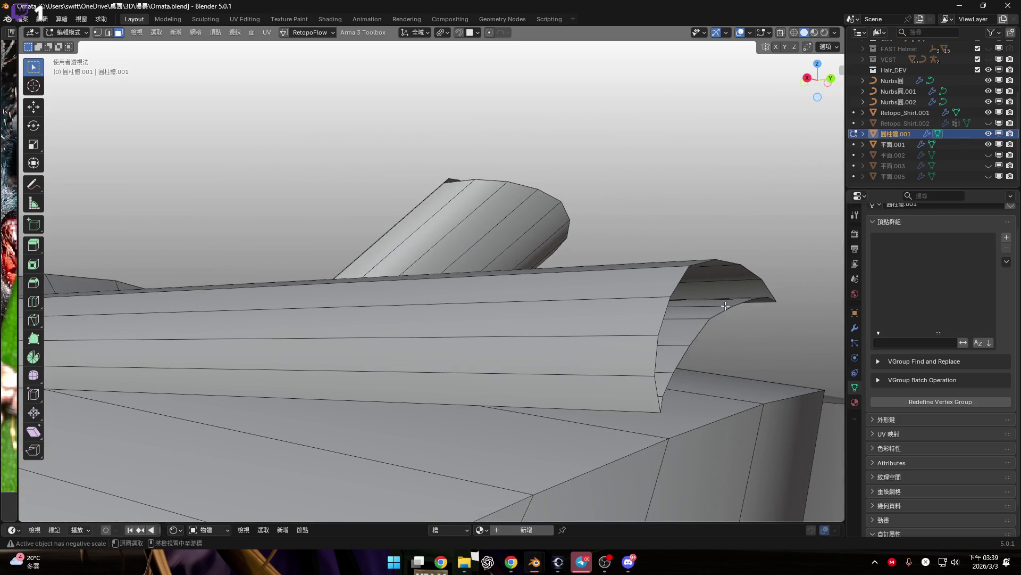
Step: View the tube end in Right Orthographic, starting and cancelling a move
scroll(732, 314, "down", 3)
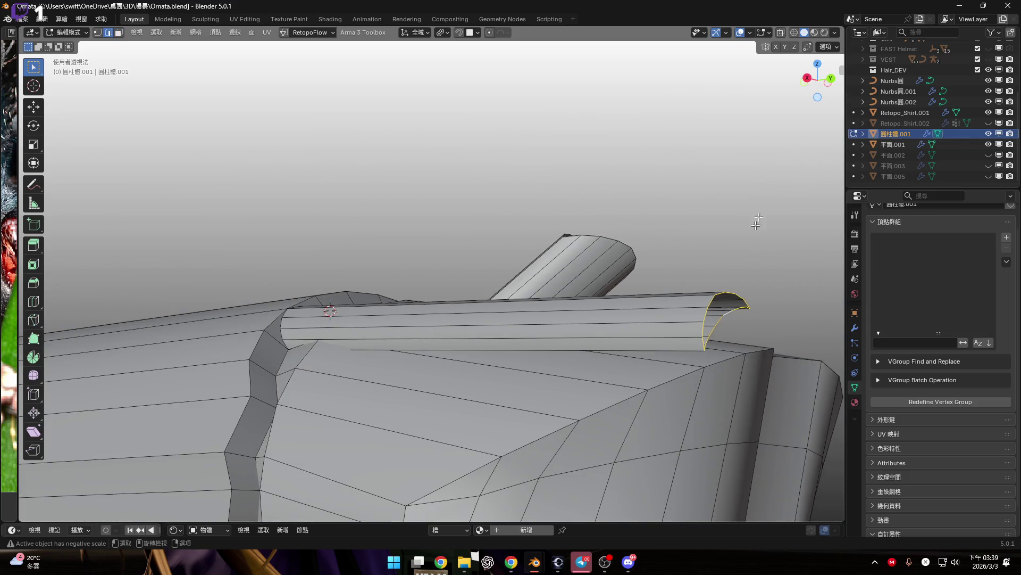
left_click(807, 78)
scroll(726, 294, "up", 3)
scroll(726, 295, "down", 1)
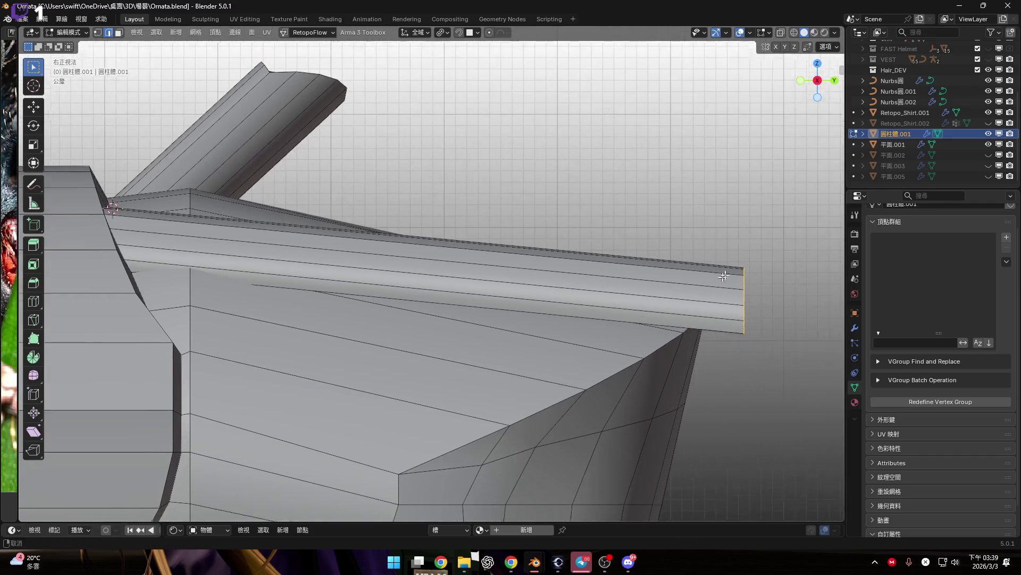
middle_click_drag(726, 294, 731, 258, "shift")
key("g")
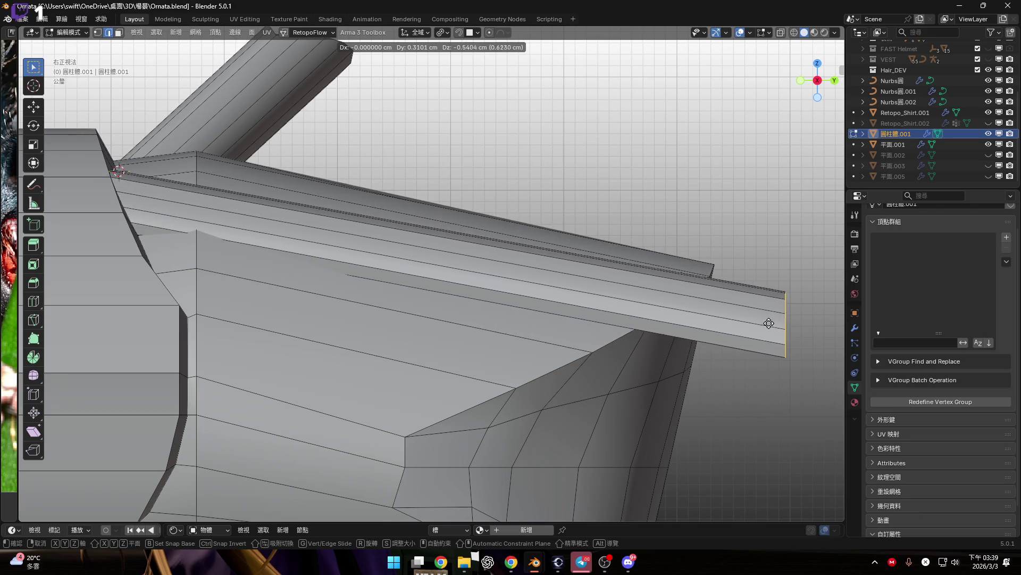
key("Escape")
Step: Undo the horizontal extension with Ctrl+Z, leaving the angled tip
middle_click_drag(560, 280, 647, 364, "shift")
scroll(647, 364, "down", 4)
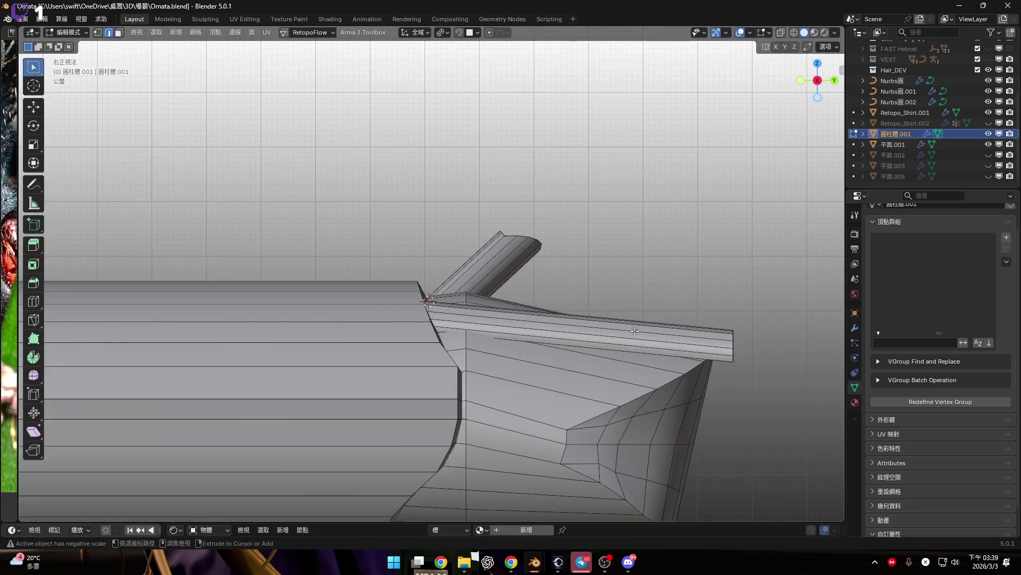
key("ctrl+z")
key("ctrl+z")
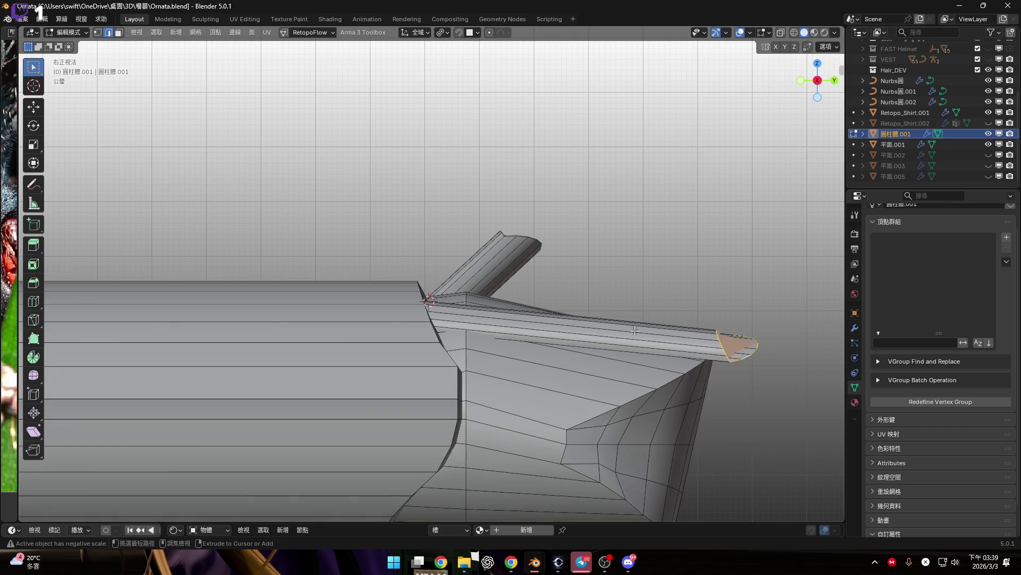
scroll(550, 254, "up", 5)
middle_click_drag(549, 254, 598, 276, "shift")
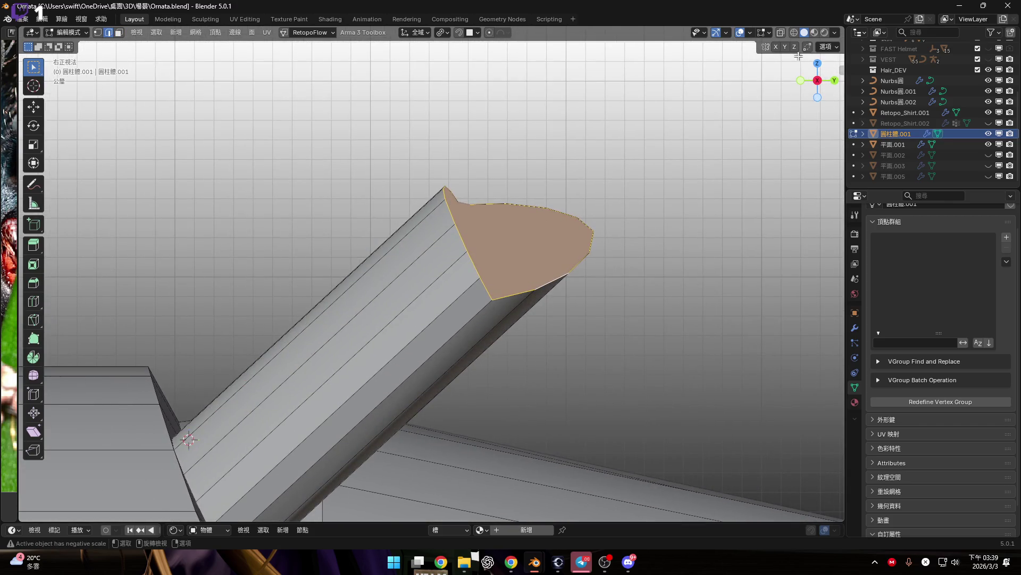
Step: Box-select the whole end face in X-ray, then return to solid display
left_click(780, 33)
left_click_drag(662, 296, 732, 354)
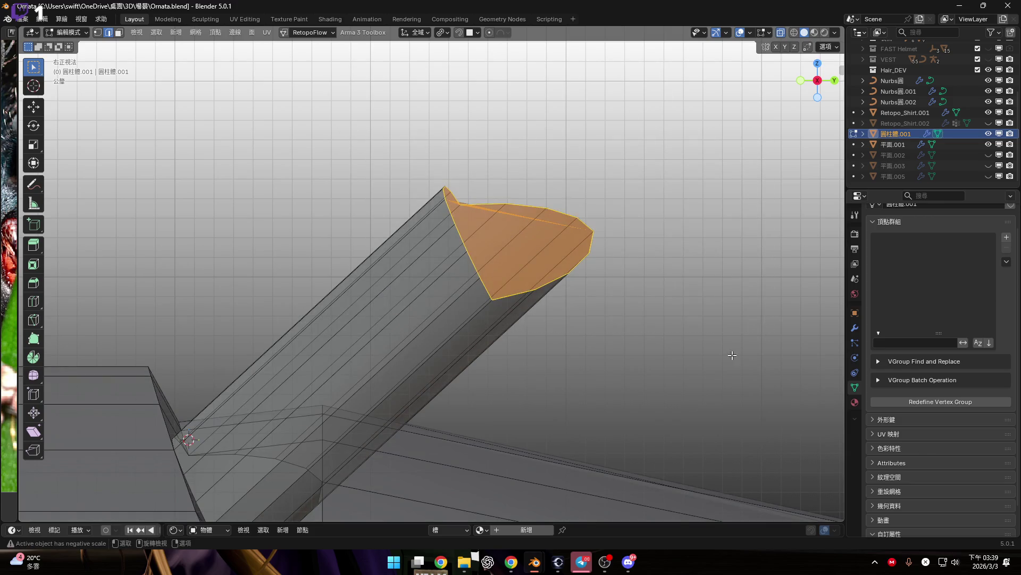
scroll(623, 269, "down", 5)
left_click(781, 33)
Step: Change the transform pivot point, then try and cancel a move of the end face
middle_click_drag(747, 270, 550, 232, "shift")
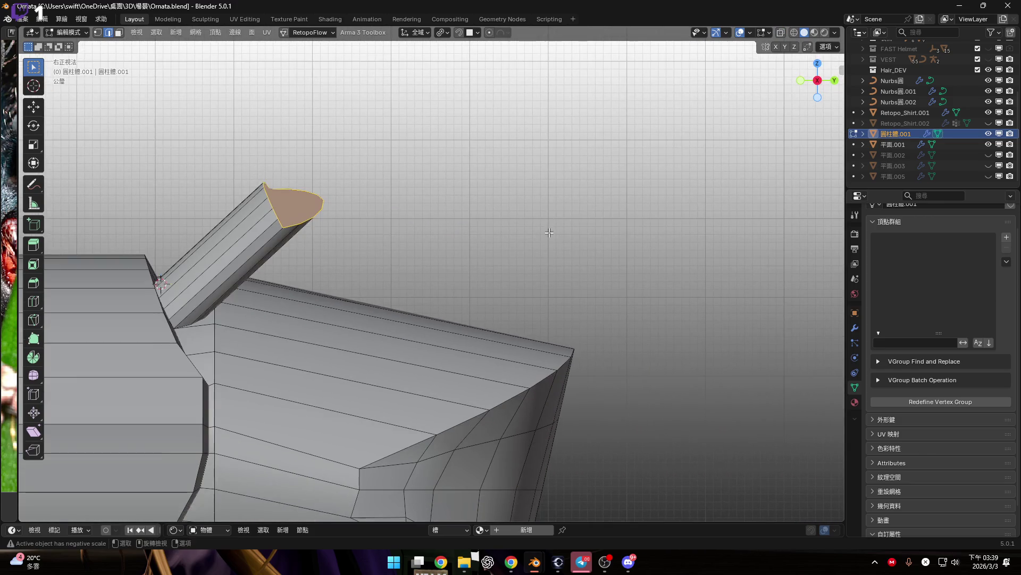
left_click(441, 32)
left_click(480, 80)
mouse_move(404, 250)
middle_mouse_down("shift")
mouse_move(593, 274)
mouse_move(447, 231)
middle_mouse_up("shift")
key("g")
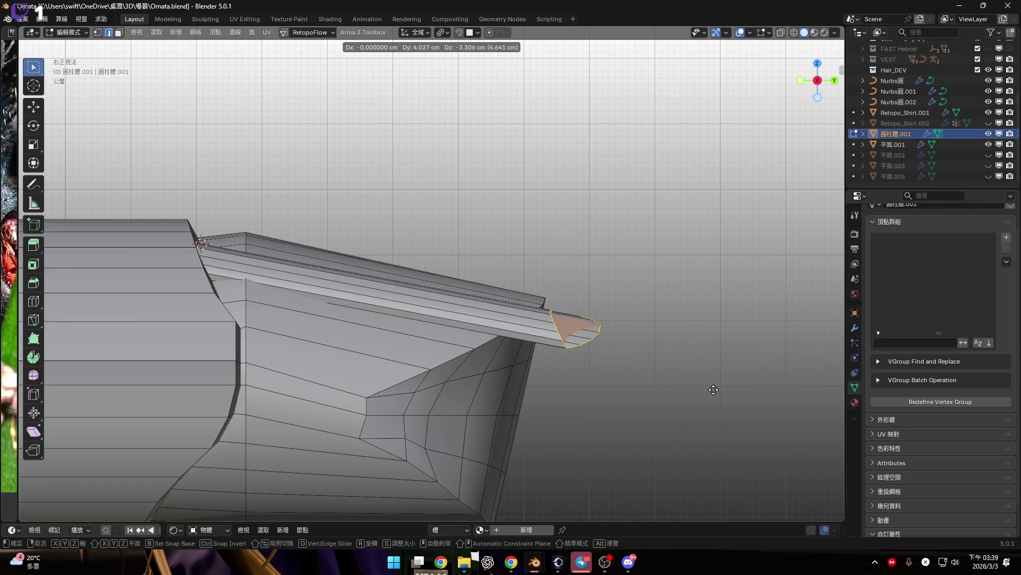
key("Escape")
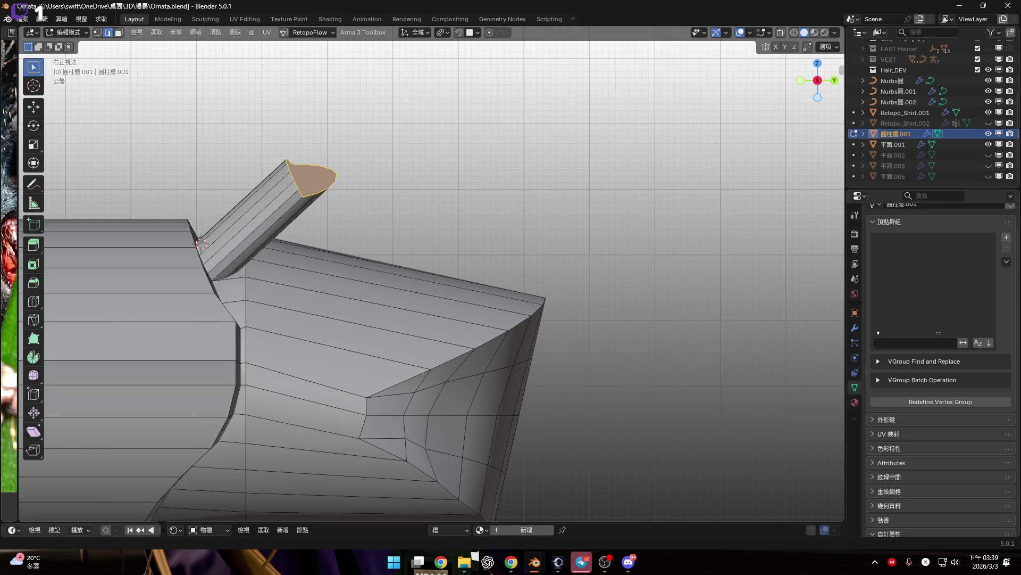
Step: Extend the tube end out toward the lower right into a new rod section
scroll(600, 342, "down", 4)
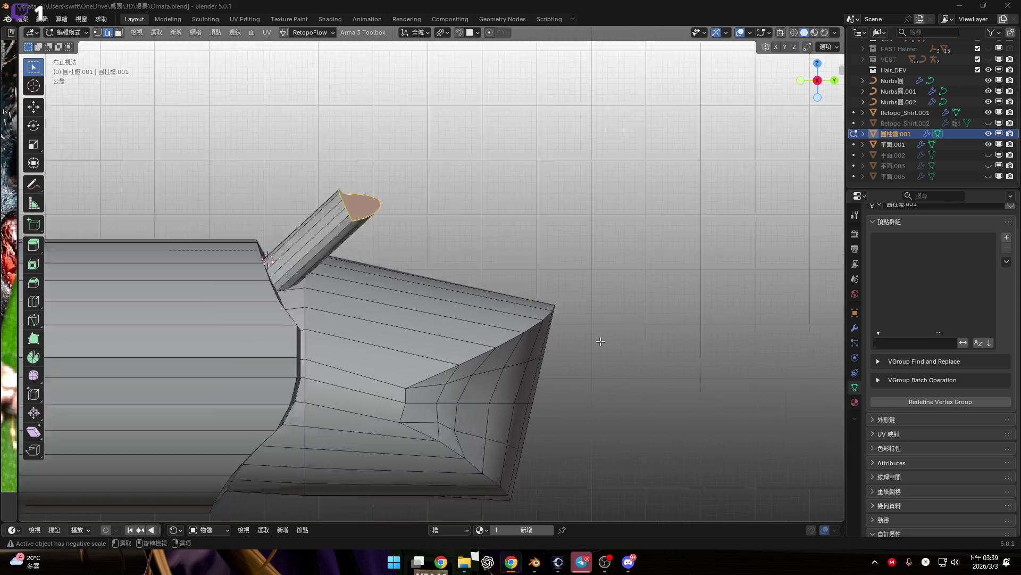
scroll(444, 296, "up", 4)
scroll(480, 286, "down", 1)
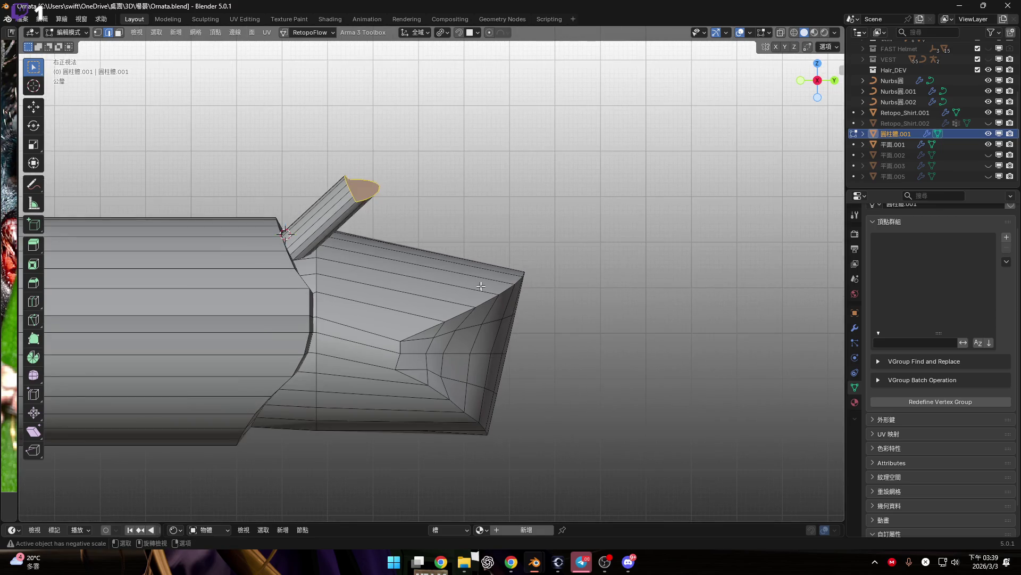
key("g")
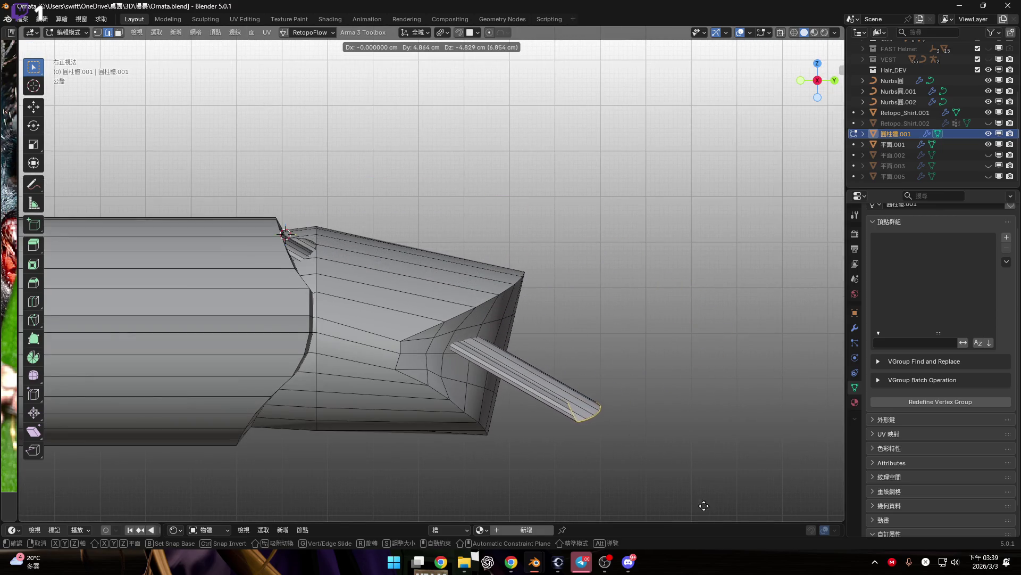
left_click(715, 518)
scroll(687, 386, "down", 1, "shift")
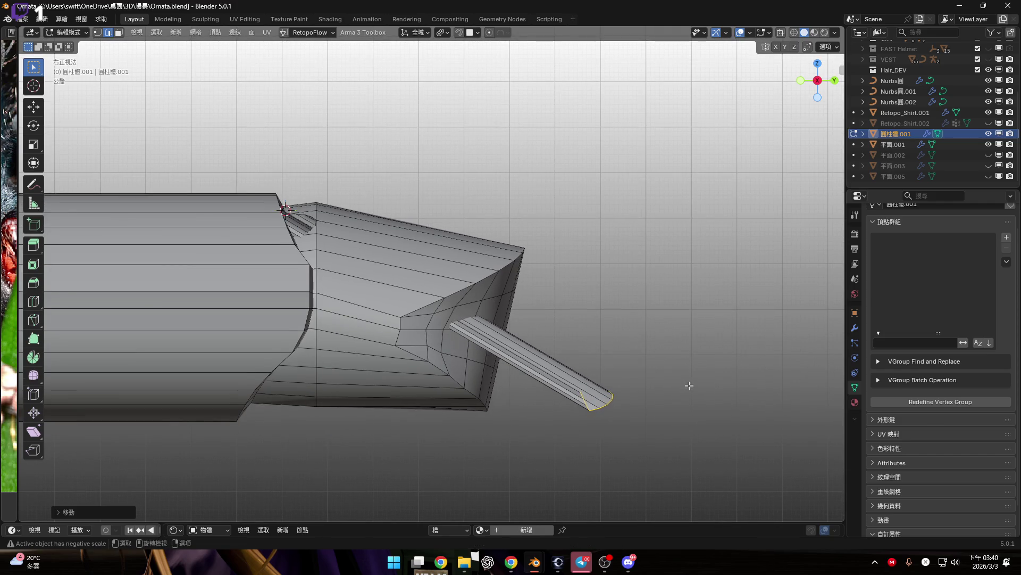
scroll(608, 417, "up", 4)
Step: Flatten the rod end along Y with S Y 0
key("s")
key("y")
key("0")
key("Return")
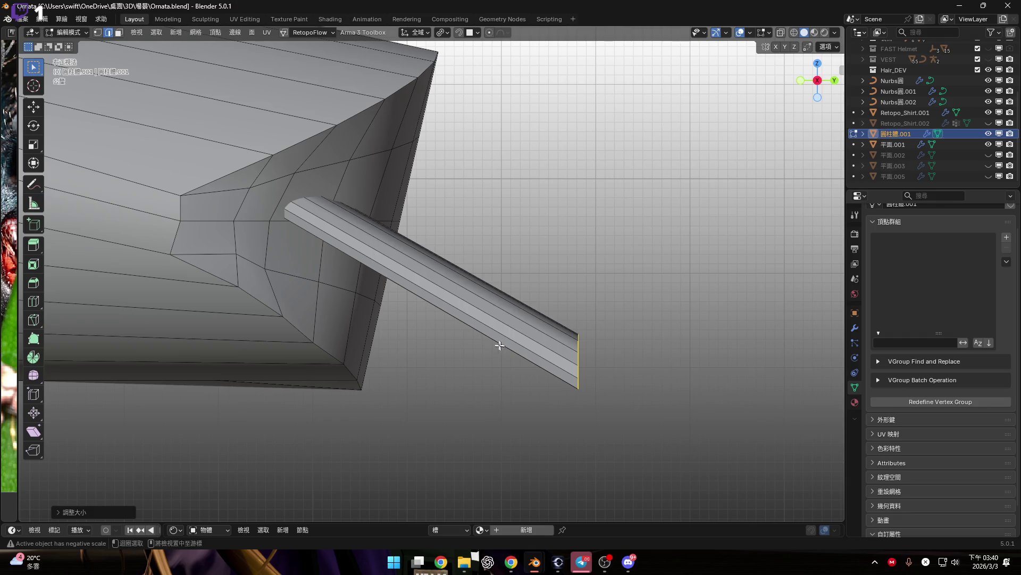
Step: Undo the lower-right rod extension, checking the tube from the back and right side views
key("ctrl+KP_1")
scroll(497, 335, "down", 4)
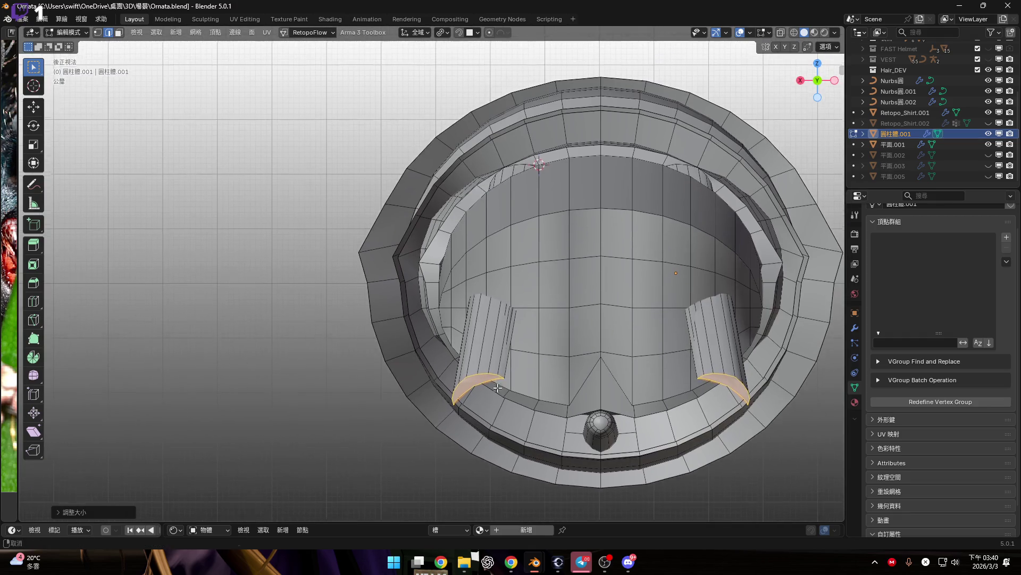
key("KP_3")
scroll(488, 338, "up", 3)
middle_click_drag(487, 338, 487, 367, "shift")
scroll(487, 367, "up", 2)
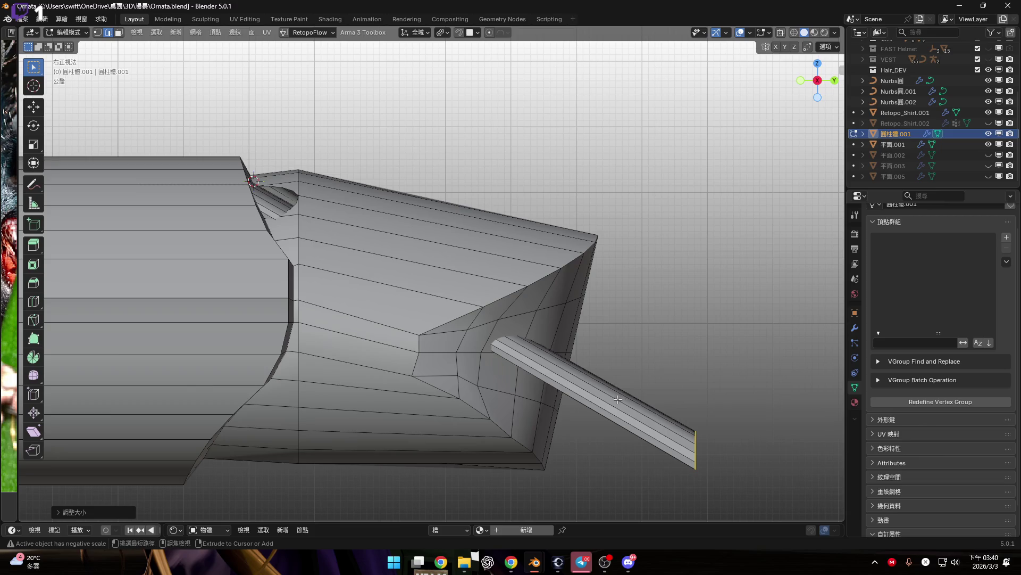
key("ctrl+z")
key("ctrl+z")
scroll(533, 334, "up", 2, "shift")
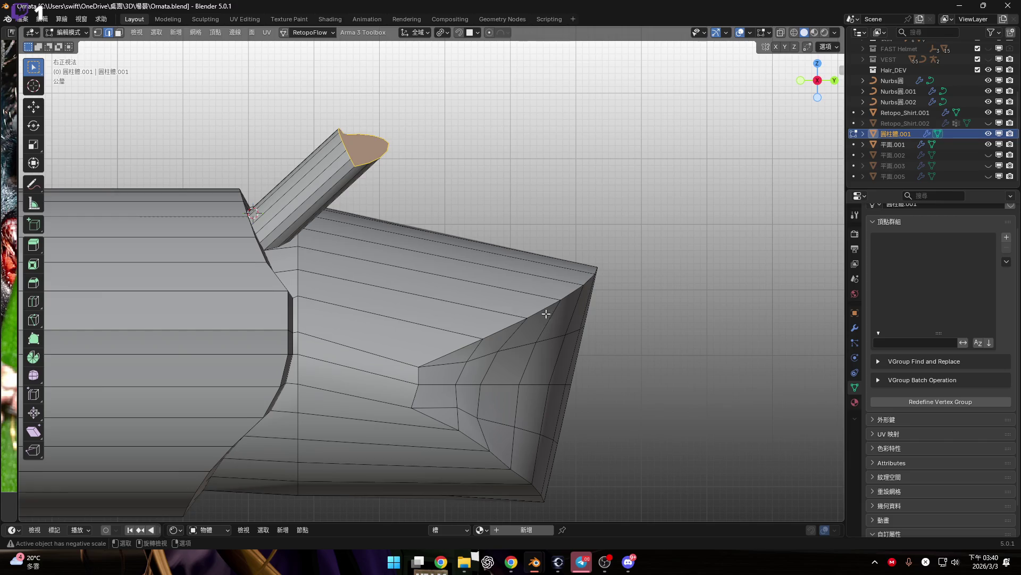
scroll(489, 248, "down", 1)
middle_click_drag(489, 248, 452, 203, "shift")
Step: Duplicate the tube's end face in place and move the copy below the mesh
key("shift+d")
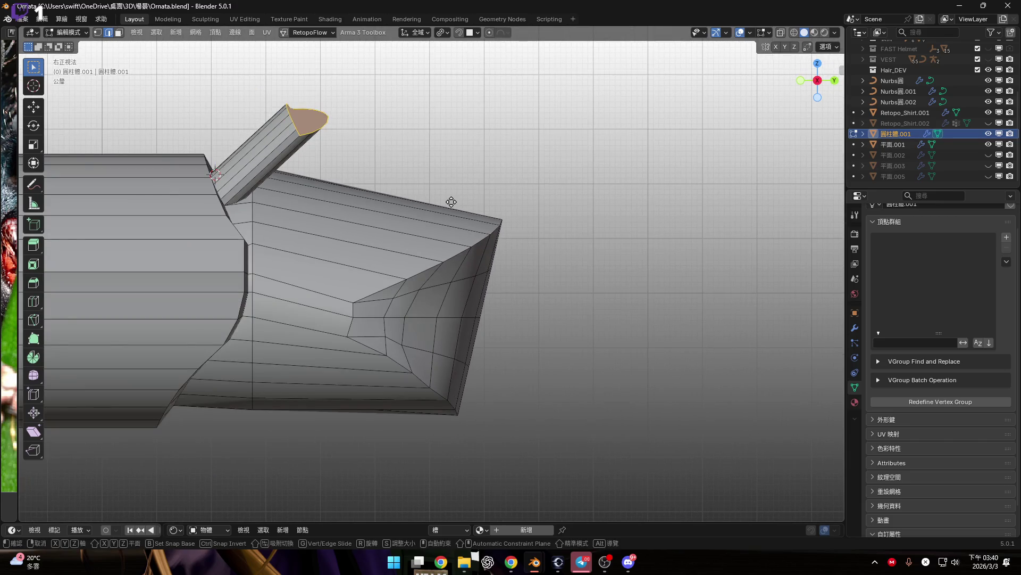
right_click(451, 202)
key("g")
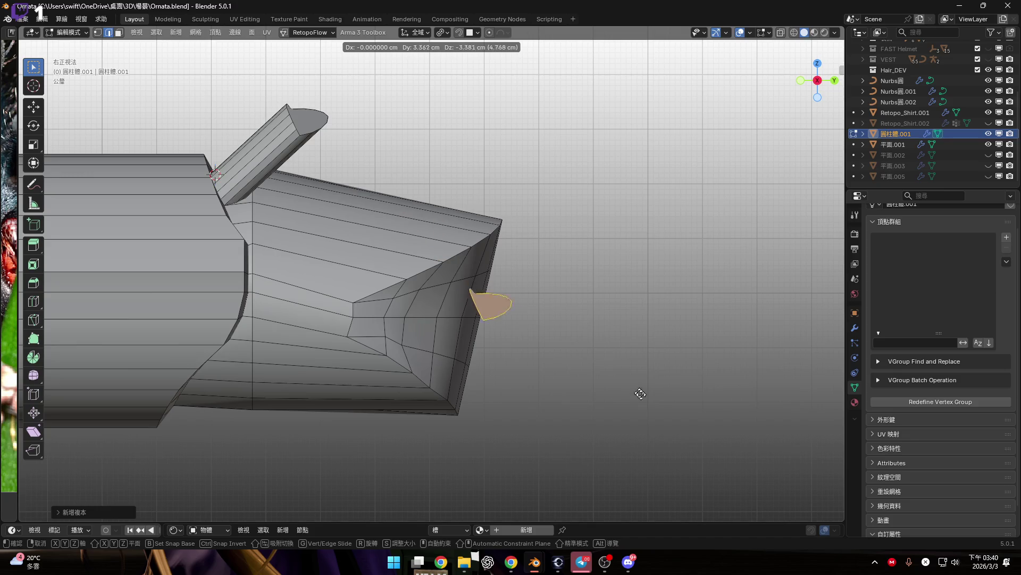
left_click(658, 476)
middle_click_drag(588, 381, 588, 356, "shift")
Step: Flatten the duplicated face to zero along Y and tilt it into position
key("s")
key("y")
key("0")
key("Return")
scroll(522, 372, "up", 3)
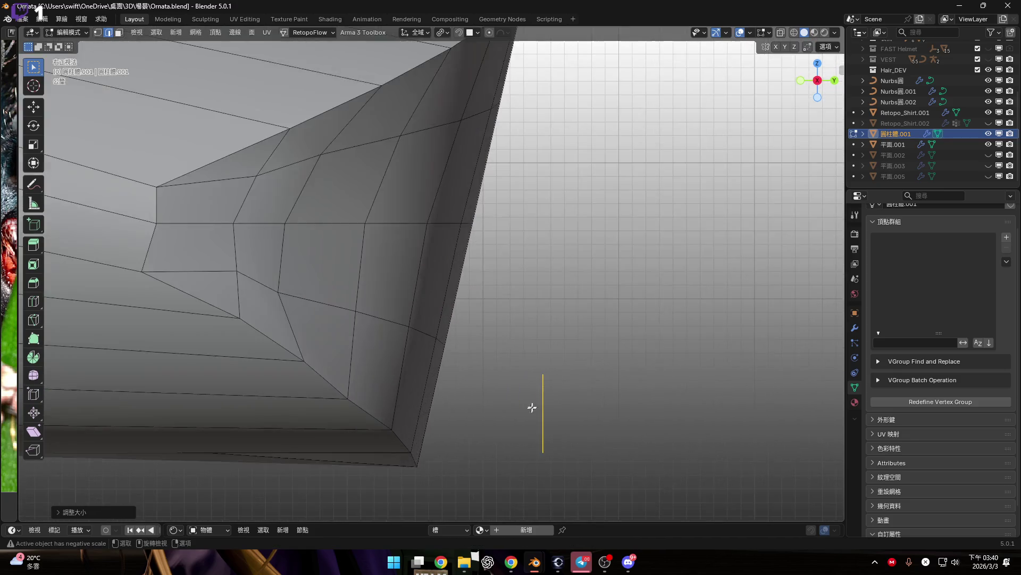
scroll(536, 393, "down", 2)
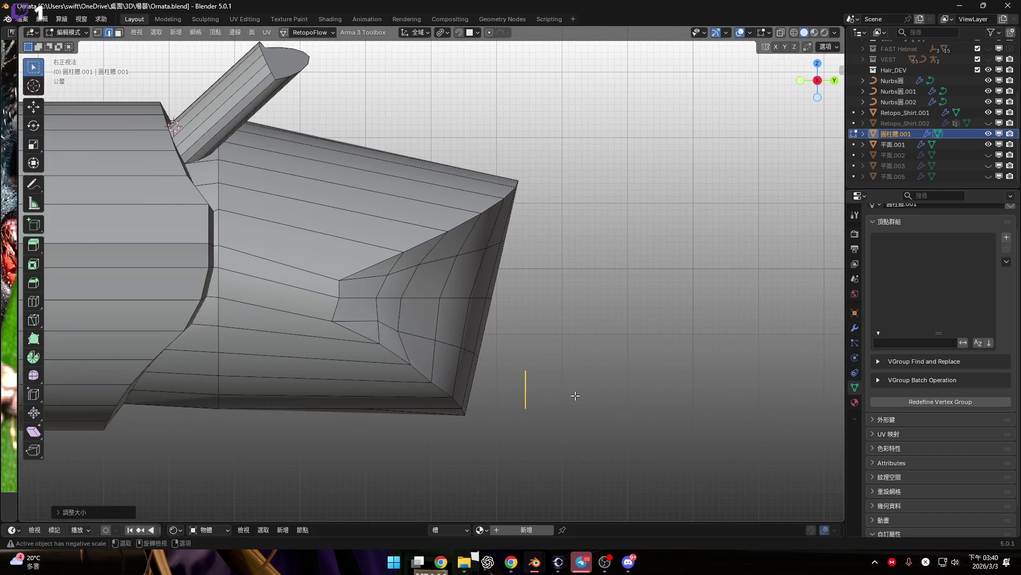
key("r")
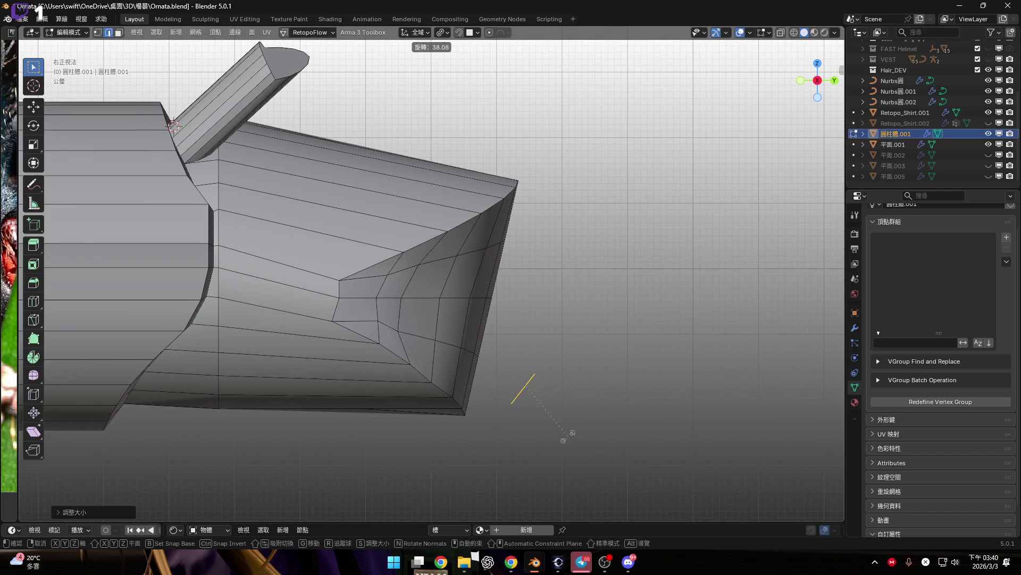
left_click(564, 439)
scroll(532, 420, "up", 3)
scroll(526, 409, "down", 2)
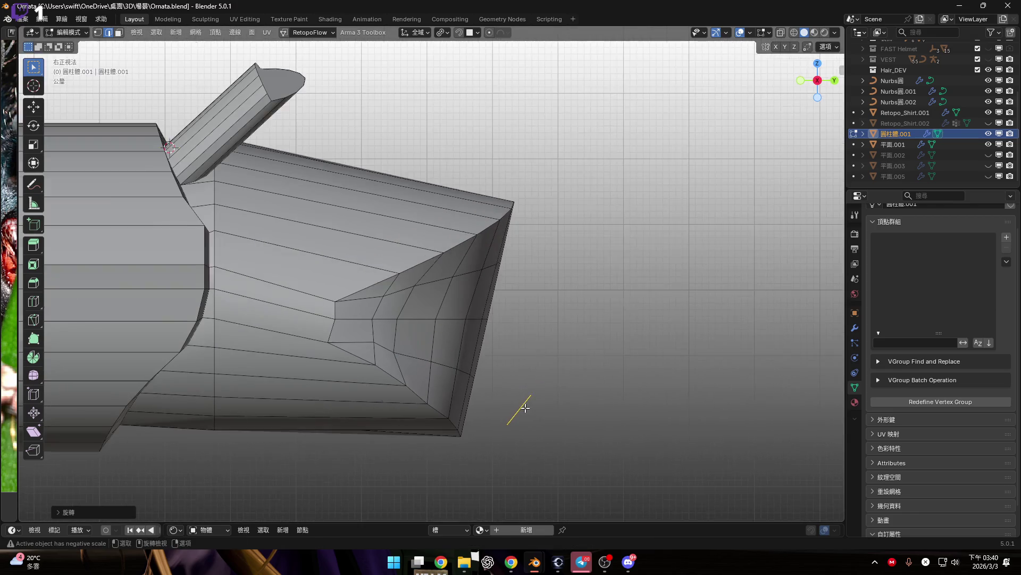
left_click(551, 407)
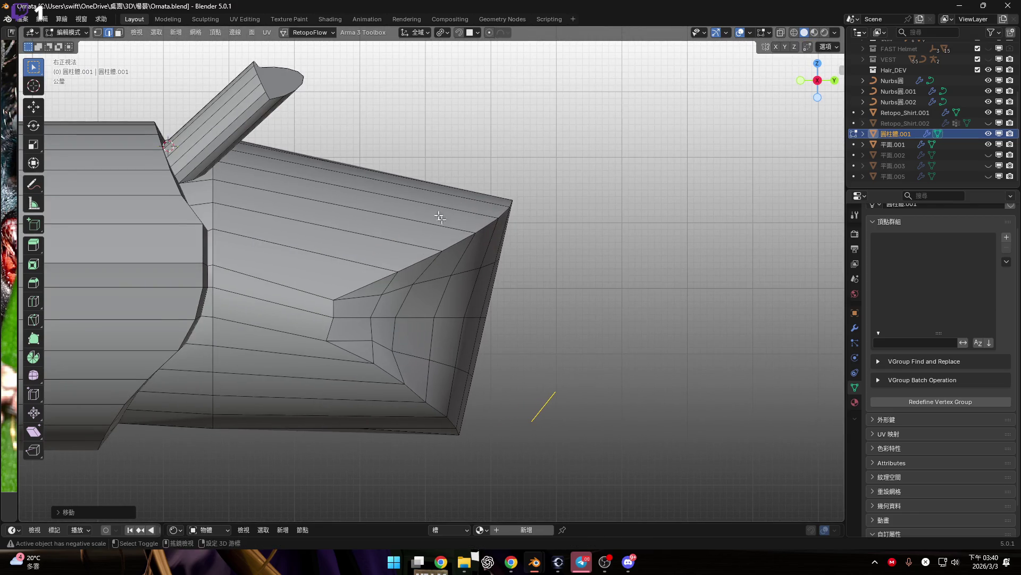
Step: In X-ray, select the protrusion's tip faces and scale them to 0 along Y into a vertical edge
scroll(441, 218, "down", 2)
scroll(425, 224, "up", 5)
scroll(425, 223, "up", 2)
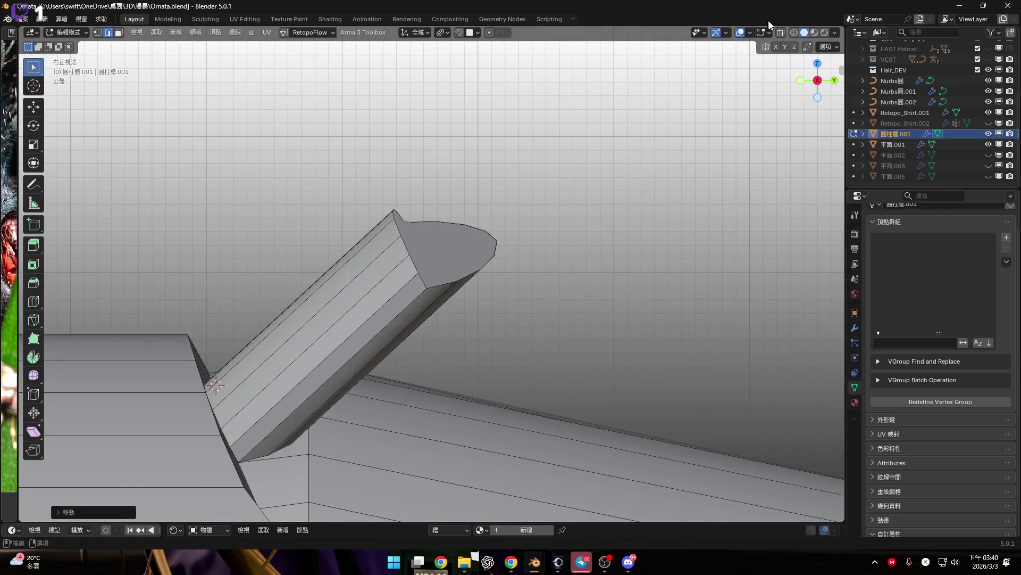
left_click(782, 33)
mouse_move(314, 162)
left_mouse_down()
mouse_move(581, 292)
mouse_move(650, 287)
left_mouse_up()
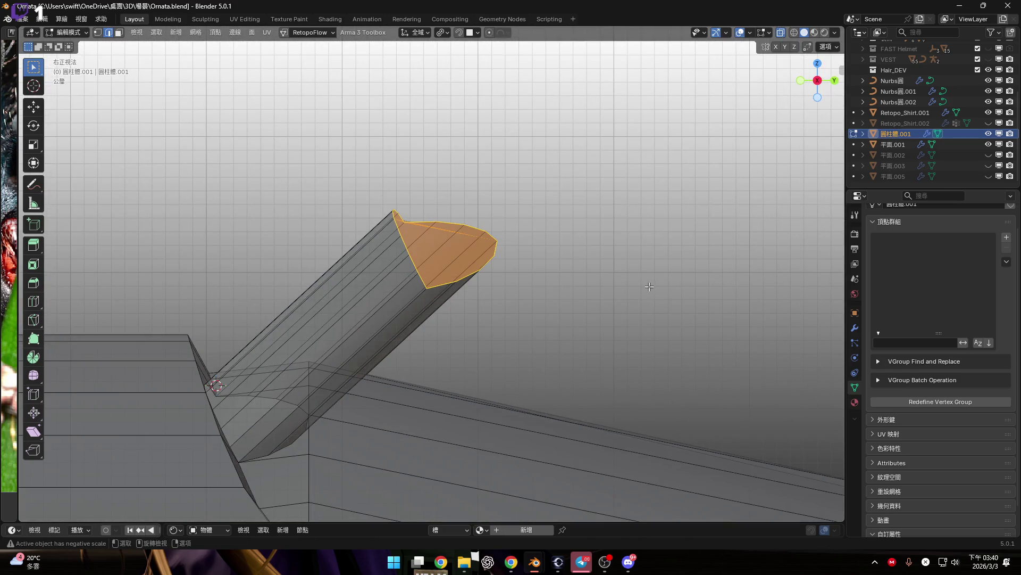
key("s")
key("y")
key("0")
key("Return")
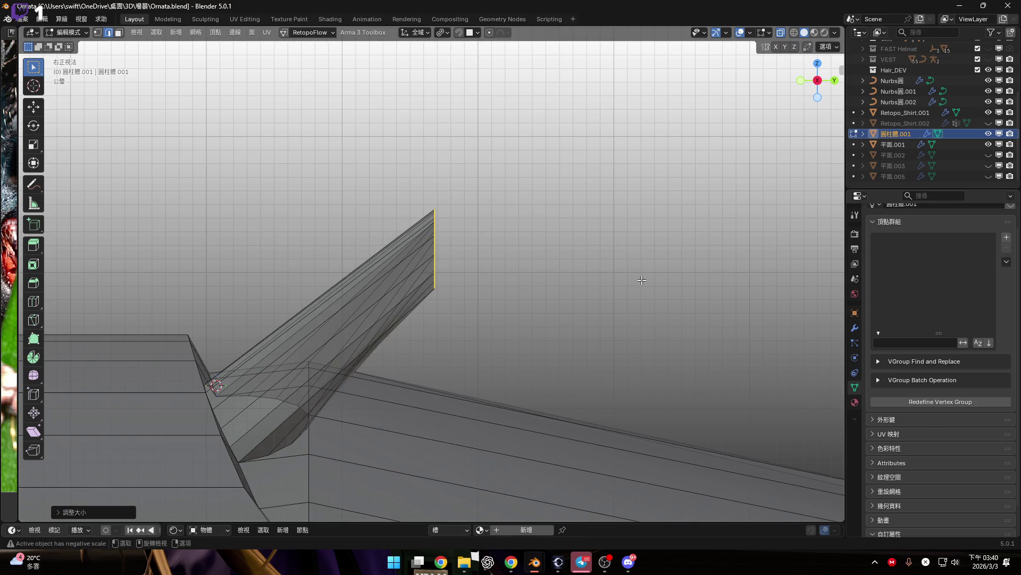
Step: Lower the flattened tip edge 1.116 cm along Z onto the tube
mouse_move(641, 280)
middle_mouse_down("shift")
mouse_move(543, 240)
mouse_move(497, 182)
mouse_move(519, 208)
middle_mouse_up("shift")
scroll(519, 209, "down", 2)
scroll(485, 200, "up", 5)
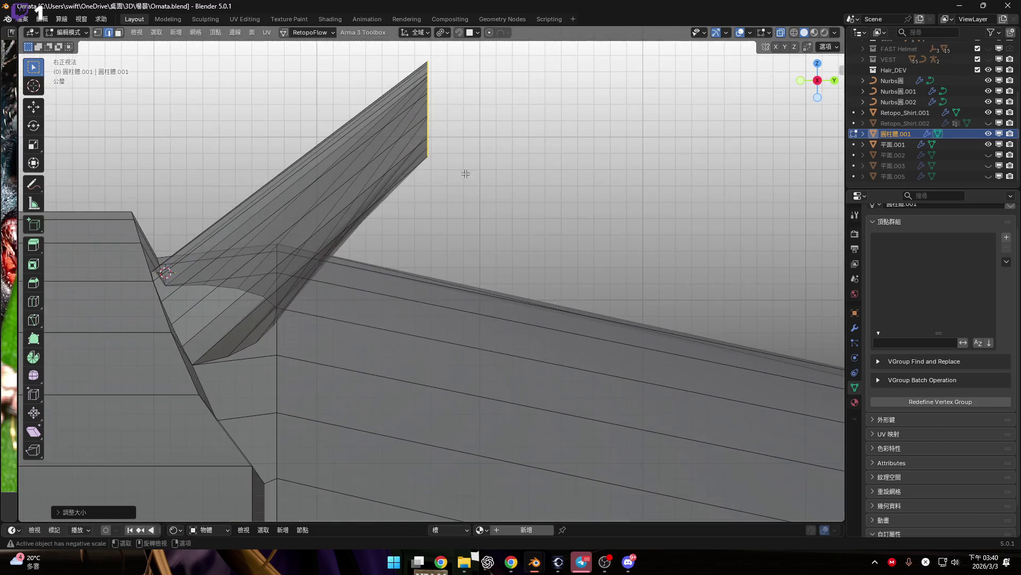
key("g")
key("z")
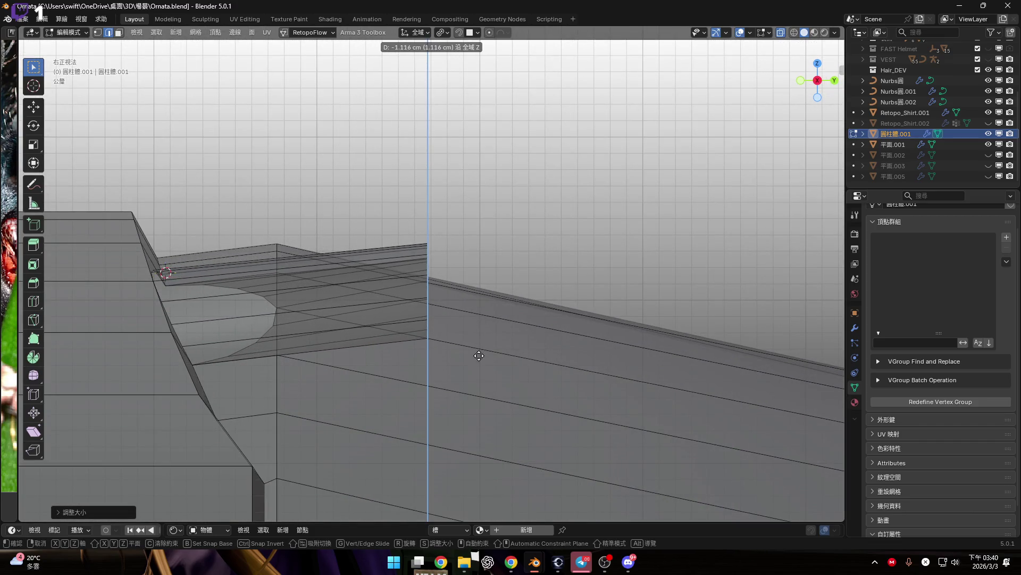
left_click(478, 355)
Step: Turn X-ray off and, in back view, drop the arc faces 0.239 cm along Z
left_click(781, 33)
mouse_move(478, 255)
middle_mouse_down()
mouse_move(417, 251)
mouse_move(514, 273)
middle_mouse_up()
left_click(823, 80)
scroll(485, 285, "up", 3)
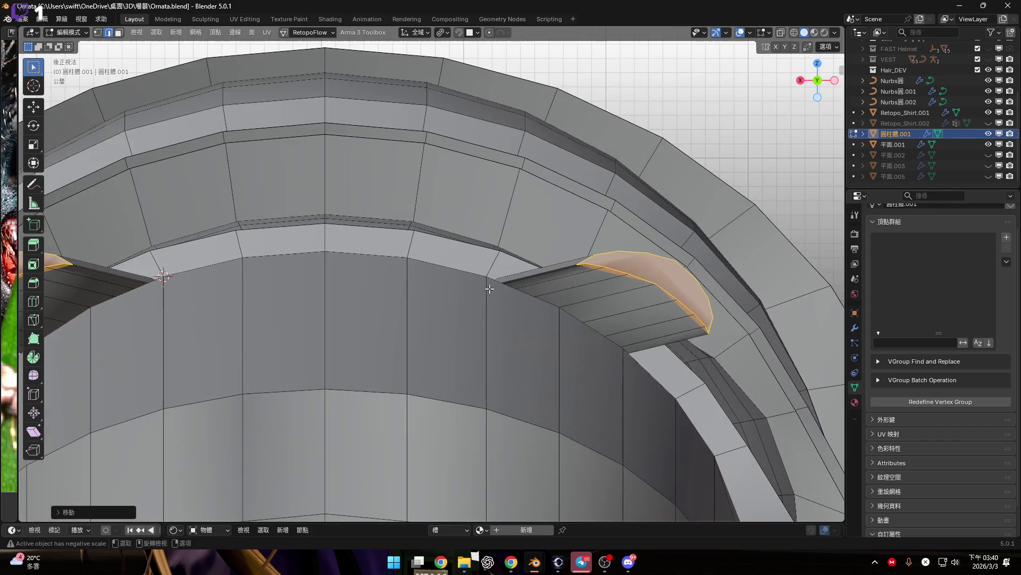
key("g")
key("z")
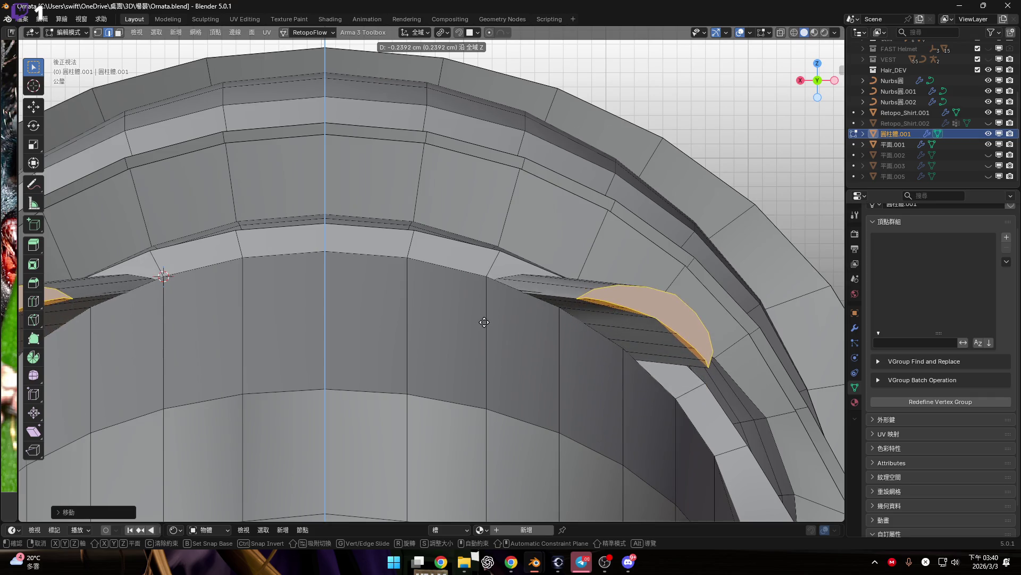
left_click(485, 319)
mouse_move(486, 320)
middle_mouse_down()
mouse_move(497, 267)
mouse_move(496, 307)
middle_mouse_up()
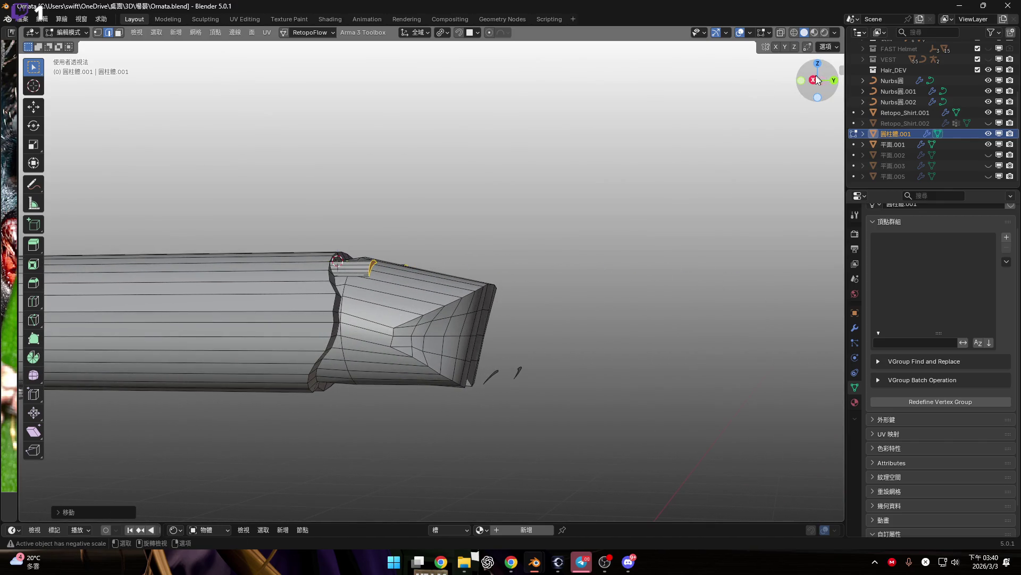
Step: Orbit and pan out from the tube tip to frame the whole shirt model
left_click(815, 79)
scroll(303, 303, "up", 5)
middle_click_drag(303, 303, 294, 221)
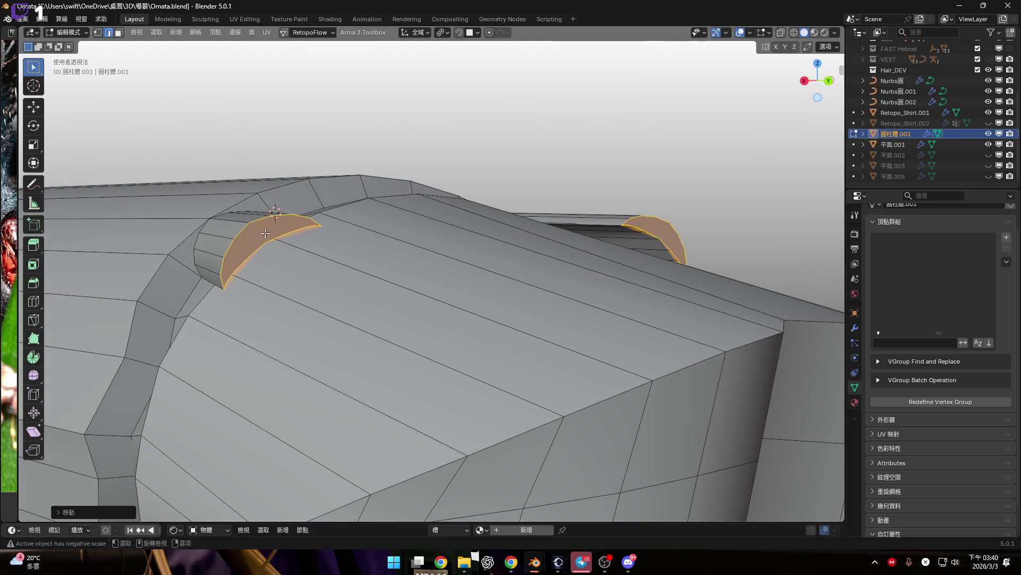
scroll(265, 233, "down", 8)
middle_click_drag(485, 319, 332, 274, "shift")
scroll(333, 274, "down", 5)
mouse_move(235, 330)
middle_mouse_down("shift")
mouse_move(453, 240)
mouse_move(914, 78)
middle_mouse_up("shift")
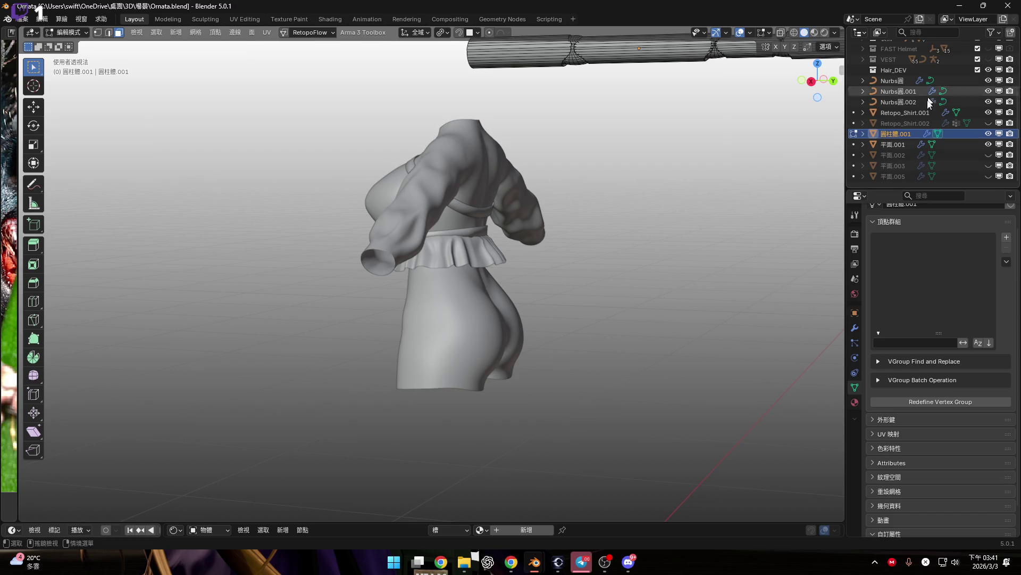
Step: Unhide 平面.002, 平面.003, 平面.005 and Retopo_Shirt.002, then zoom back to the tube end
left_click_drag(988, 155, 987, 181)
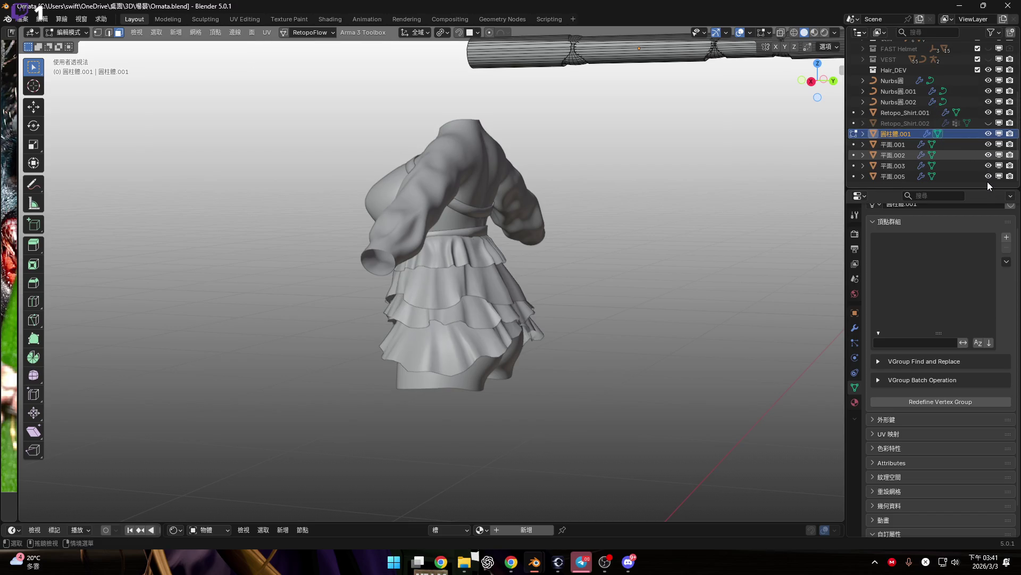
left_click(987, 123)
mouse_move(423, 341)
middle_mouse_down("shift")
mouse_move(423, 202)
mouse_move(549, 225)
middle_mouse_up("shift")
scroll(423, 202, "down", 3)
scroll(549, 225, "up", 6)
scroll(476, 201, "up", 3)
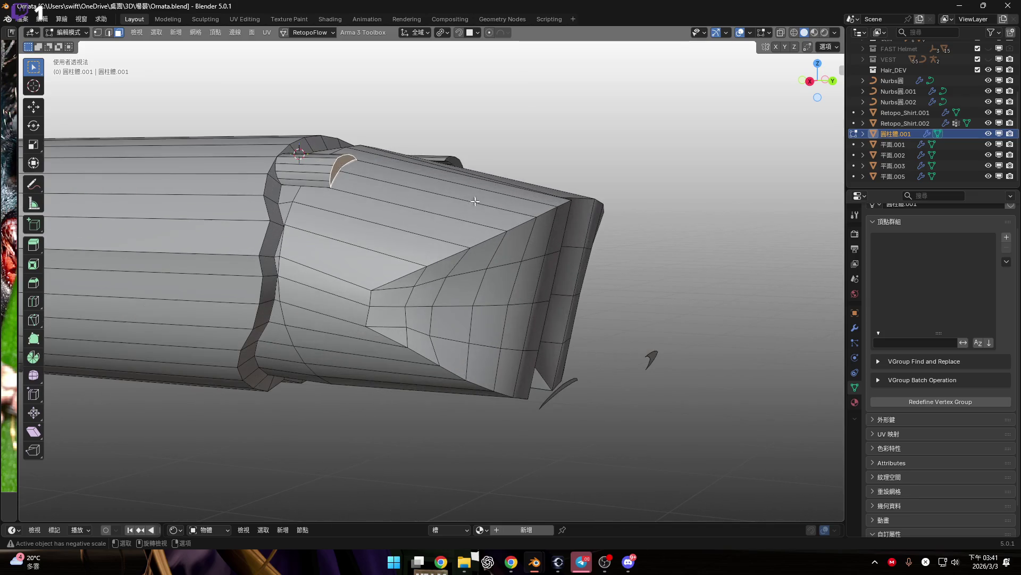
Step: Try Bridge Edge Loops on the arc loops, adjust its cuts, then undo back to the bare loops
middle_click_drag(558, 443, 646, 354)
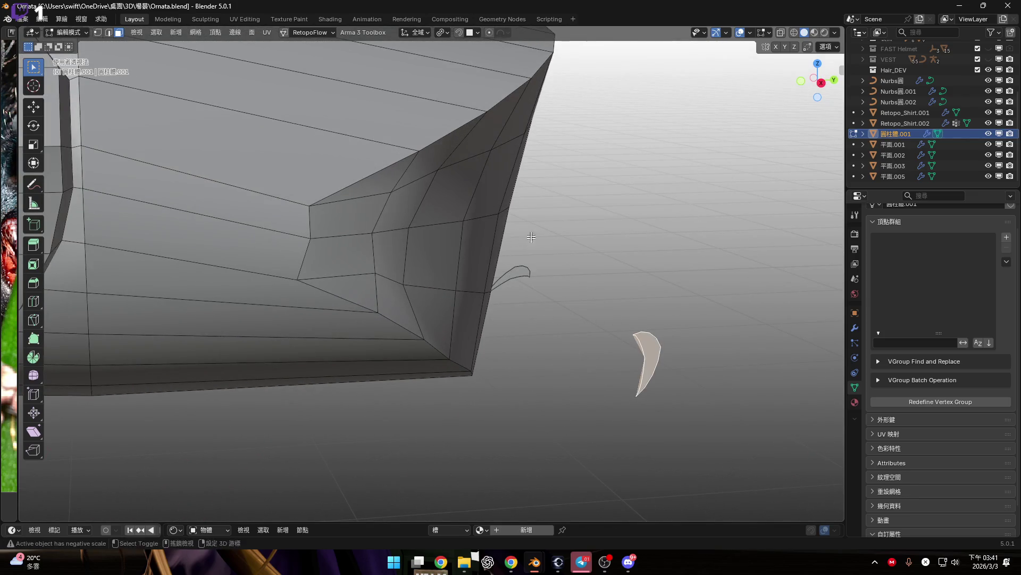
scroll(531, 237, "down", 4)
key("ctrl+e")
left_click(572, 282)
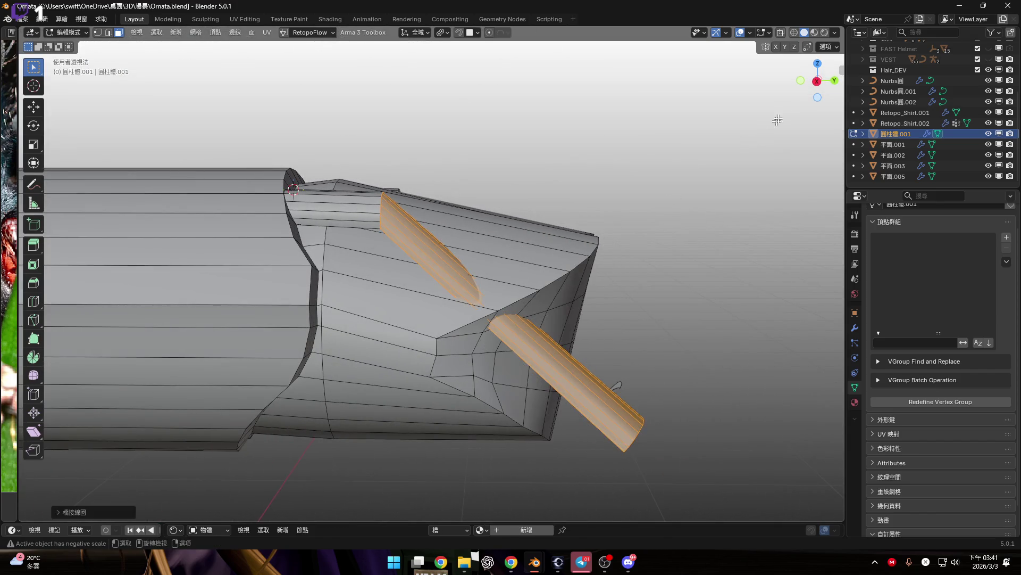
left_click(818, 81)
left_click(75, 512)
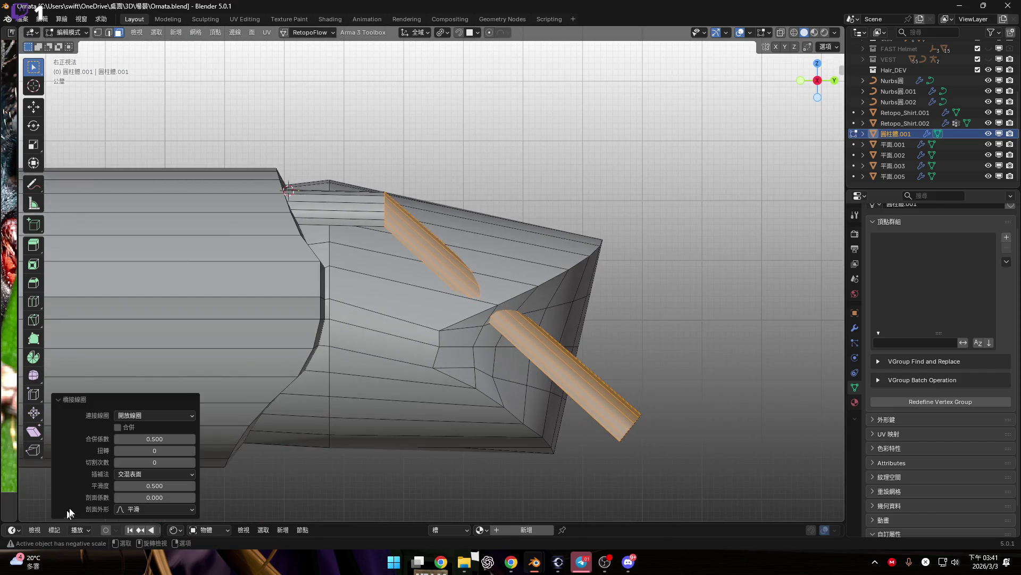
key("KP_Decimal")
mouse_move(151, 460)
left_mouse_down()
mouse_move(176, 461)
mouse_move(151, 461)
mouse_move(164, 460)
left_mouse_up()
key("ctrl+z")
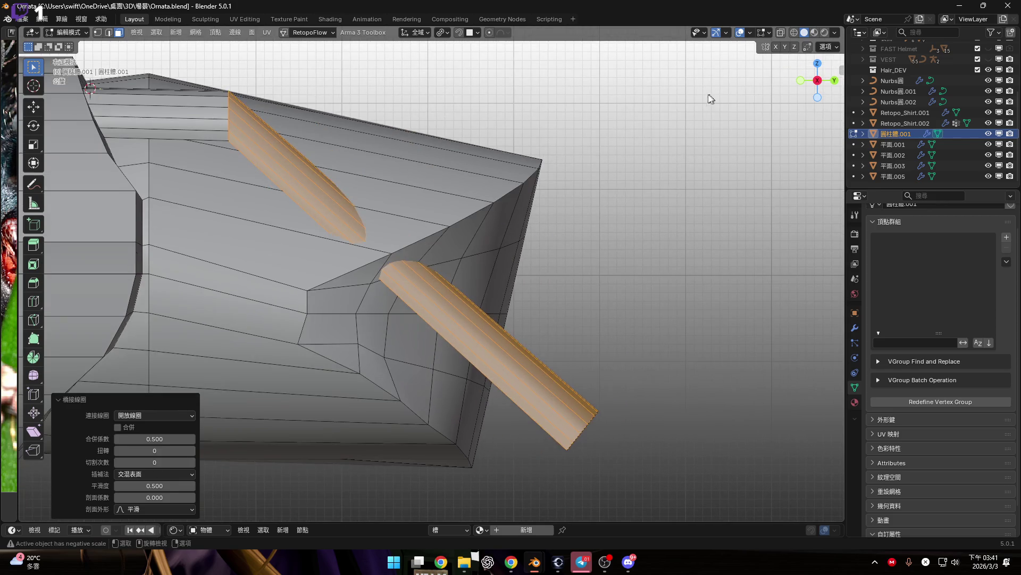
key("ctrl+z")
Step: Enable the Face Orientation overlay and recalculate the red curved face's normals outward
left_click(749, 34)
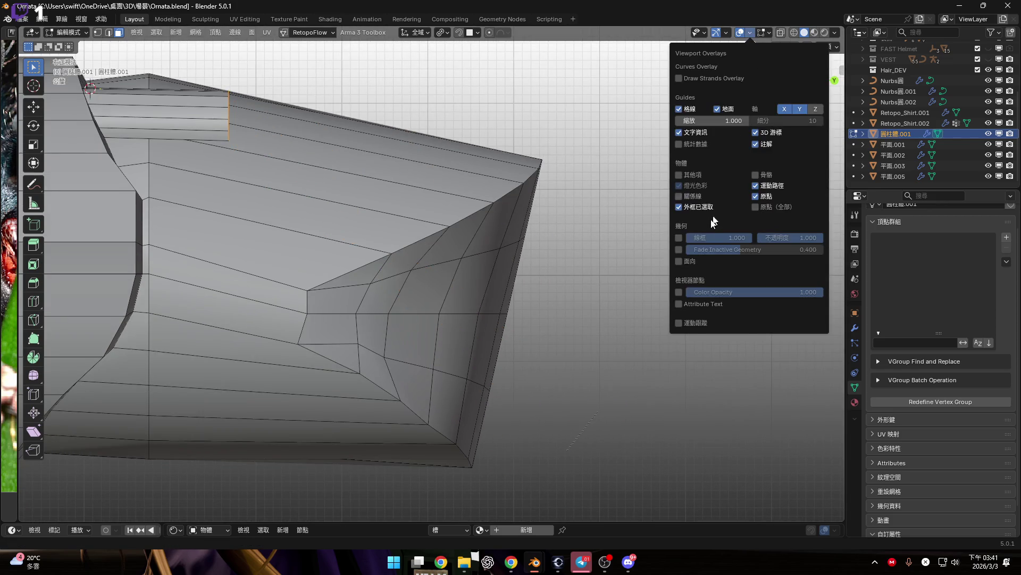
mouse_move(662, 264)
middle_mouse_down()
mouse_move(410, 228)
mouse_move(381, 250)
mouse_move(312, 245)
mouse_move(445, 258)
mouse_move(376, 273)
mouse_move(298, 138)
middle_mouse_up()
scroll(288, 124, "up", 6)
left_click(488, 79)
mouse_move(489, 78)
middle_mouse_down()
mouse_move(499, 259)
mouse_move(527, 254)
middle_mouse_up()
scroll(527, 253, "up", 3)
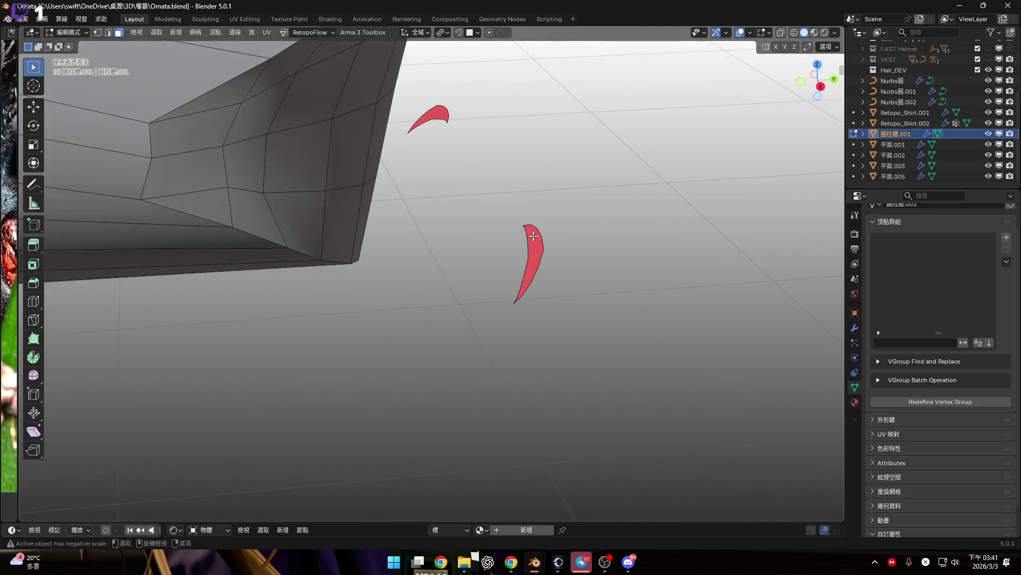
key("shift+n")
mouse_move(532, 251)
middle_mouse_down()
mouse_move(479, 242)
mouse_move(494, 234)
mouse_move(589, 253)
middle_mouse_up()
right_click(590, 252)
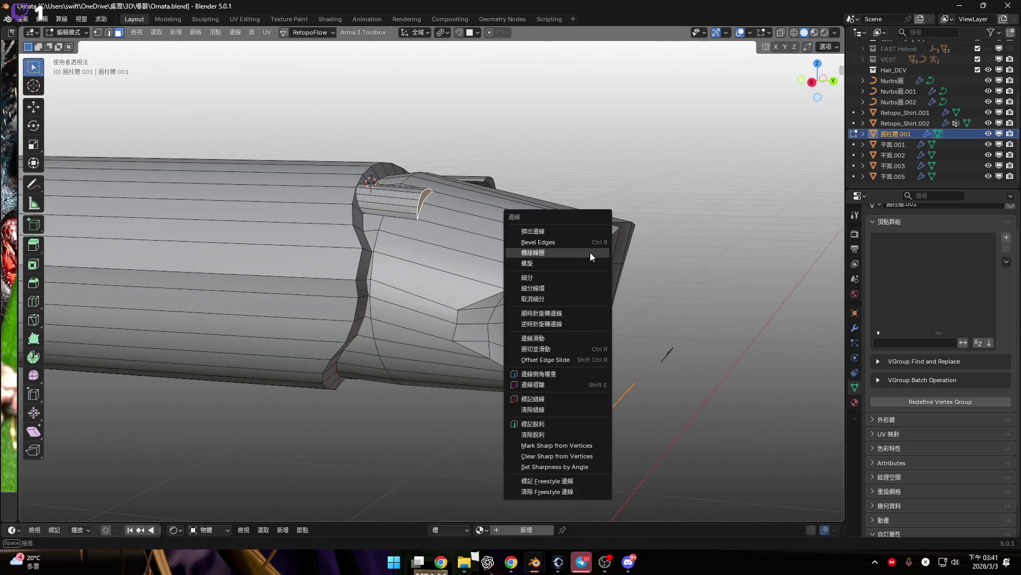
left_click(589, 252)
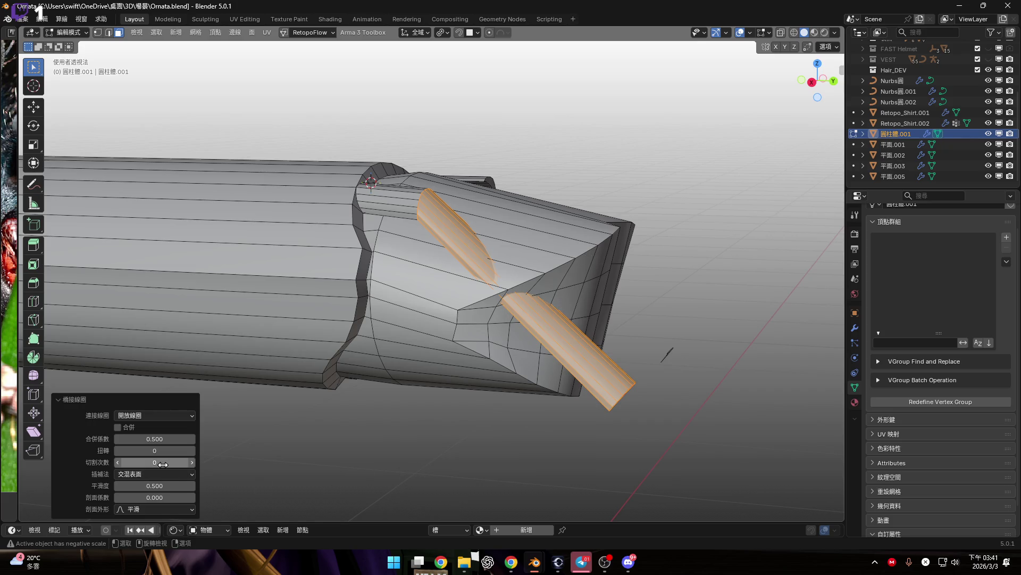
left_click_drag(161, 464, 171, 462)
mouse_move(611, 298)
middle_mouse_down()
mouse_move(670, 287)
mouse_move(638, 298)
mouse_move(654, 294)
mouse_move(679, 376)
mouse_move(584, 338)
middle_mouse_up()
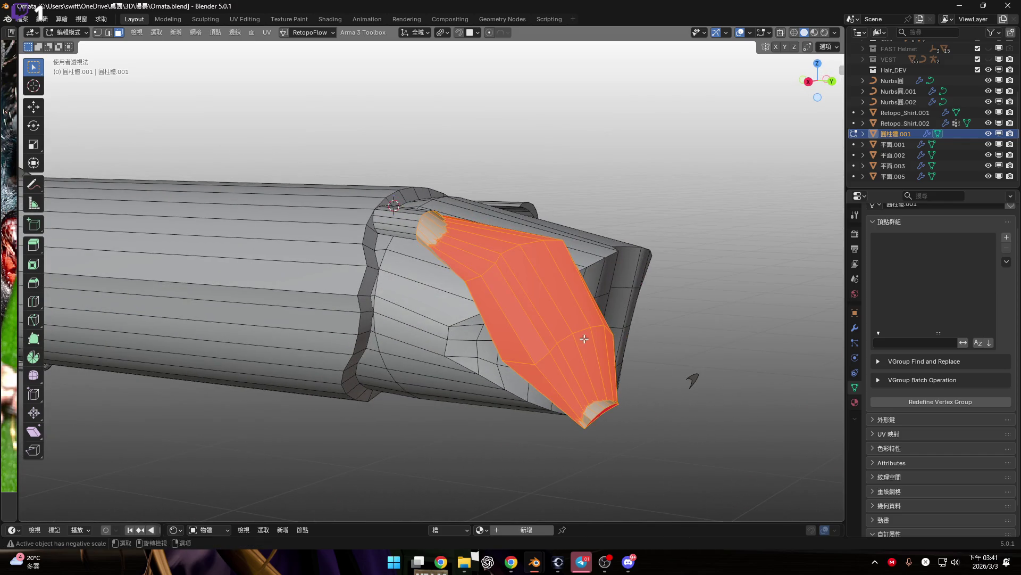
key("shift+n")
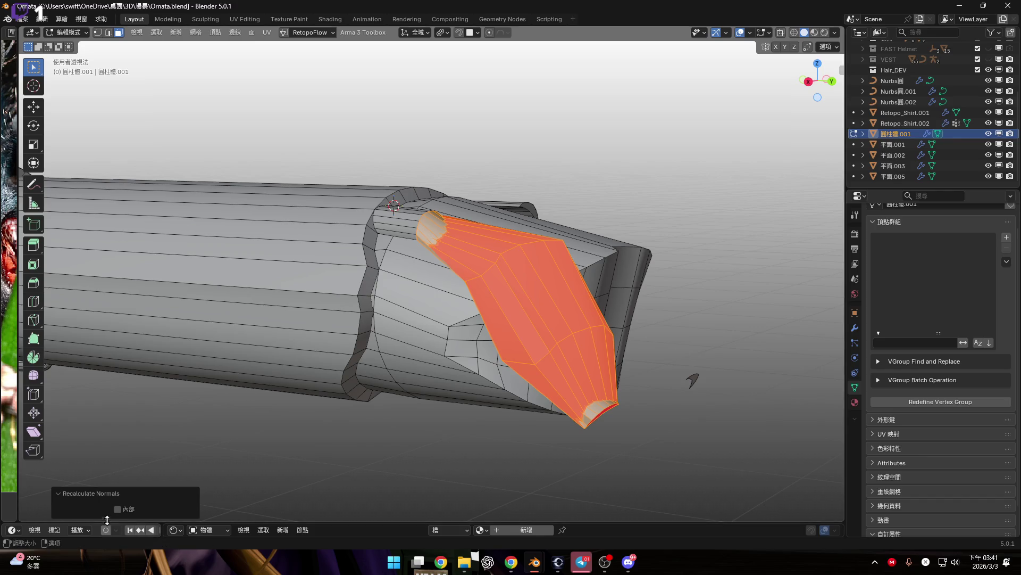
left_click(118, 510)
mouse_move(471, 456)
middle_mouse_down()
mouse_move(514, 385)
mouse_move(553, 394)
middle_mouse_up()
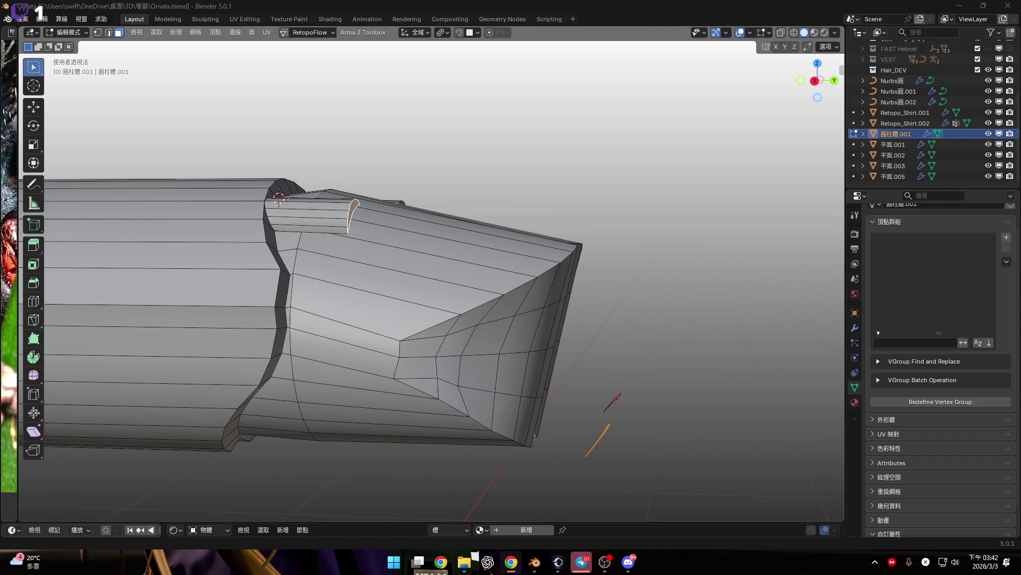
middle_click_drag(517, 331, 517, 320, "shift")
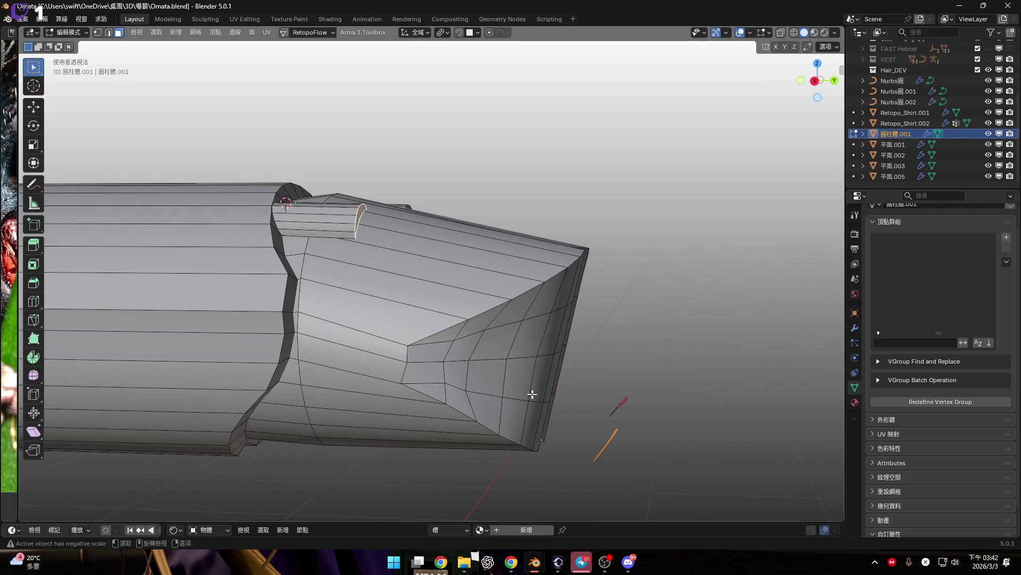
scroll(590, 372, "up", 5)
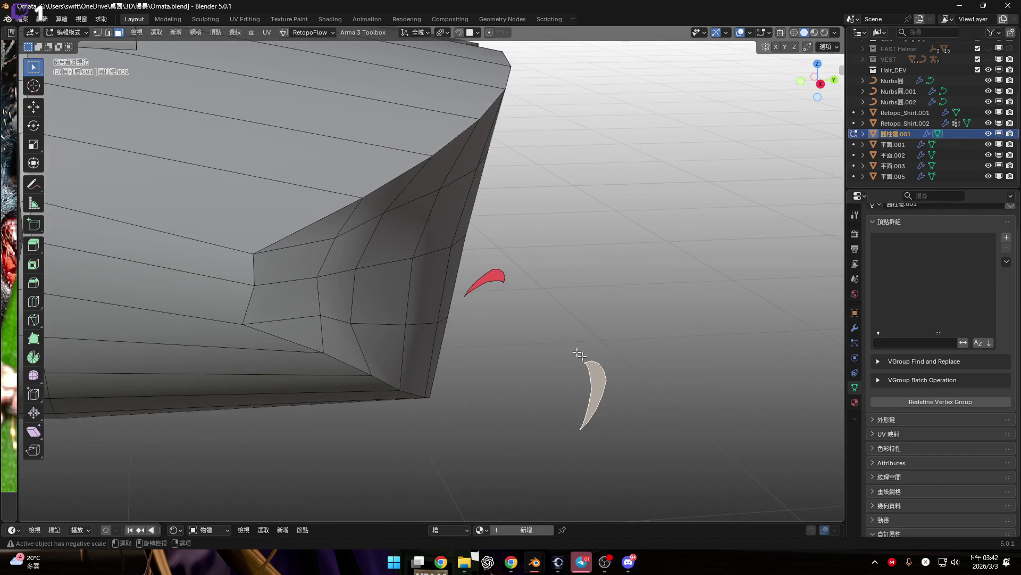
scroll(490, 326, "down", 5)
mouse_move(490, 326)
middle_mouse_down()
mouse_move(463, 319)
mouse_move(497, 369)
mouse_move(522, 315)
mouse_move(542, 303)
middle_mouse_up()
key("ctrl+e")
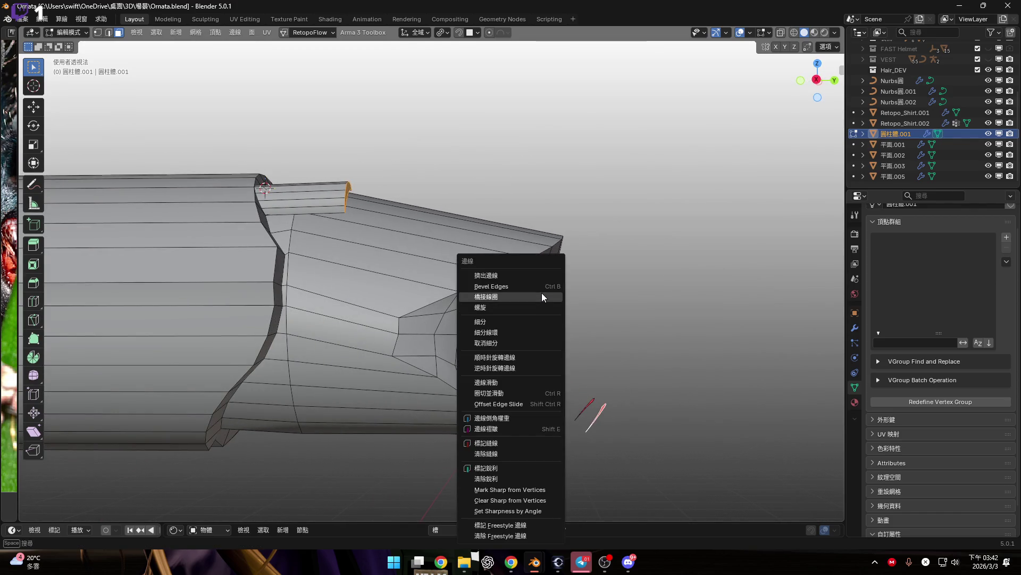
Step: Bridge the arc loops again with 1 cut and smoothness 0.010
left_click(542, 293)
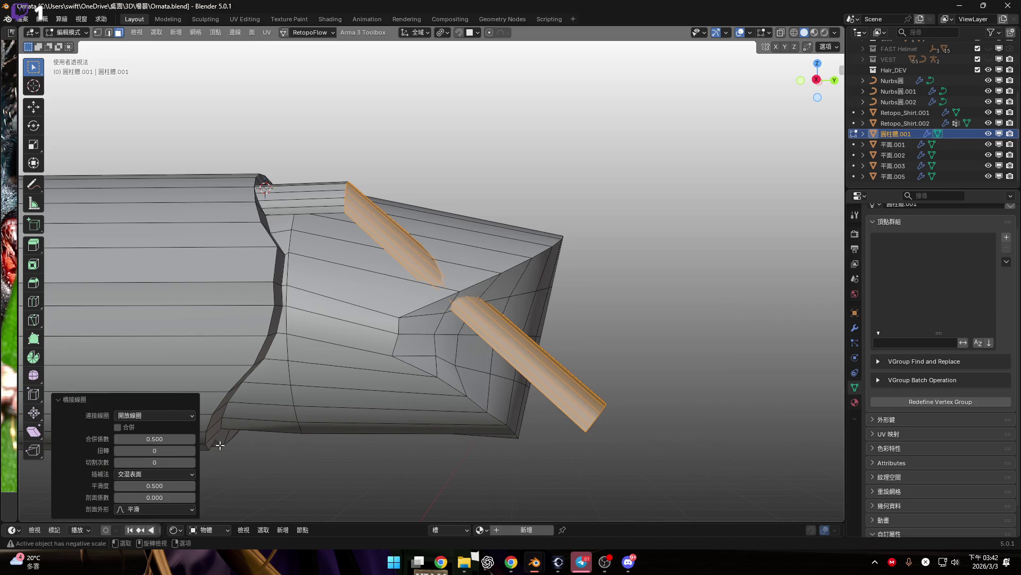
left_click(170, 463)
type("1")
key("Return")
mouse_move(305, 422)
middle_mouse_down()
mouse_move(530, 226)
mouse_move(531, 246)
middle_mouse_up()
left_click_drag(159, 485, 117, 485)
middle_click_drag(361, 392, 420, 428)
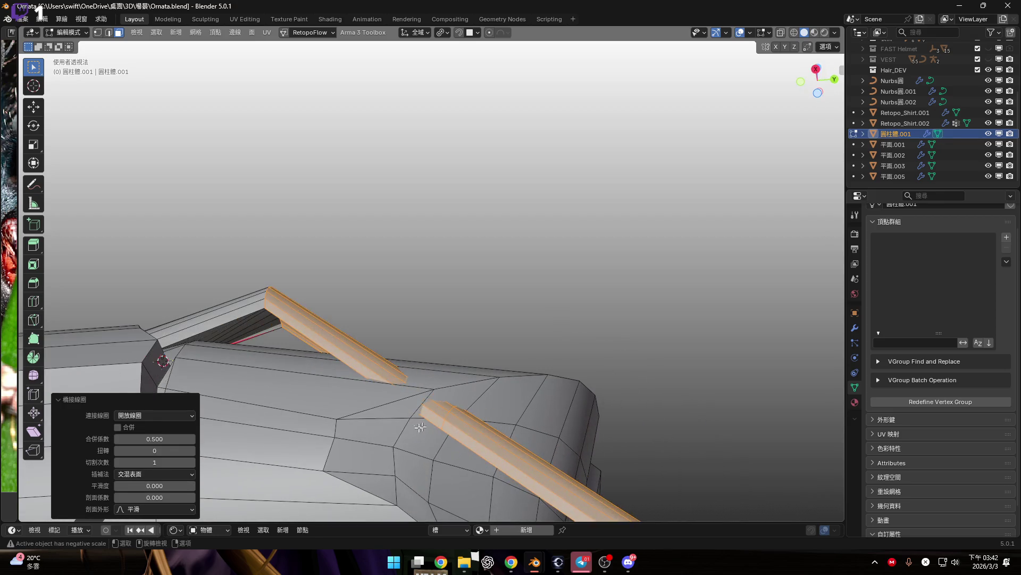
left_click(193, 485)
mouse_move(353, 417)
middle_mouse_down()
mouse_move(352, 409)
mouse_move(823, 76)
middle_mouse_up()
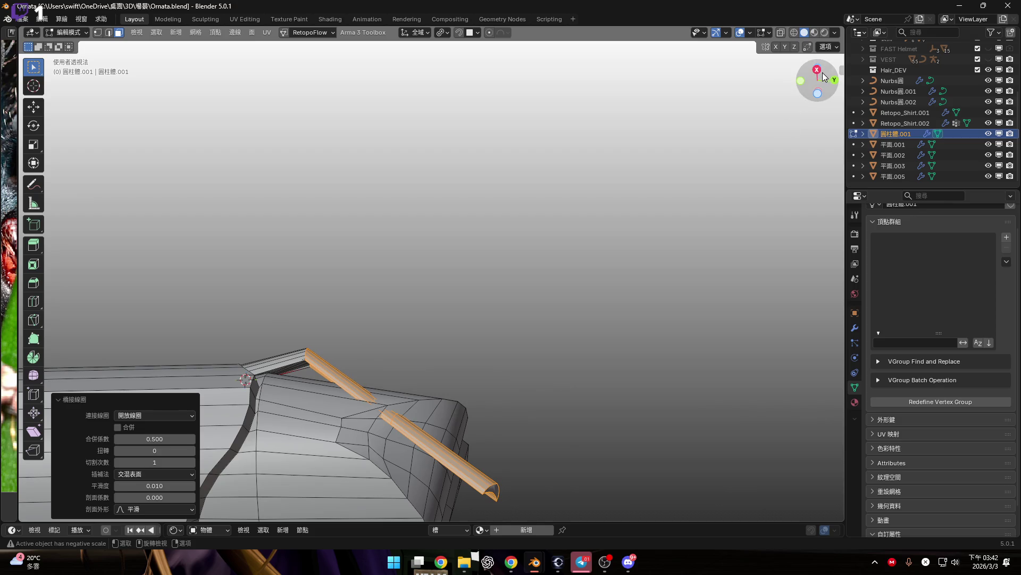
Step: Increase the bridge to 5 cuts, zero the smoothness and test the profile and twist settings
left_click(818, 70)
scroll(370, 402, "up", 3)
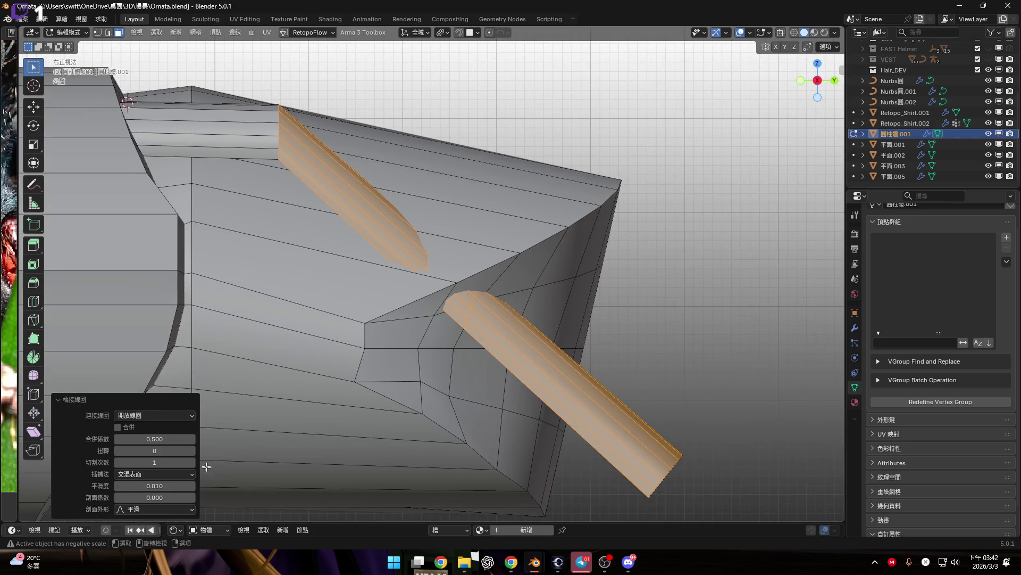
left_click_drag(175, 462, 200, 462)
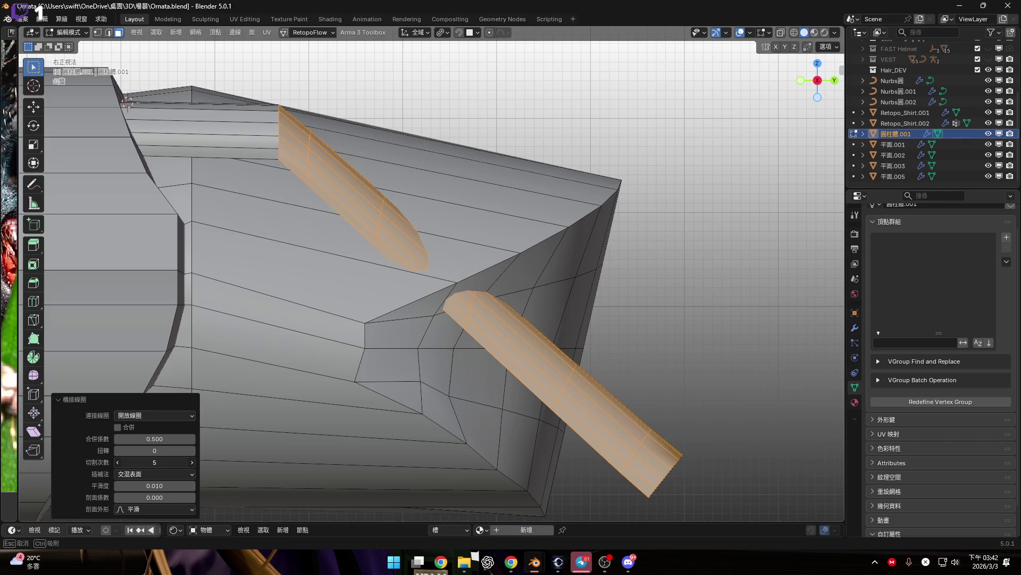
mouse_move(155, 485)
left_mouse_down()
mouse_move(192, 485)
mouse_move(149, 485)
mouse_move(191, 497)
mouse_move(133, 497)
mouse_move(165, 485)
mouse_move(187, 485)
mouse_move(117, 497)
mouse_move(157, 497)
left_mouse_up()
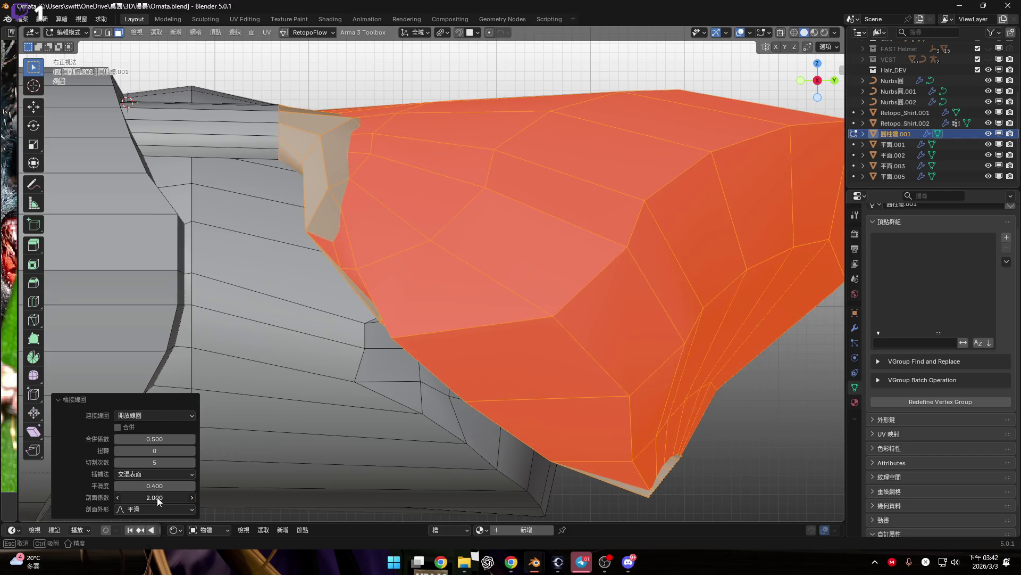
key("Escape")
mouse_move(152, 451)
left_mouse_down()
mouse_move(186, 451)
mouse_move(150, 451)
left_mouse_up()
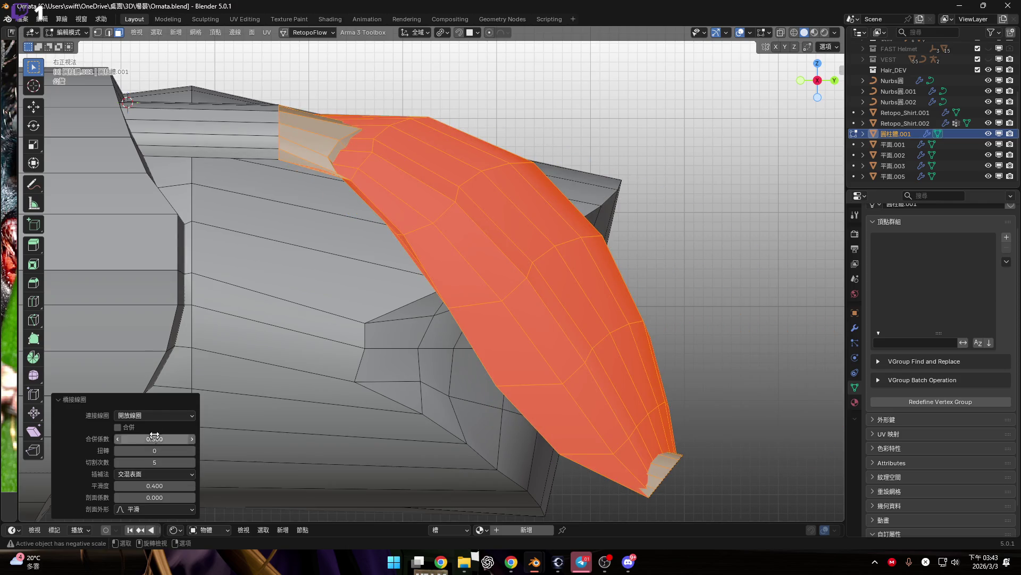
left_click(151, 472)
Step: Try Linear, Blend Path and Blend Surface interpolation on the bridge
left_click(143, 485)
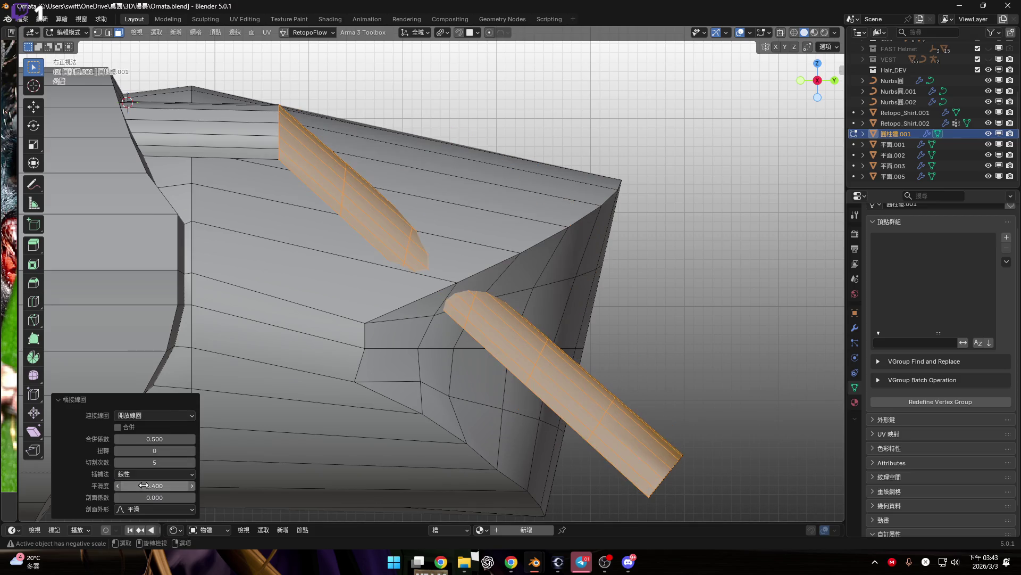
left_click(148, 472)
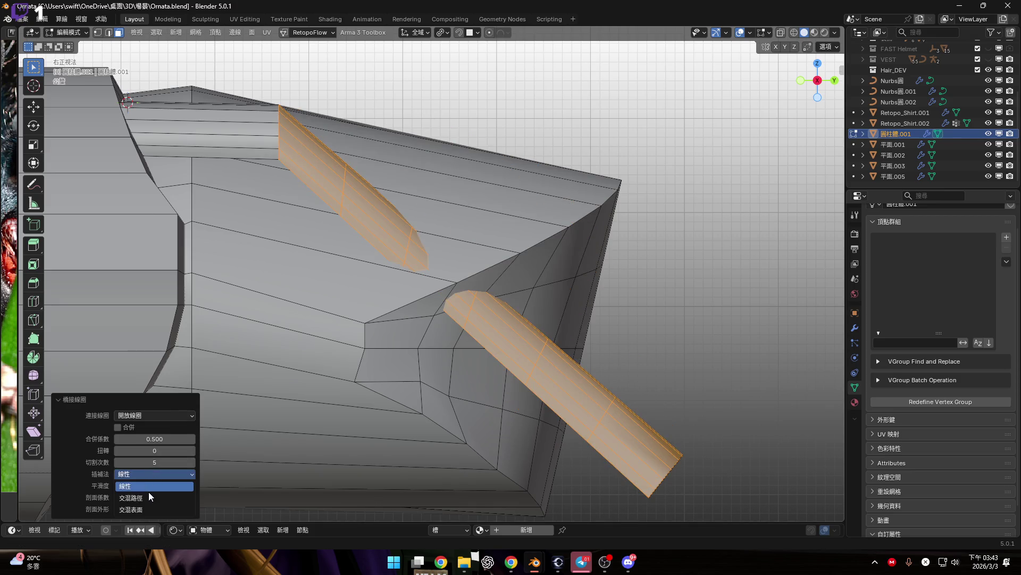
left_click(149, 491)
left_click(154, 473)
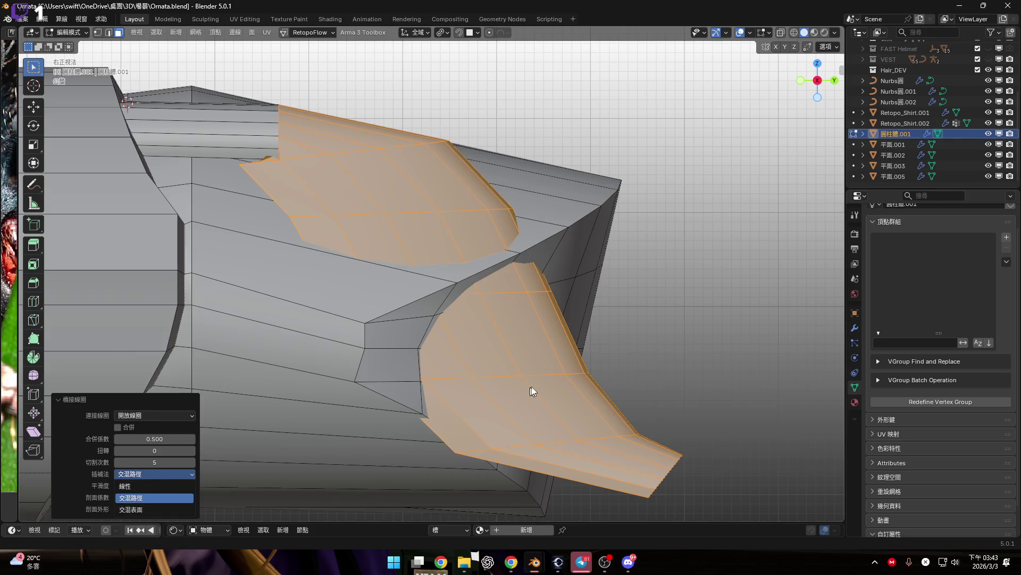
mouse_move(531, 386)
middle_mouse_down()
mouse_move(406, 358)
mouse_move(315, 412)
middle_mouse_up()
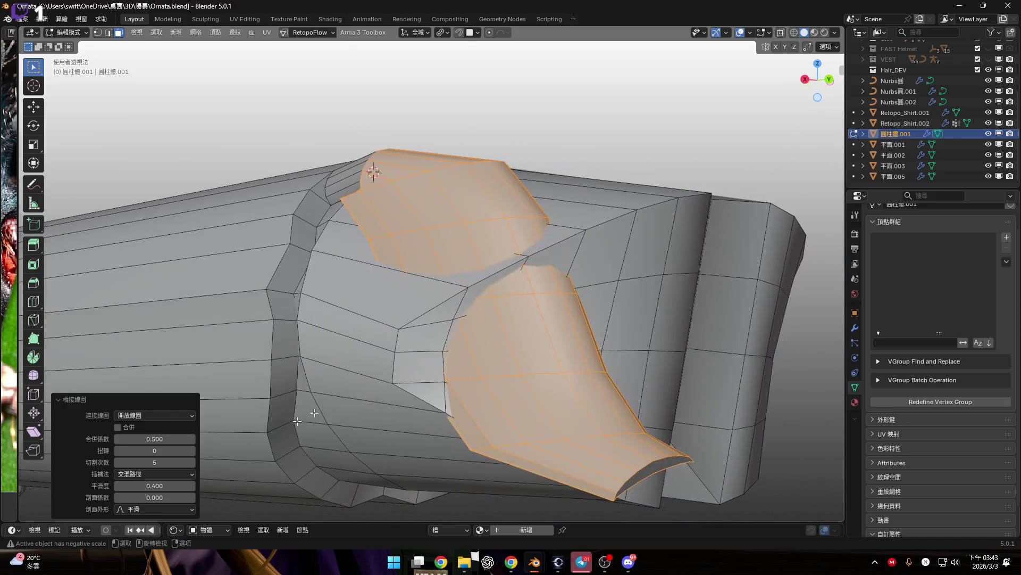
left_click(162, 477)
left_click(161, 487)
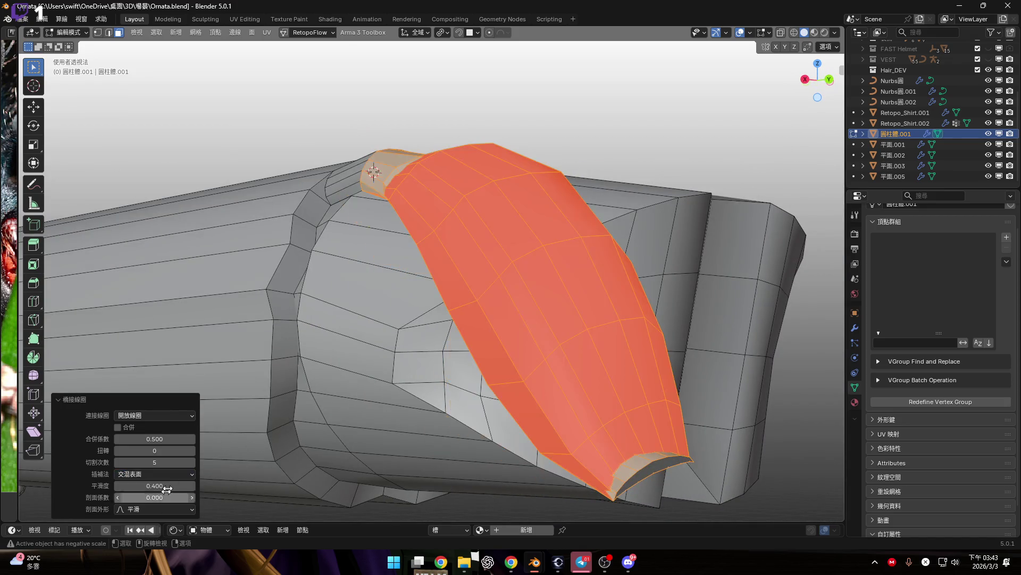
left_click(811, 83)
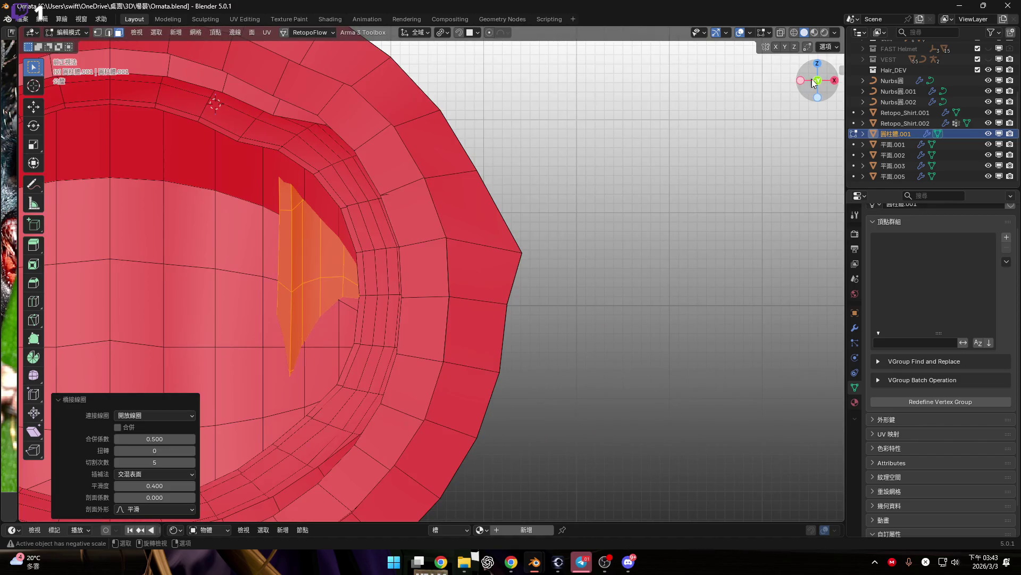
scroll(584, 268, "down", 2)
scroll(428, 354, "up", 1)
Step: Step the bridge twist up several times and inspect the twisted surface
left_click_drag(148, 450, 158, 448)
left_click(192, 452)
left_click(192, 451)
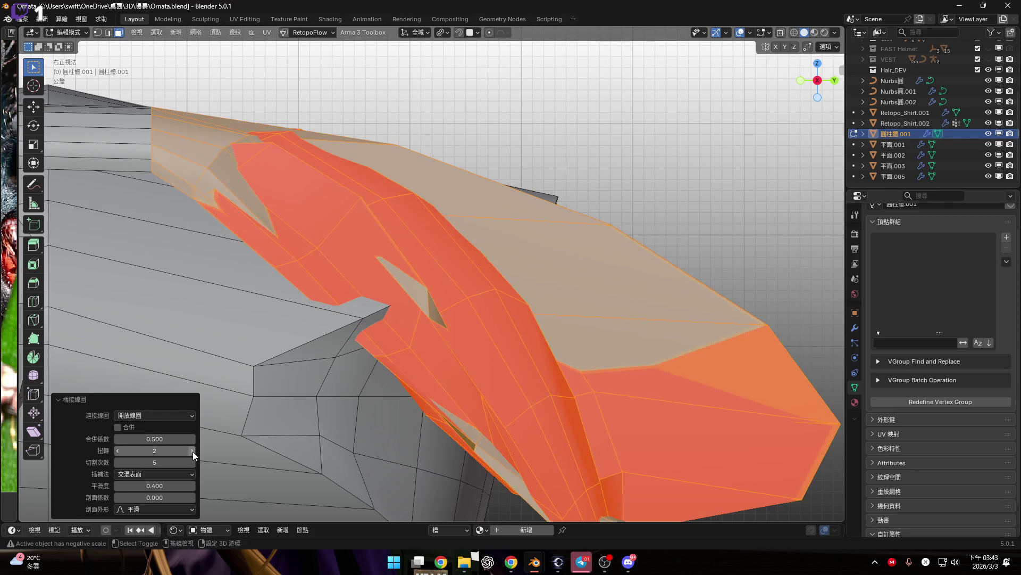
left_click(193, 451)
left_click(192, 451)
left_click(193, 451)
left_click(193, 451)
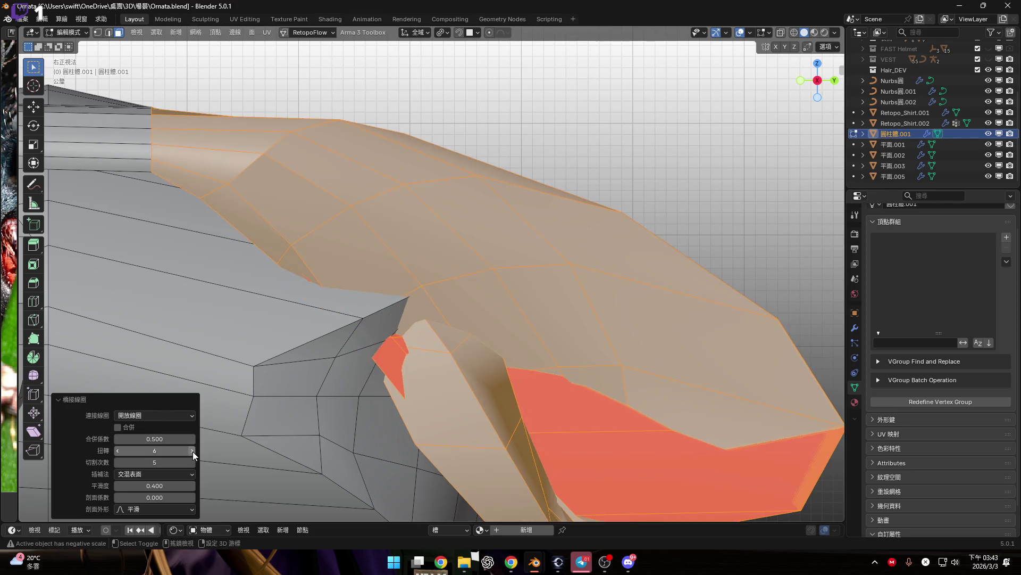
left_click(192, 451)
middle_click_drag(485, 362, 485, 277, "shift")
scroll(484, 277, "down", 5)
scroll(266, 170, "up", 4)
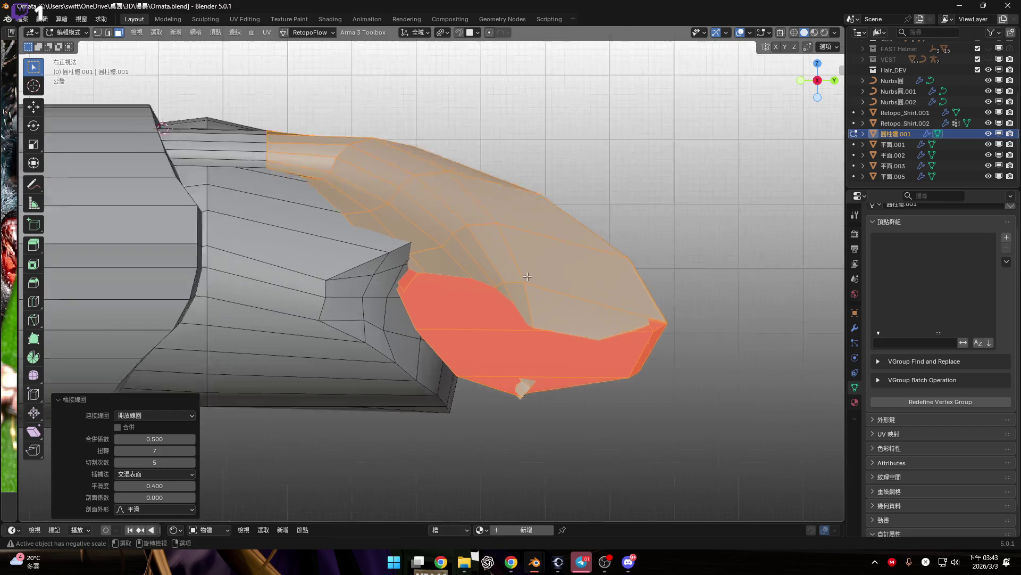
mouse_move(258, 166)
middle_mouse_down()
mouse_move(296, 178)
mouse_move(324, 160)
middle_mouse_up()
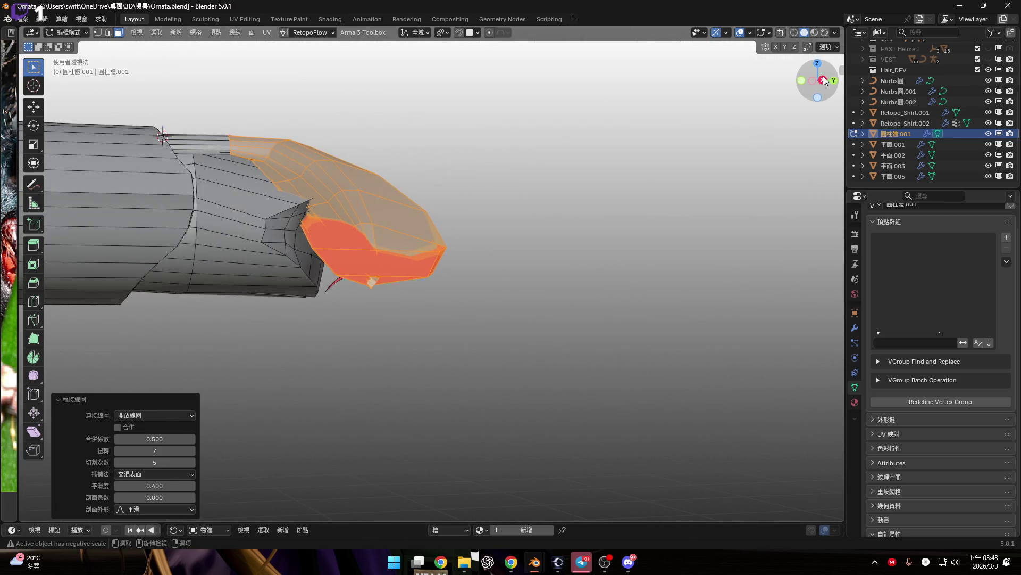
left_click(818, 80)
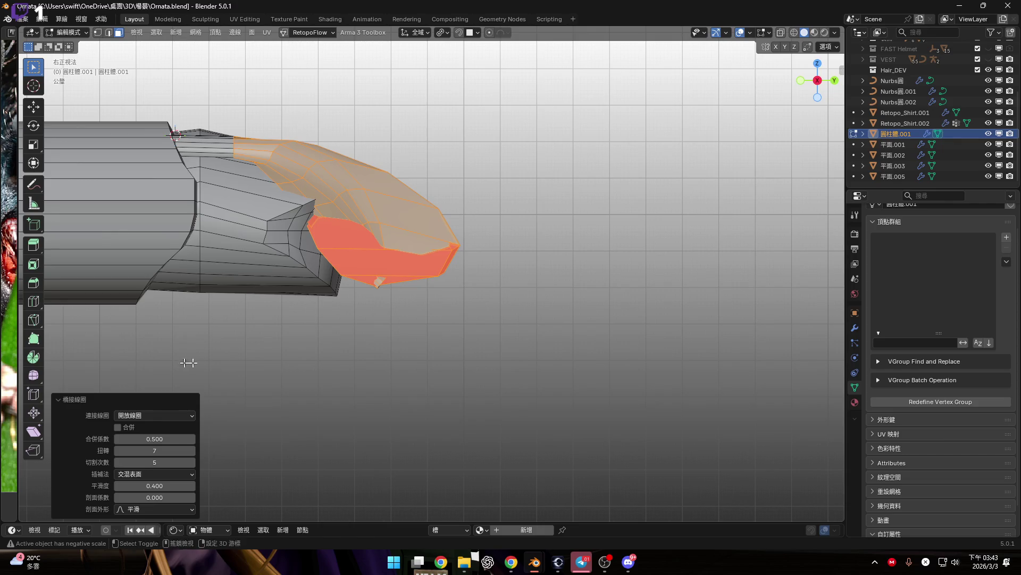
scroll(188, 362, "up", 2)
Step: Set smoothness to 0.540 and twist to 19, then undo the bridge entirely
mouse_move(155, 485)
left_mouse_down()
mouse_move(170, 485)
mouse_move(112, 485)
mouse_move(152, 486)
left_mouse_up()
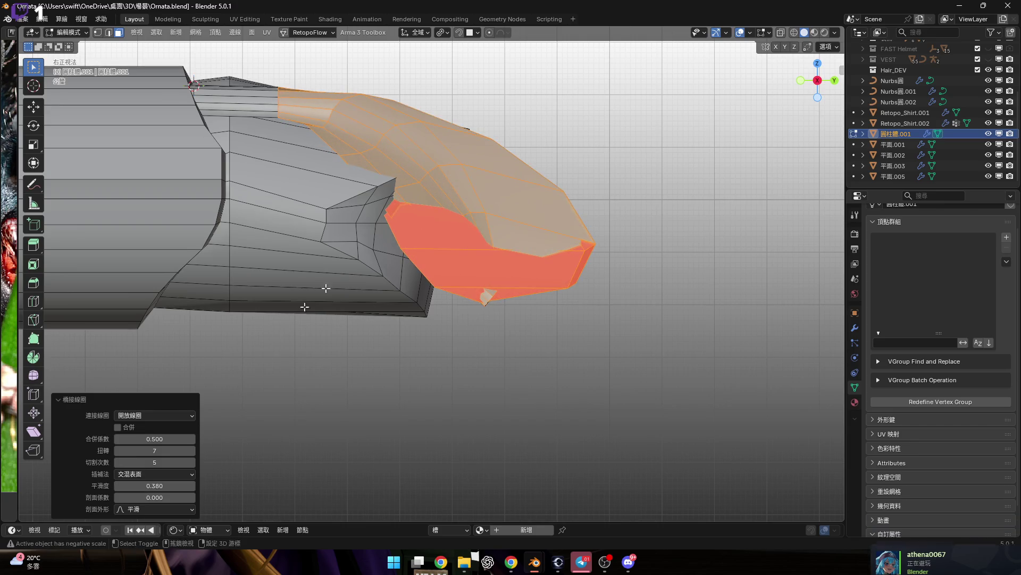
scroll(303, 303, "up", 3, "shift")
left_click(191, 450)
left_click(192, 451)
left_click(191, 451)
left_click(192, 451)
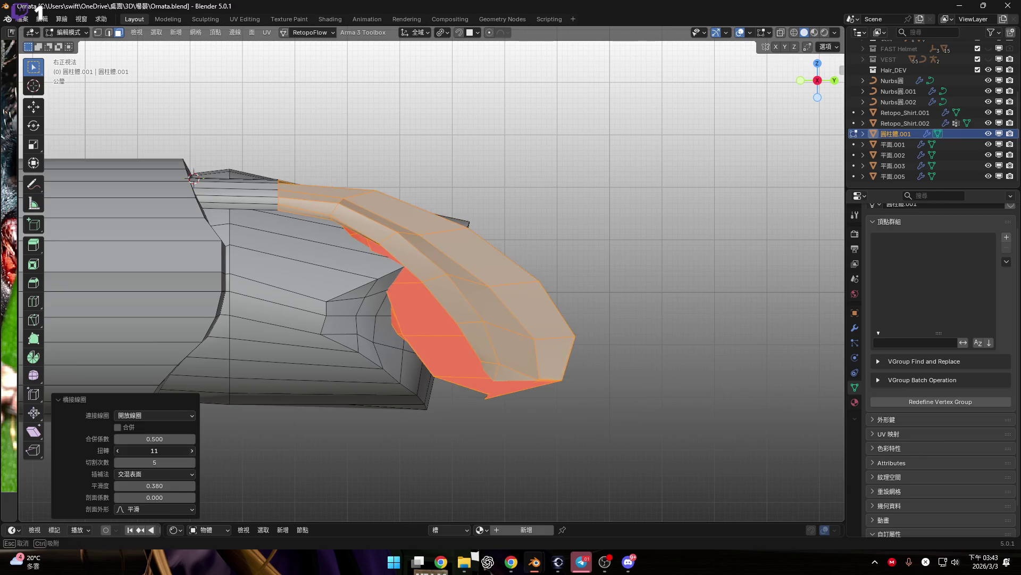
left_click(191, 451)
left_click(191, 451)
left_click(191, 451)
left_click(192, 451)
left_click(192, 451)
left_click(192, 451)
left_click(192, 450)
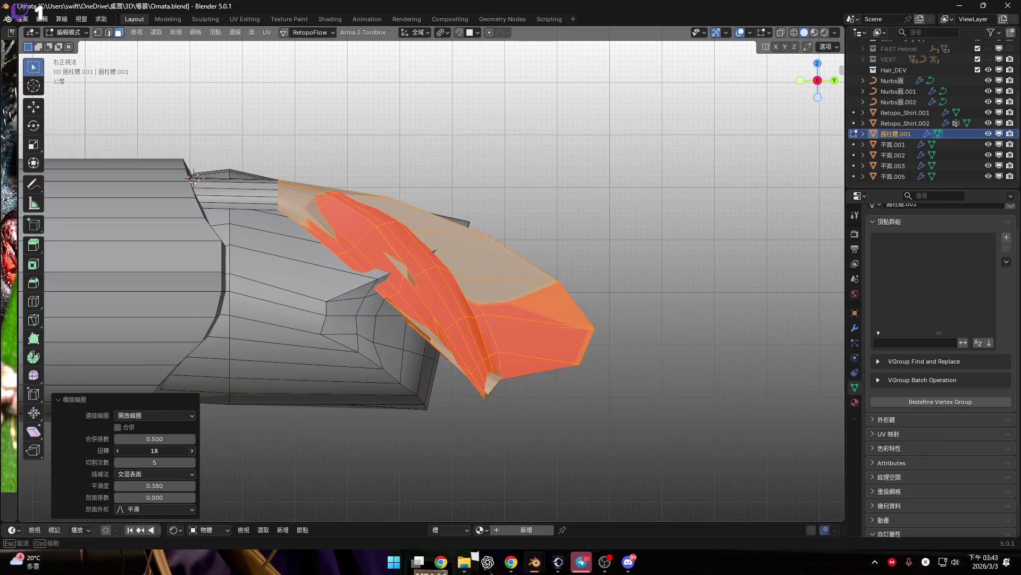
left_click(191, 451)
scroll(684, 346, "up", 1, "shift")
key("ctrl+z")
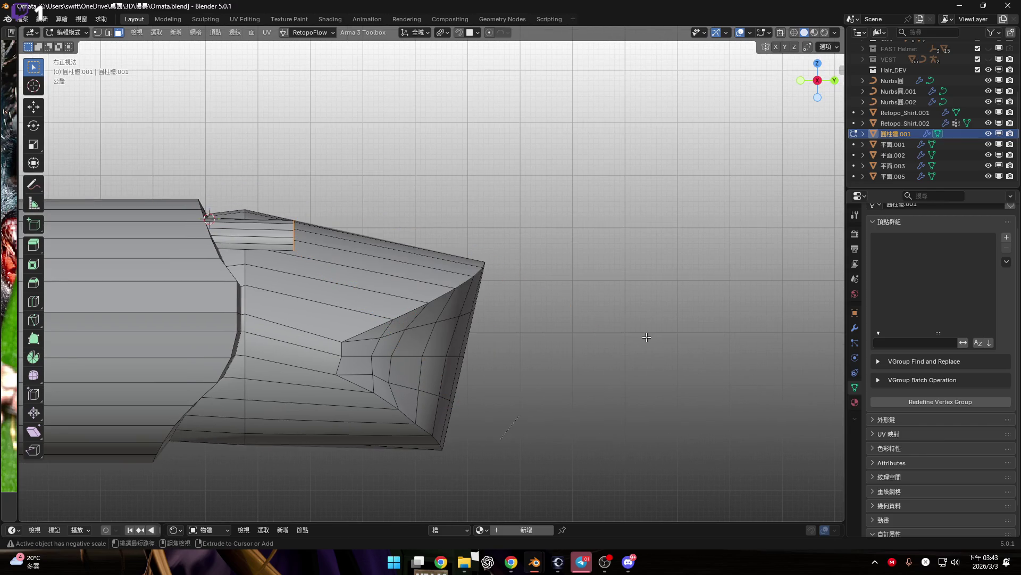
Step: Box-select the stray red curve points near the tube joint and delete them as vertices
middle_click_drag(545, 330, 630, 199)
middle_click_drag(566, 281, 526, 292)
left_click_drag(501, 298, 582, 390)
key("x")
left_click(569, 309)
Step: Select both short rod stubs with Ctrl+L, delete them, undo, then delete them again
mouse_move(570, 308)
middle_mouse_down()
mouse_move(306, 247)
mouse_move(296, 264)
mouse_move(332, 264)
middle_mouse_up()
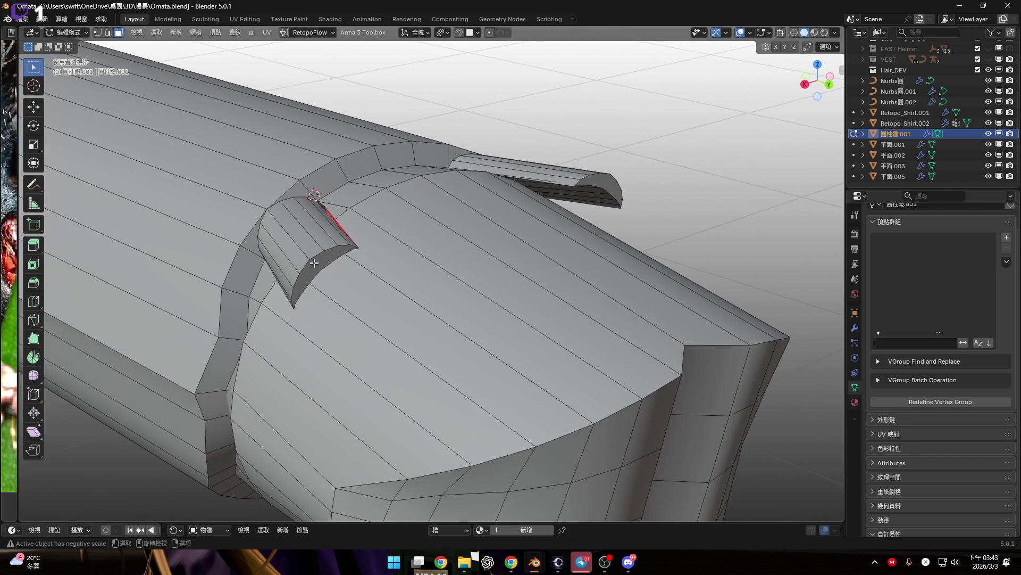
left_click(616, 178, "shift")
key("ctrl+l")
key("x")
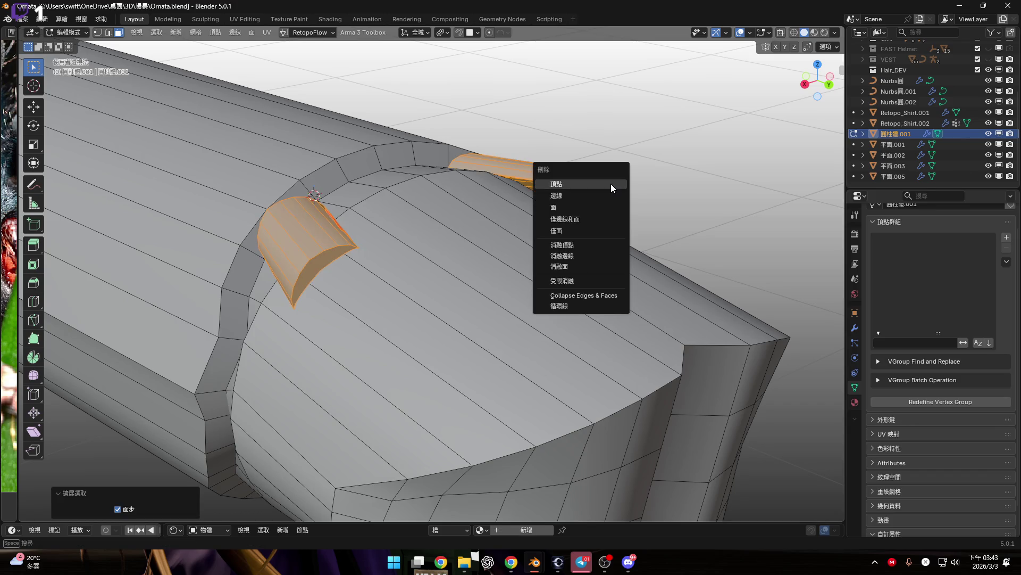
left_click(609, 185)
key("ctrl+z")
key("x")
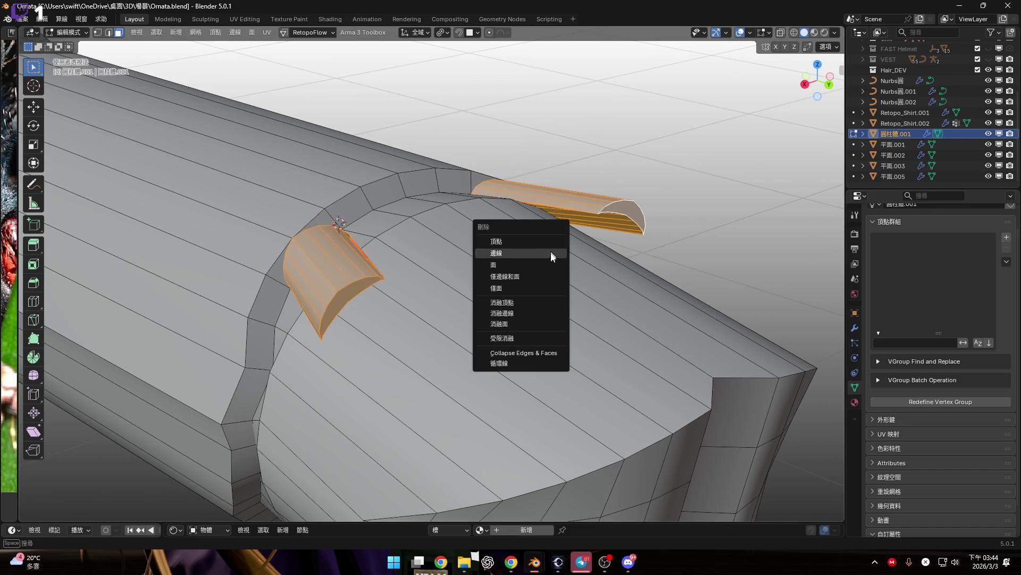
left_click(529, 263)
middle_click_drag(530, 262, 521, 283)
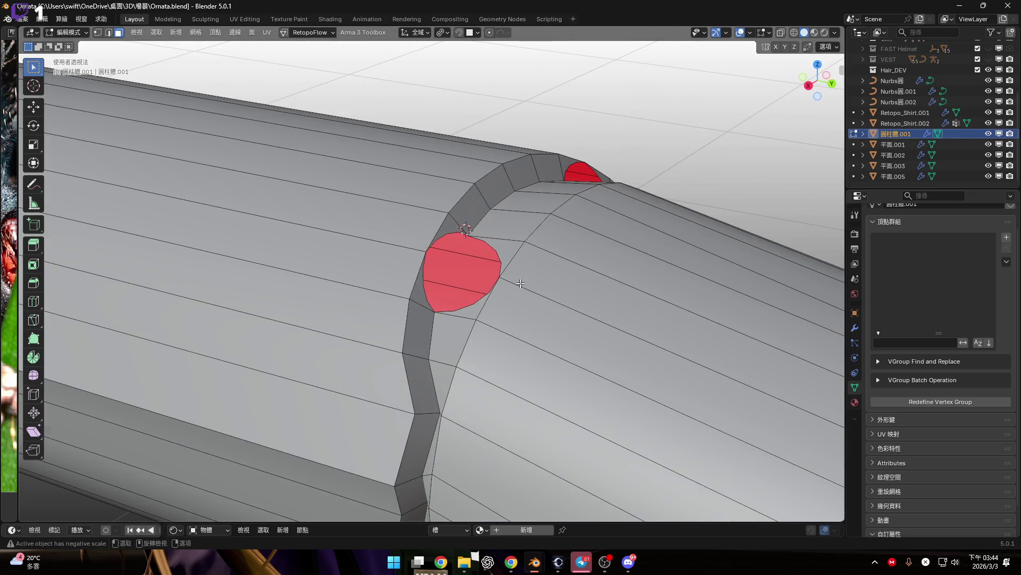
mouse_move(537, 258)
middle_mouse_down()
mouse_move(306, 245)
mouse_move(489, 280)
mouse_move(446, 278)
middle_mouse_up()
scroll(482, 278, "up", 5)
scroll(469, 277, "down", 4)
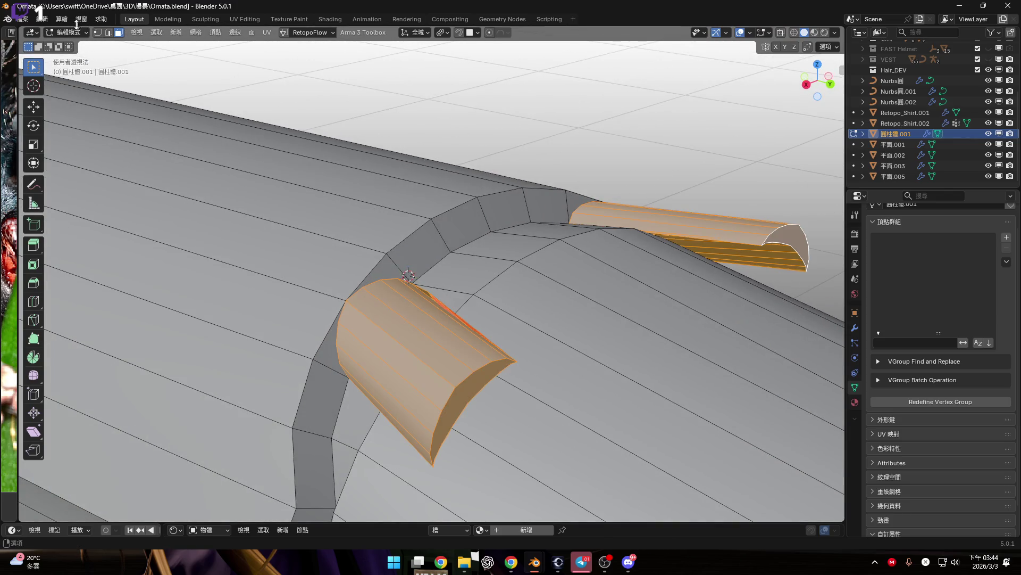
Step: Step back through the undo history to the extruded tube, redoing the tube extrusion
key("ctrl+z")
key("ctrl+z")
key("ctrl+z")
key("ctrl+z")
key("ctrl+z")
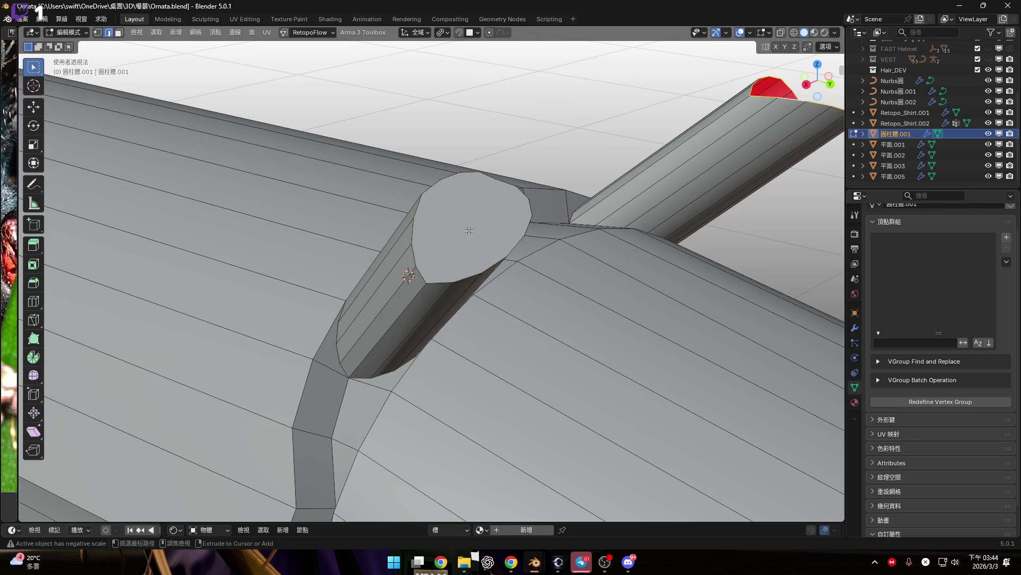
middle_click_drag(470, 231, 511, 197)
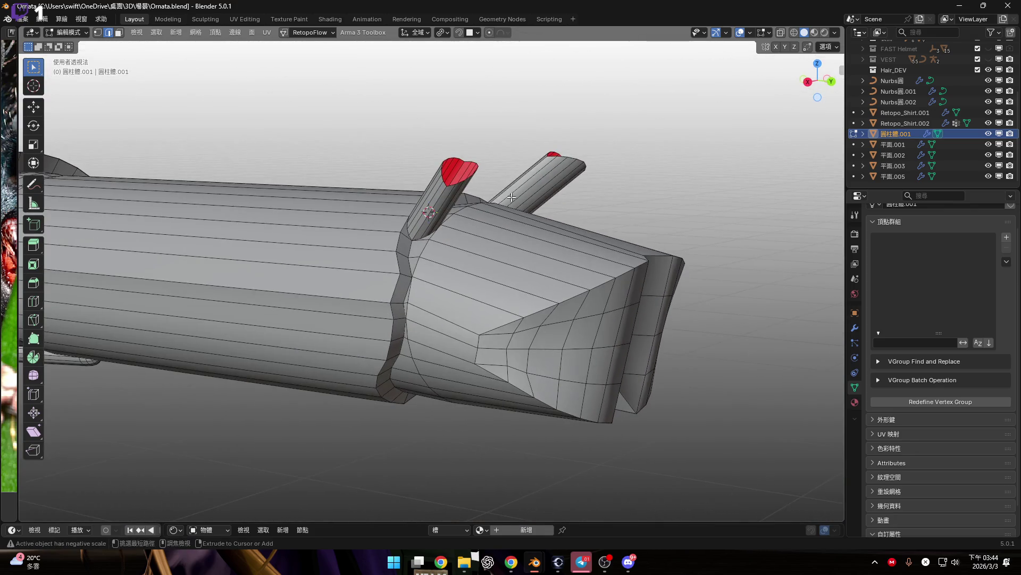
key("ctrl+z")
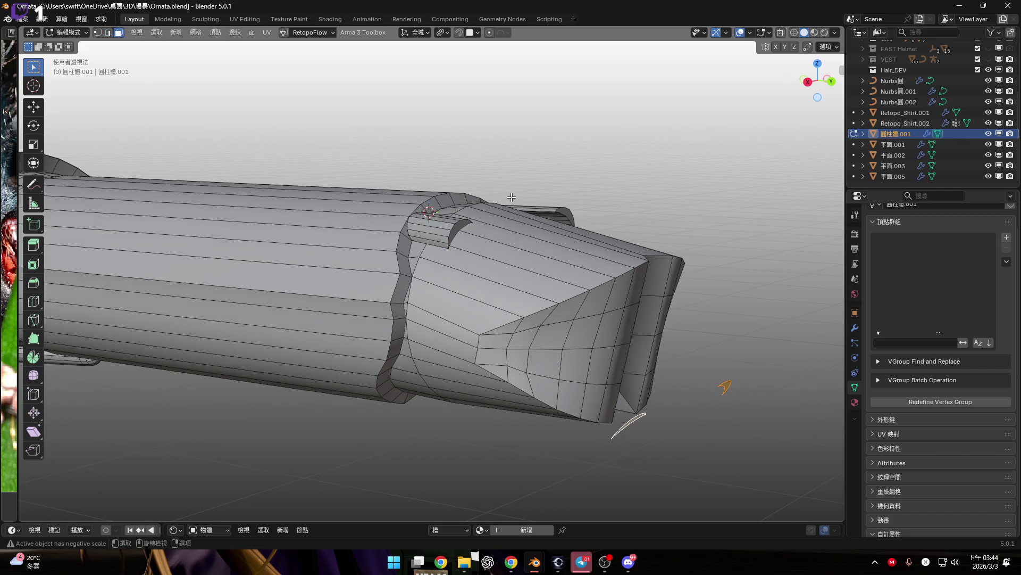
key("ctrl+shift+z")
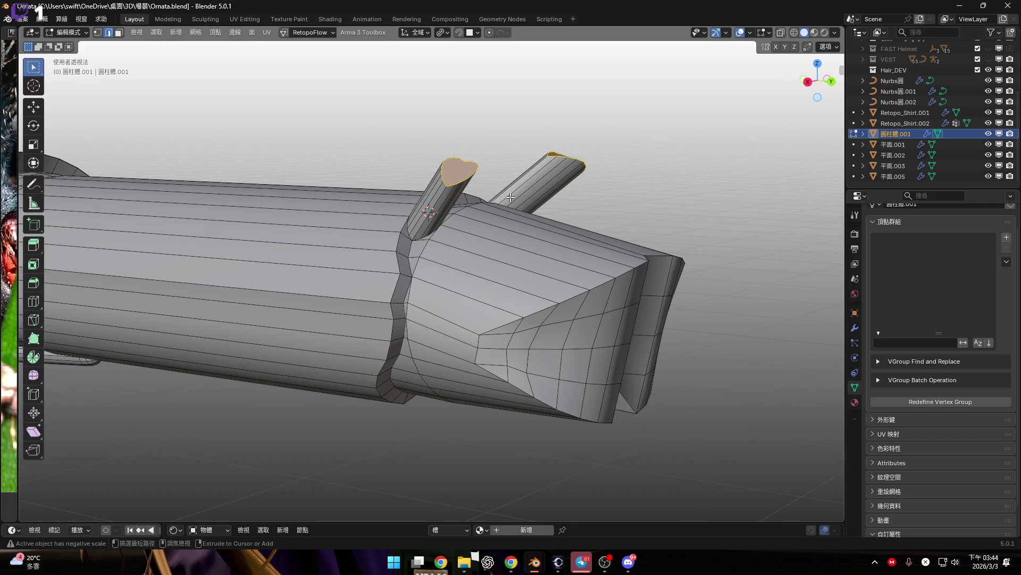
middle_click_drag(510, 198, 496, 183)
scroll(496, 183, "up", 3)
key("x")
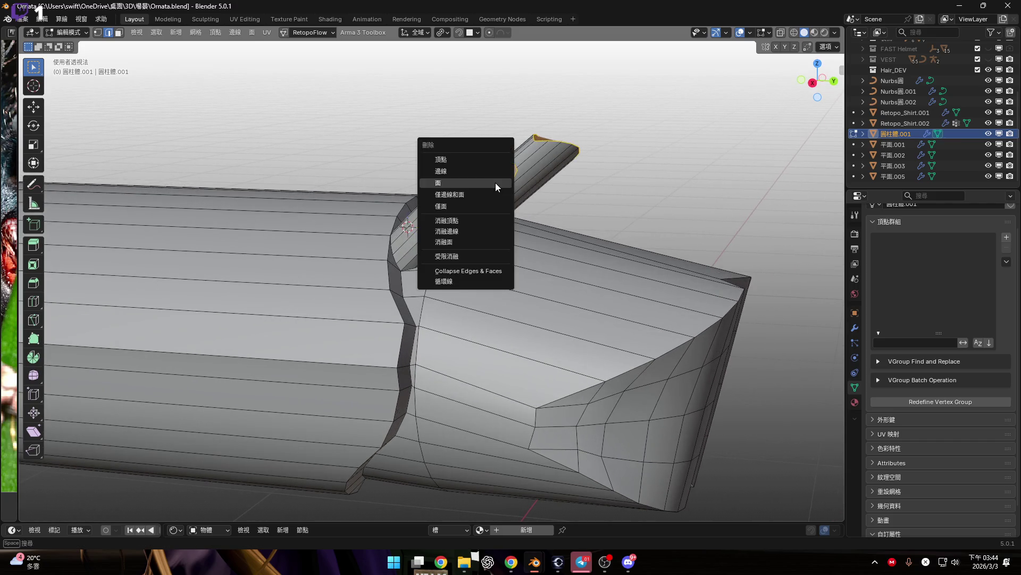
key("ctrl+z")
key("x")
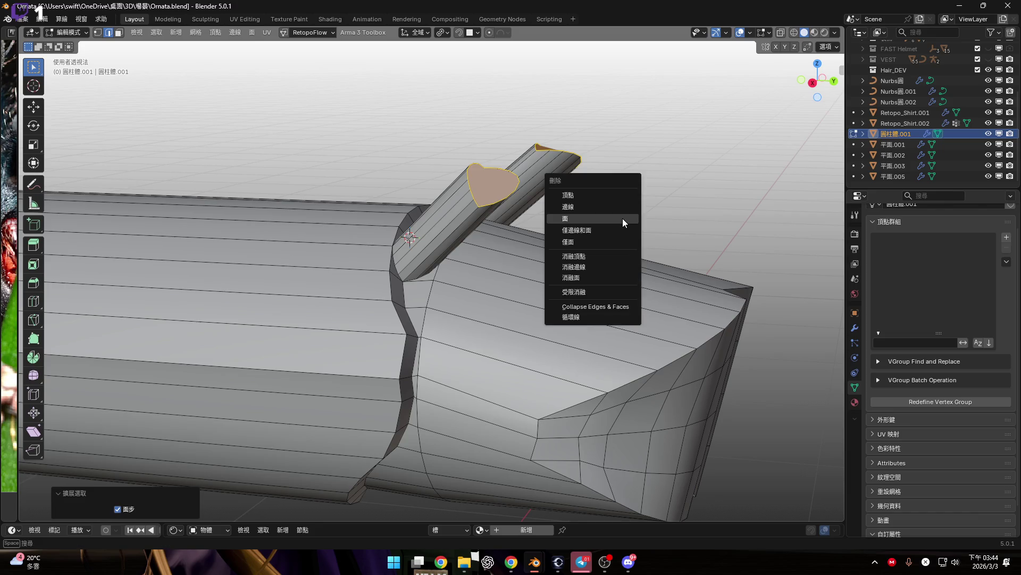
middle_click_drag(411, 161, 392, 184, "shift")
Step: Select the peg's cap face and try context-menu operations and triangulation, undoing each
left_click(625, 195)
middle_click_drag(532, 181, 521, 177)
left_click(521, 178)
key("ctrl+z")
right_click(745, 98)
left_click(687, 123)
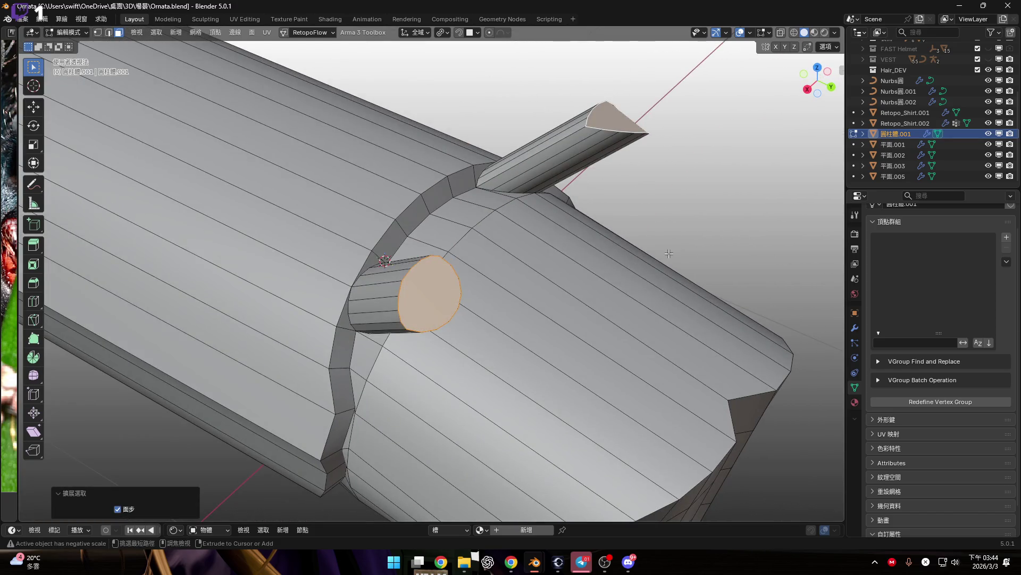
right_click(669, 253)
left_click(669, 253)
key("ctrl+z")
key("ctrl+t")
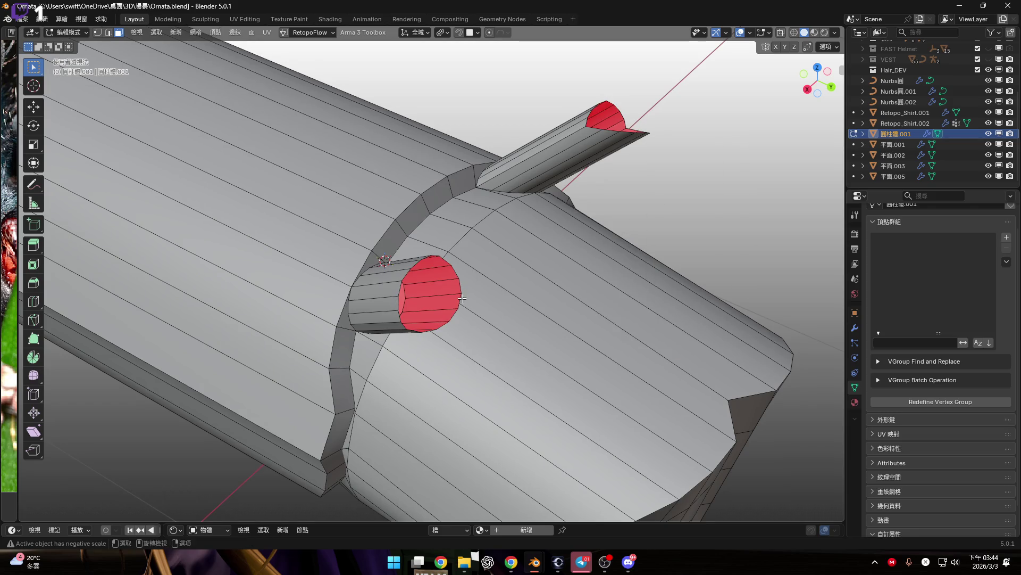
key("ctrl+z")
Step: Select both pegs with Ctrl+L and delete their faces, leaving holes in the tube
key("ctrl+l")
key("x")
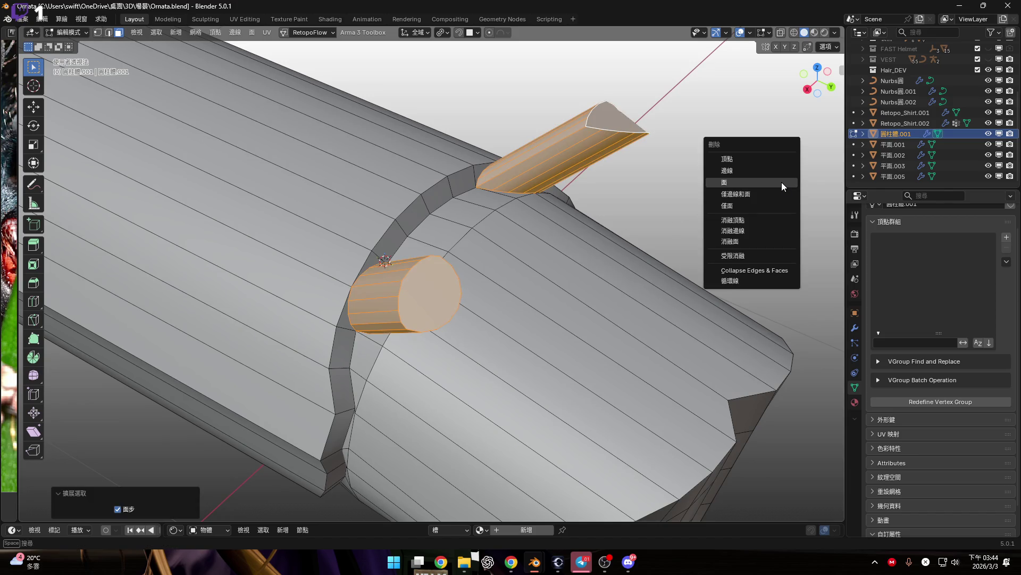
left_click(781, 182)
mouse_move(426, 266)
middle_mouse_down()
mouse_move(400, 271)
mouse_move(474, 257)
mouse_move(488, 234)
middle_mouse_up()
scroll(474, 258, "up", 4)
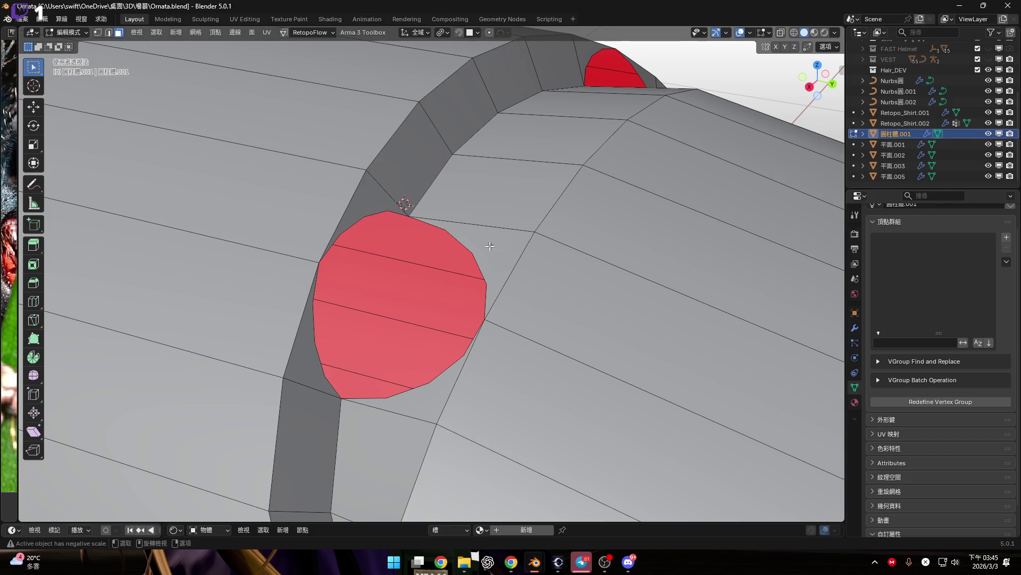
Step: Delete the four faces surrounding the peg hole to widen the opening
left_click(490, 245, "shift")
left_click(426, 405, "shift")
left_click(361, 204, "shift")
left_click(298, 356, "shift")
right_click(562, 237)
left_click(576, 229)
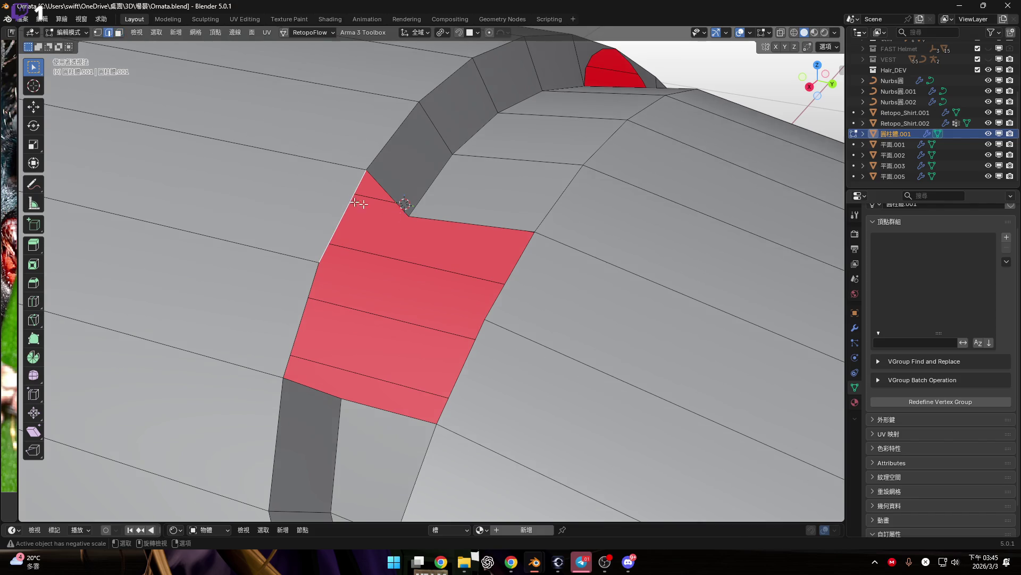
Step: Fill the opening's boundary loop with Face > Grid Fill, span 3, and adjust the offset
left_click(480, 226, "alt")
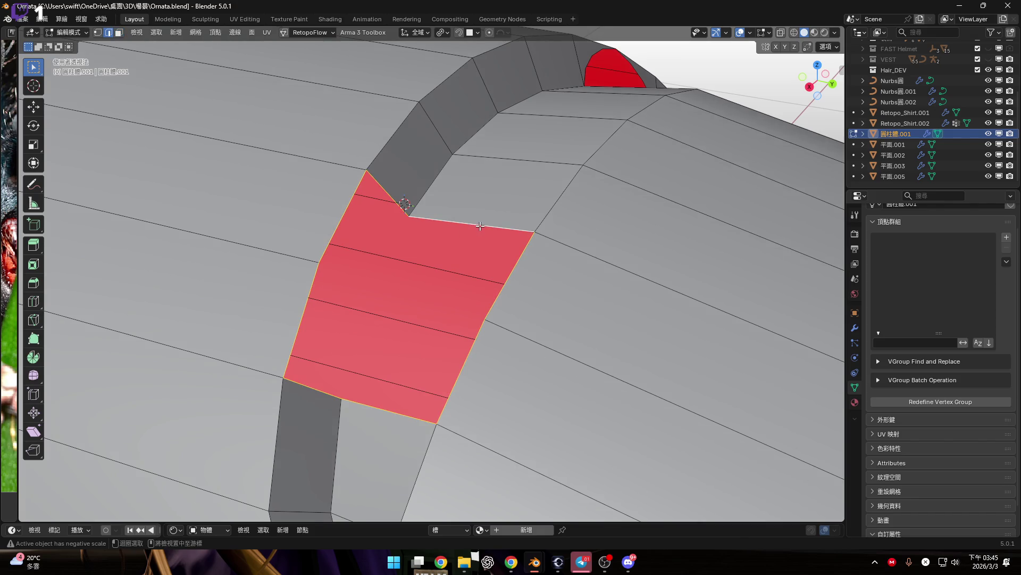
left_click(251, 32)
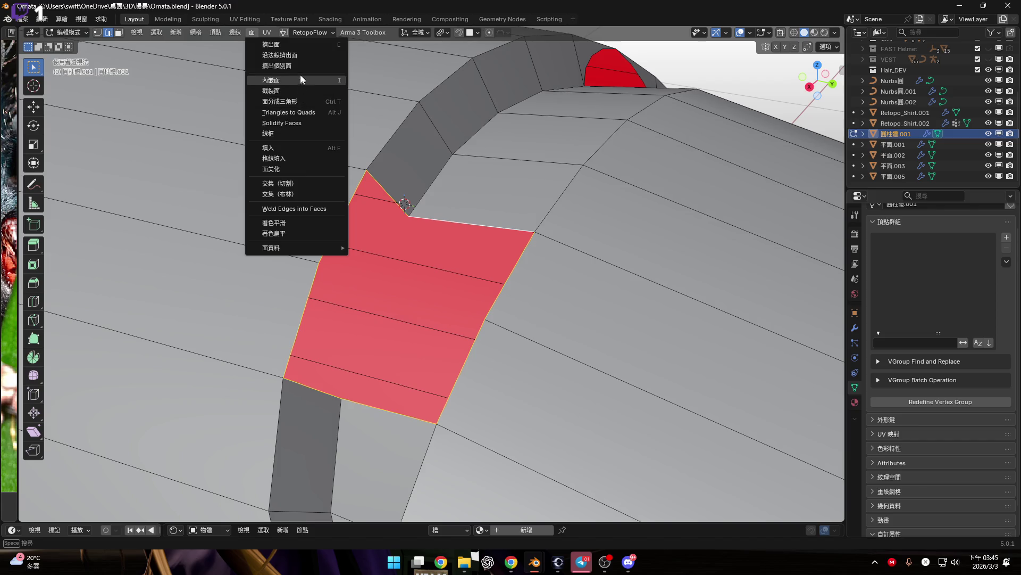
left_click(295, 158)
mouse_move(295, 158)
middle_mouse_down()
mouse_move(483, 147)
mouse_move(468, 224)
mouse_move(447, 190)
middle_mouse_up()
scroll(466, 214, "up", 5)
scroll(467, 214, "down", 4)
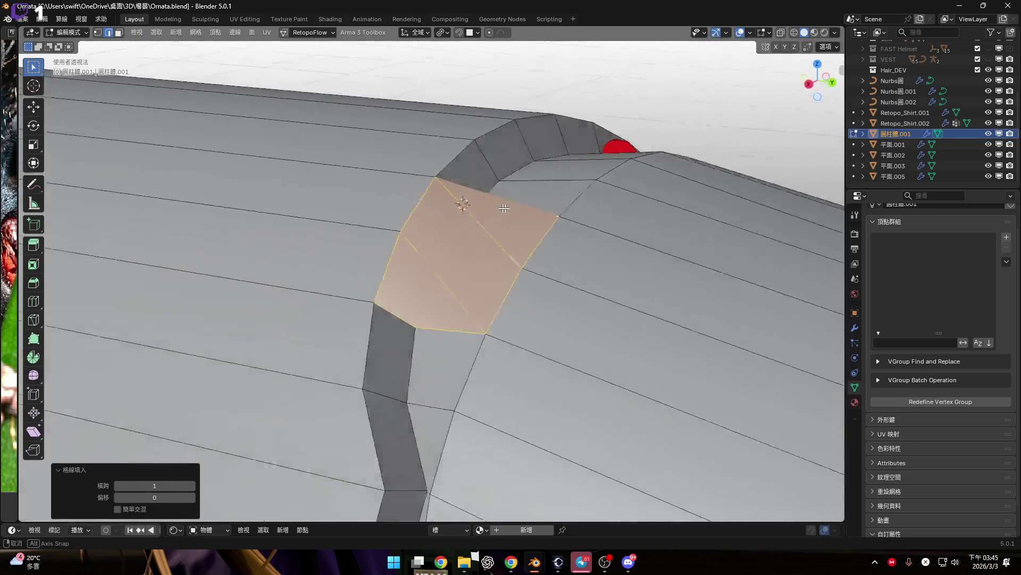
scroll(447, 191, "up", 4)
mouse_move(166, 485)
left_mouse_down()
mouse_move(178, 485)
mouse_move(141, 497)
left_mouse_up()
middle_click_drag(482, 335, 491, 354)
scroll(490, 355, "down", 3)
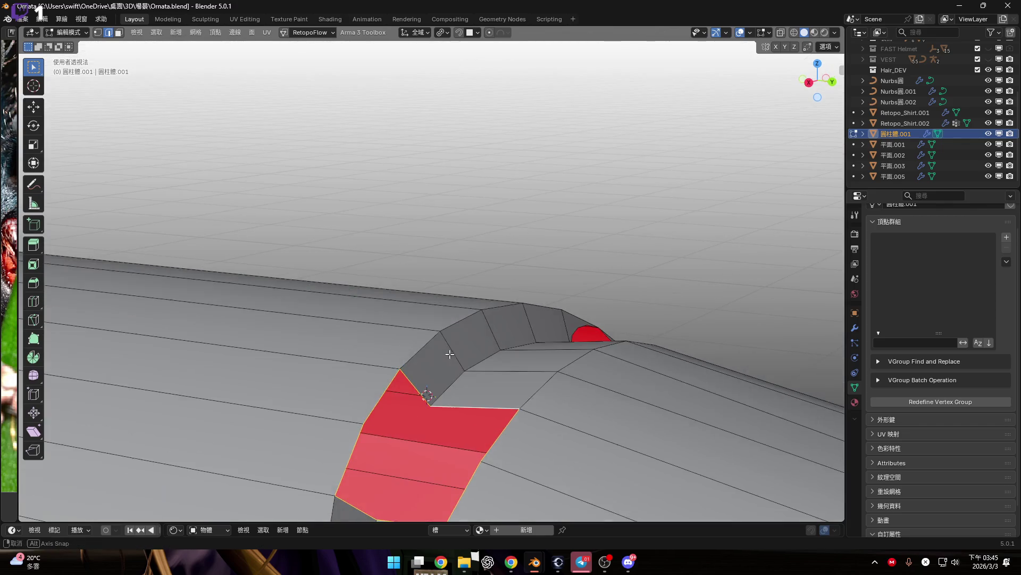
scroll(503, 292, "up", 2)
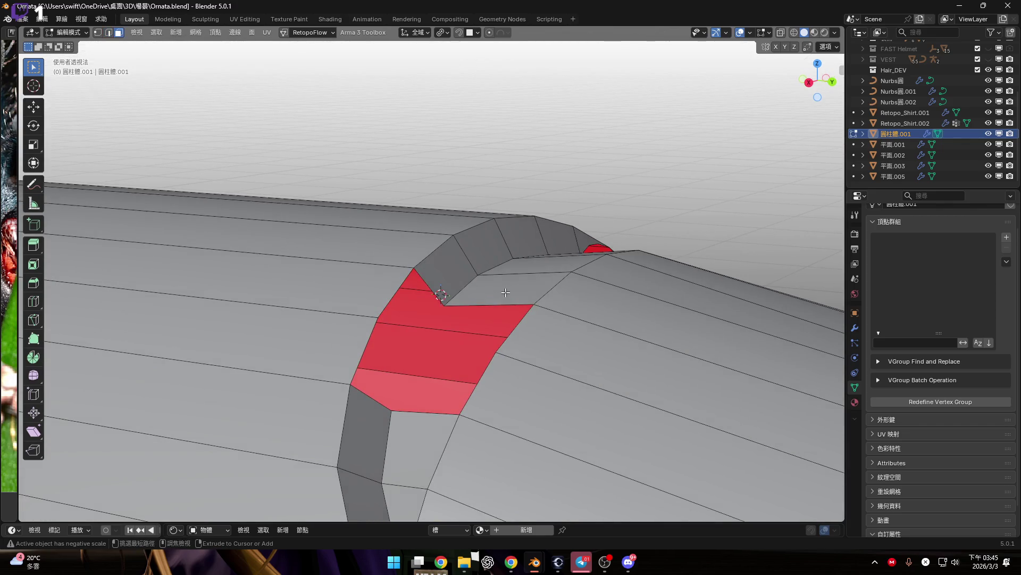
Step: Round the filled patch into a circular opening with Shift+Alt+S To Sphere
key("shift+alt+s")
key("2")
middle_click_drag(503, 294, 527, 280)
left_click(500, 286)
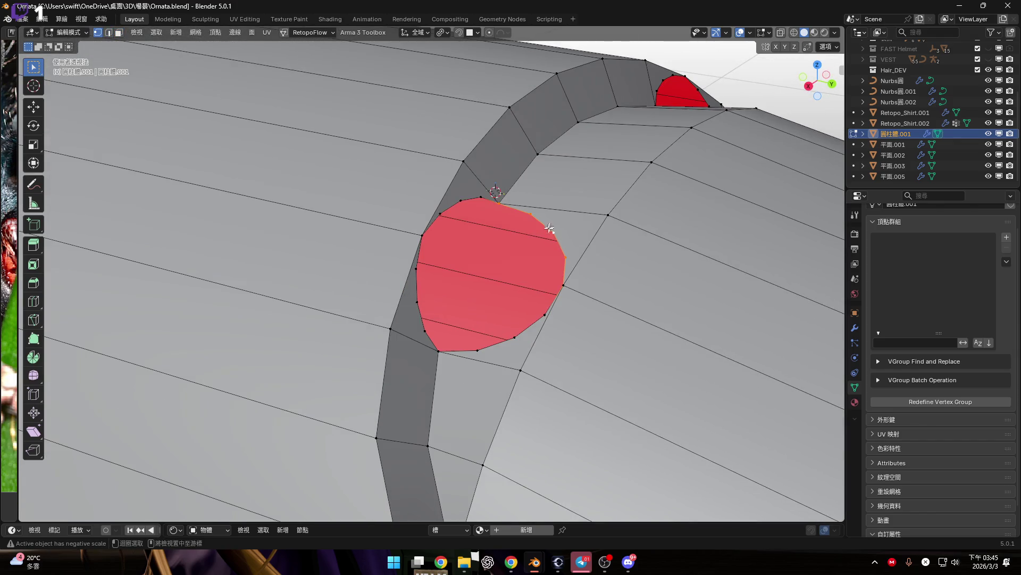
scroll(523, 336, "up", 4)
key("2")
scroll(489, 338, "down", 4)
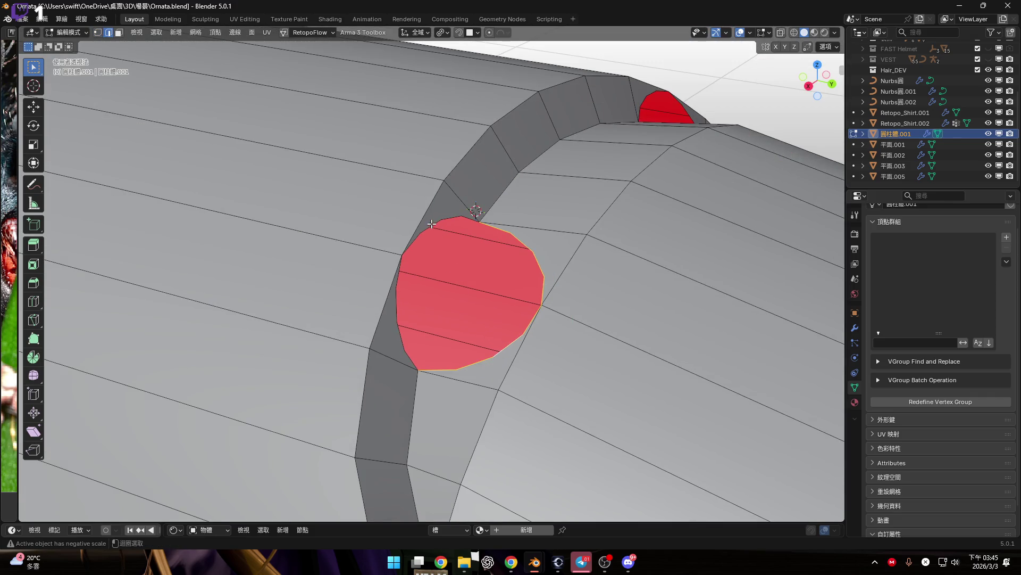
mouse_move(397, 322)
middle_mouse_down()
mouse_move(479, 245)
mouse_move(552, 202)
mouse_move(532, 250)
mouse_move(506, 266)
mouse_move(450, 289)
mouse_move(410, 277)
mouse_move(421, 263)
middle_mouse_up()
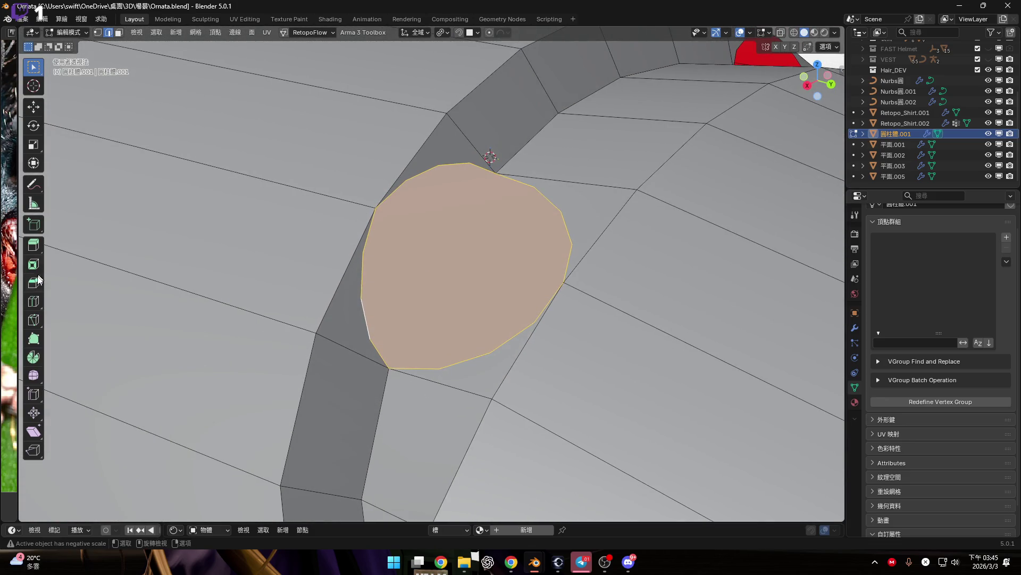
scroll(435, 303, "down", 5)
middle_click_drag(435, 303, 314, 152)
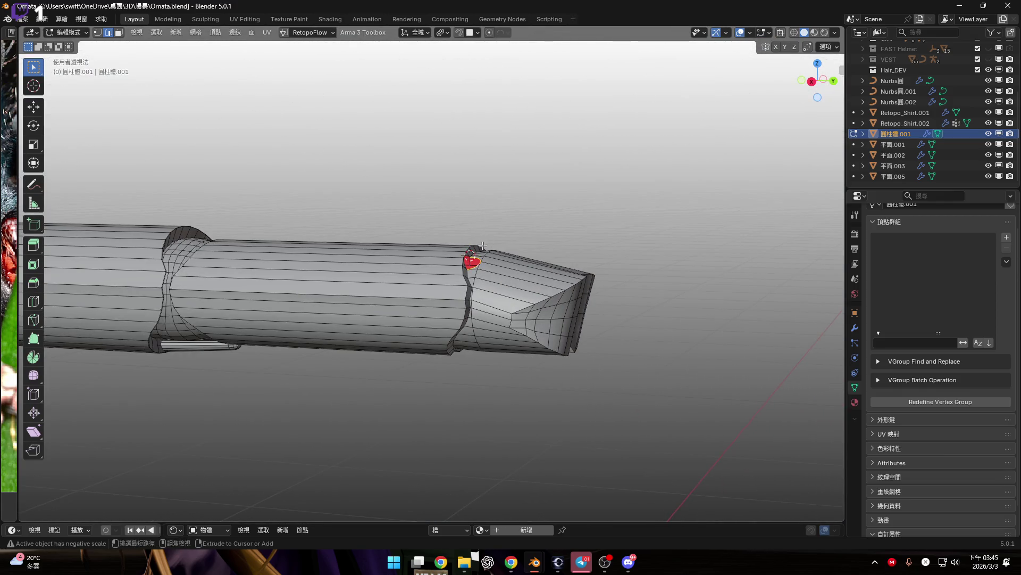
Step: Undo the extruded prisms and select a long edge on the tube's underside
scroll(484, 264, "up", 5)
key("2")
scroll(484, 182, "down", 3)
key("ctrl+z")
key("ctrl+z")
mouse_move(485, 192)
middle_mouse_down()
mouse_move(511, 172)
mouse_move(489, 234)
mouse_move(503, 356)
mouse_move(532, 298)
mouse_move(834, 79)
middle_mouse_up()
key("2")
left_click(502, 356, "shift")
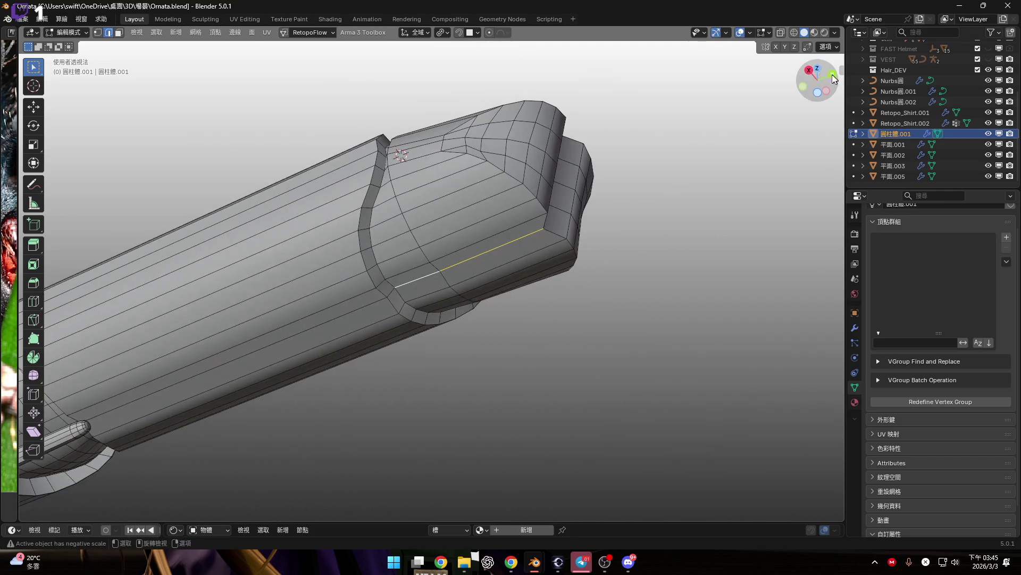
Step: In X-ray side view, select and grow the tip, invert, hide the rest, then disable X-ray
left_click(806, 71)
key("alt+z")
left_click_drag(496, 108, 711, 445)
mouse_move(474, 281)
left_mouse_down("shift")
mouse_move(720, 421)
mouse_move(724, 410)
left_mouse_up("shift")
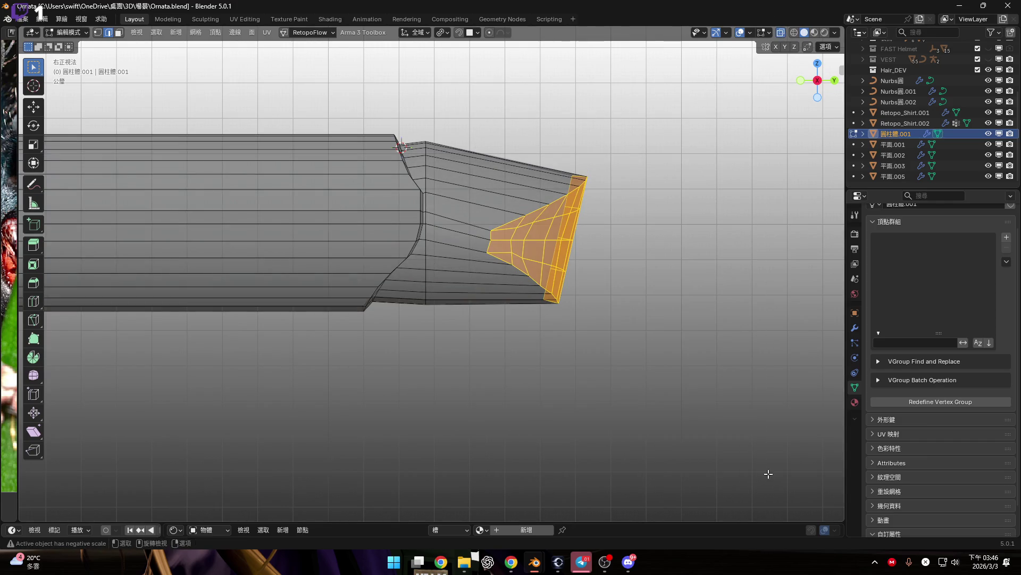
key("ctrl+KP_Add")
key("ctrl+KP_Add")
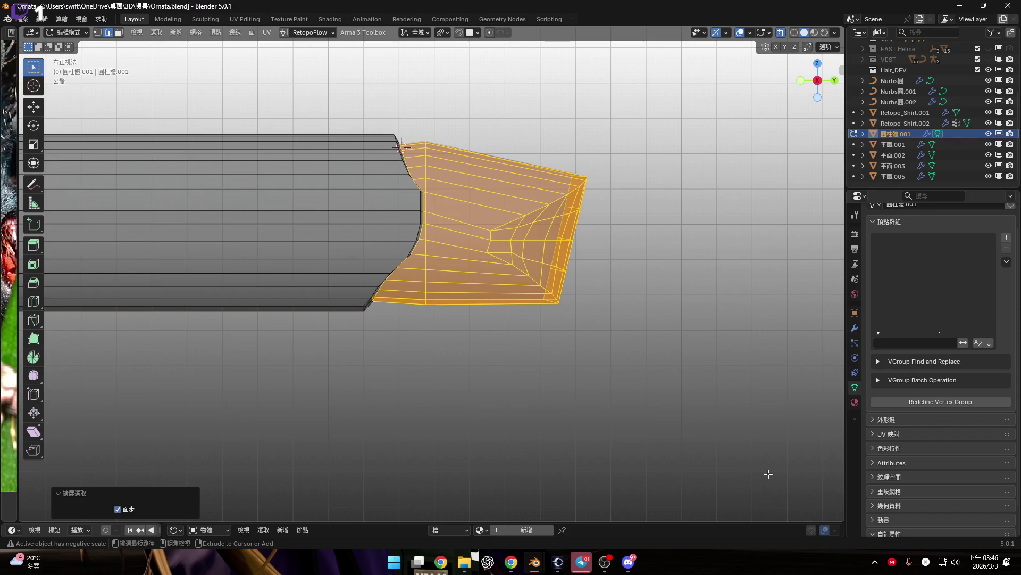
key("ctrl+i")
mouse_move(499, 294)
middle_mouse_down()
mouse_move(468, 289)
mouse_move(481, 185)
mouse_move(548, 292)
mouse_move(692, 367)
middle_mouse_up()
key("h")
scroll(482, 184, "up", 2)
left_click(555, 239, "alt")
key("alt+z")
Step: Turn on proportional editing and push the tip's edge loop along Z with smooth falloff
key("o")
scroll(725, 376, "up", 2)
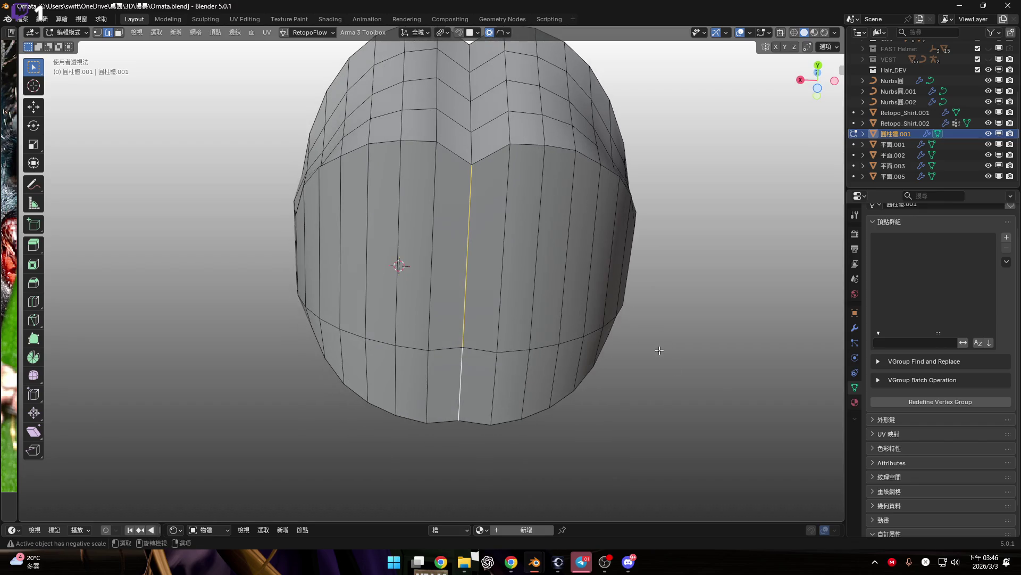
key("s")
key("z")
key("Escape")
key("g")
key("z")
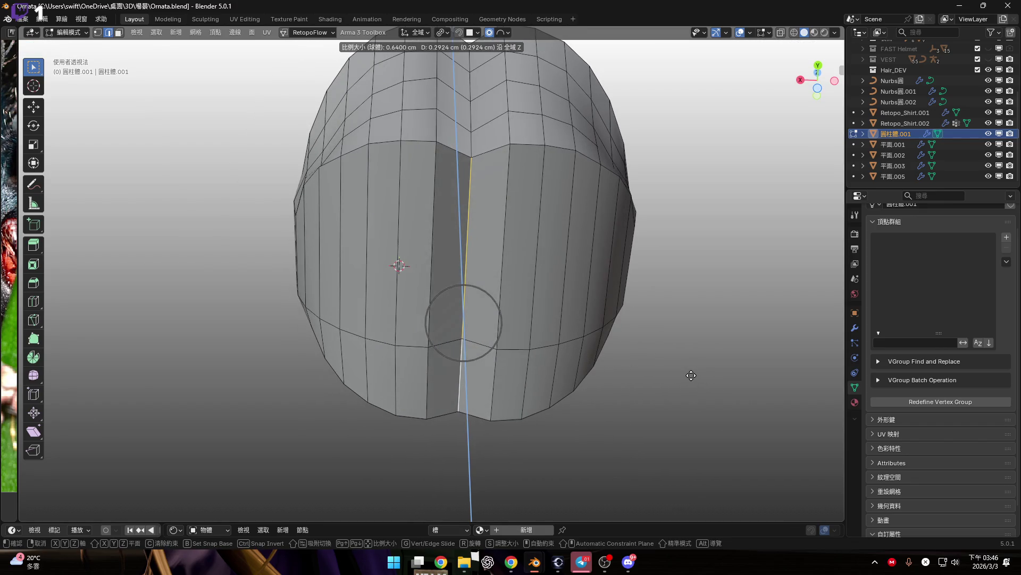
scroll(691, 375, "down", 2)
scroll(683, 371, "up", 3)
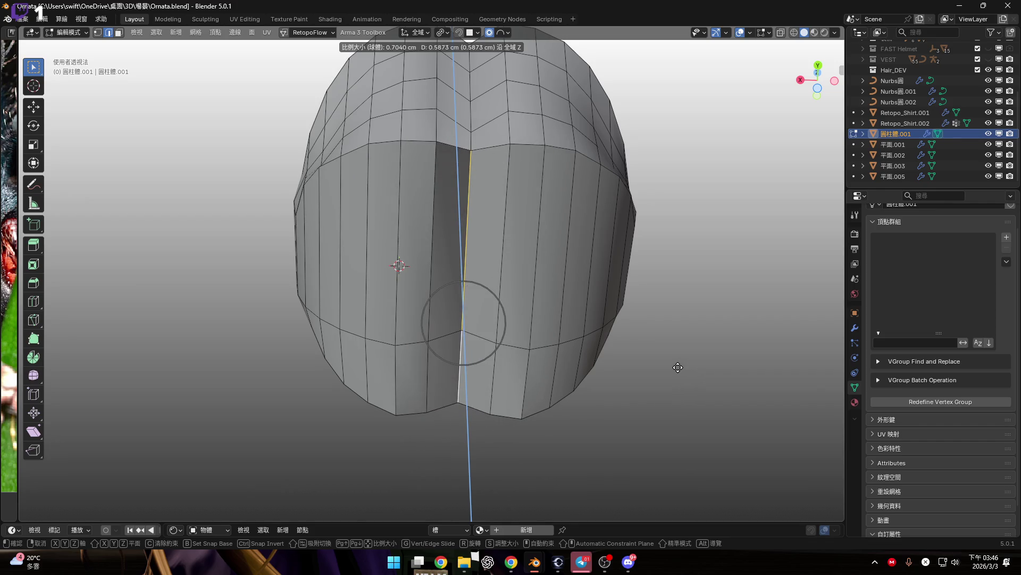
left_click(649, 358)
Step: Refine the crease with two more proportional Z moves, then reveal hidden sections with Alt+H
mouse_move(650, 358)
middle_mouse_down()
mouse_move(649, 404)
mouse_move(665, 432)
middle_mouse_up()
key("g")
key("z")
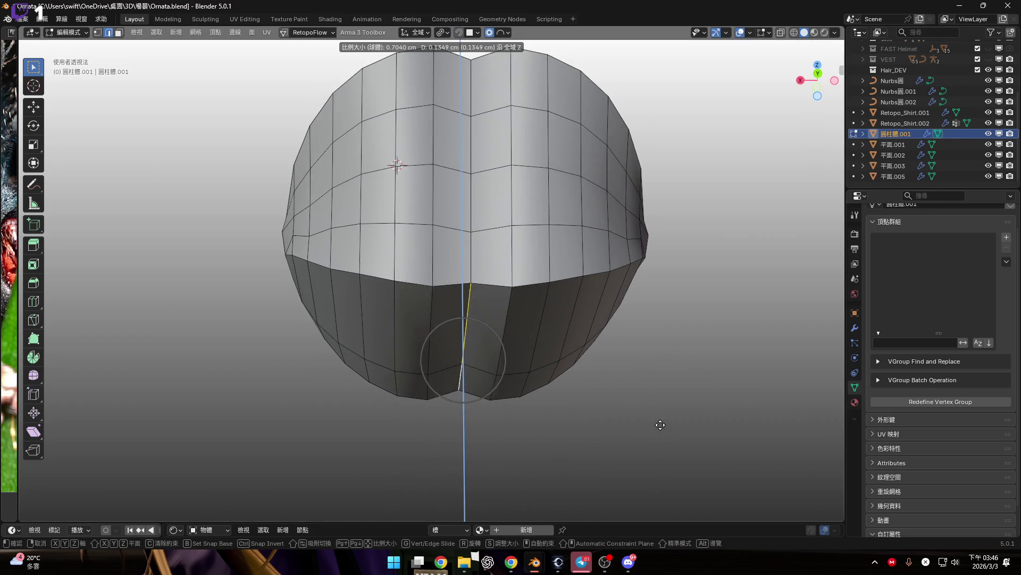
left_click(656, 417)
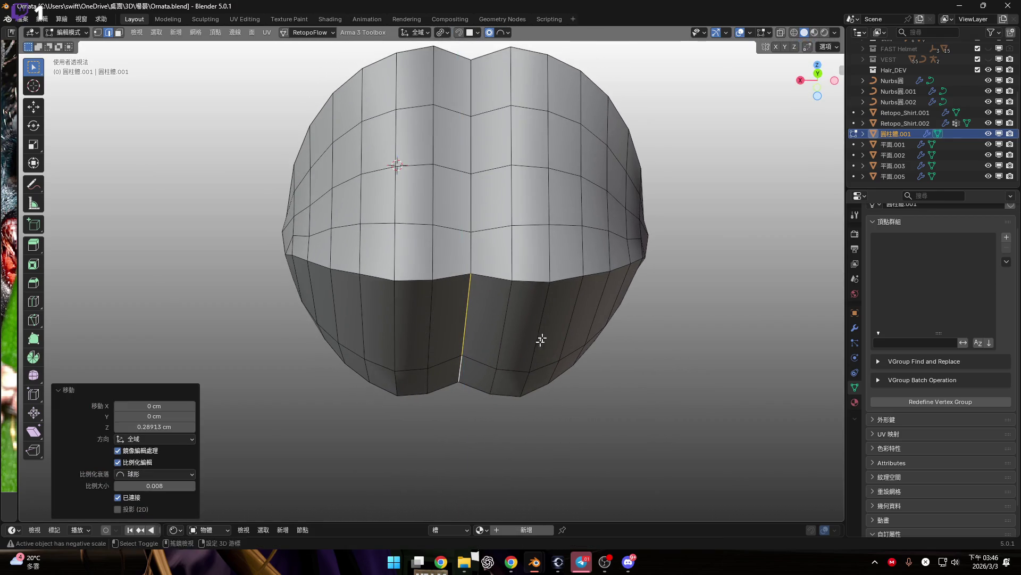
scroll(554, 343, "down", 3)
mouse_move(563, 346)
middle_mouse_down()
mouse_move(612, 330)
mouse_move(657, 338)
mouse_move(649, 353)
middle_mouse_up()
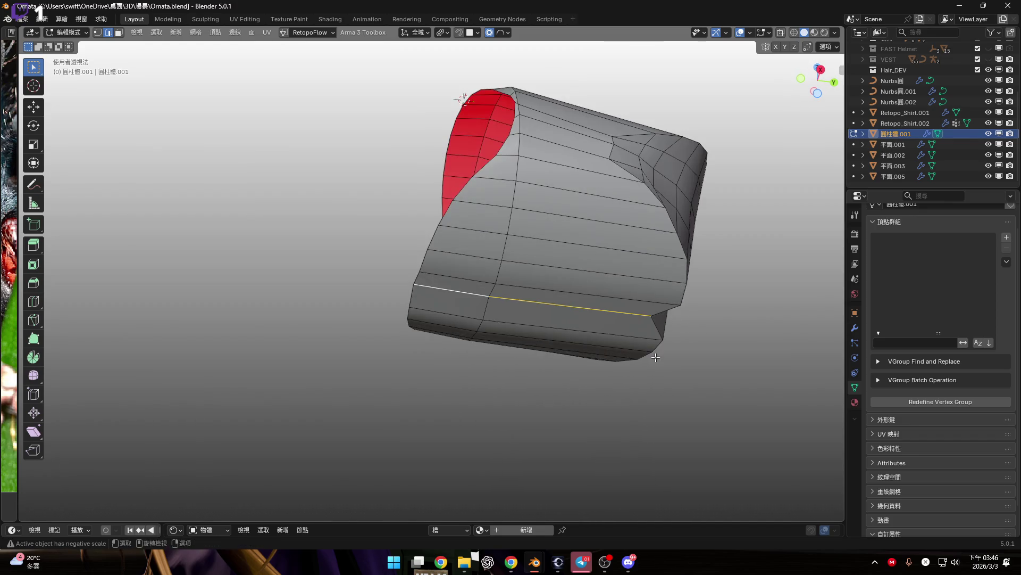
scroll(650, 353, "up", 5)
key("g")
key("z")
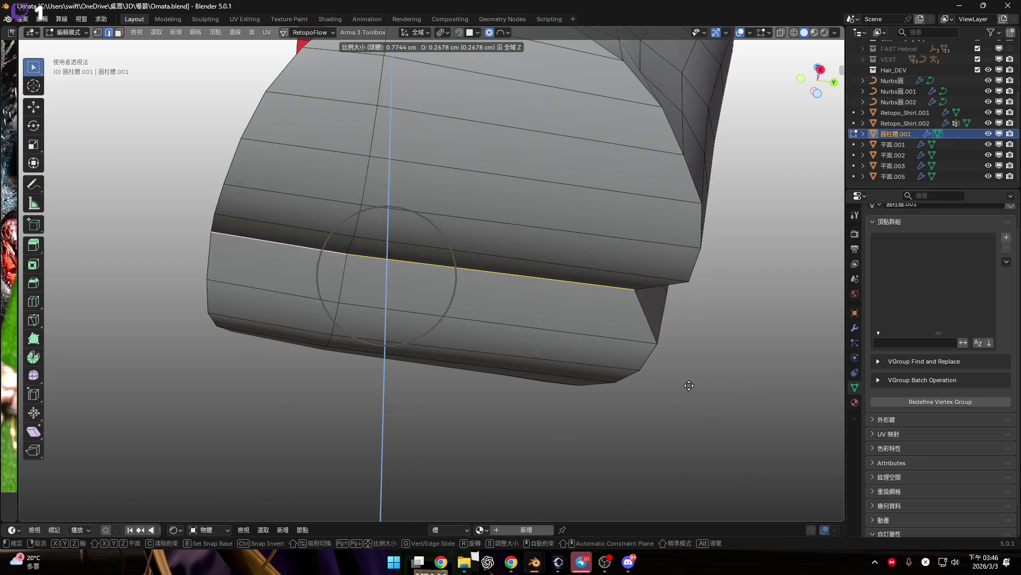
left_click(687, 385)
scroll(578, 335, "down", 3)
mouse_move(579, 335)
middle_mouse_down()
mouse_move(405, 393)
mouse_move(516, 353)
mouse_move(558, 362)
middle_mouse_up()
key("alt+h")
scroll(445, 312, "up", 10)
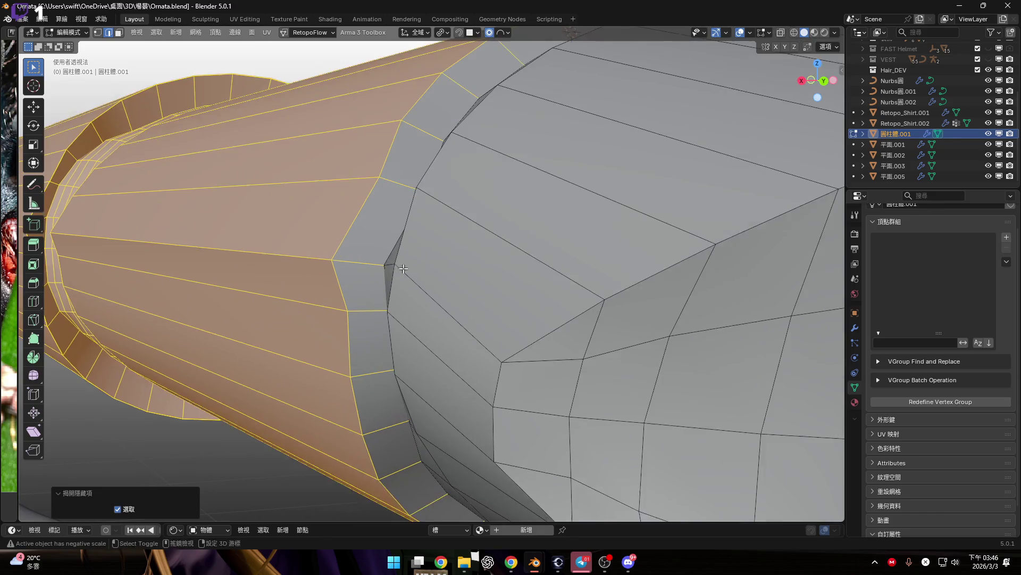
mouse_move(452, 314)
middle_mouse_down()
mouse_move(465, 308)
mouse_move(353, 319)
mouse_move(170, 295)
mouse_move(309, 275)
middle_mouse_up()
scroll(465, 308, "down", 8)
key("alt+a")
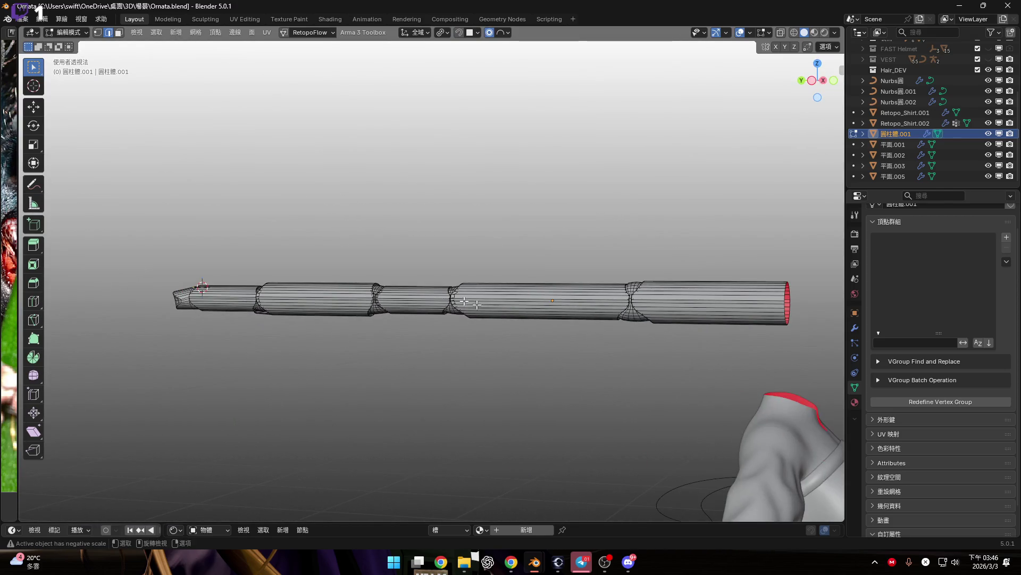
scroll(309, 275, "up", 6)
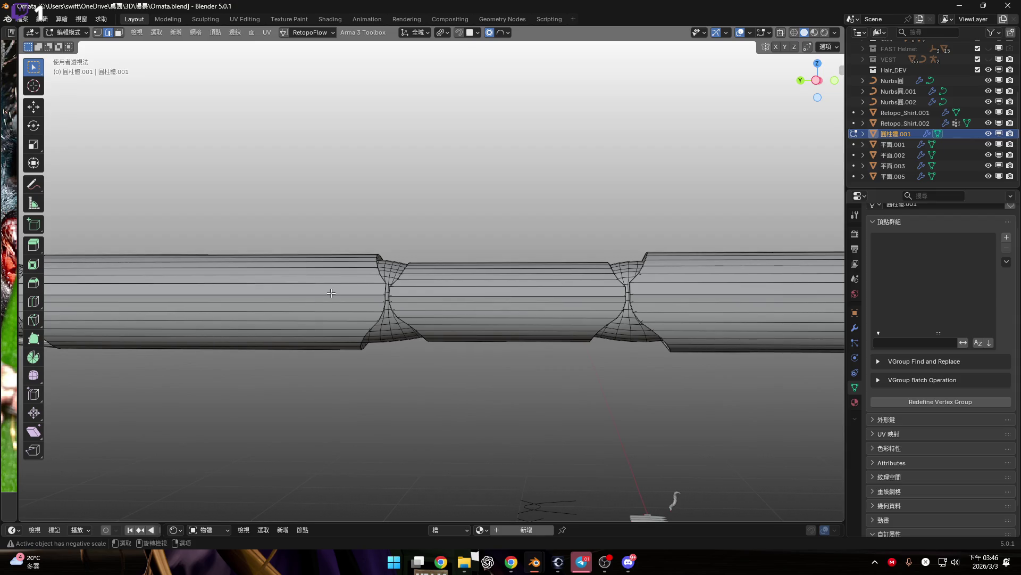
mouse_move(312, 285)
middle_mouse_down()
mouse_move(558, 375)
mouse_move(480, 301)
middle_mouse_up()
scroll(557, 375, "up", 3)
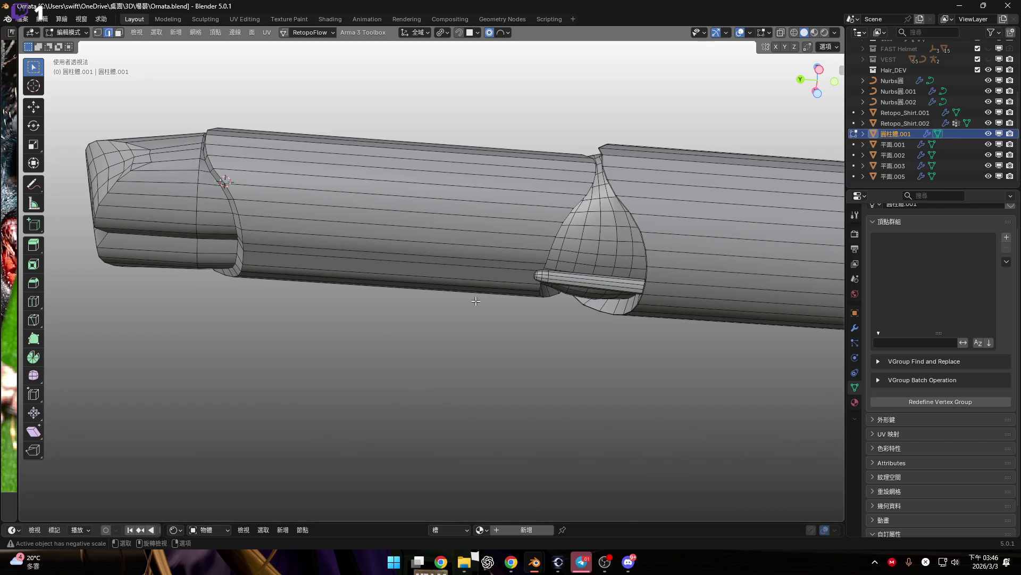
middle_click_drag(192, 203, 165, 155)
scroll(164, 154, "down", 3)
mouse_move(144, 142)
middle_mouse_down()
mouse_move(191, 167)
mouse_move(315, 171)
mouse_move(179, 177)
middle_mouse_up()
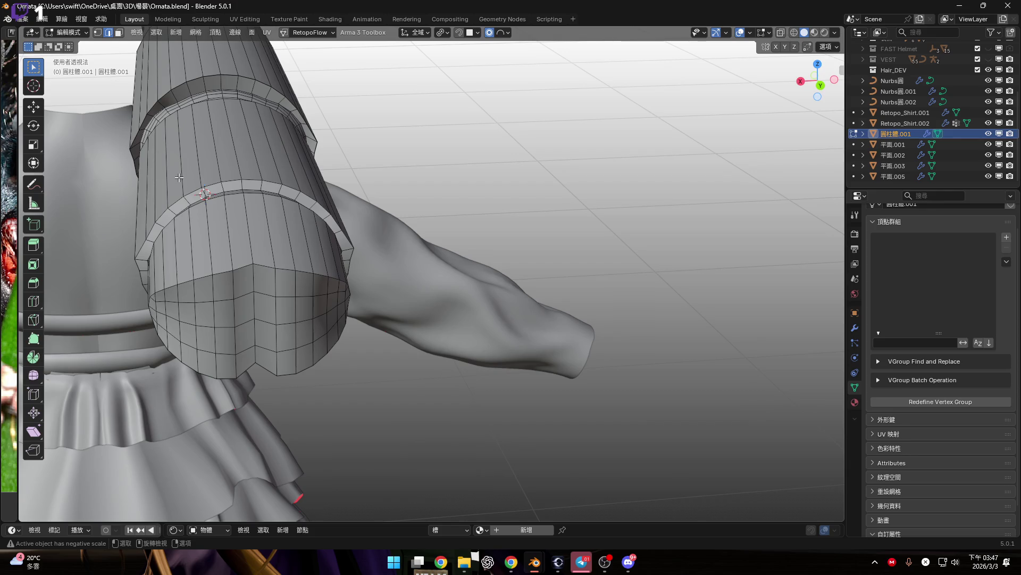
mouse_move(367, 376)
middle_mouse_down("shift")
mouse_move(482, 242)
mouse_move(487, 339)
middle_mouse_up("shift")
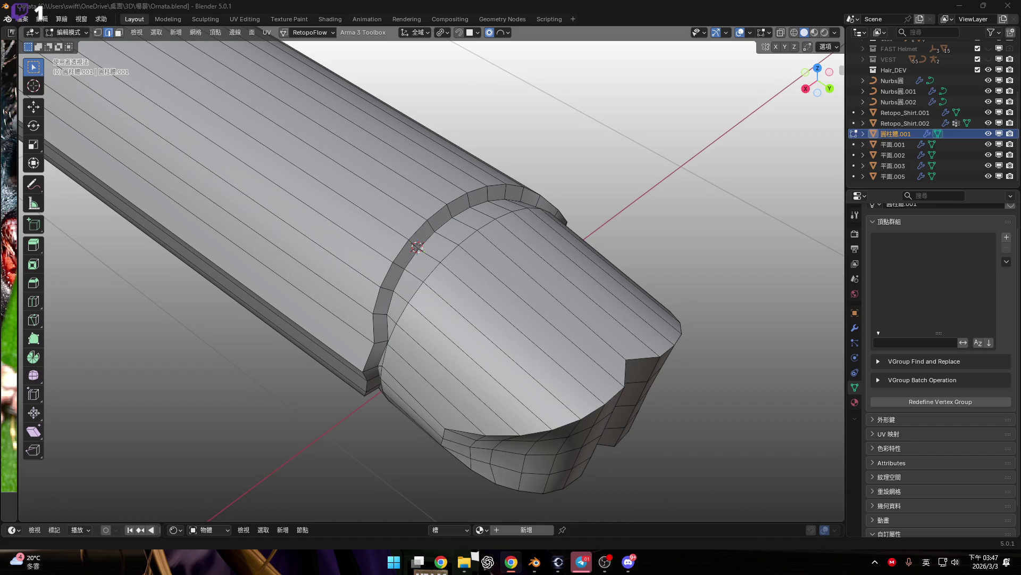
middle_click_drag(497, 378, 463, 275)
Step: From top view, snap the 3D cursor to the selected groove-ring vertices with Shift+S Cursor to Selected
scroll(463, 276, "down", 4)
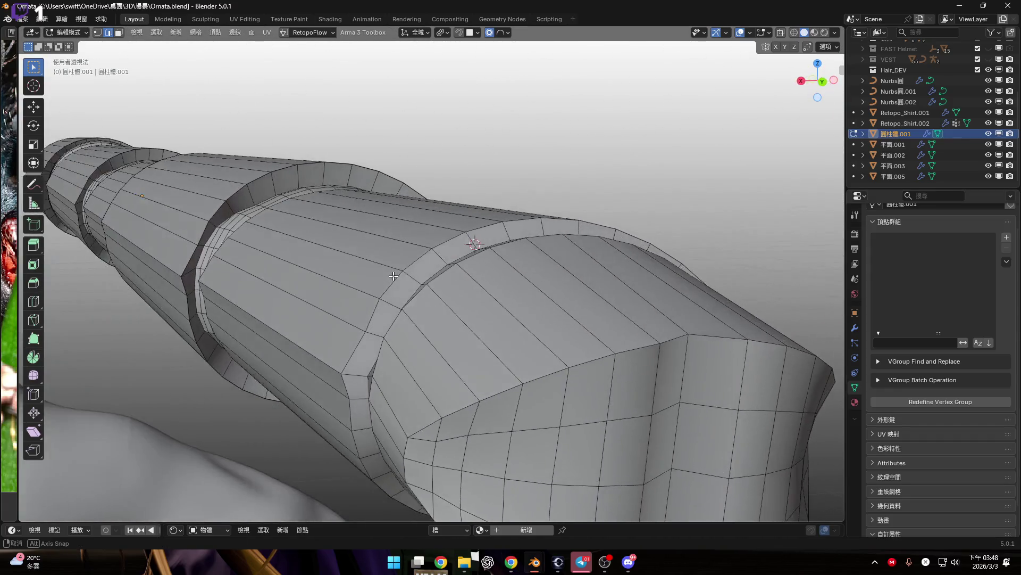
scroll(447, 277, "up", 4)
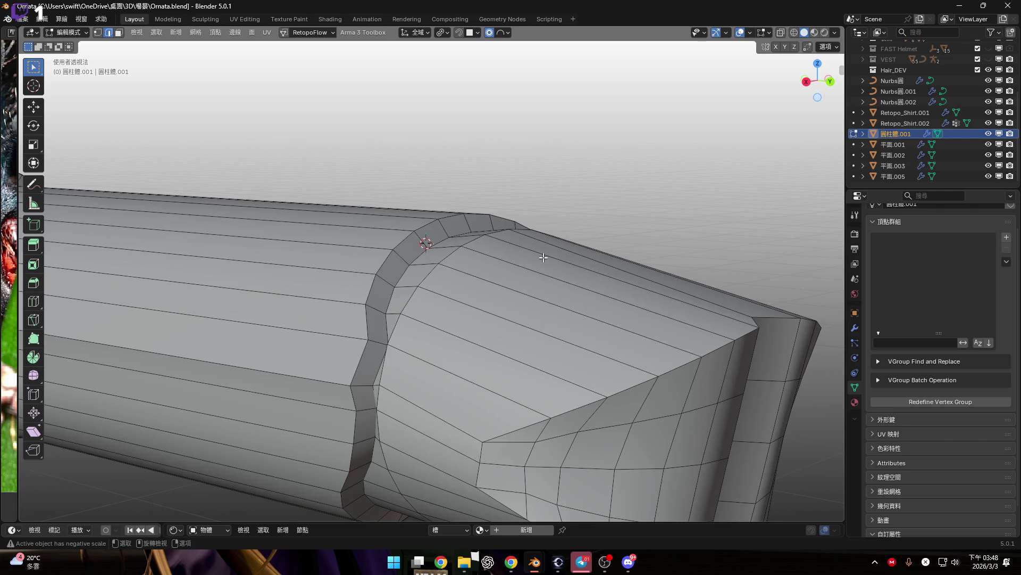
mouse_move(541, 250)
middle_mouse_down()
mouse_move(476, 325)
mouse_move(492, 349)
middle_mouse_up()
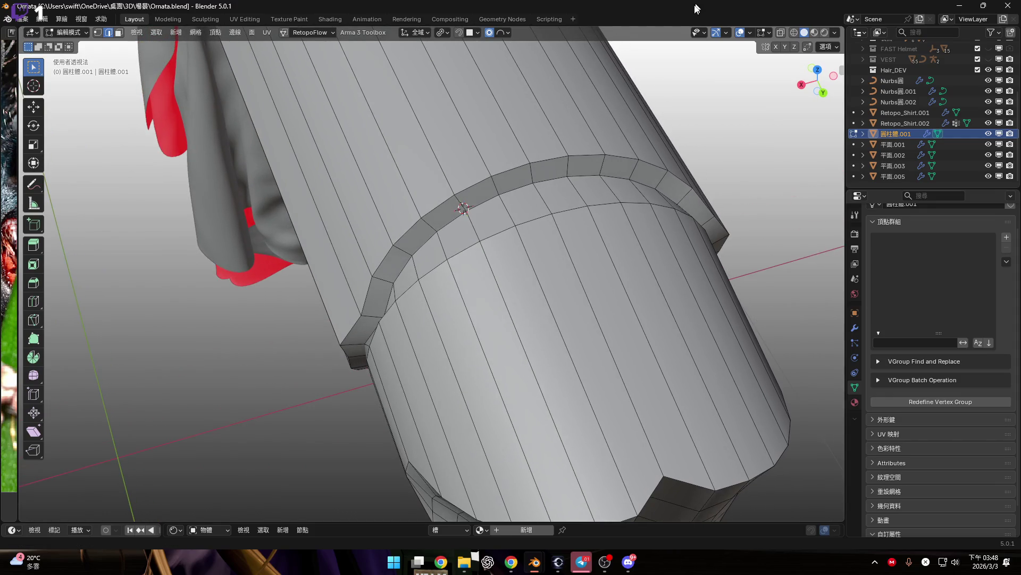
left_click(751, 32)
mouse_move(559, 228)
middle_mouse_down()
mouse_move(447, 221)
mouse_move(420, 235)
middle_mouse_up()
left_click(818, 68)
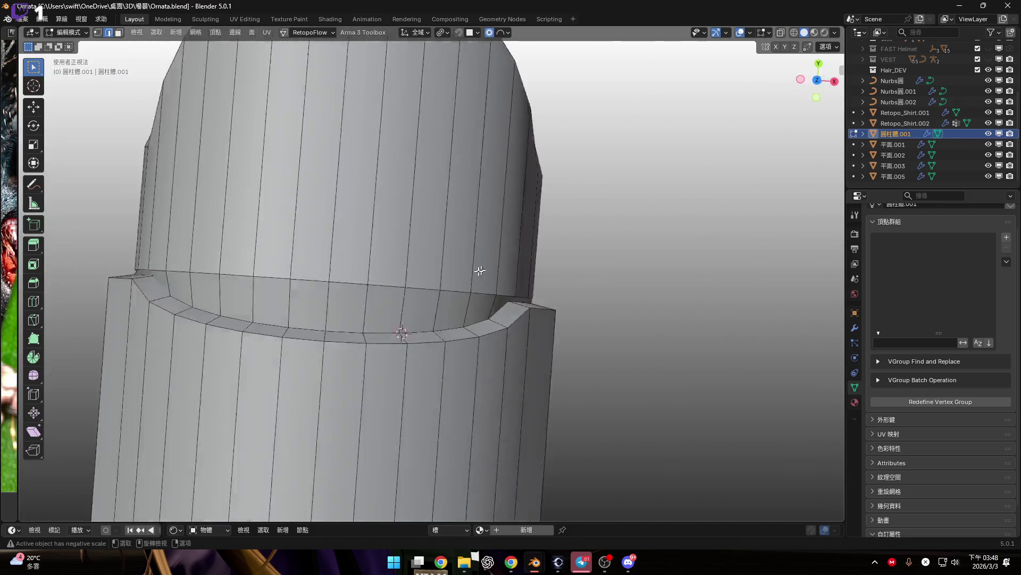
scroll(492, 335, "up", 2)
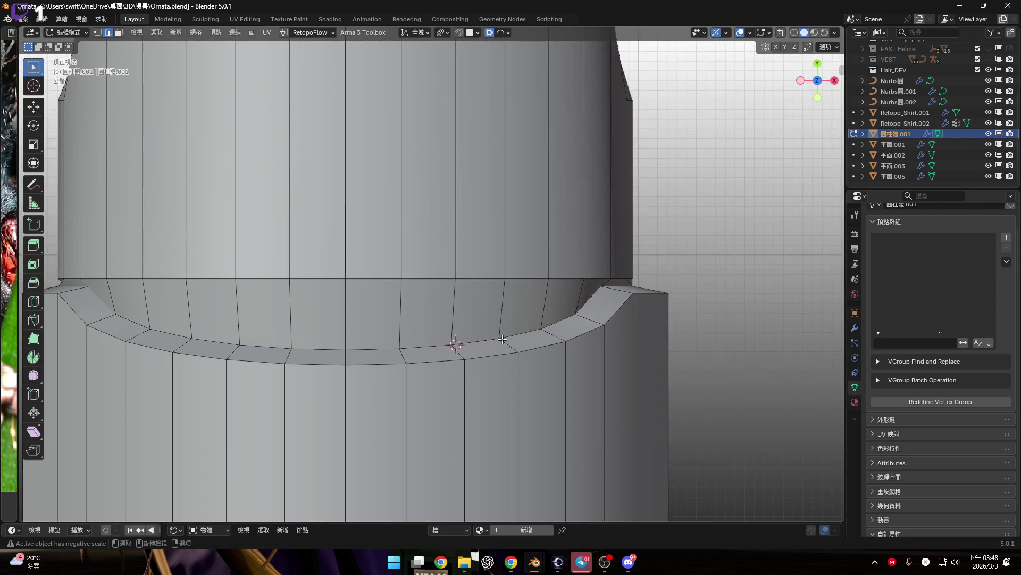
key("1")
key("shift+s")
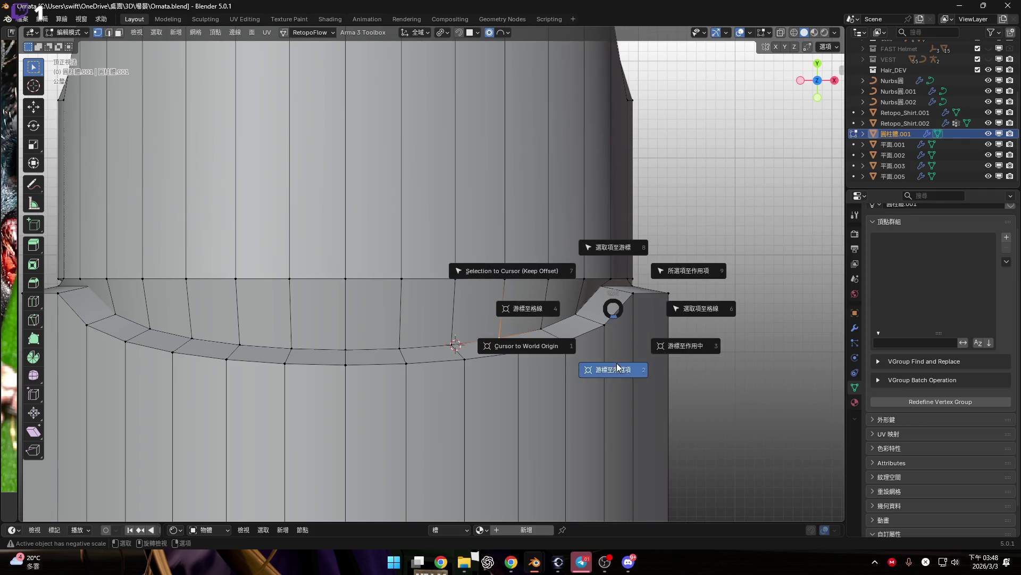
scroll(562, 341, "down", 3)
middle_click_drag(562, 341, 577, 341)
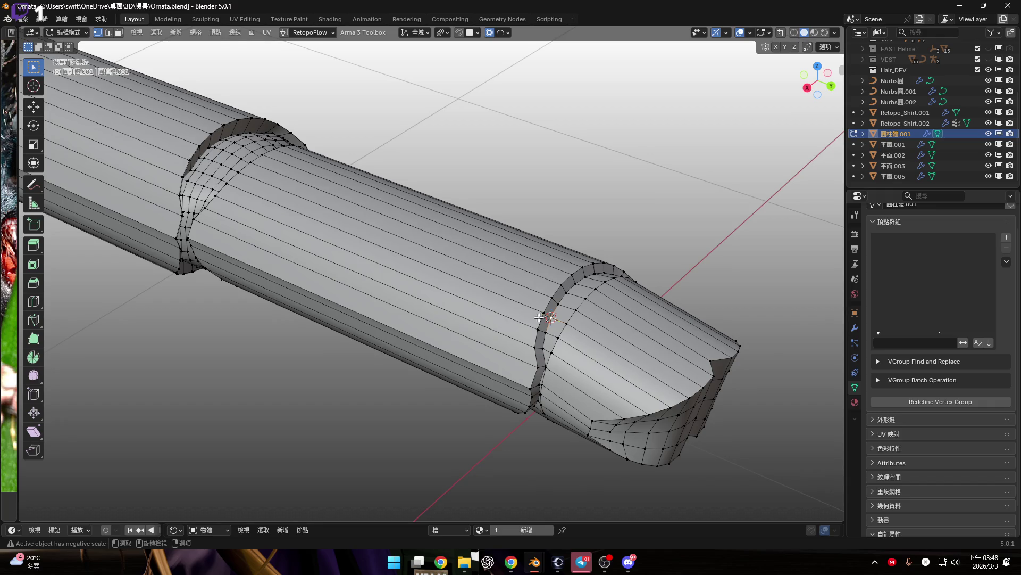
Step: Switch to Object Mode and back into Edit Mode, then open the Shift+A Add Mesh menu
key("Tab")
scroll(534, 293, "up", 2)
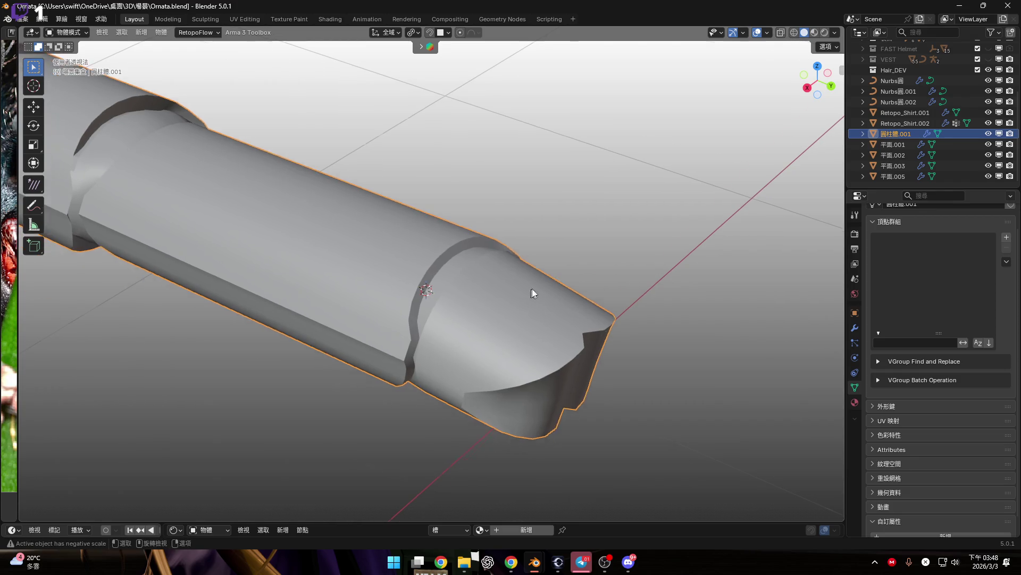
middle_click_drag(532, 289, 605, 264)
key("shift+a")
mouse_move(619, 273)
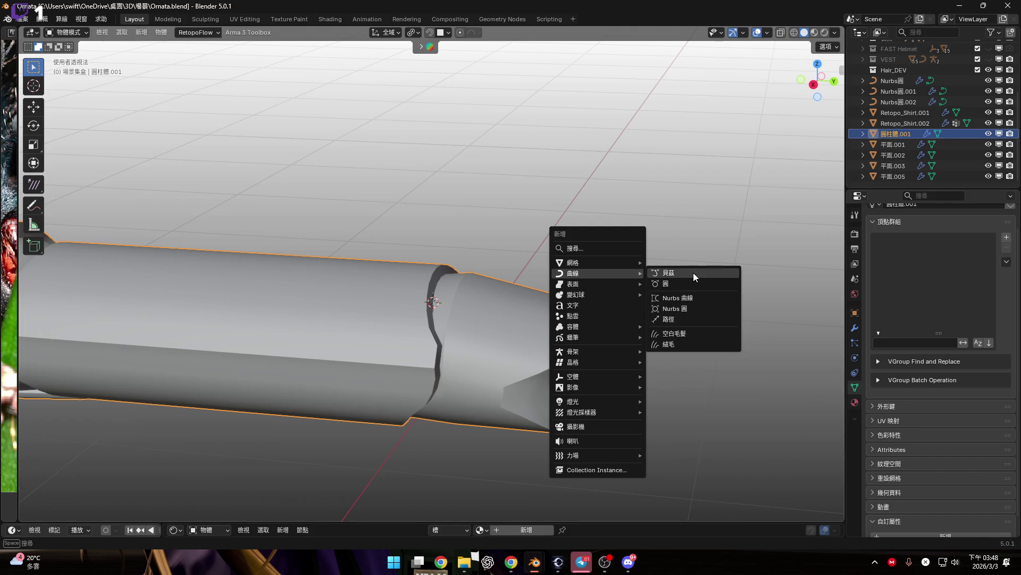
middle_click_drag(706, 221, 643, 224)
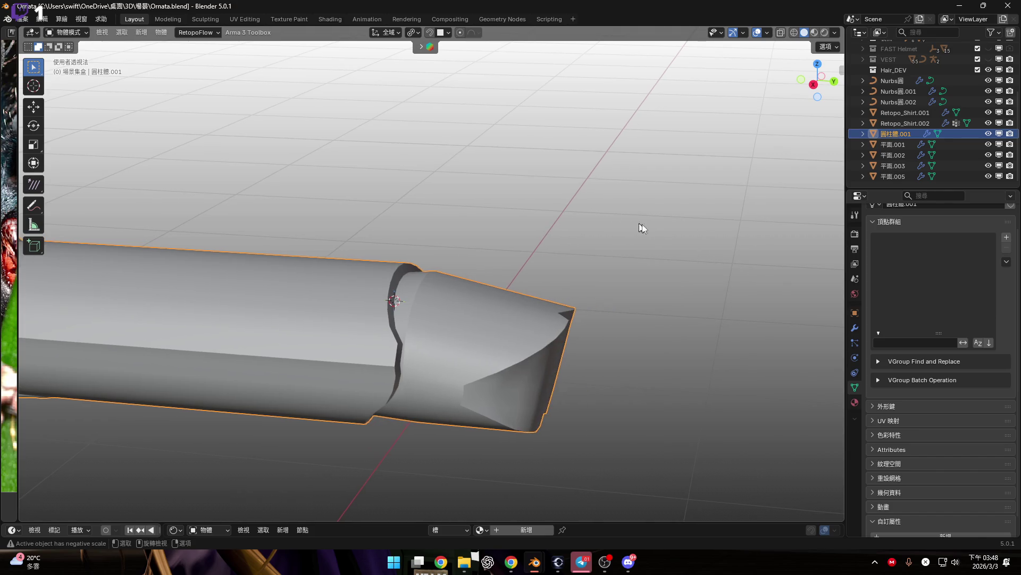
key("Tab")
key("shift+a")
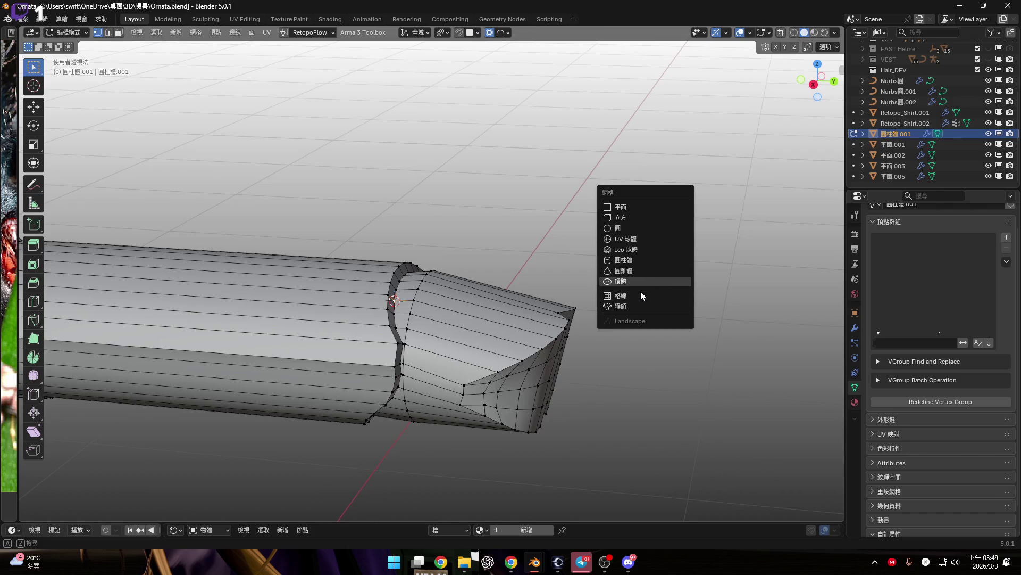
left_click(649, 281)
scroll(638, 305, "down", 5)
scroll(550, 330, "down", 1)
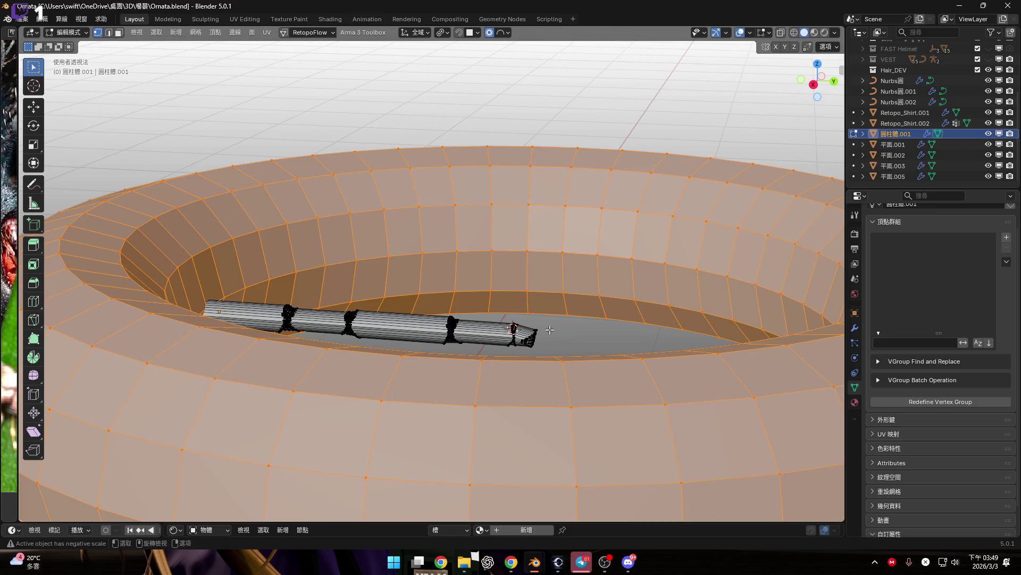
right_click(547, 333)
middle_click_drag(547, 333, 625, 241)
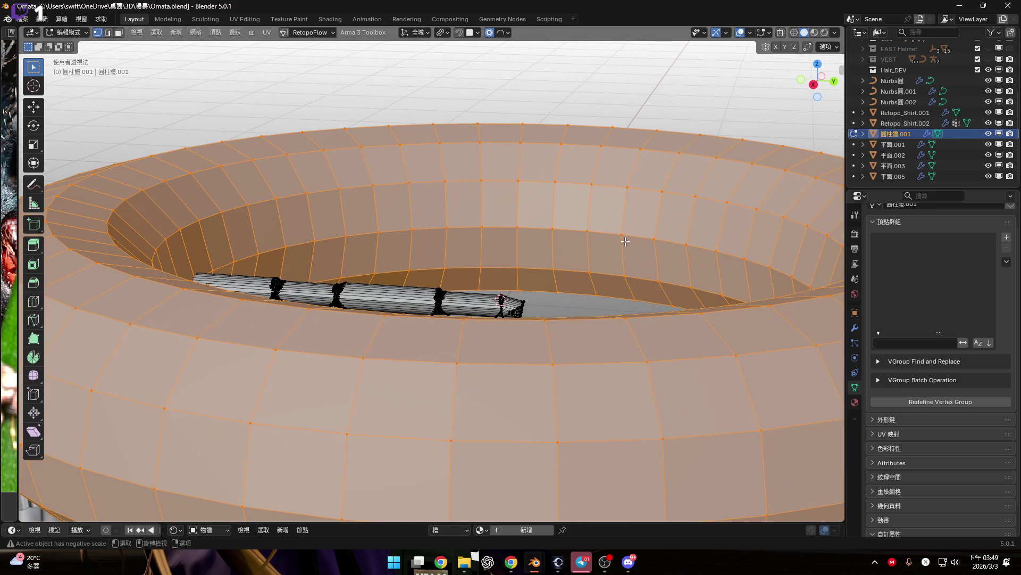
type("ry90")
key("Return")
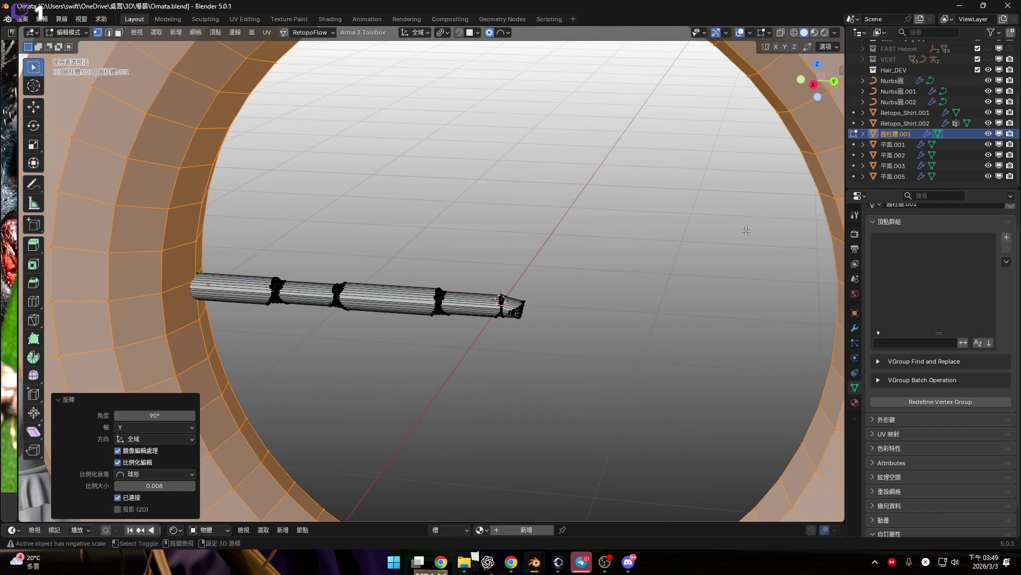
left_click(813, 84)
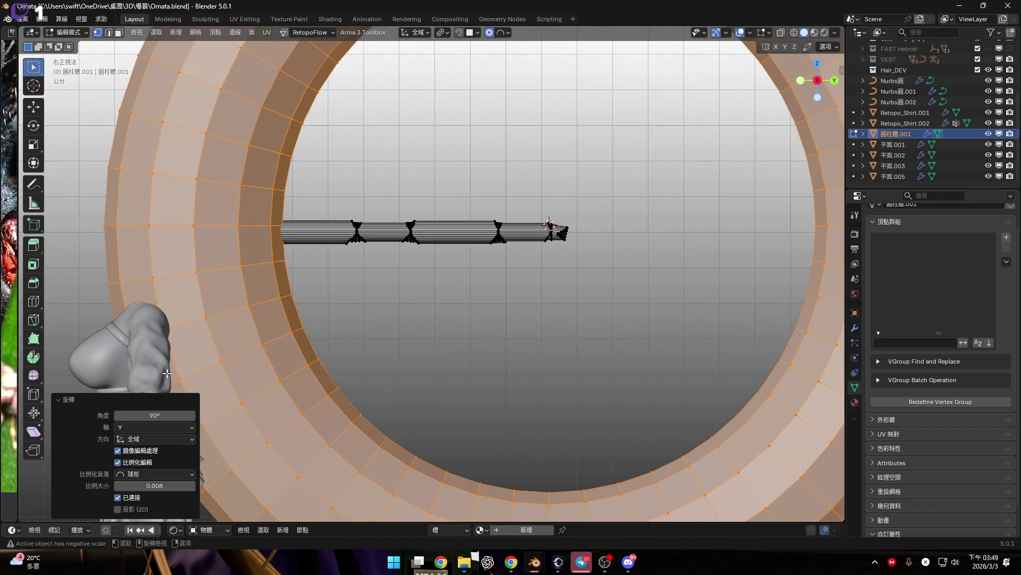
key("s")
scroll(511, 301, "down", 1)
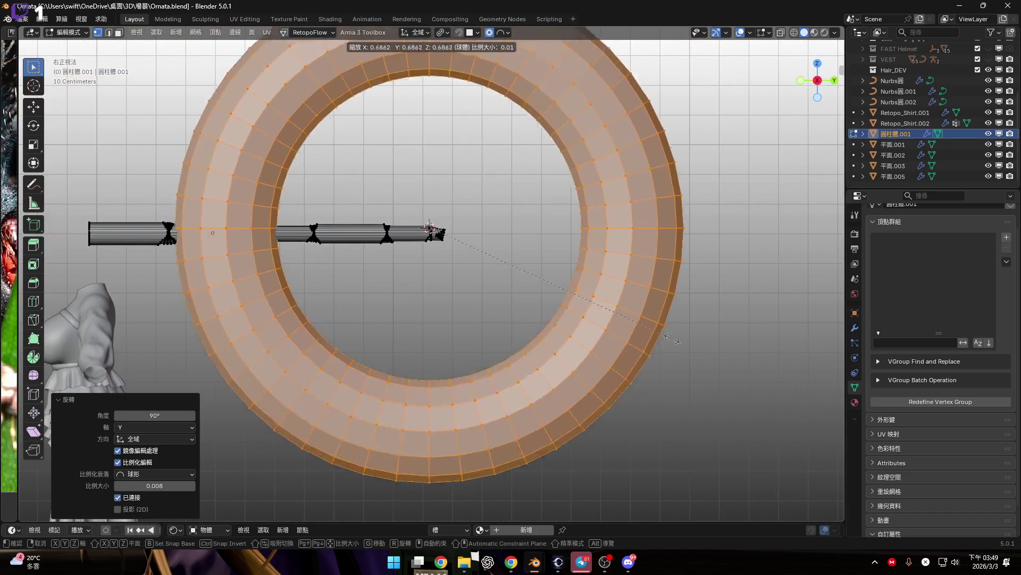
left_click(450, 236)
scroll(453, 242, "up", 10)
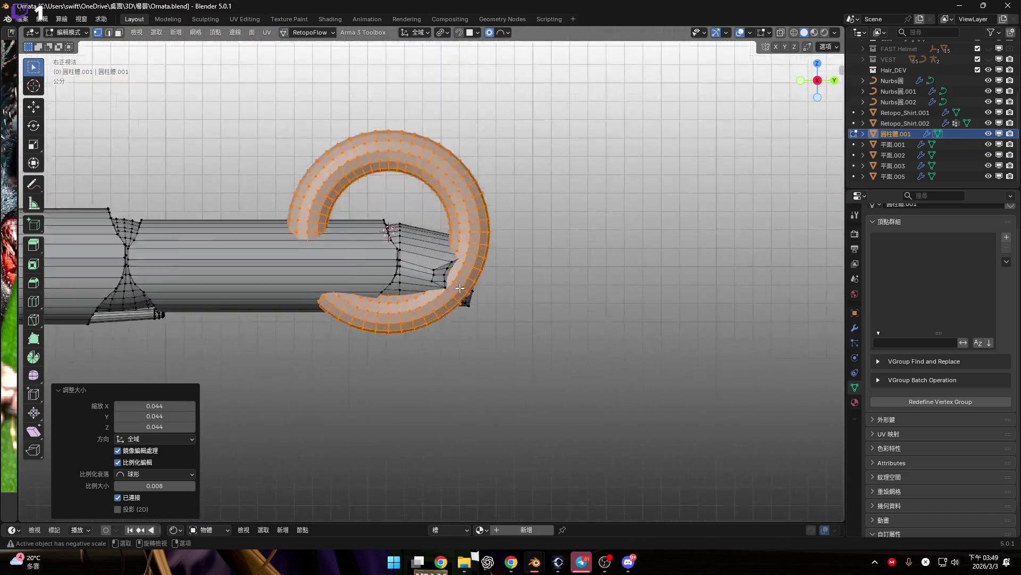
scroll(460, 287, "up", 6)
key("alt+s")
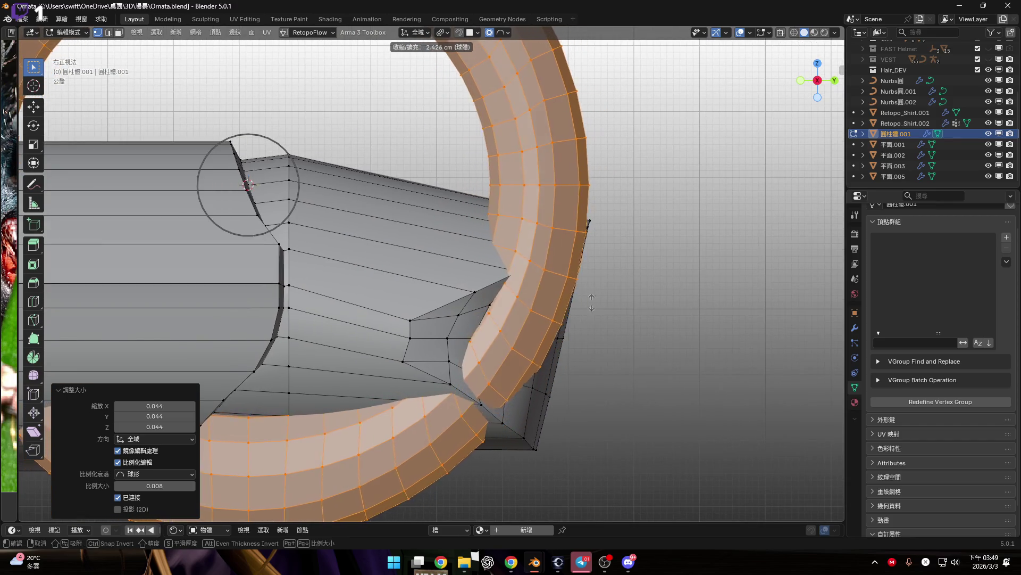
key("o")
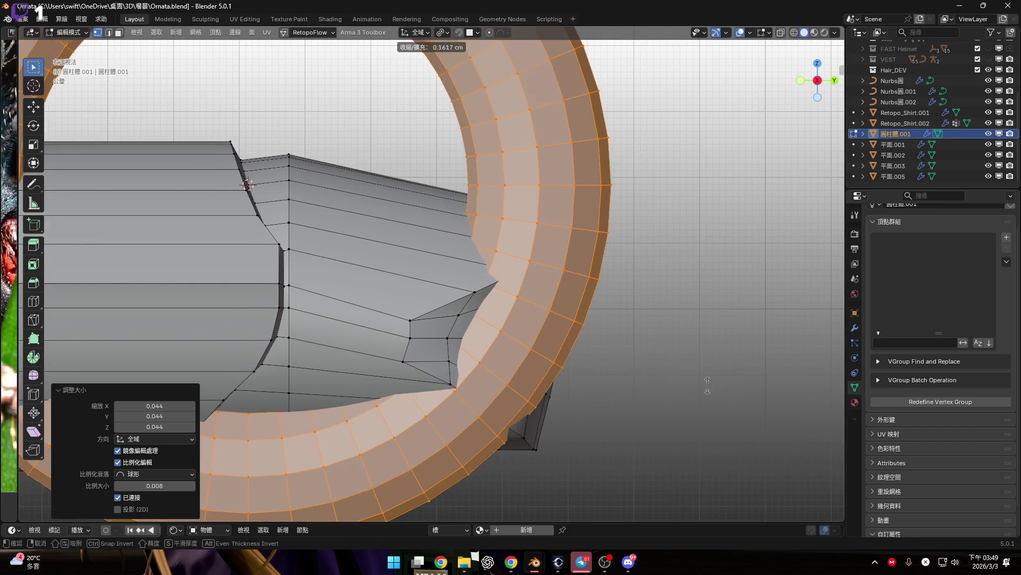
key("Escape")
mouse_move(596, 324)
middle_mouse_down()
mouse_move(547, 342)
mouse_move(700, 413)
middle_mouse_up()
key("r")
key("Escape")
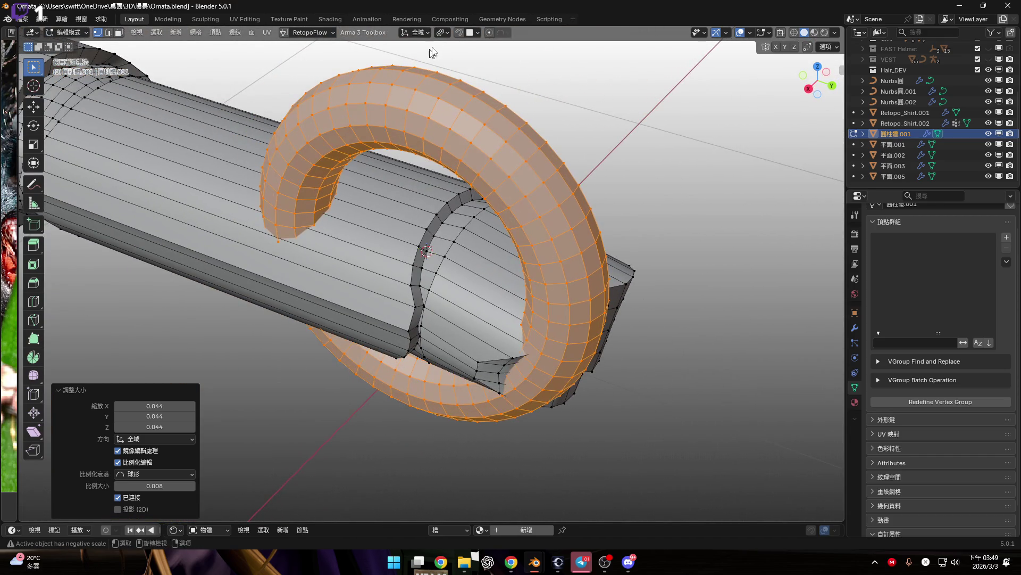
left_click(442, 32)
left_click(458, 95)
key("alt+s")
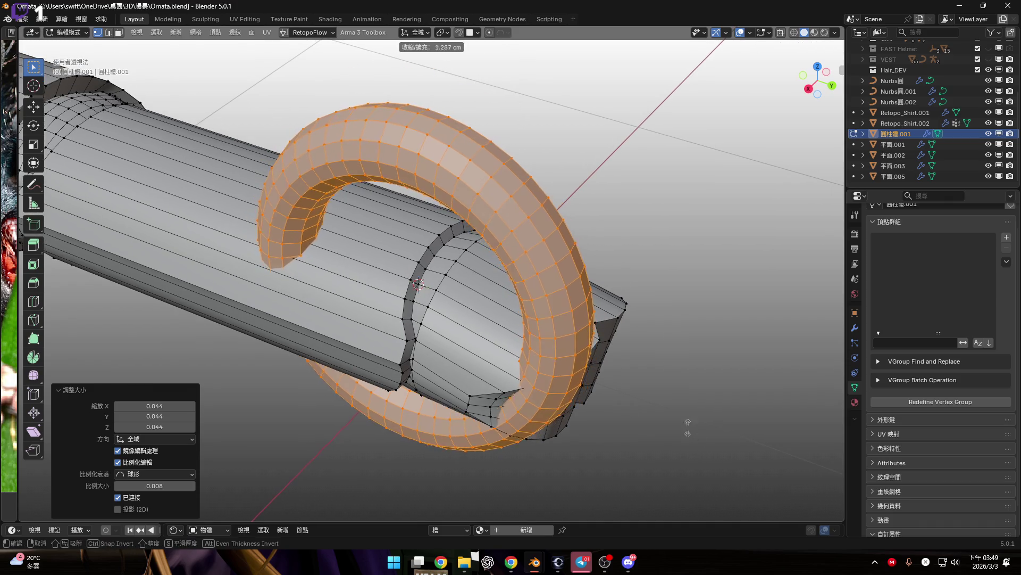
key("Escape")
mouse_move(633, 383)
middle_mouse_down()
mouse_move(623, 370)
mouse_move(723, 403)
middle_mouse_up()
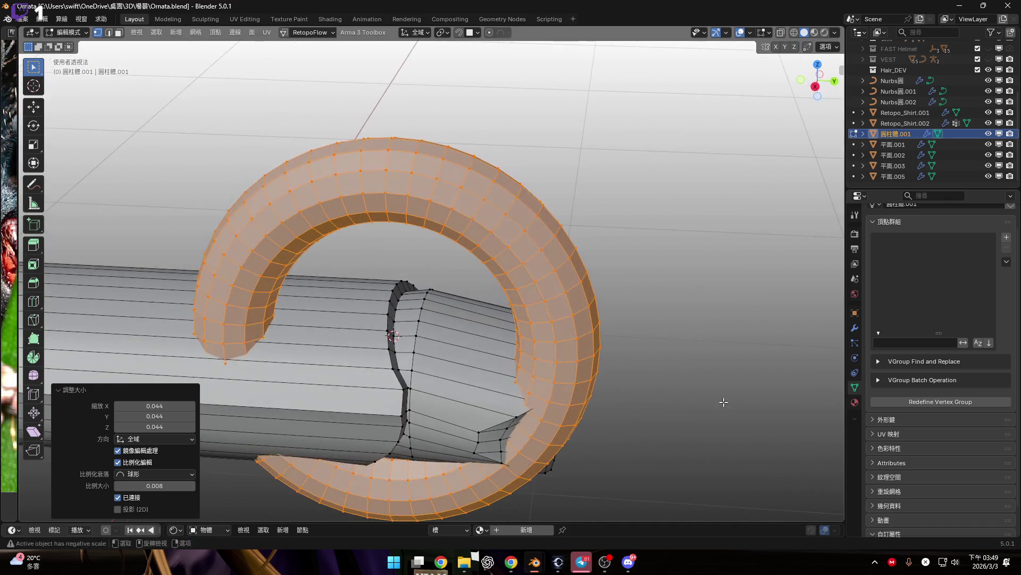
key("s")
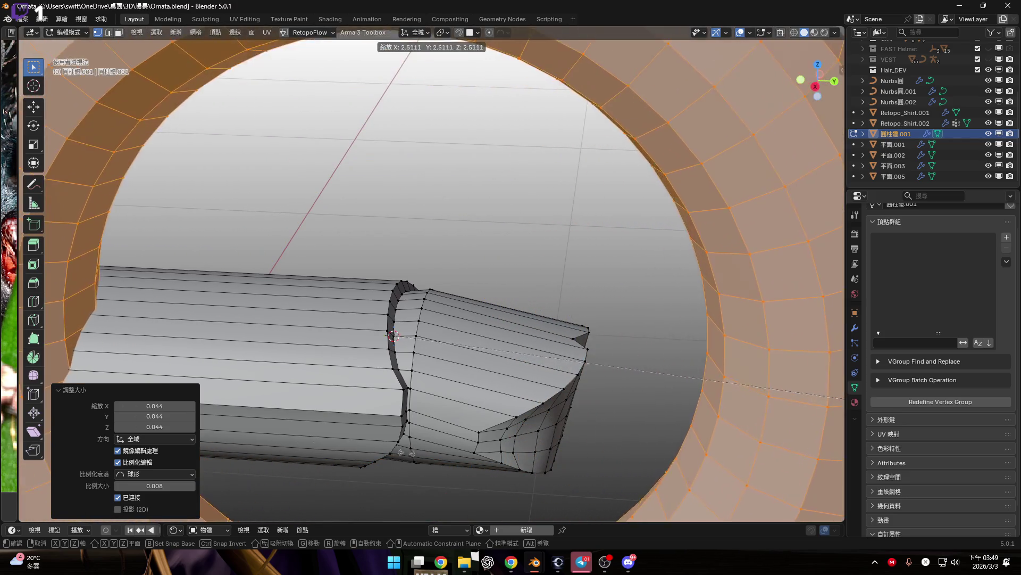
key("Escape")
mouse_move(429, 374)
middle_mouse_down()
mouse_move(535, 315)
mouse_move(517, 355)
mouse_move(532, 352)
middle_mouse_up()
key("alt+s")
key("Escape")
mouse_move(654, 424)
middle_mouse_down()
mouse_move(520, 246)
mouse_move(481, 222)
middle_mouse_up()
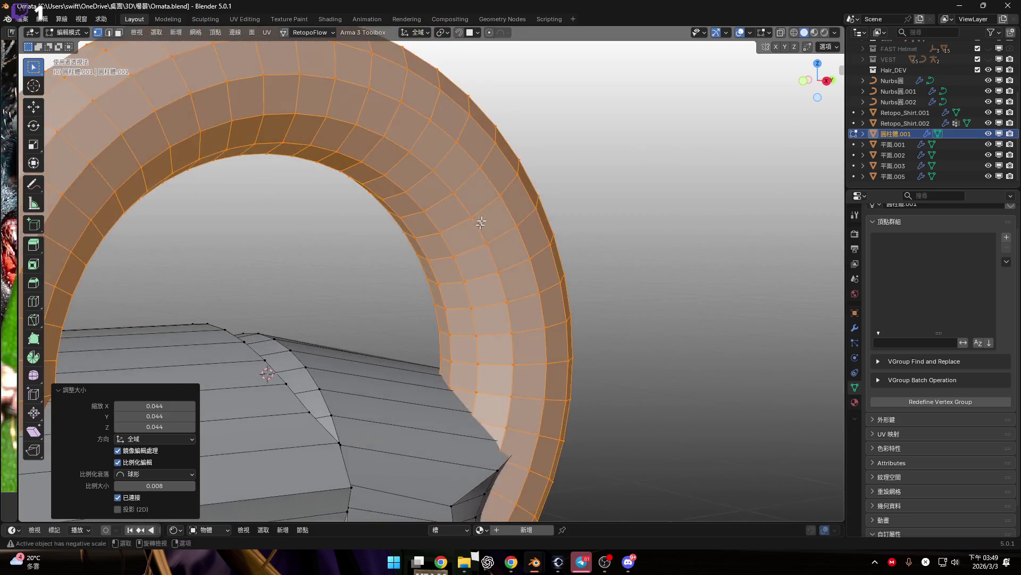
scroll(481, 222, "up", 1)
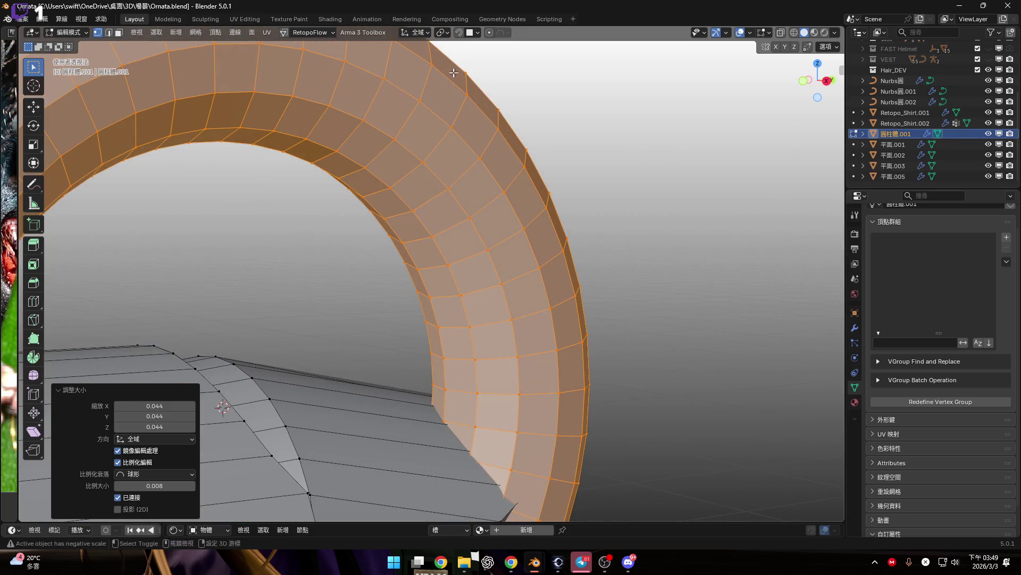
left_click(61, 389)
scroll(510, 273, "down", 6)
middle_click_drag(510, 273, 570, 269)
key("x")
left_click(569, 264)
scroll(540, 263, "down", 2)
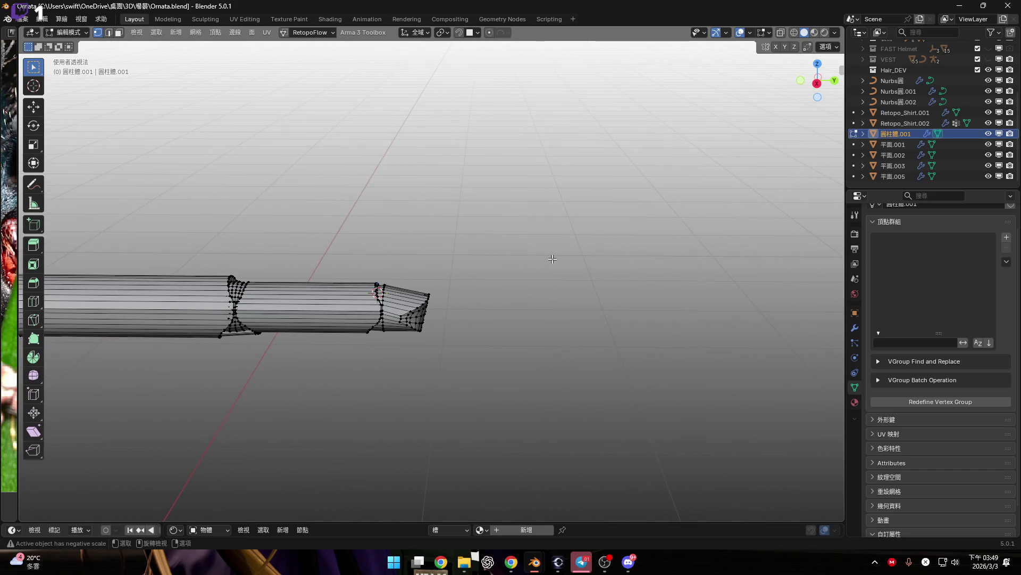
Step: Add a torus object around the tube from Object Mode
key("Tab")
key("shift+a")
mouse_move(552, 260)
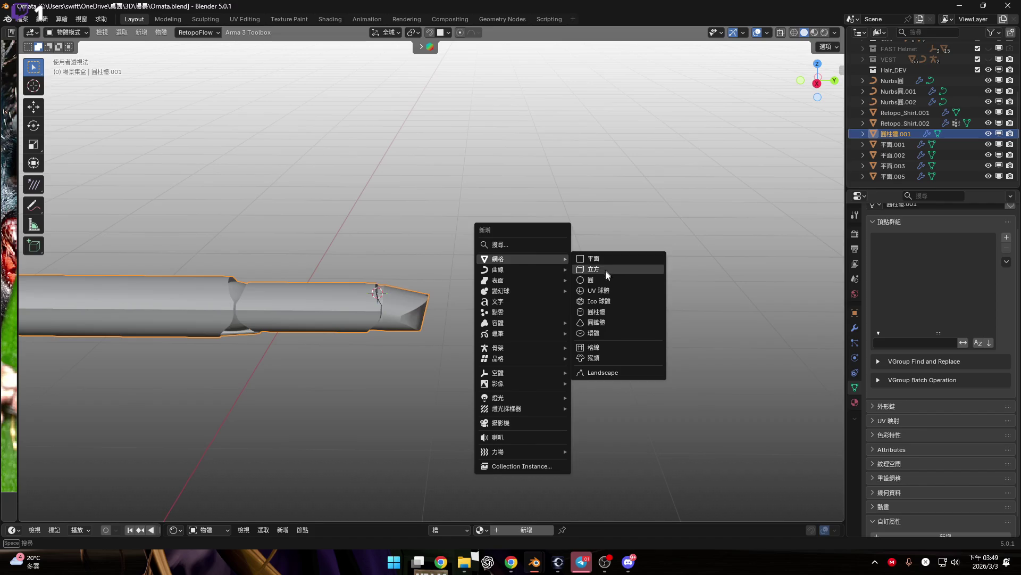
left_click(594, 332)
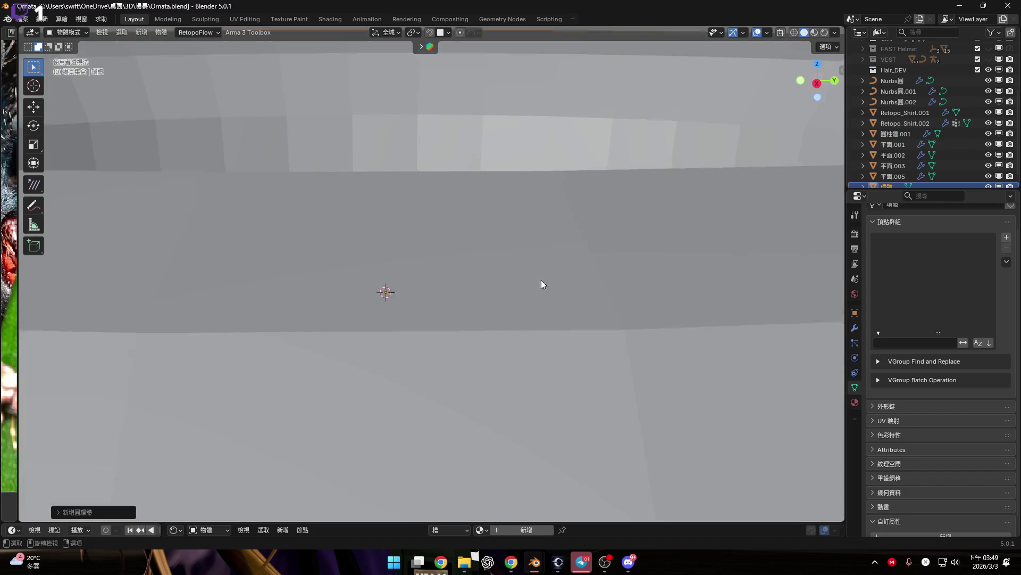
scroll(543, 282, "down", 5)
mouse_move(542, 290)
middle_mouse_down()
mouse_move(582, 301)
mouse_move(647, 360)
middle_mouse_up()
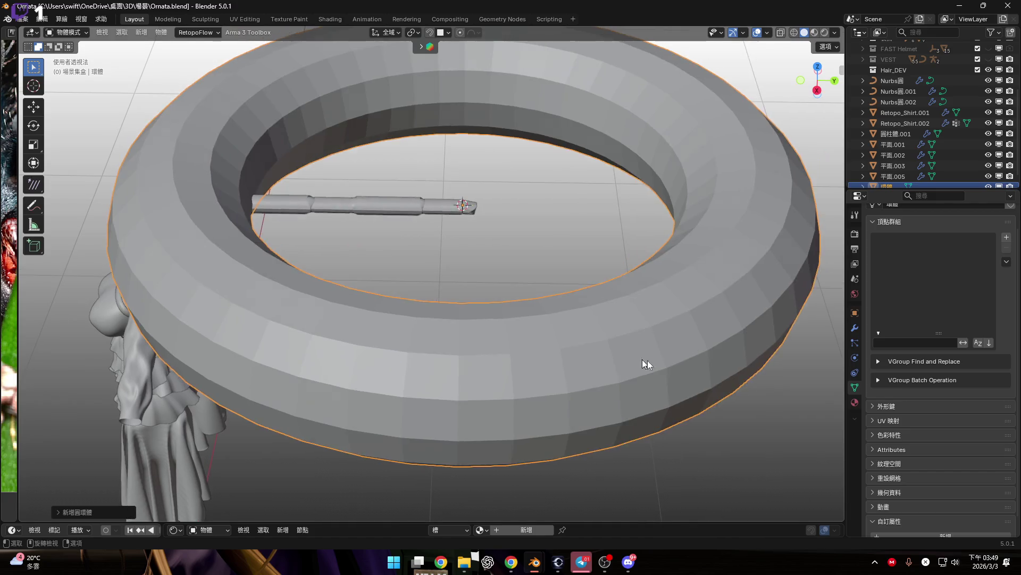
Step: Cancel a ring-thickness change in the torus's Edit Mode and reselect the tube
key("Tab")
key("alt+s")
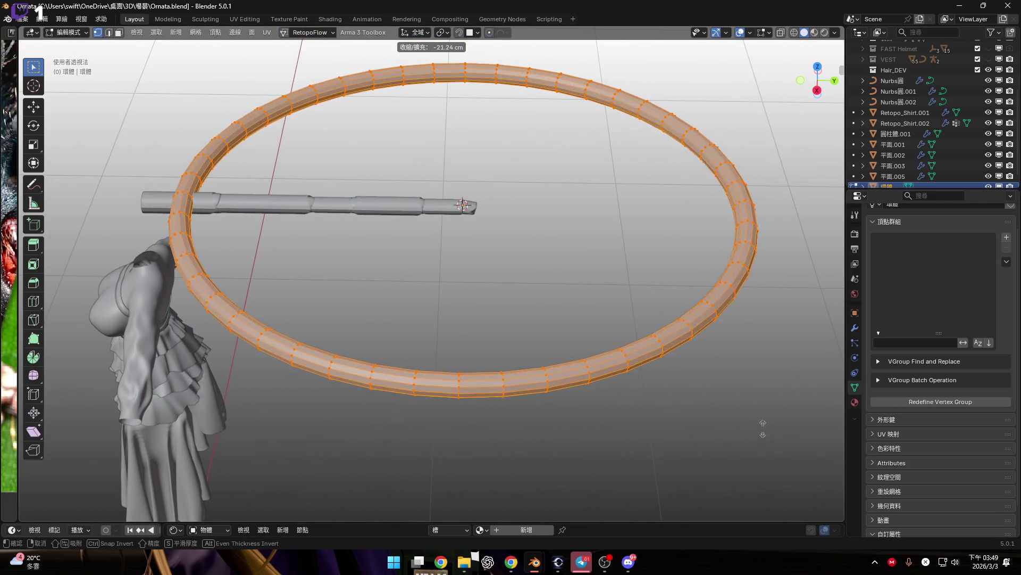
key("Escape")
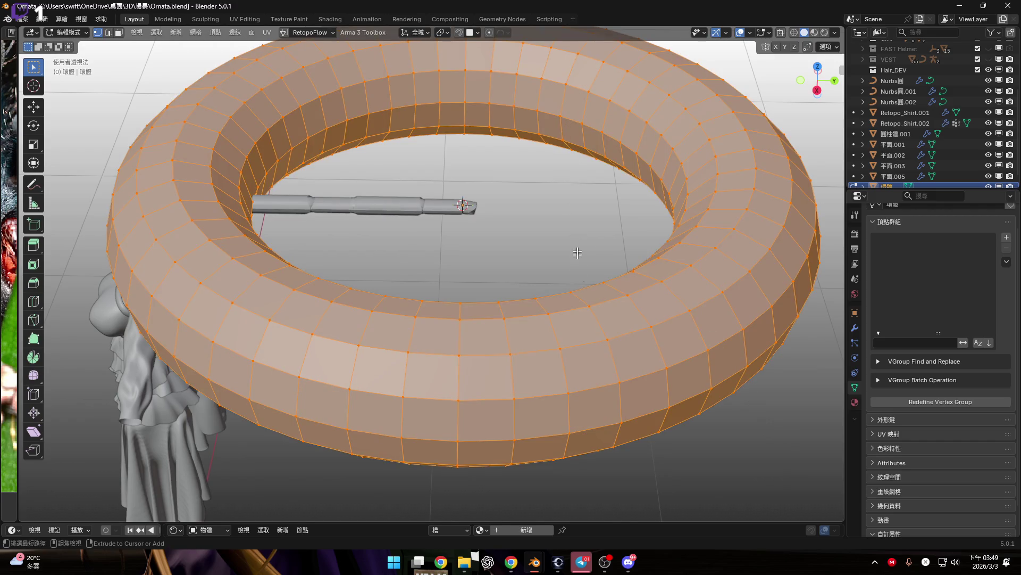
key("Tab")
left_click(455, 254)
scroll(455, 261, "up", 4)
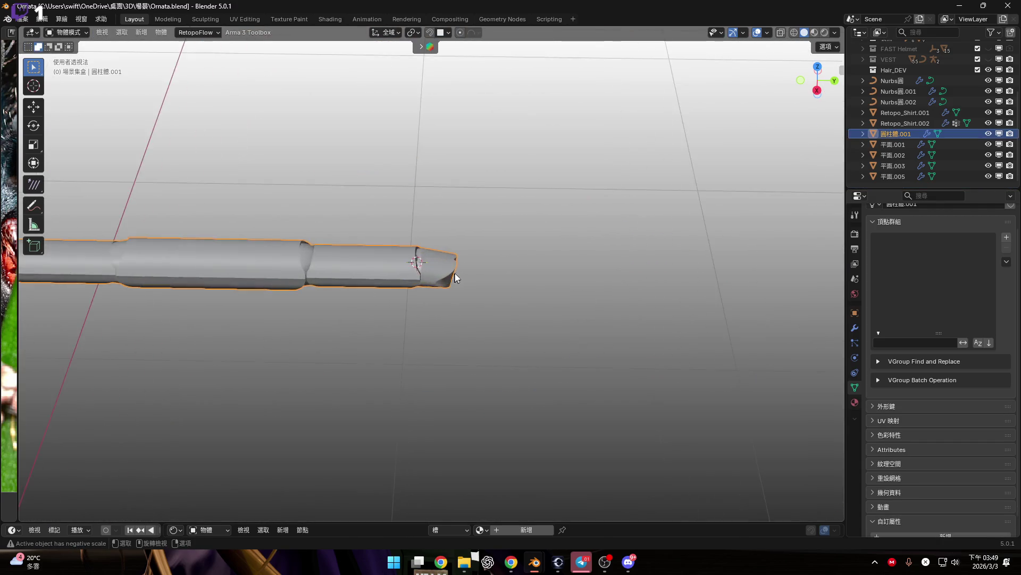
Step: Add a new NURBS path and give it a slight rotation about Y
scroll(456, 276, "up", 2)
key("shift+a")
mouse_move(547, 260)
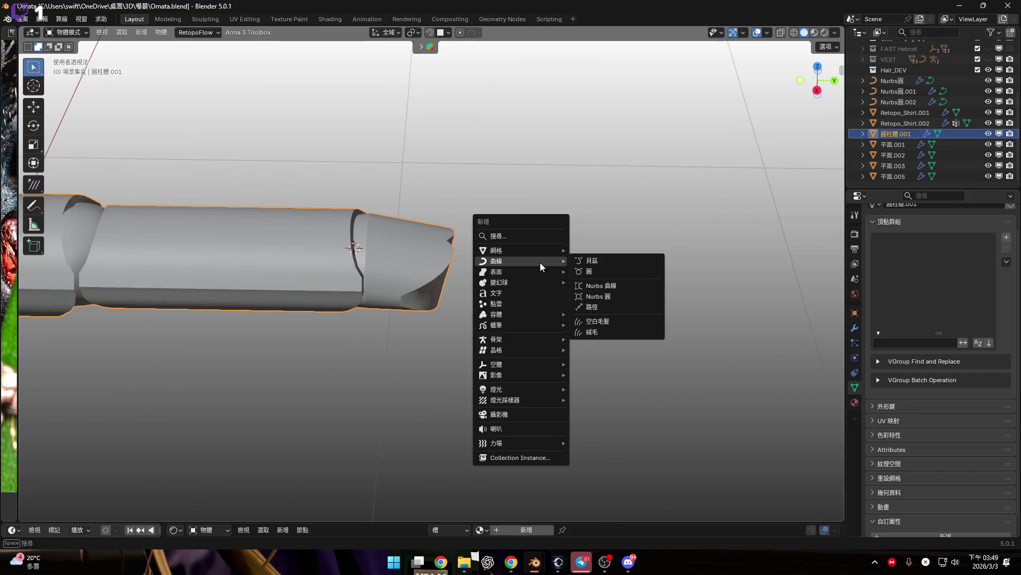
left_click(627, 303)
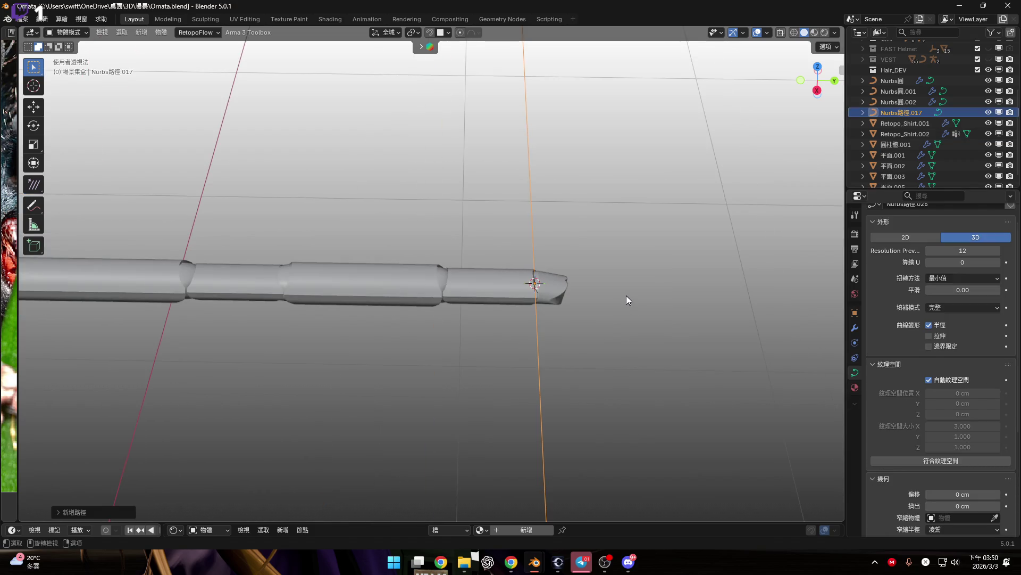
key("r")
key("y")
key("Return")
mouse_move(626, 295)
middle_mouse_down()
mouse_move(524, 273)
mouse_move(607, 310)
mouse_move(594, 328)
mouse_move(817, 516)
middle_mouse_up()
Step: Rotate the path 9° about global Z and shrink it to about 0.8
key("r")
key("z")
key("9")
key("Return")
key("s")
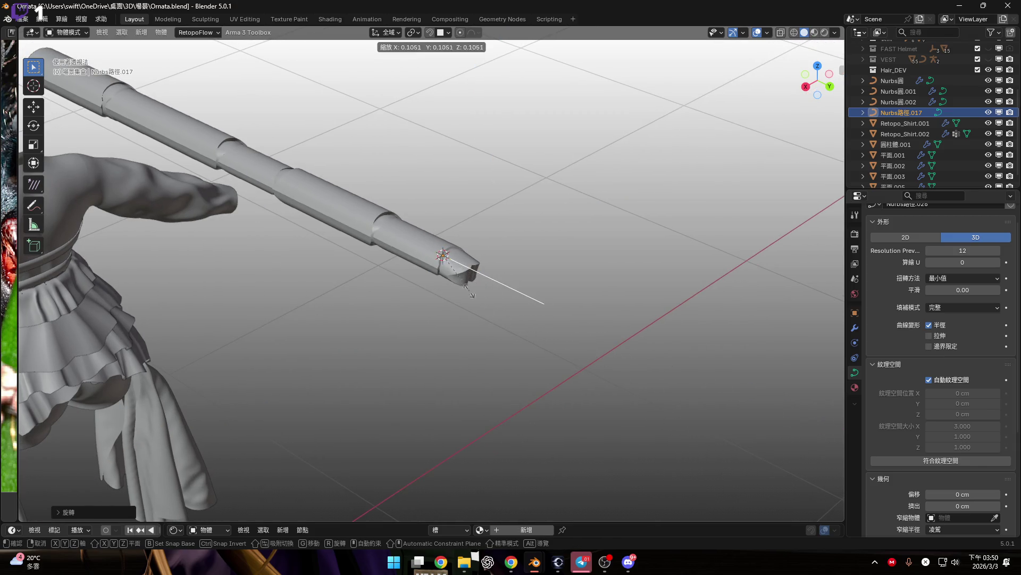
left_click(710, 177)
Step: Add a Mirror modifier to the path in the right-side view
left_click(806, 87)
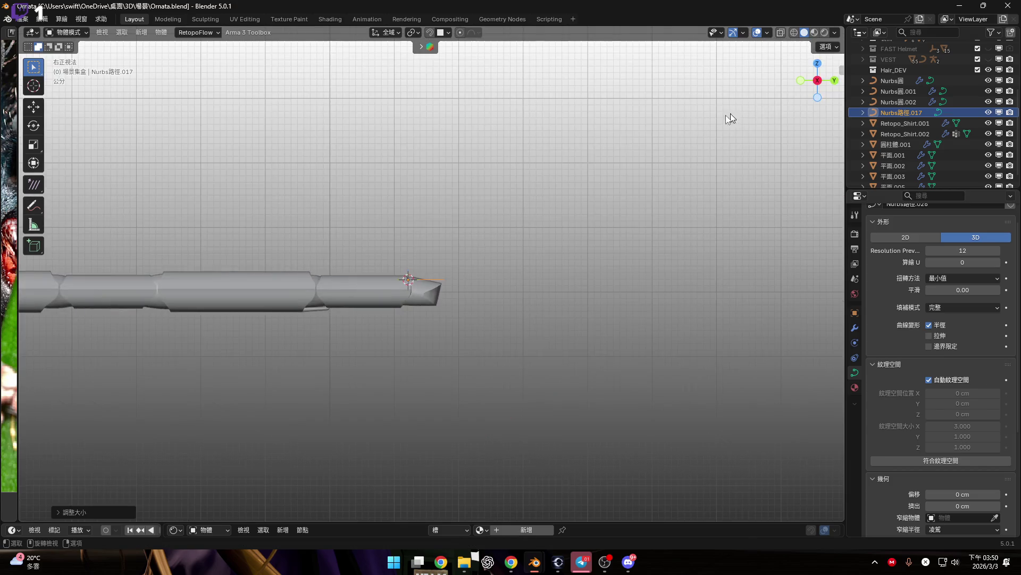
scroll(421, 298, "up", 8)
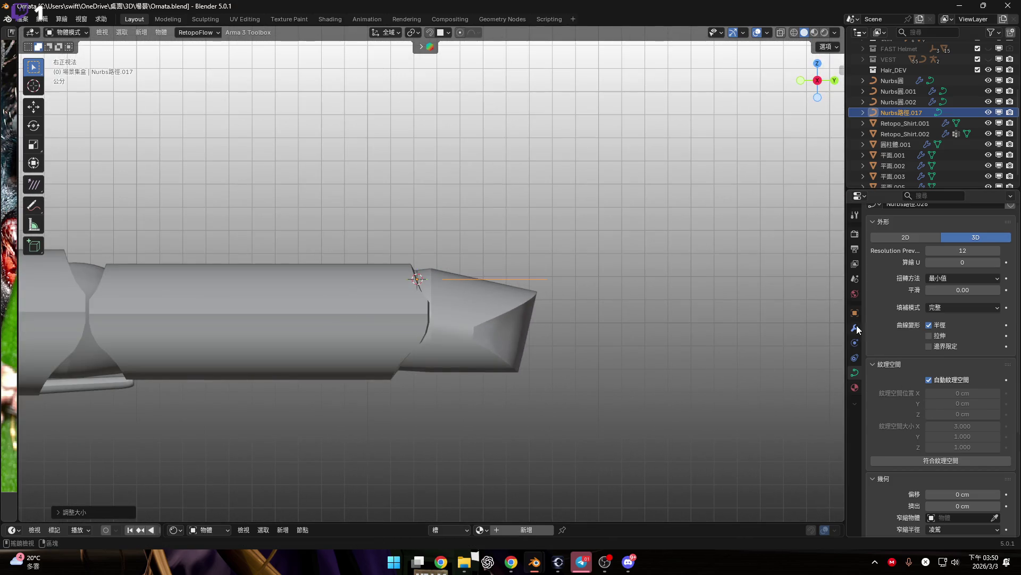
left_click(856, 328)
left_click(978, 215)
mouse_move(970, 229)
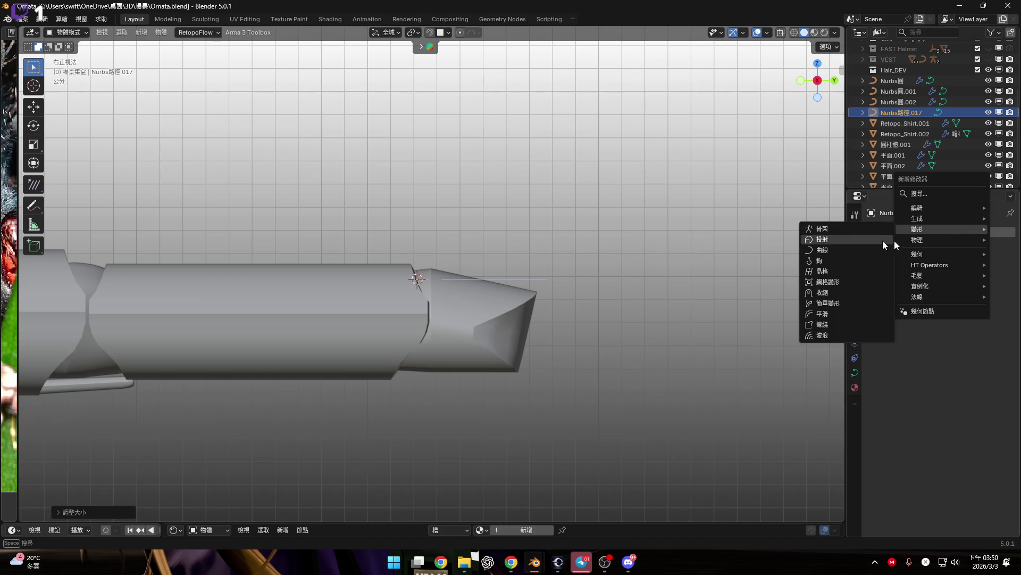
mouse_move(936, 219)
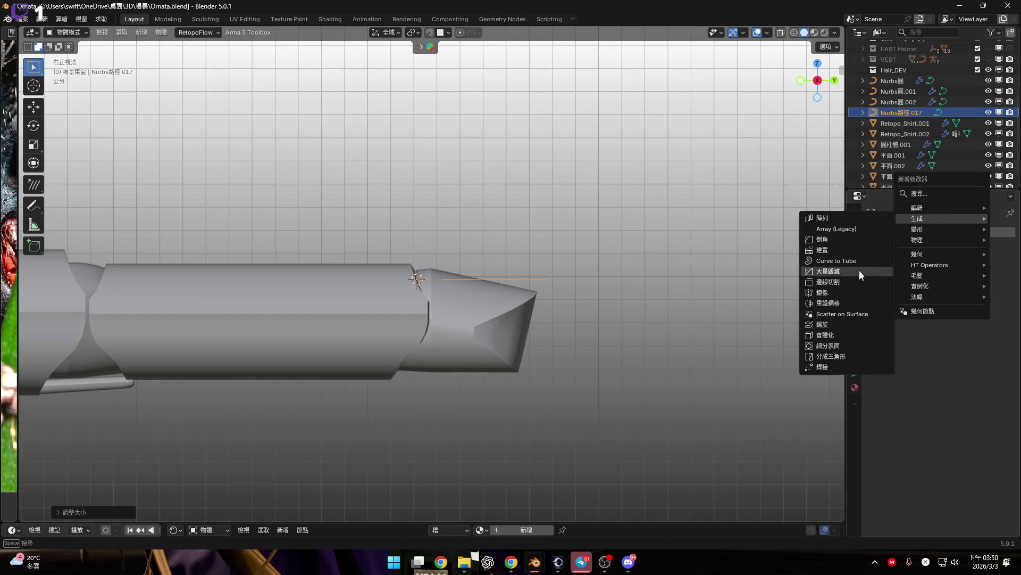
key("Return")
Step: Eyedrop 圓柱體.001 as the mirror object and select that cylinder
mouse_move(455, 291)
middle_mouse_down()
mouse_move(497, 378)
mouse_move(617, 378)
middle_mouse_up()
key("e")
left_click(545, 335)
mouse_move(500, 328)
middle_mouse_down()
mouse_move(477, 347)
mouse_move(479, 365)
mouse_move(504, 375)
mouse_move(273, 319)
mouse_move(403, 401)
mouse_move(399, 442)
mouse_move(418, 337)
mouse_move(568, 305)
mouse_move(459, 293)
mouse_move(430, 347)
middle_mouse_up()
left_click(422, 350)
scroll(418, 337, "up", 5)
Step: Set the cylinder 圓柱體.001's origin to its geometry
right_click(535, 308)
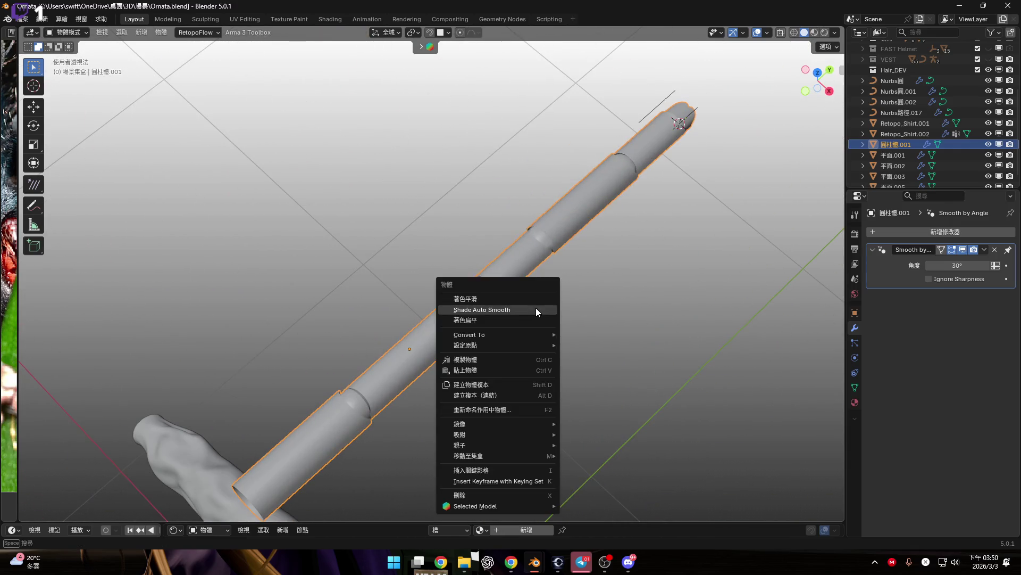
mouse_move(527, 343)
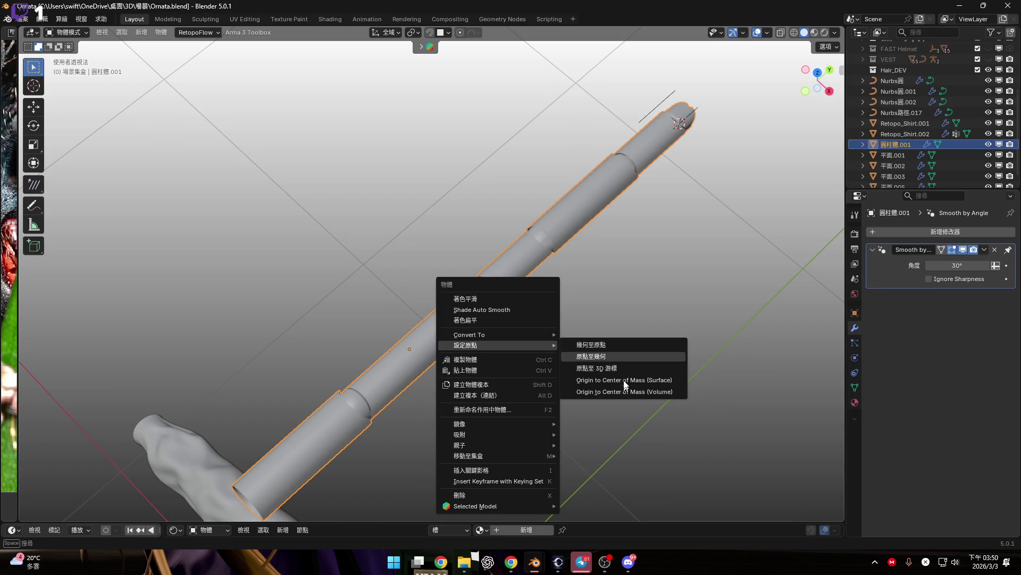
left_click(624, 380)
scroll(480, 294, "up", 2)
Step: Select the mirrored path Nurbs路徑.017 and show its Curve Data properties
mouse_move(665, 222)
middle_mouse_down("shift")
mouse_move(480, 295)
mouse_move(506, 388)
middle_mouse_up("shift")
scroll(481, 361, "up", 5)
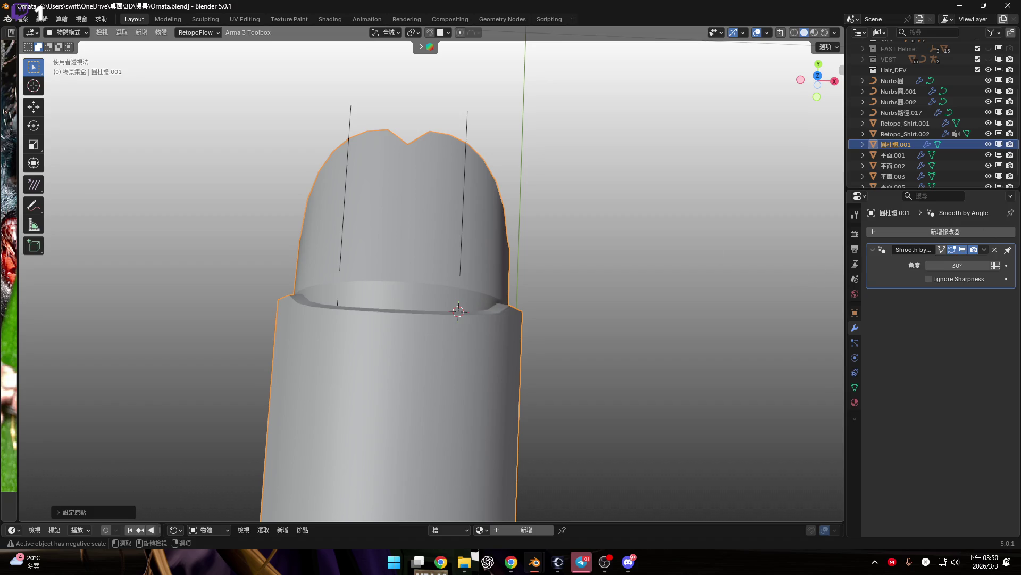
middle_click_drag(586, 373, 703, 300)
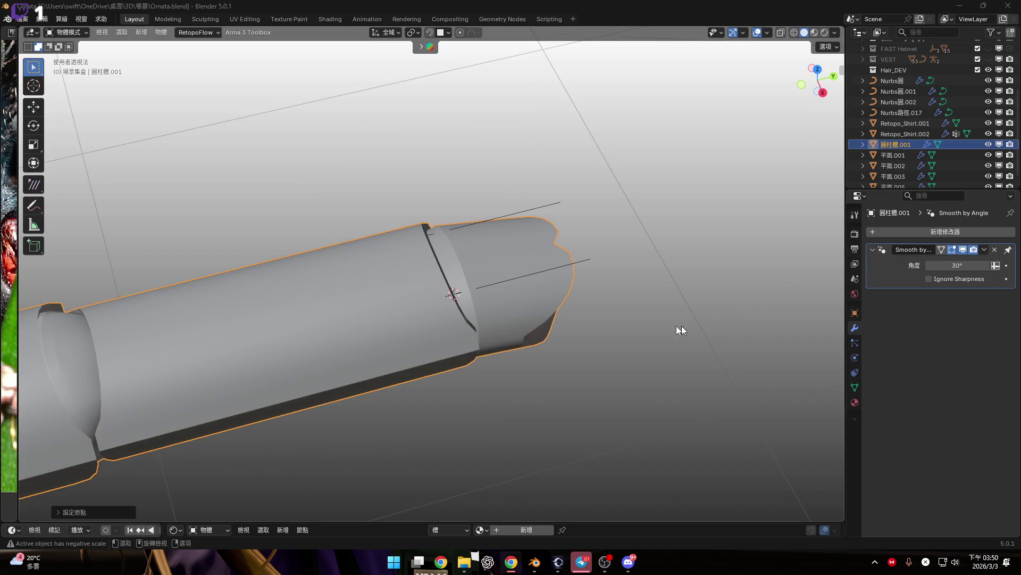
mouse_move(611, 316)
middle_mouse_down()
mouse_move(538, 263)
mouse_move(580, 244)
middle_mouse_up()
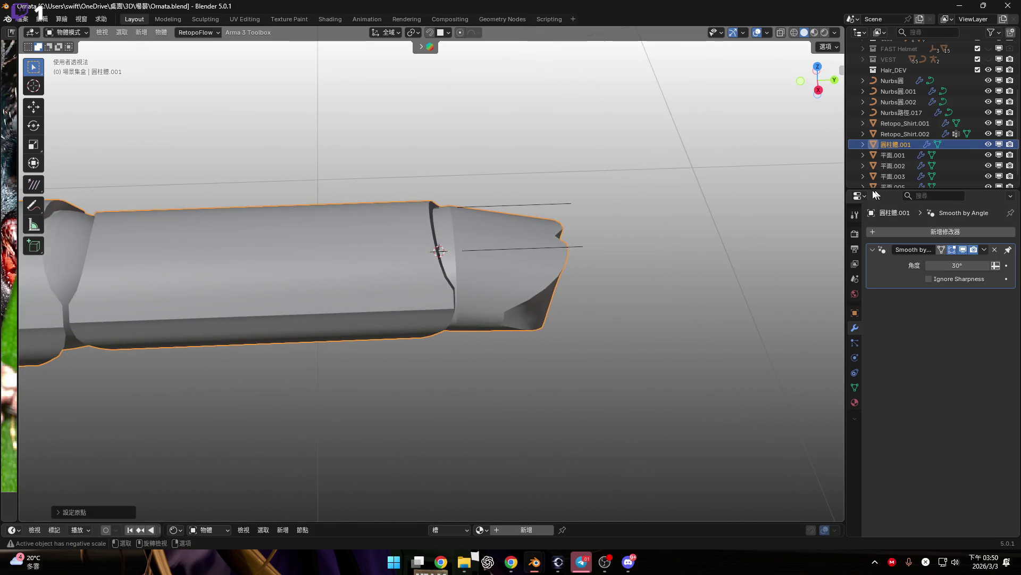
left_click(579, 245)
left_click(855, 373)
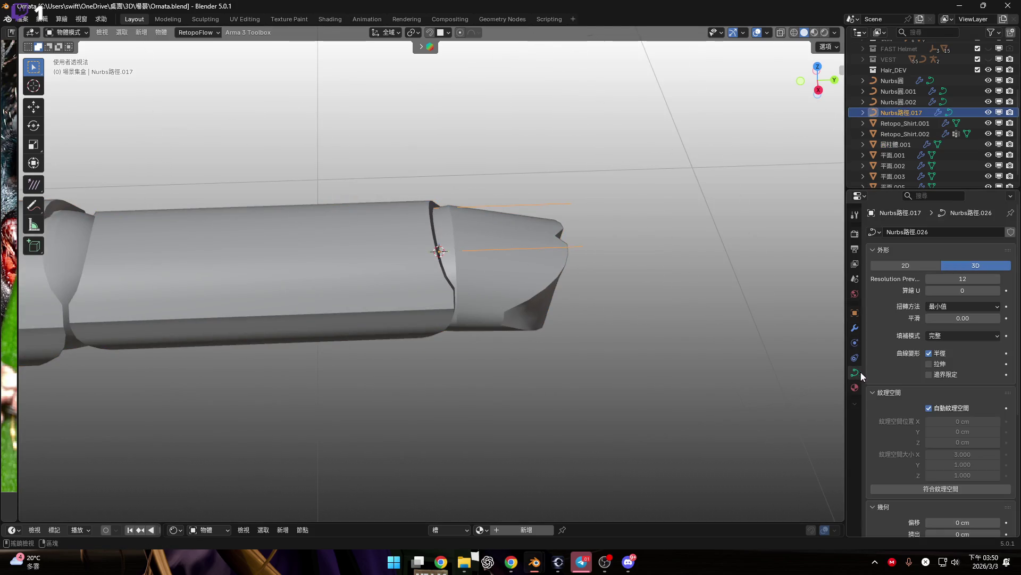
Step: Raise Nurbs路徑.017's Geometry > Bevel Depth to about 20 cm
scroll(931, 405, "down", 8)
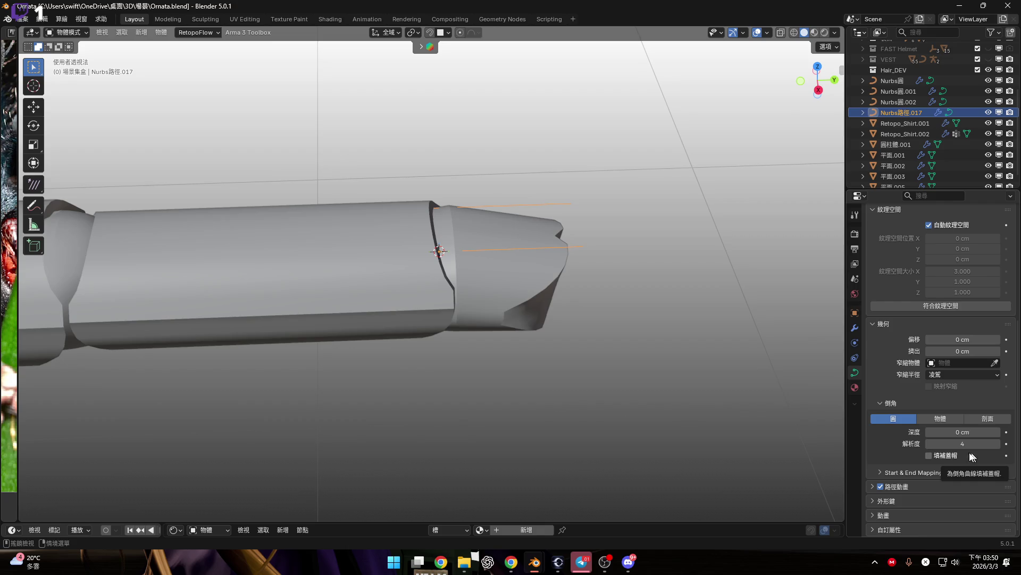
scroll(530, 271, "up", 4)
mouse_move(952, 431)
left_mouse_down()
mouse_move(984, 431)
mouse_move(911, 420)
left_mouse_up()
Step: Try Adjust Extrusion on the path twice, cancelling to keep extrusion at 0 cm
mouse_move(573, 290)
middle_mouse_down()
mouse_move(492, 268)
mouse_move(624, 288)
middle_mouse_up()
right_click(624, 288)
left_click(620, 241)
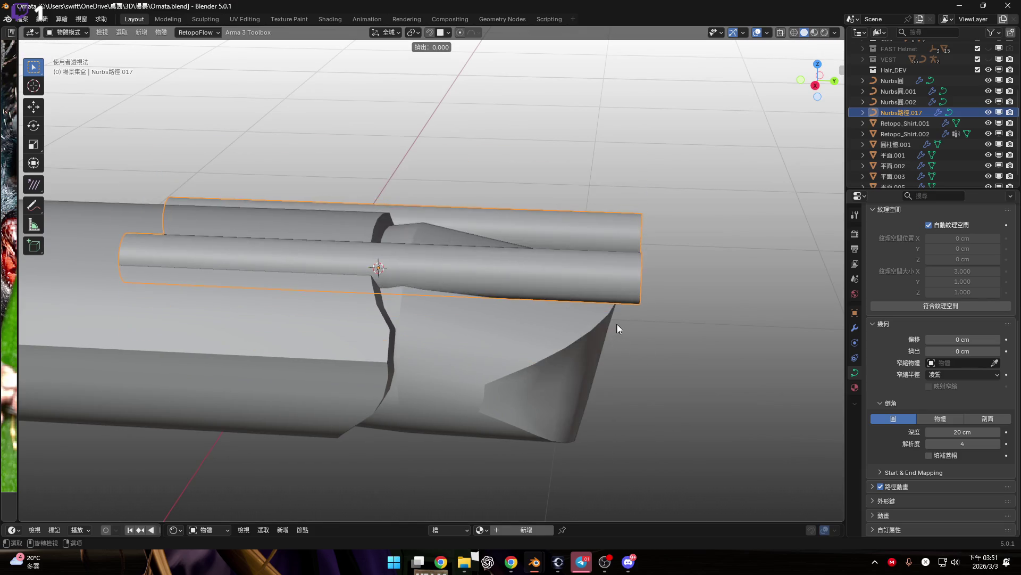
right_click(629, 263)
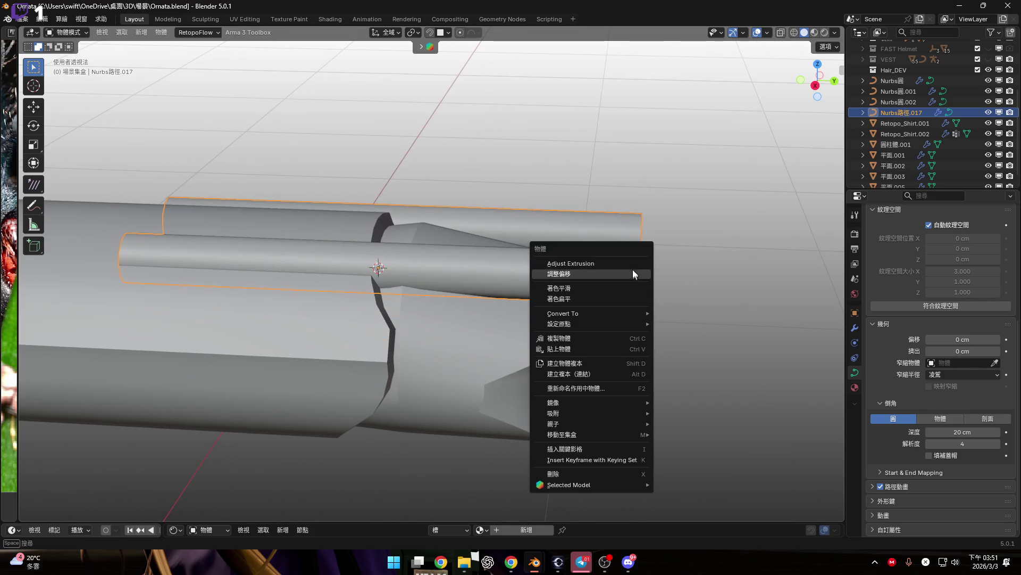
left_click(632, 264)
key("Escape")
mouse_move(650, 190)
middle_mouse_down()
mouse_move(522, 278)
mouse_move(763, 252)
middle_mouse_up()
right_click(765, 250)
left_click(765, 251)
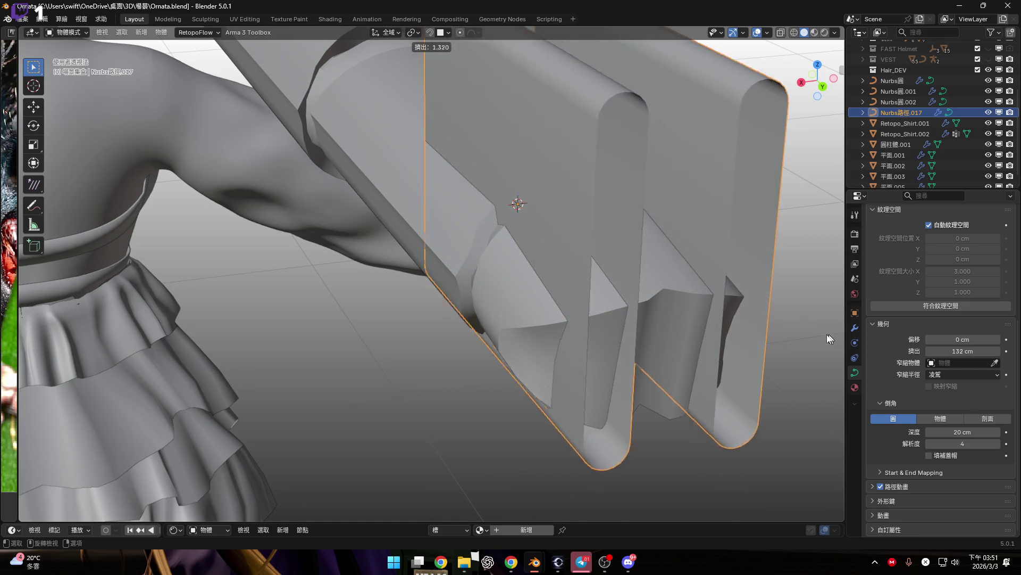
key("Escape")
Step: Apply Shade Smooth to the two mirrored rods
scroll(519, 264, "up", 3)
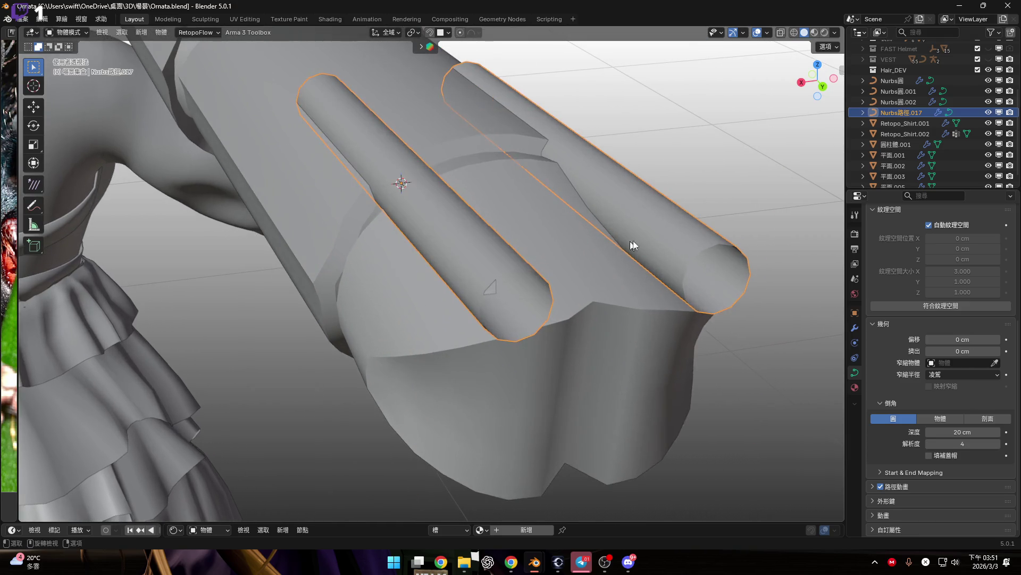
right_click(633, 244)
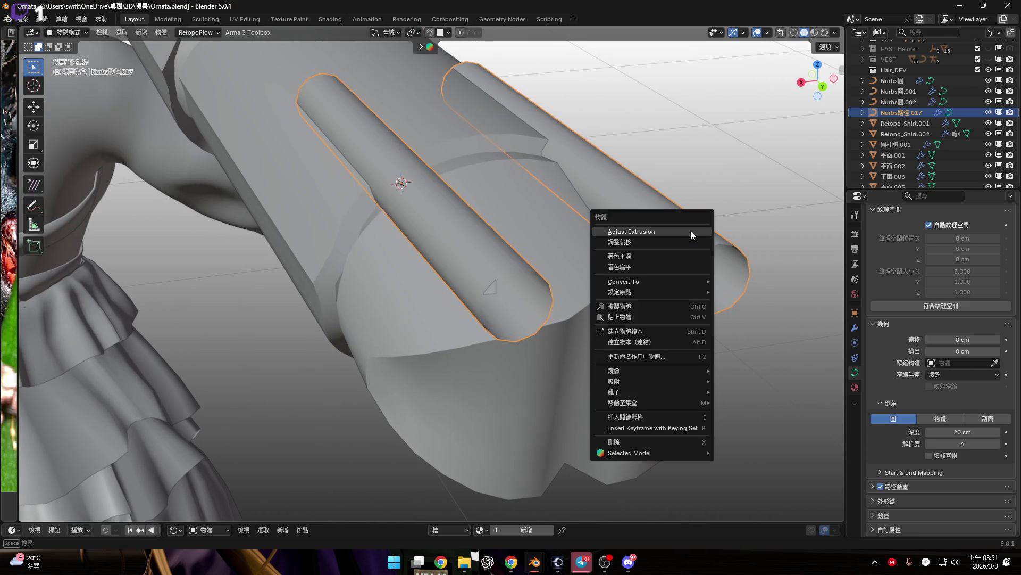
left_click(698, 256)
middle_click_drag(579, 258, 479, 282)
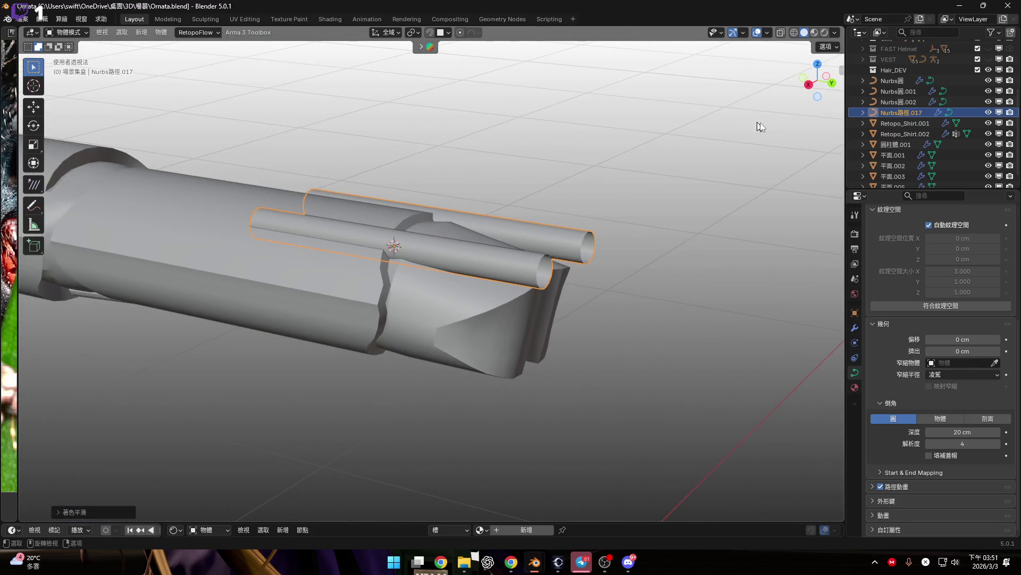
left_click(808, 84)
Step: Slide the rods along global Y, checking the reference photo of the leg tip
scroll(502, 315, "up", 4)
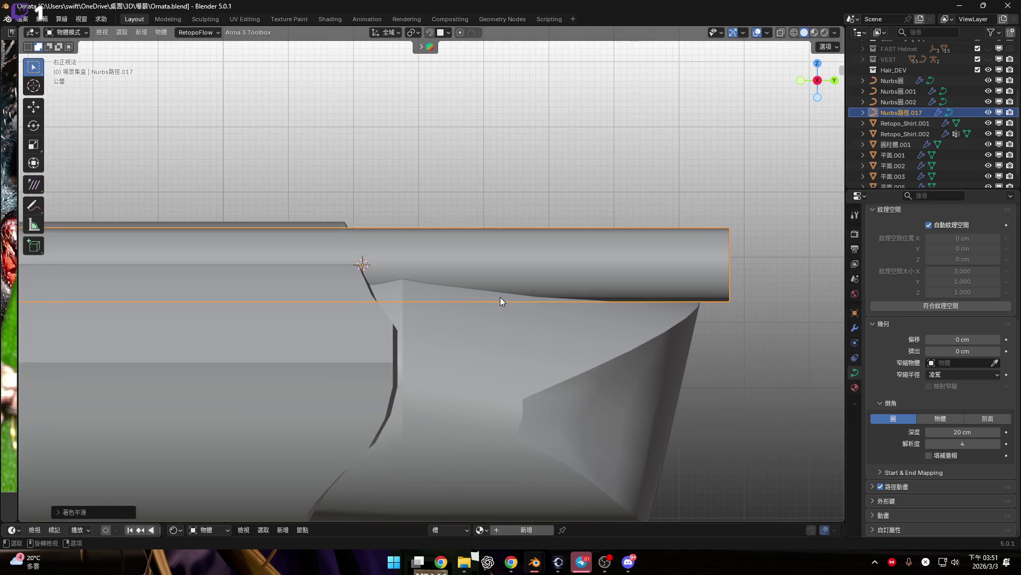
key("g")
key("y")
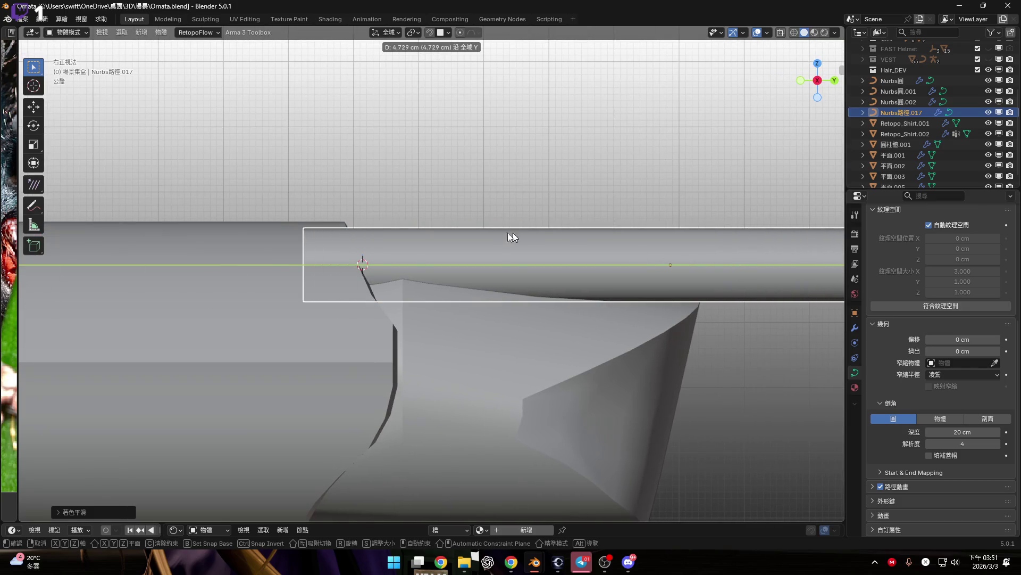
left_click(509, 234)
scroll(306, 258, "down", 4)
left_click_drag(18, 264, 436, 263)
middle_click_drag(292, 256, 288, 330)
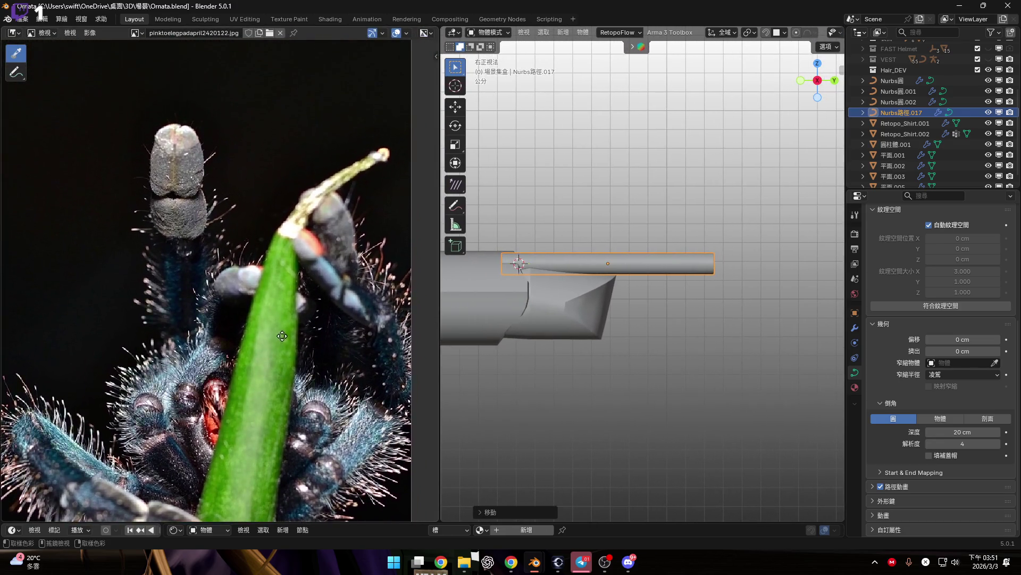
scroll(209, 208, "up", 5)
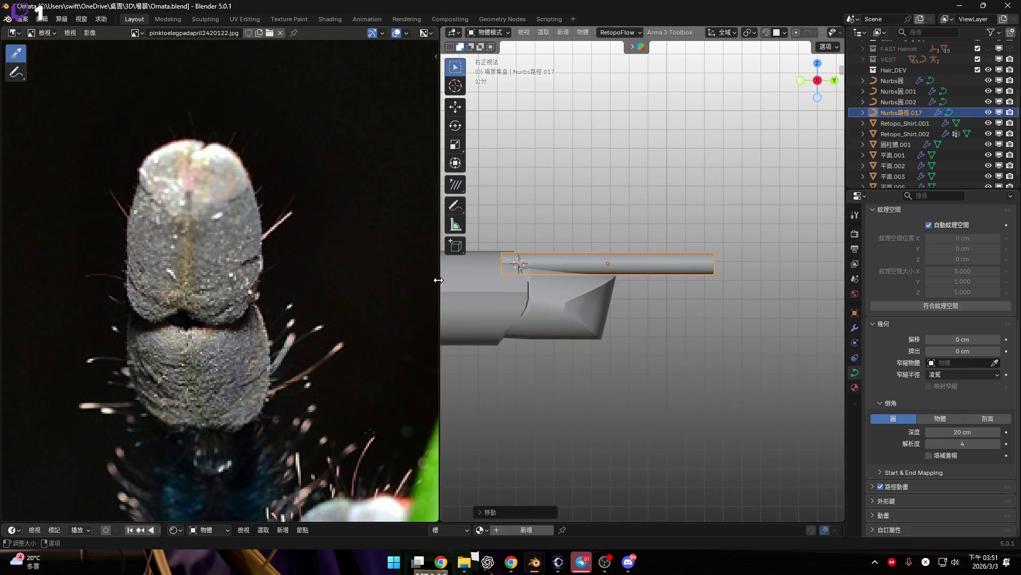
left_click_drag(438, 283, 19, 287)
scroll(473, 263, "up", 2)
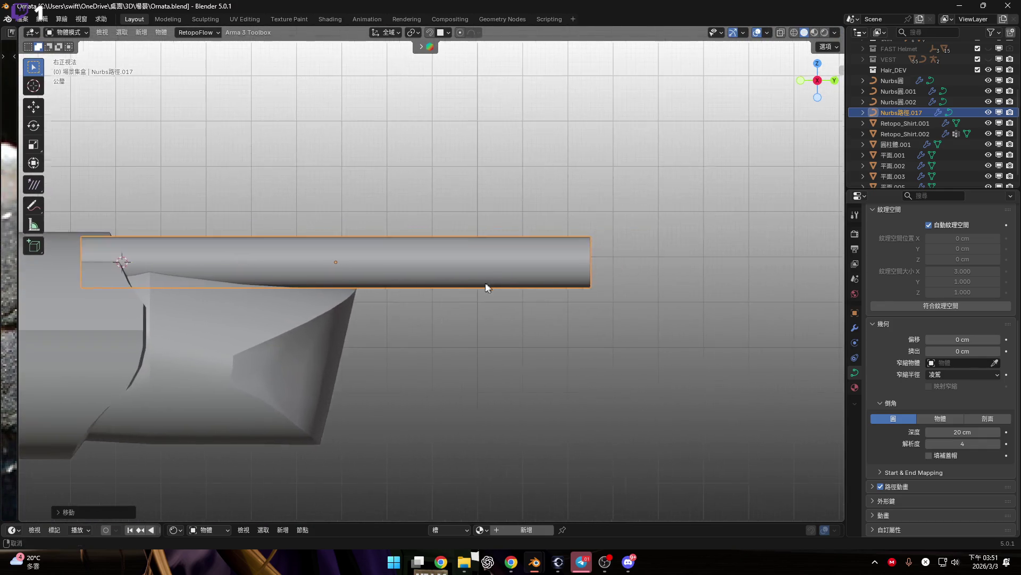
scroll(532, 287, "down", 3)
scroll(596, 303, "up", 3)
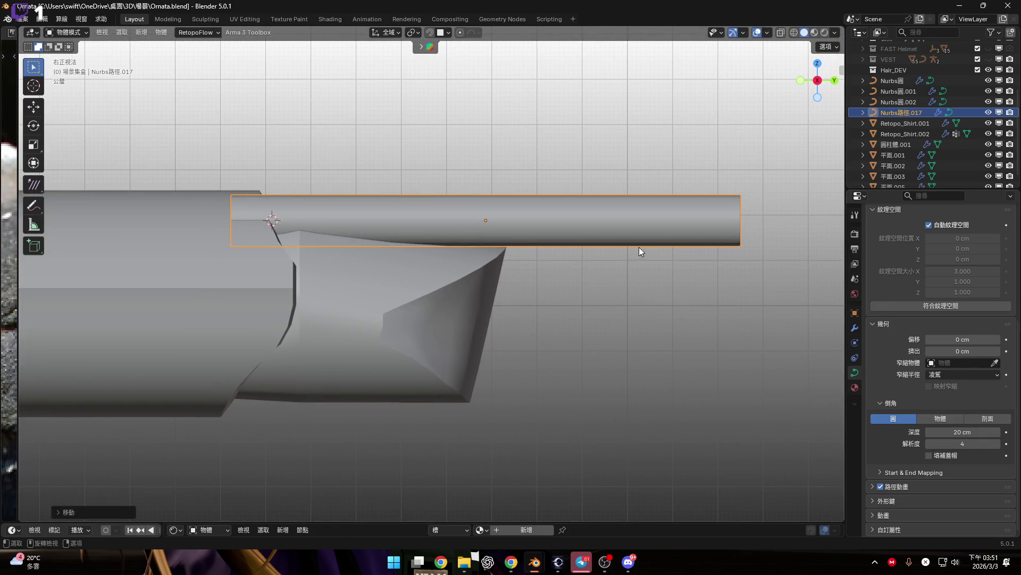
middle_click_drag(702, 269, 697, 274, "shift")
Step: Shorten the rods by scaling them along Y
key("s")
key("y")
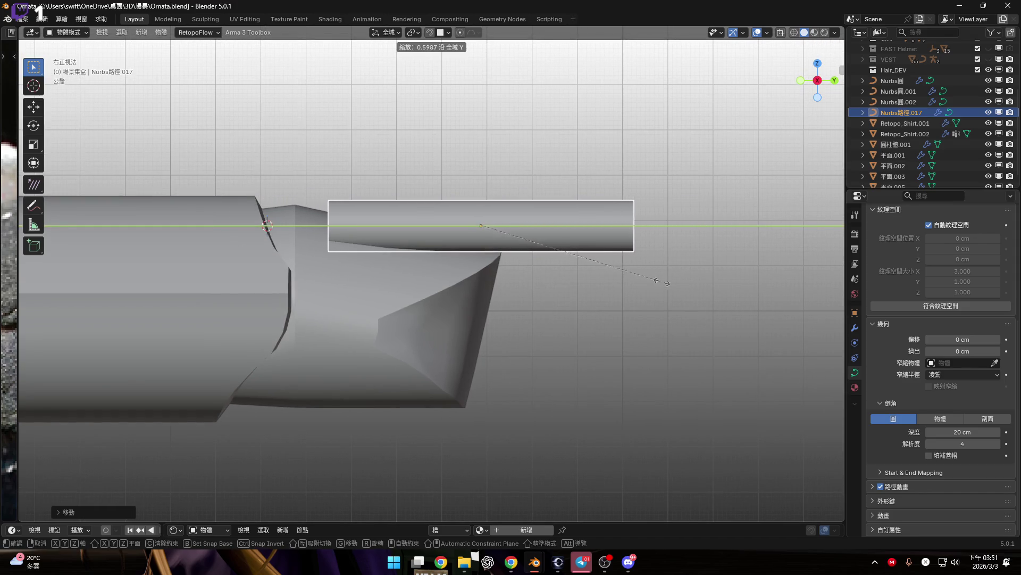
left_click(695, 292)
scroll(586, 312, "up", 4)
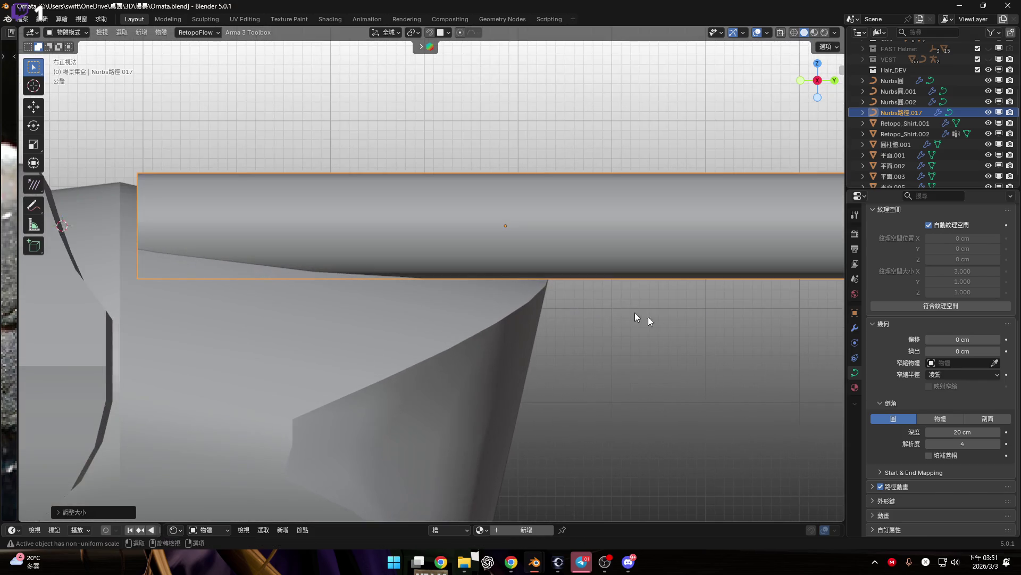
Step: Reposition the rods and thin their bevel depth to about 10 cm
key("g")
left_click(532, 324)
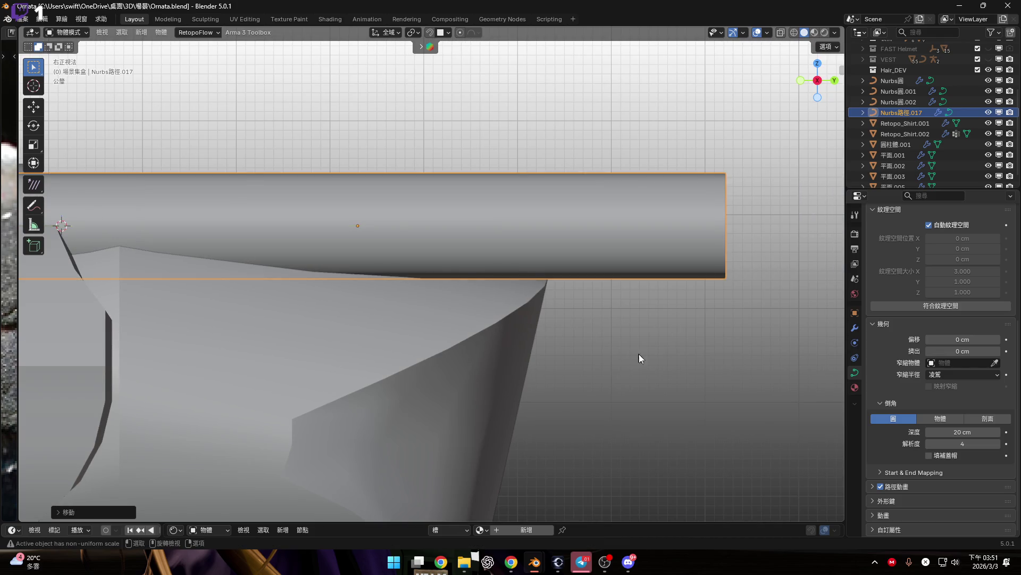
scroll(552, 301, "down", 5)
scroll(540, 308, "up", 1)
middle_click_drag(541, 308, 524, 305, "shift")
scroll(524, 306, "up", 1)
left_click_drag(963, 431, 927, 431)
mouse_move(516, 268)
middle_mouse_down()
mouse_move(361, 296)
mouse_move(483, 280)
mouse_move(364, 314)
middle_mouse_up()
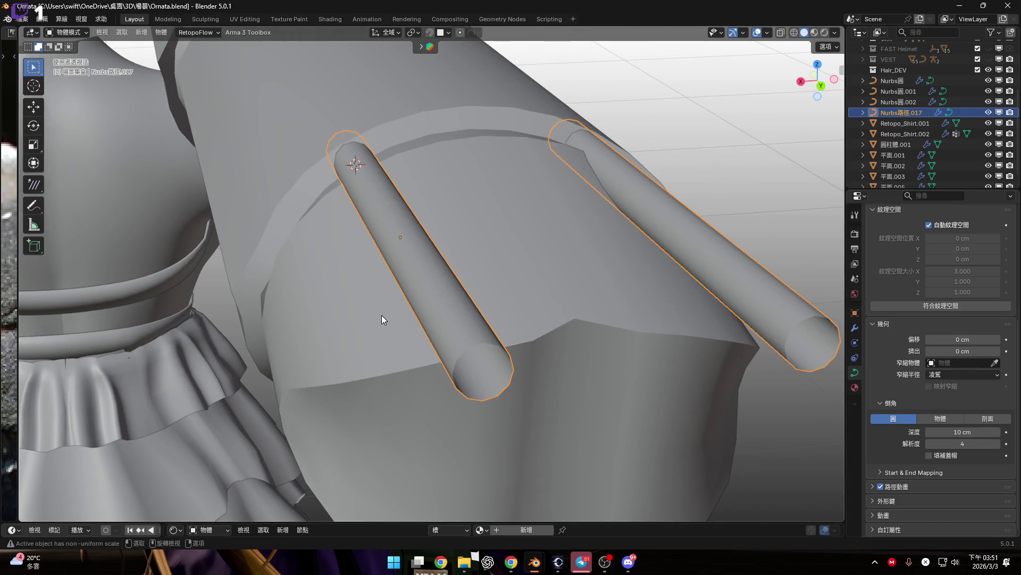
Step: In Back view, give the rings a 5 cm extrusion so they become pill-shaped tubes
scroll(393, 314, "down", 4)
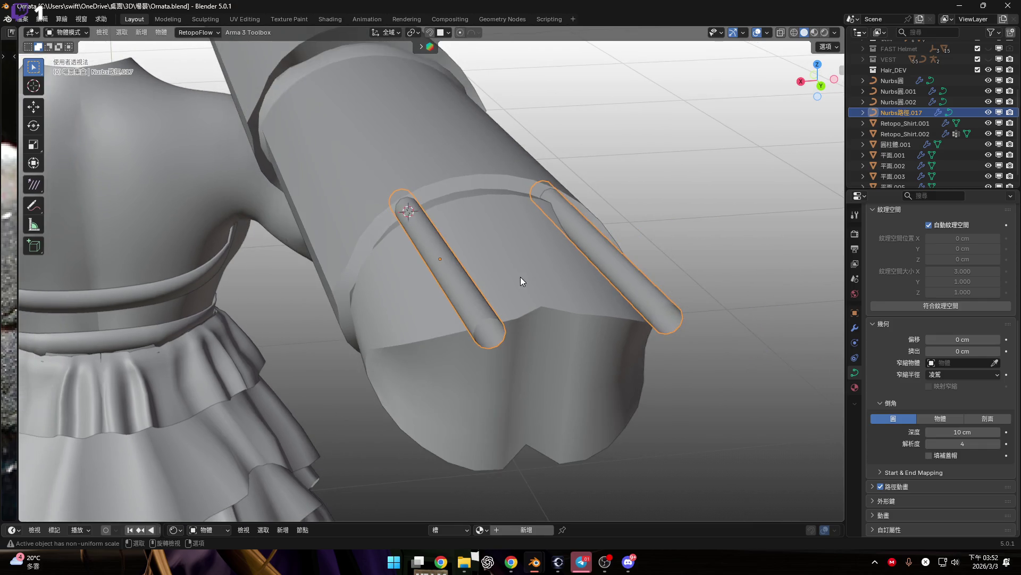
right_click(496, 273)
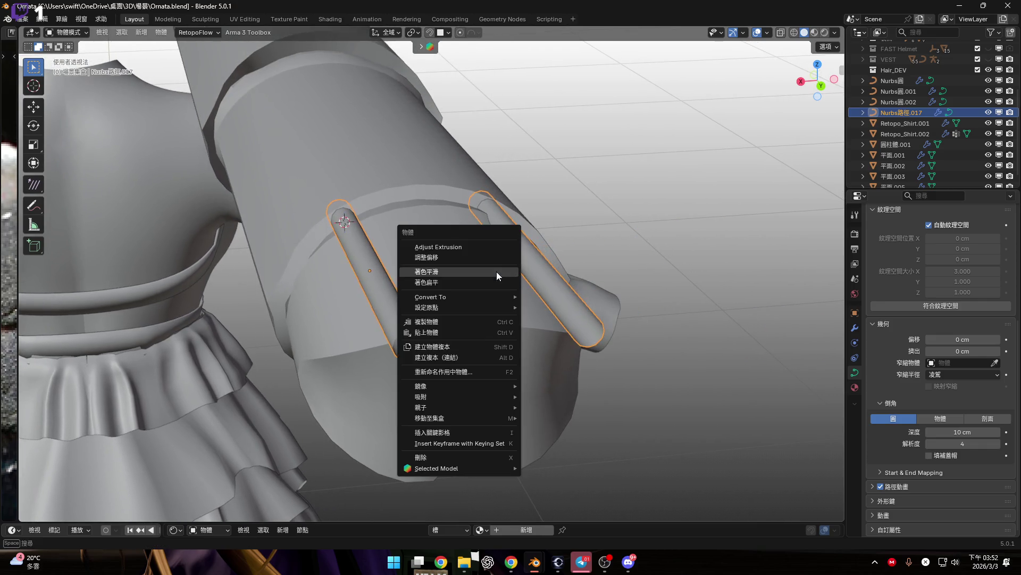
left_click(493, 247)
key("Escape")
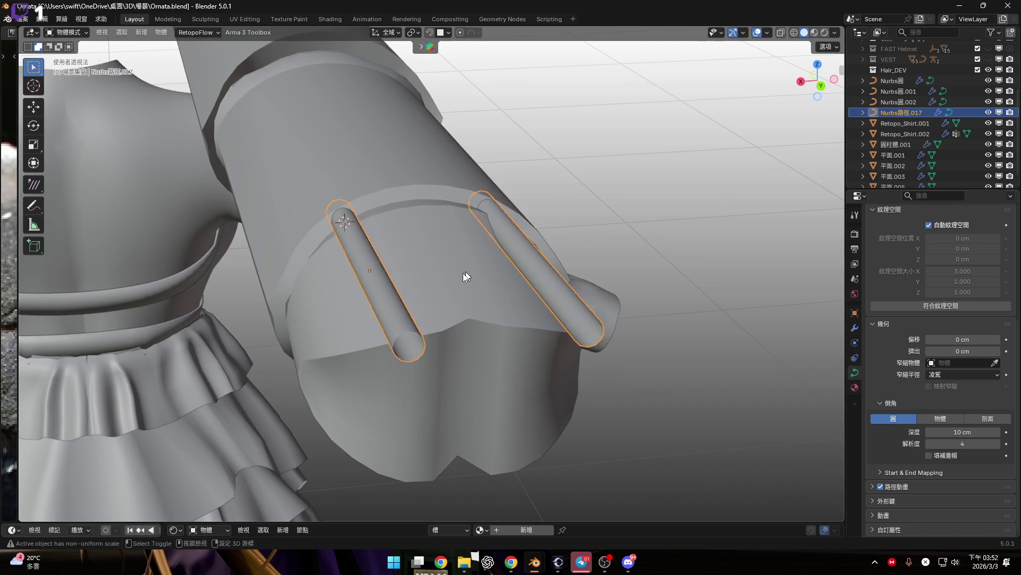
middle_click_drag(463, 273, 707, 174)
left_click(824, 85)
scroll(455, 286, "up", 2)
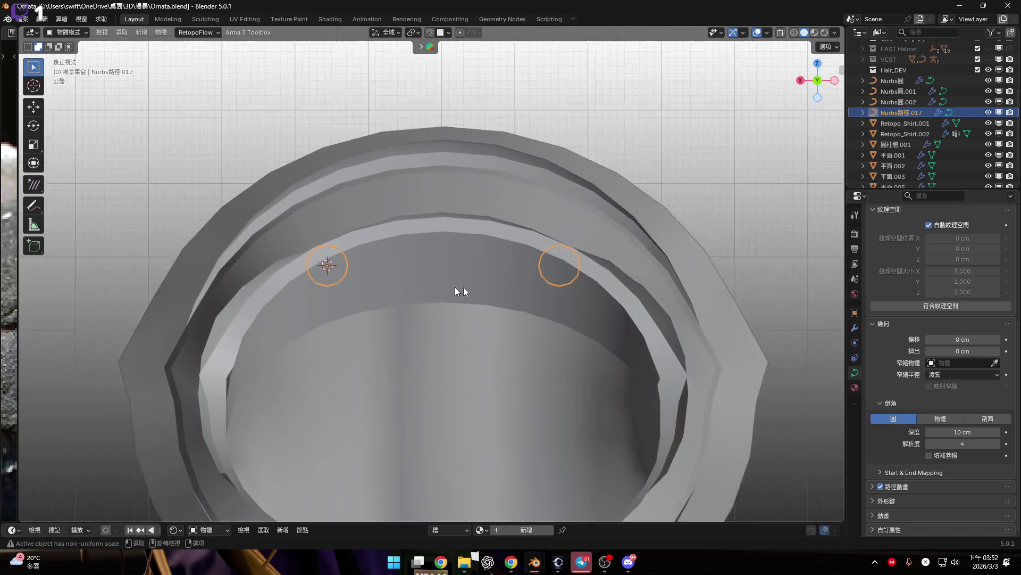
right_click(563, 276)
left_click(564, 275)
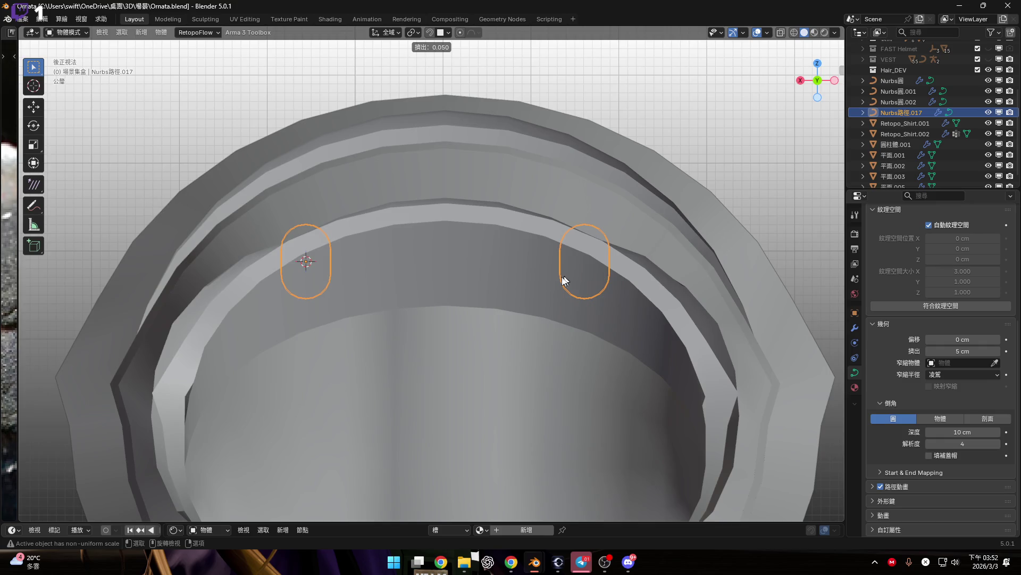
left_click(563, 276)
scroll(480, 275, "down", 5)
scroll(487, 295, "up", 5)
Step: Rotate the tubes about global Y, setting the redo angle to -45°
key("r")
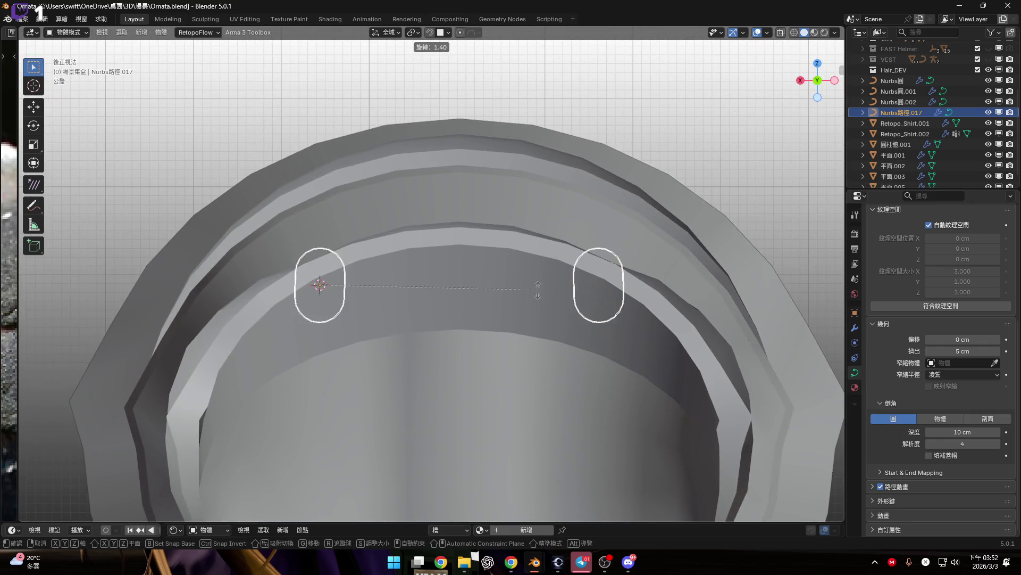
key("Escape")
type("ry45")
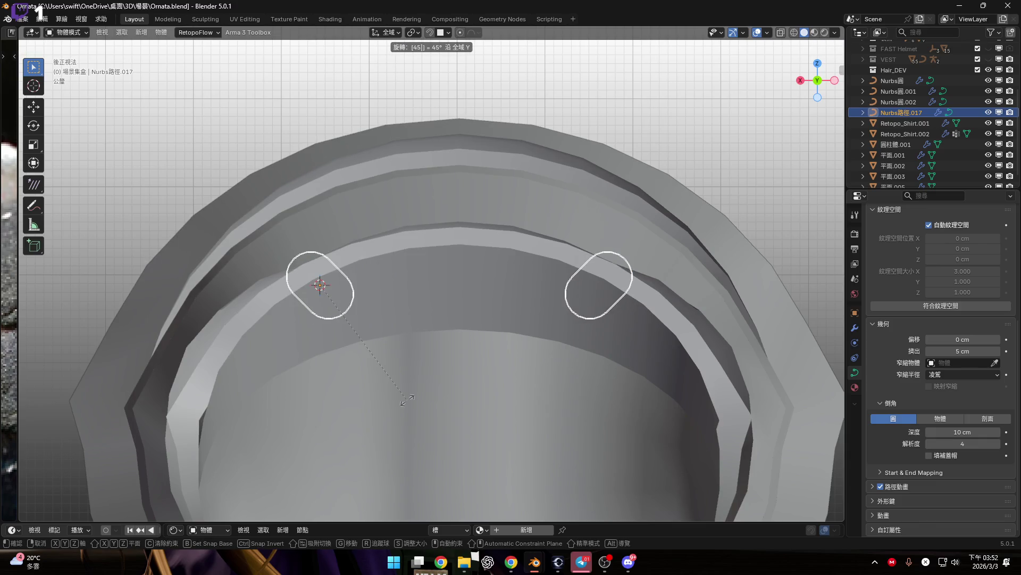
key("Return")
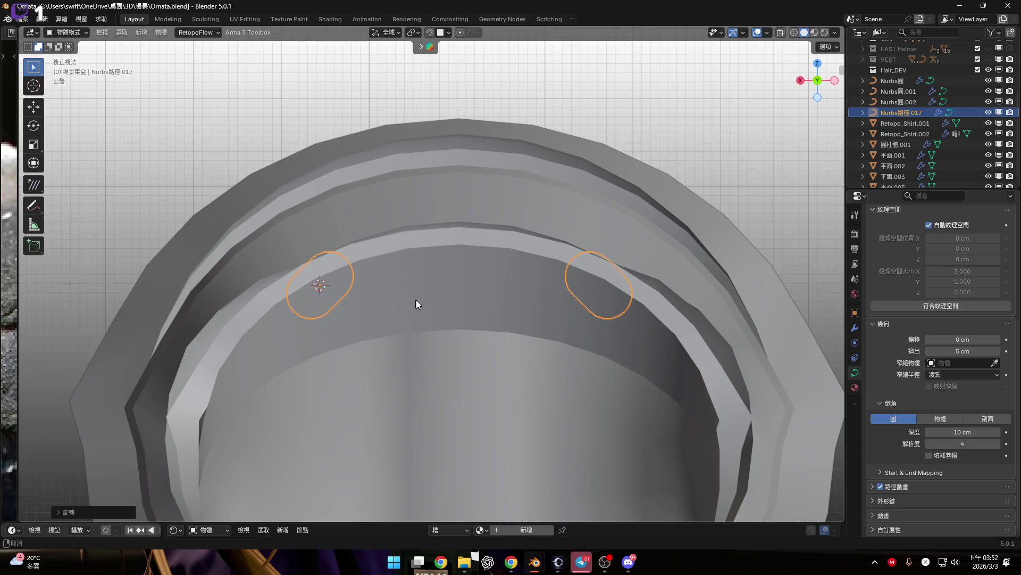
scroll(417, 301, "up", 2)
left_click(66, 513)
left_click_drag(146, 470, 155, 462)
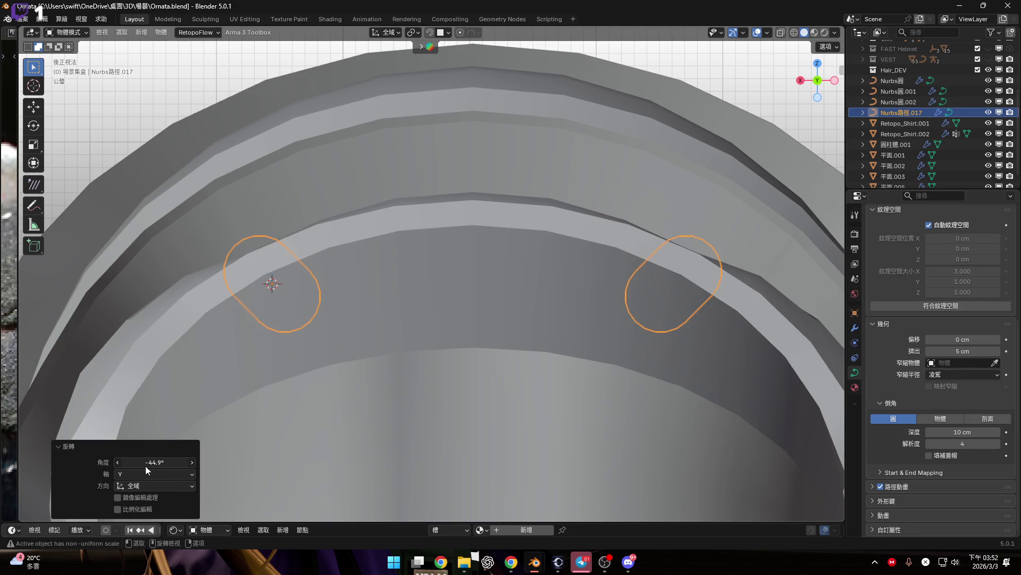
left_click_drag(154, 461, 154, 461)
left_click_drag(154, 462, 153, 462)
scroll(372, 372, "down", 3)
scroll(340, 365, "up", 3)
mouse_move(391, 356)
middle_mouse_down()
mouse_move(412, 372)
mouse_move(391, 355)
mouse_move(410, 352)
mouse_move(391, 349)
middle_mouse_up()
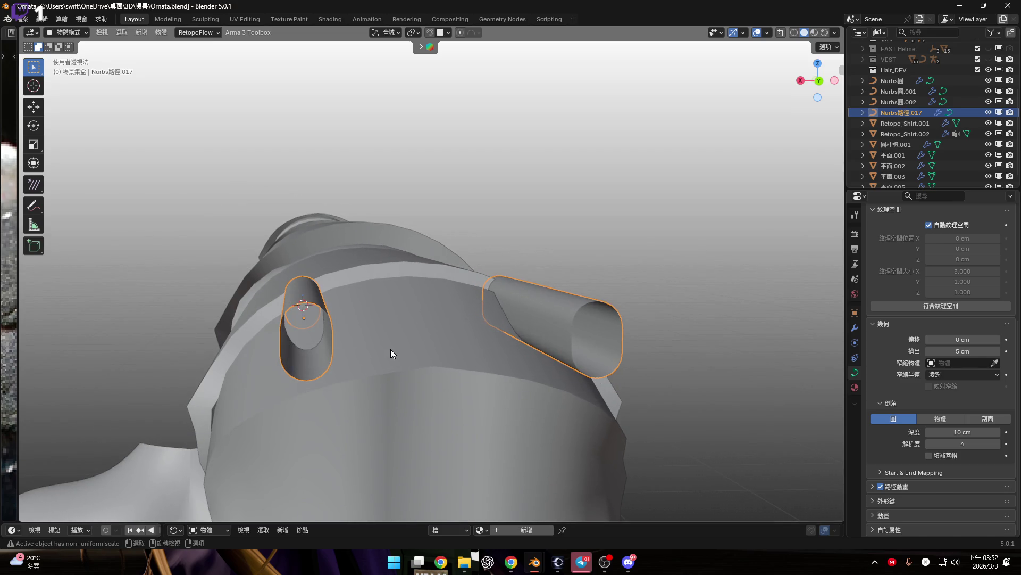
Step: Rotate the tubes -45° about global Y, then change the redo angle to 45°
key("r")
key("y")
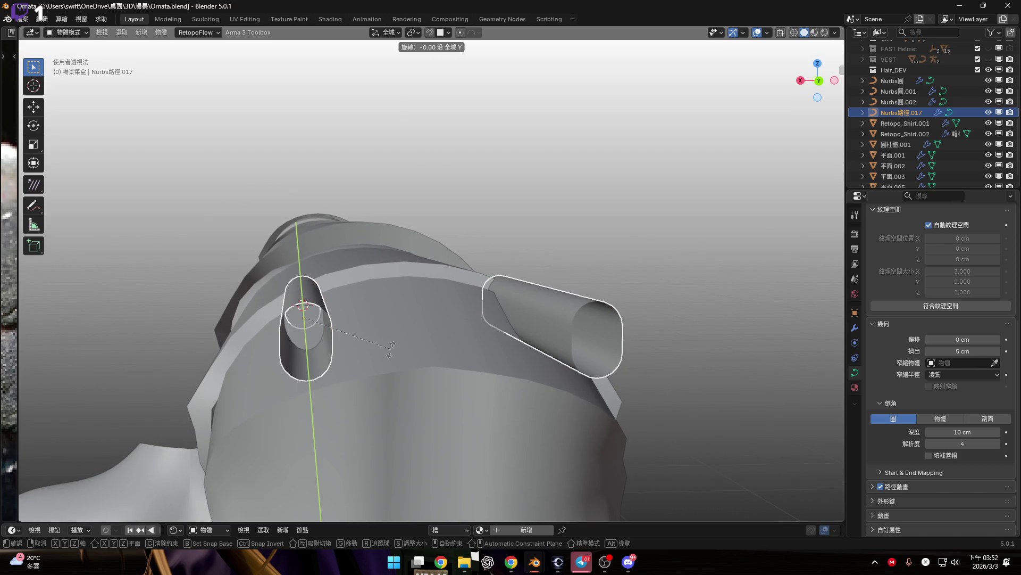
type("-45")
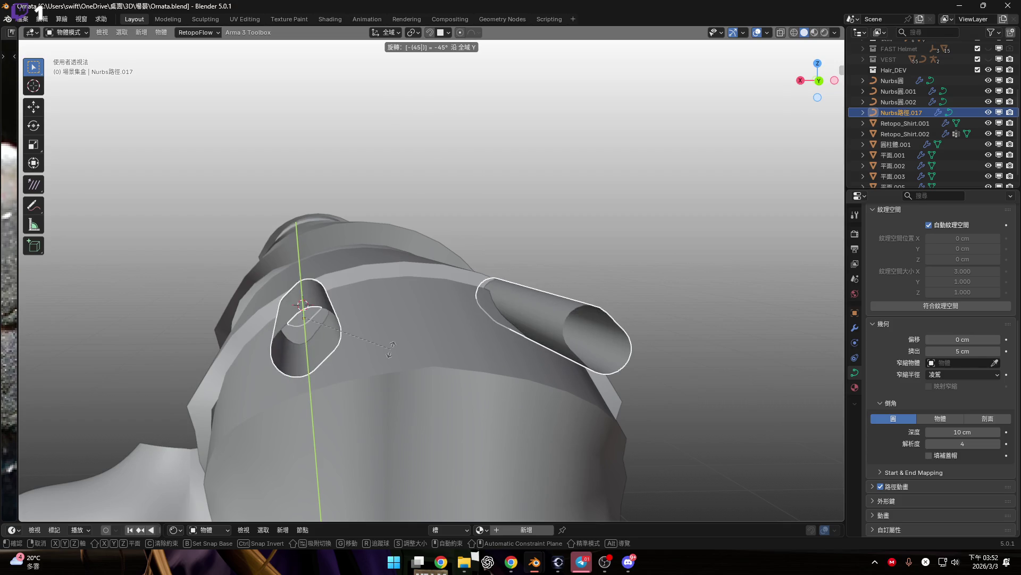
key("Return")
left_click_drag(161, 457, 171, 461)
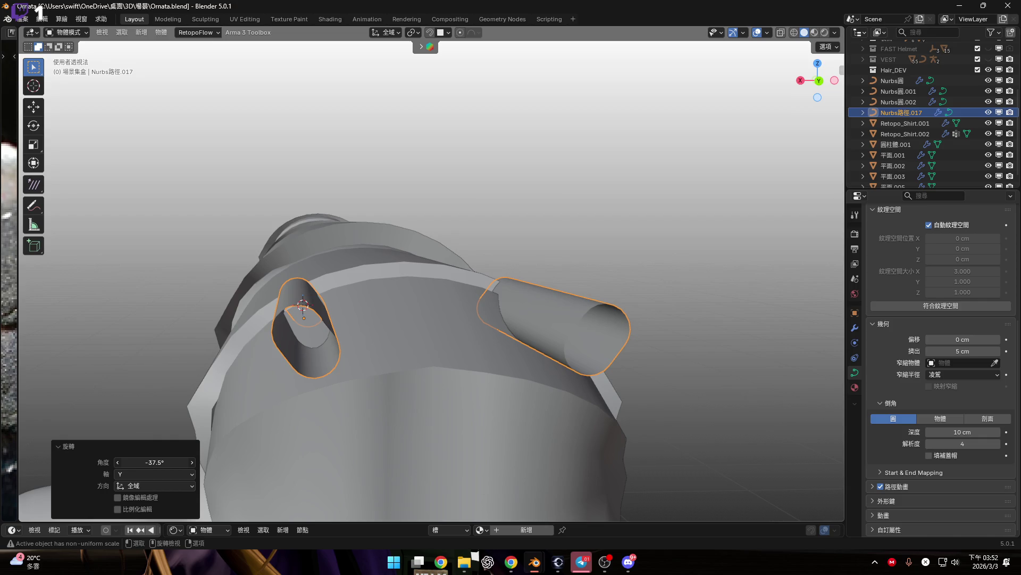
left_click_drag(156, 462, 165, 462)
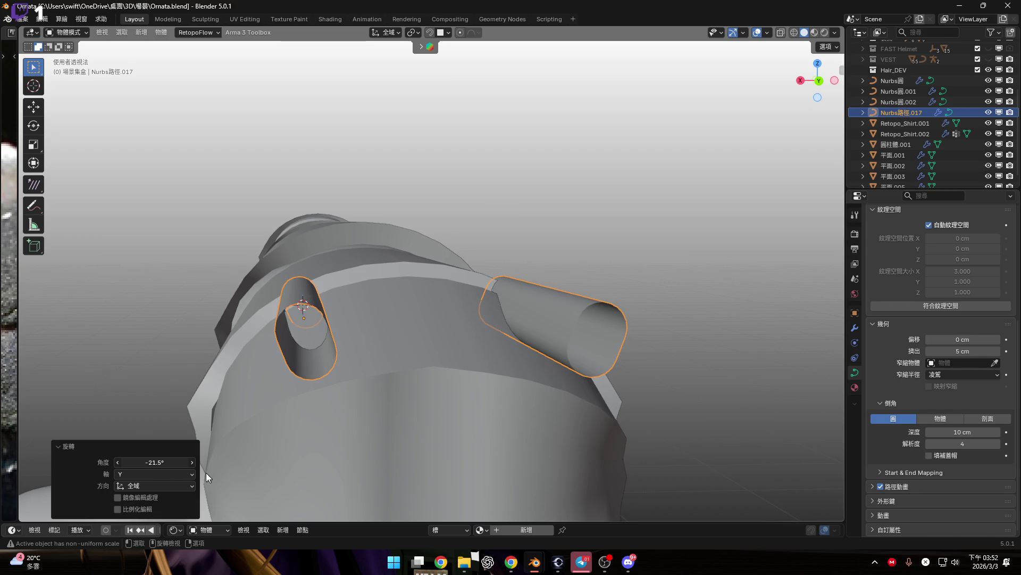
mouse_move(202, 468)
middle_mouse_down()
mouse_move(292, 359)
mouse_move(297, 335)
mouse_move(171, 455)
middle_mouse_up()
left_click(163, 462)
type("45")
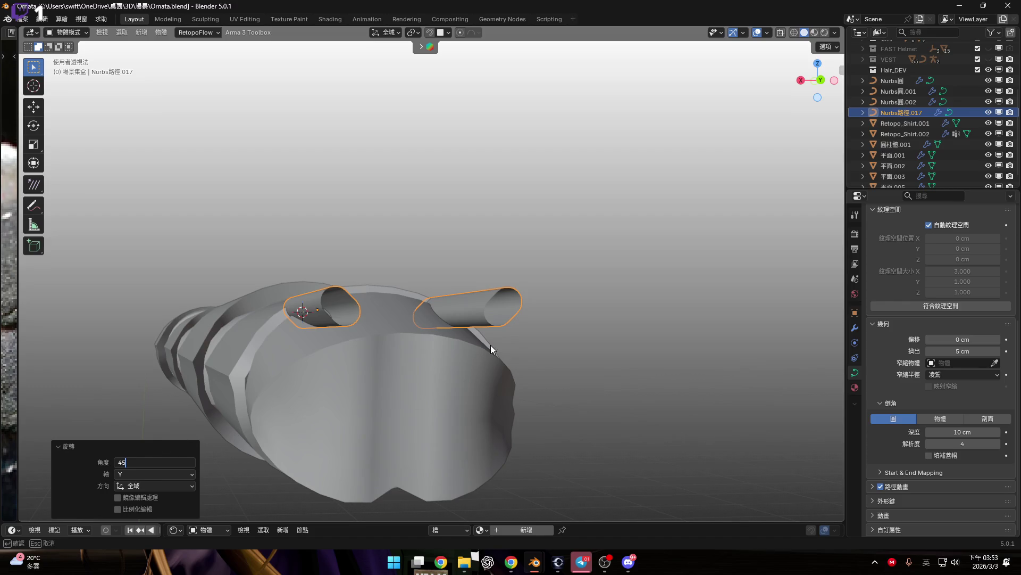
key("Return")
mouse_move(372, 320)
middle_mouse_down()
mouse_move(375, 341)
mouse_move(352, 327)
mouse_move(431, 338)
middle_mouse_up()
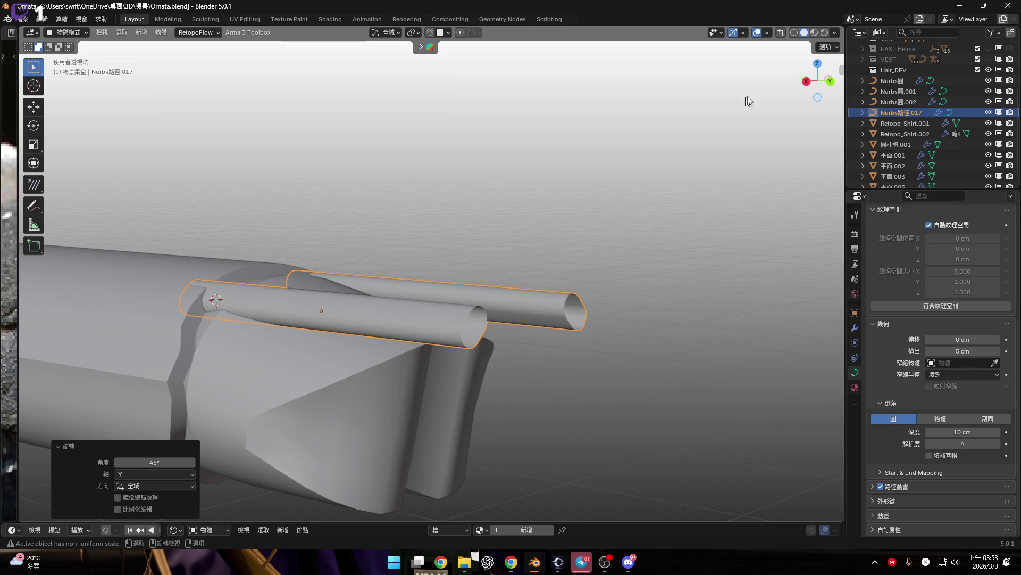
left_click(807, 81)
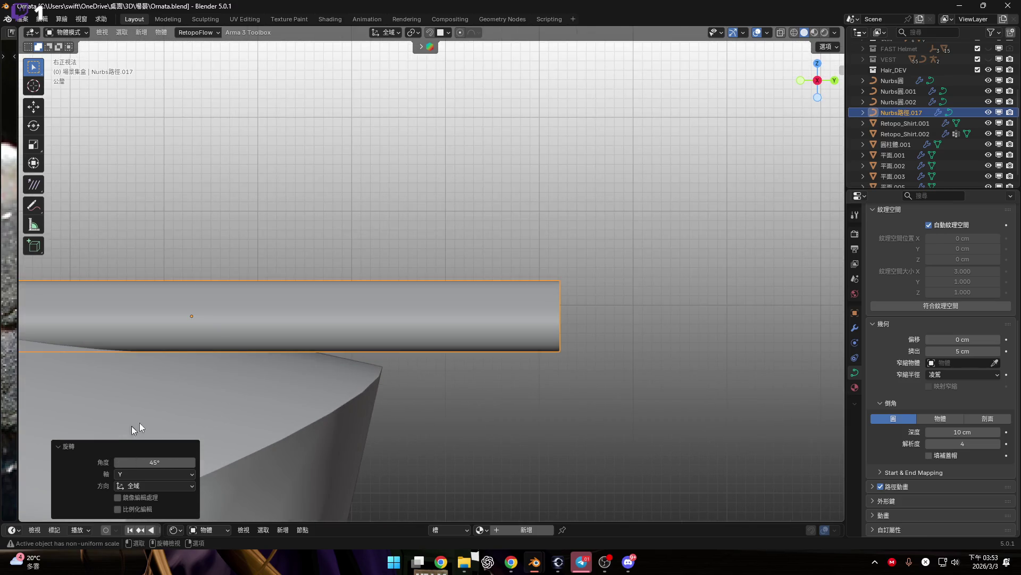
Step: In Back view, rotate the two rods by about 18.9°
scroll(554, 292, "down", 3)
middle_click_drag(554, 291, 587, 312, "shift")
mouse_move(319, 318)
middle_mouse_down()
mouse_move(398, 280)
mouse_move(446, 276)
middle_mouse_up()
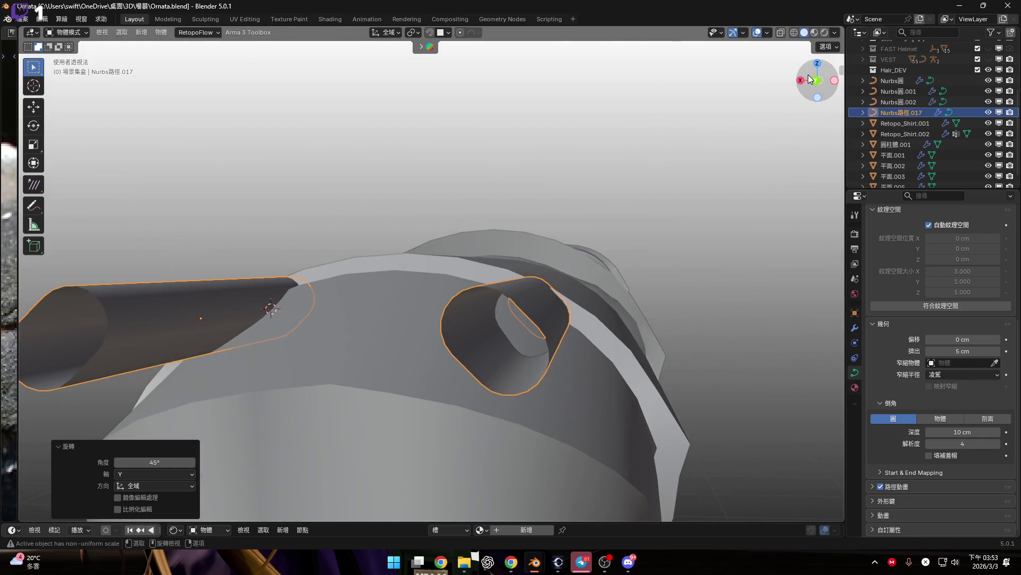
left_click(816, 80)
scroll(361, 287, "up", 4)
key("r")
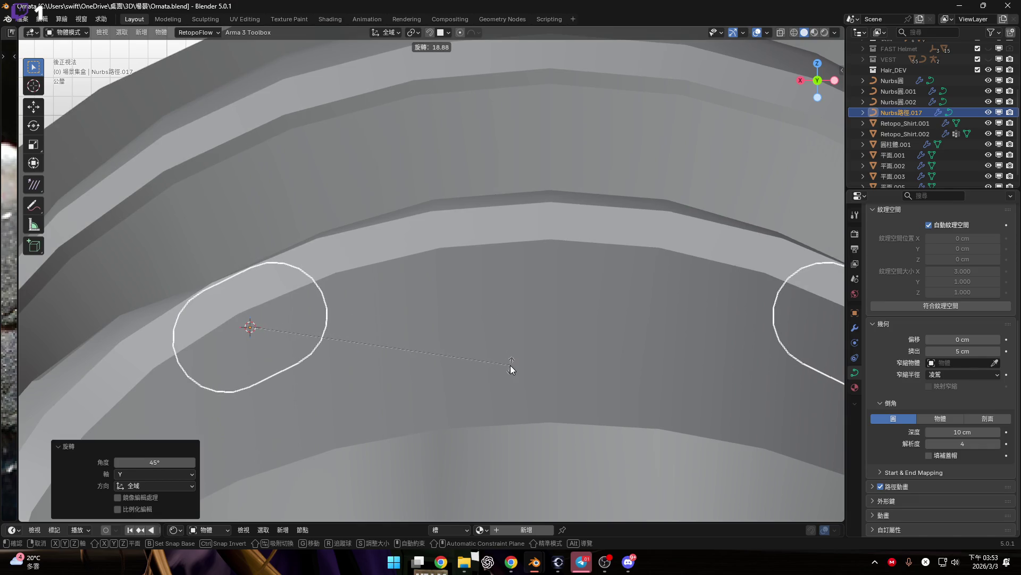
left_click(510, 365)
mouse_move(322, 350)
middle_mouse_down()
mouse_move(379, 311)
mouse_move(523, 321)
middle_mouse_up()
key("n")
key("n")
left_click(61, 445)
Step: Switch to Top view and set the Pivot Point to 3D Cursor
middle_click_drag(583, 308, 525, 314, "shift")
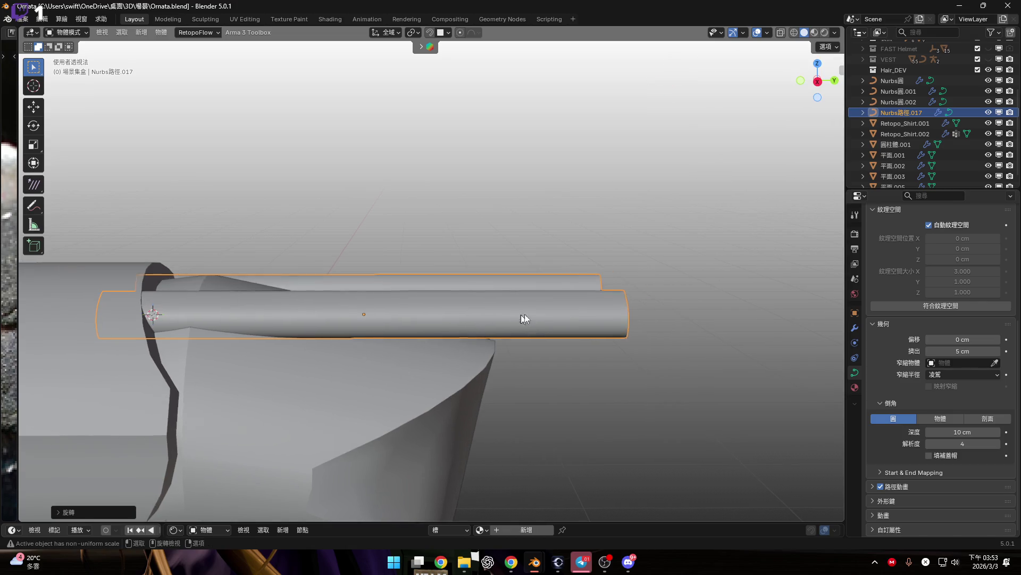
scroll(525, 314, "down", 3)
left_click(819, 63)
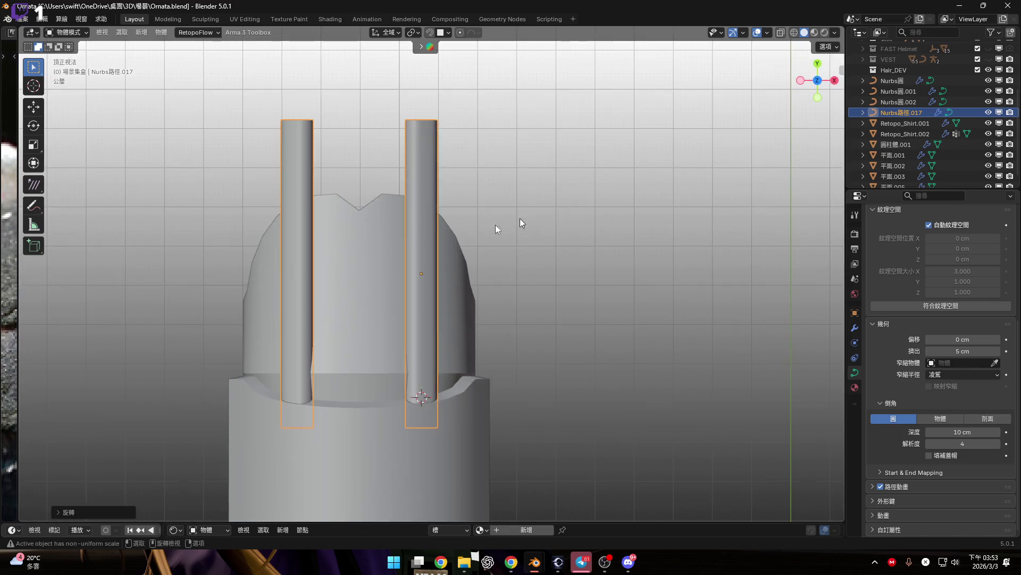
scroll(519, 218, "up", 3)
scroll(450, 311, "down", 4)
scroll(472, 356, "up", 5)
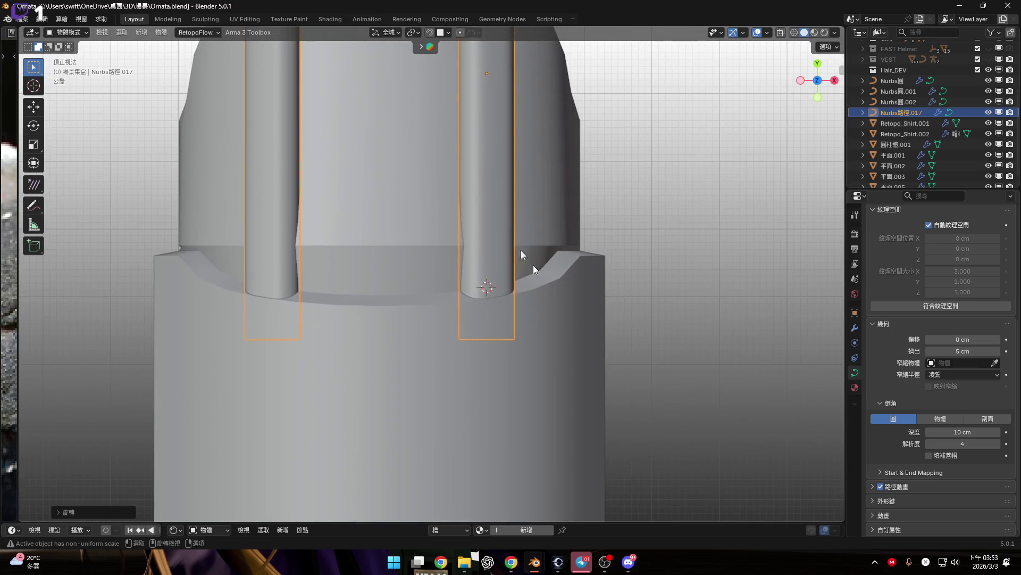
scroll(533, 265, "down", 5)
scroll(533, 265, "up", 5)
scroll(424, 271, "down", 5)
scroll(416, 307, "up", 5)
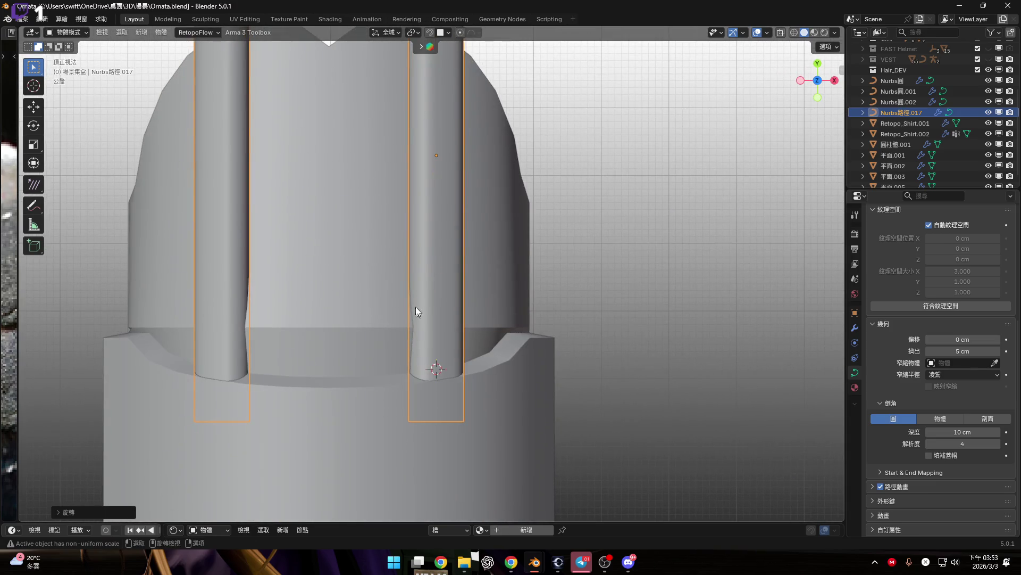
left_click(414, 33)
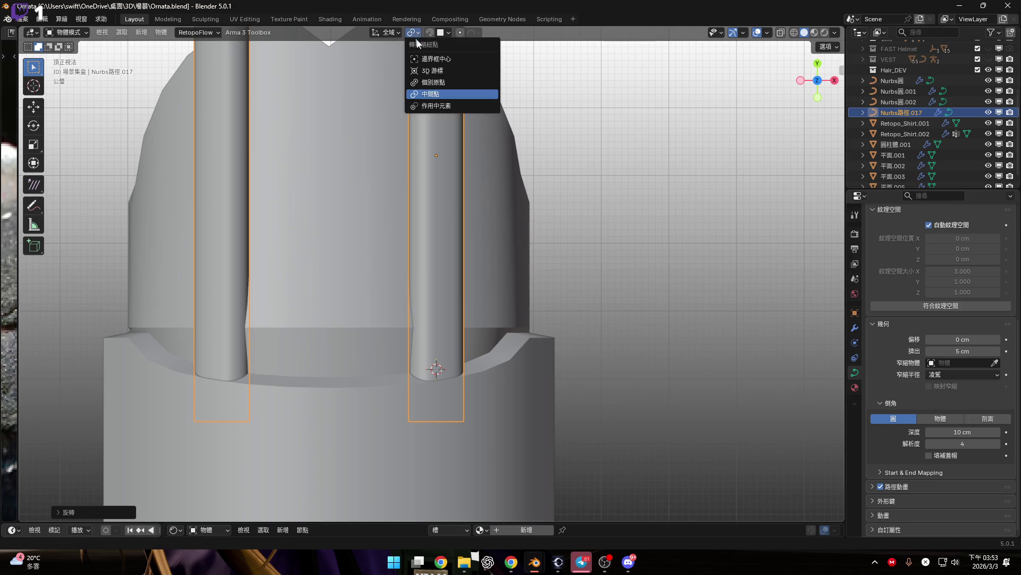
left_click(439, 73)
Step: Rotate the rods around the 3D cursor to splay them into a V
scroll(493, 260, "down", 3)
key("r")
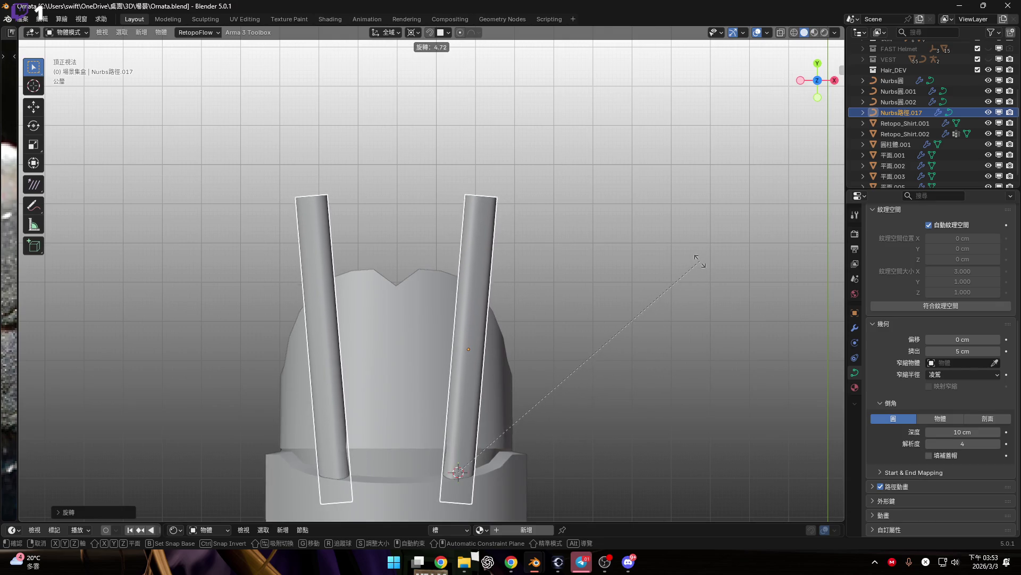
left_click(697, 260)
left_click(628, 562)
scroll(651, 341, "up", 2, "shift")
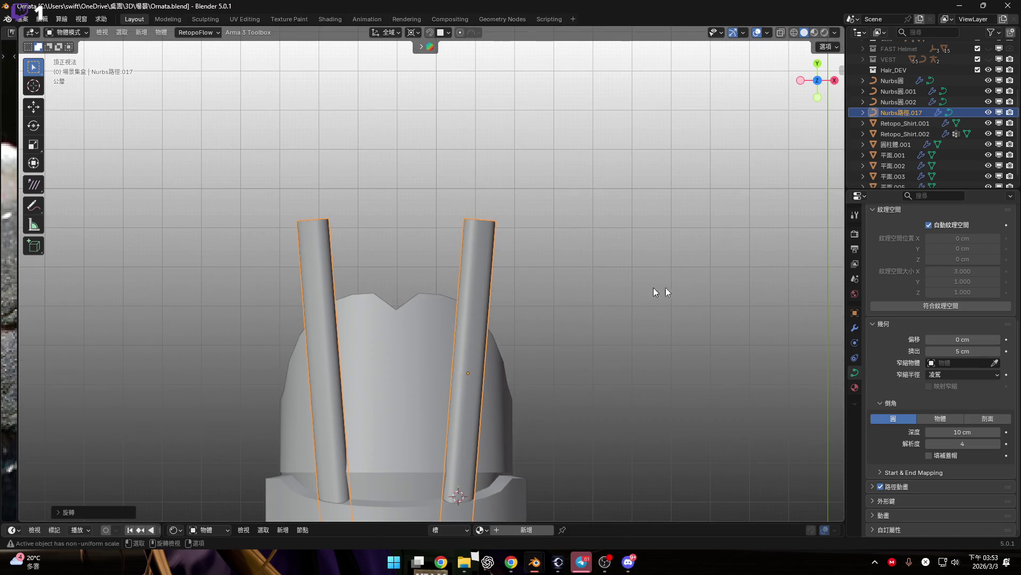
scroll(553, 335, "down", 4)
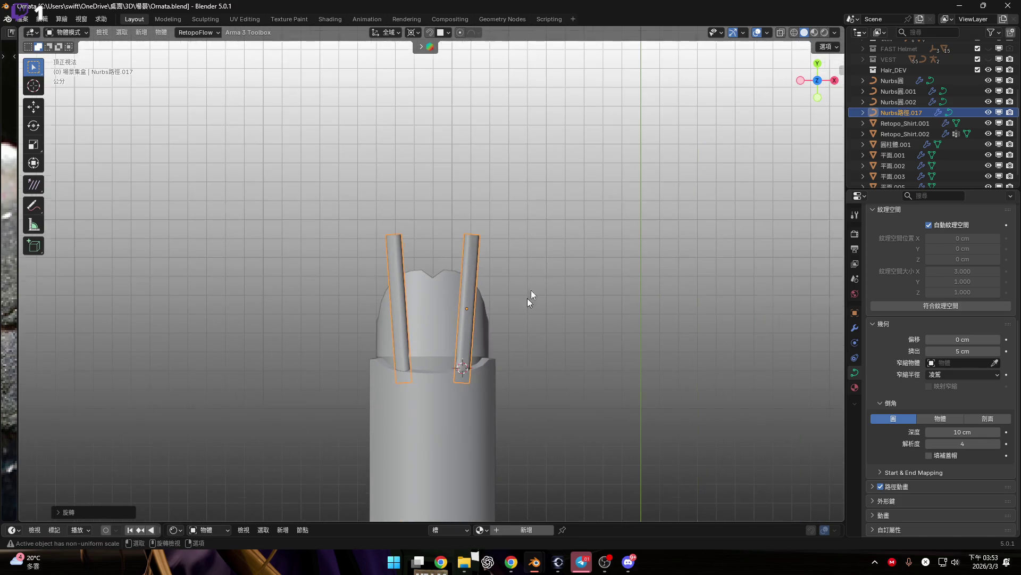
Step: In Right view, try tilting the rod upward, then cancel to keep it flat
left_click(834, 81)
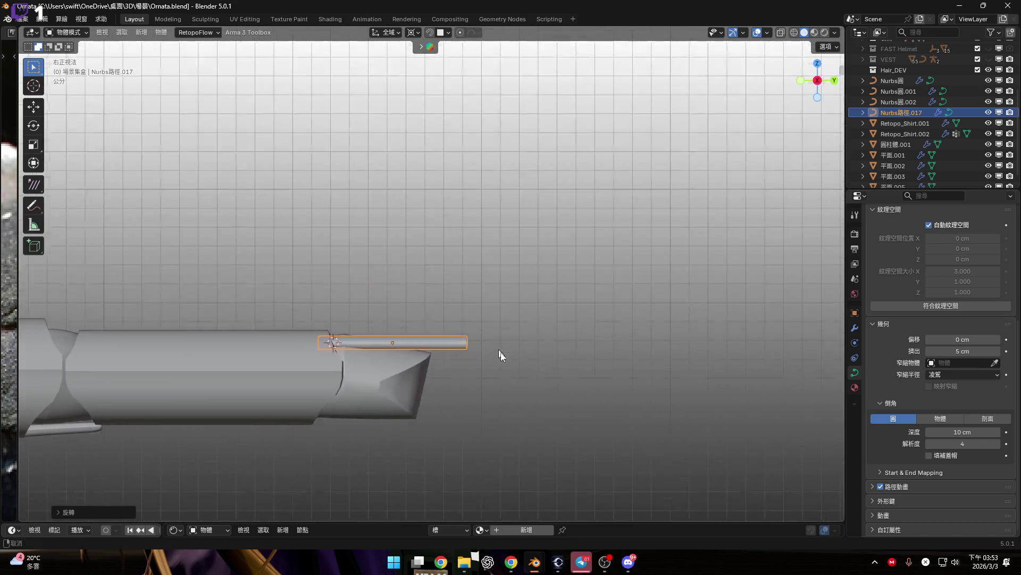
scroll(471, 269, "up", 5)
scroll(506, 276, "down", 3)
scroll(688, 312, "up", 2)
key("r")
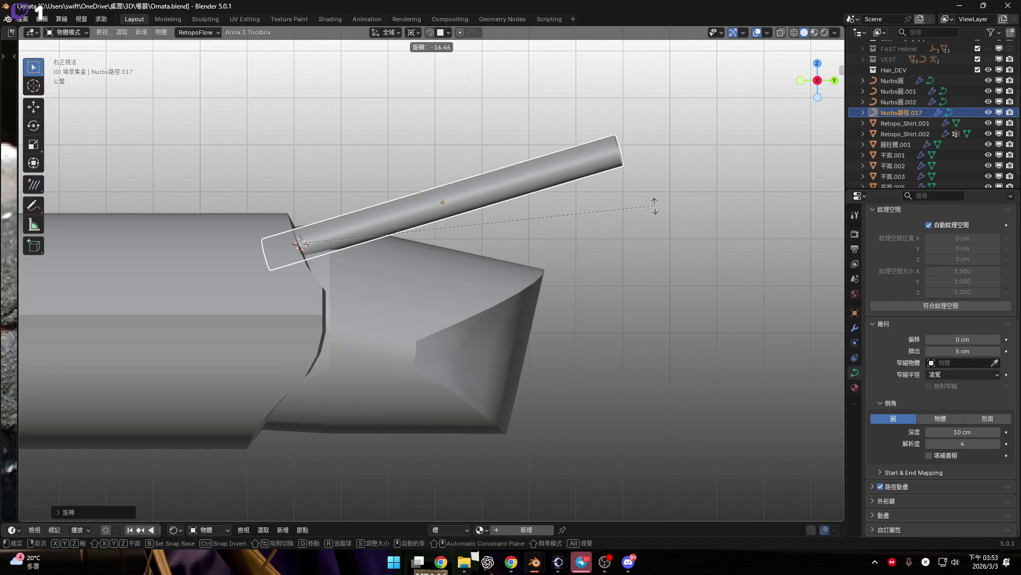
key("Escape")
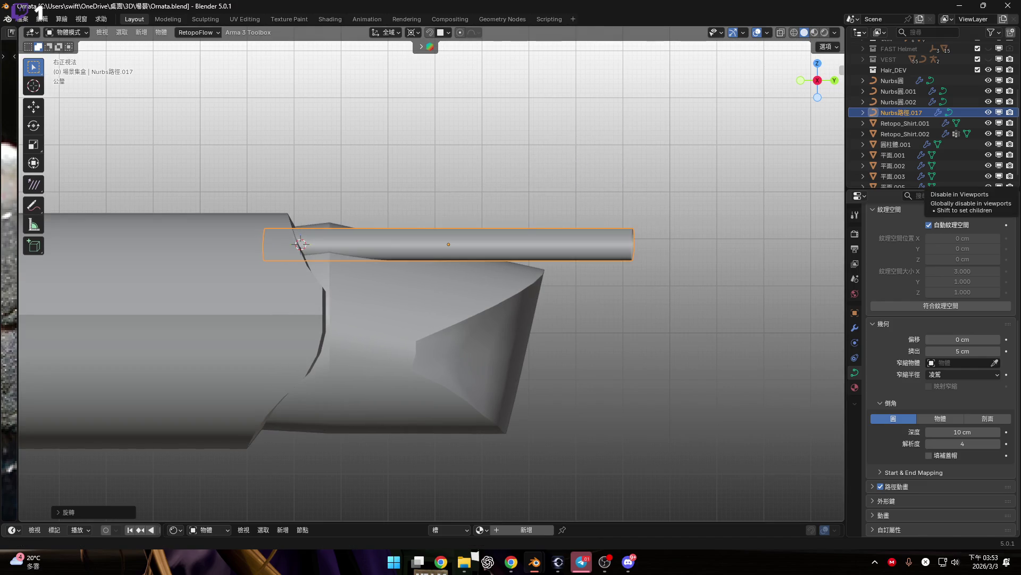
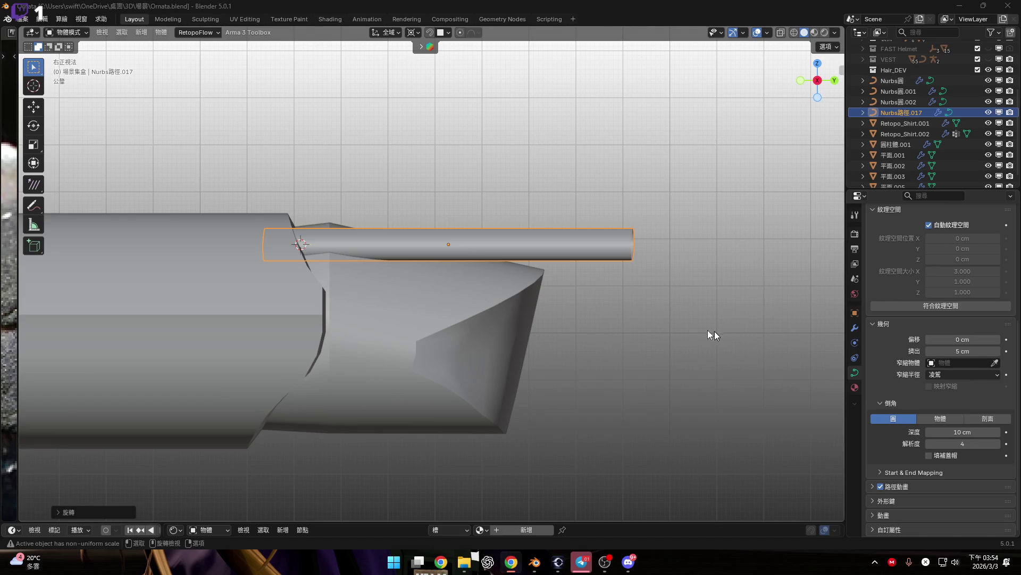
Step: In Right Ortho view, slide tube Nurbs路徑.017 along Y until its end meets the cylinder's cut edge
mouse_move(396, 235)
middle_mouse_down()
mouse_move(499, 351)
mouse_move(595, 388)
mouse_move(397, 342)
mouse_move(417, 321)
middle_mouse_up()
scroll(417, 320, "down", 2)
scroll(493, 329, "down", 2)
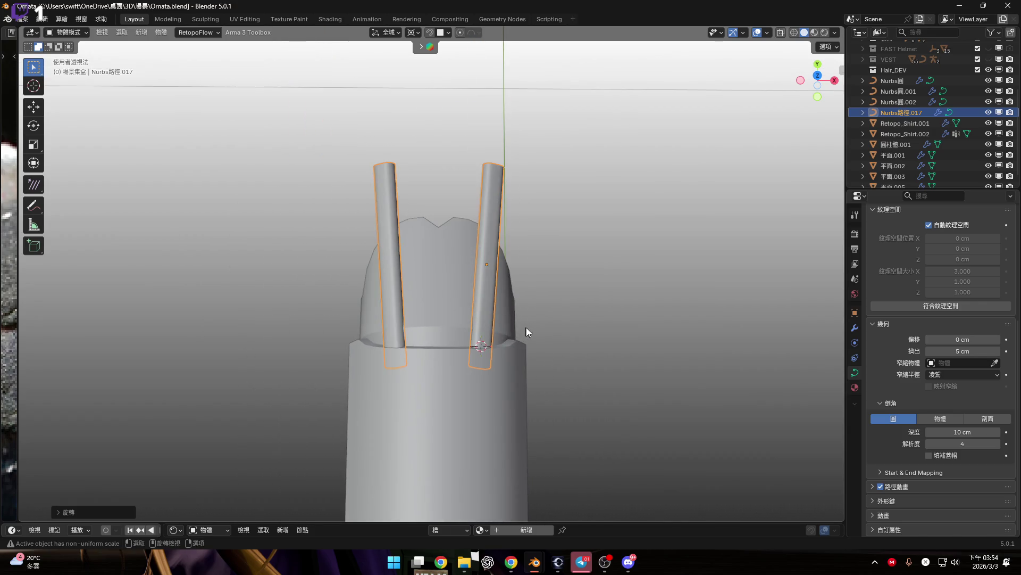
mouse_move(533, 322)
middle_mouse_down()
mouse_move(458, 283)
mouse_move(467, 250)
mouse_move(510, 238)
middle_mouse_up()
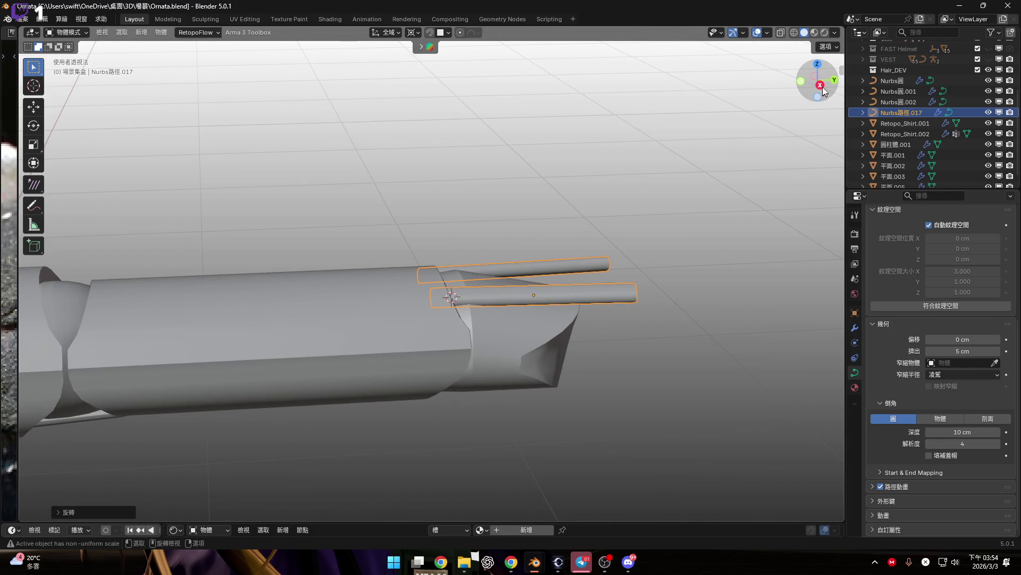
left_click(821, 85)
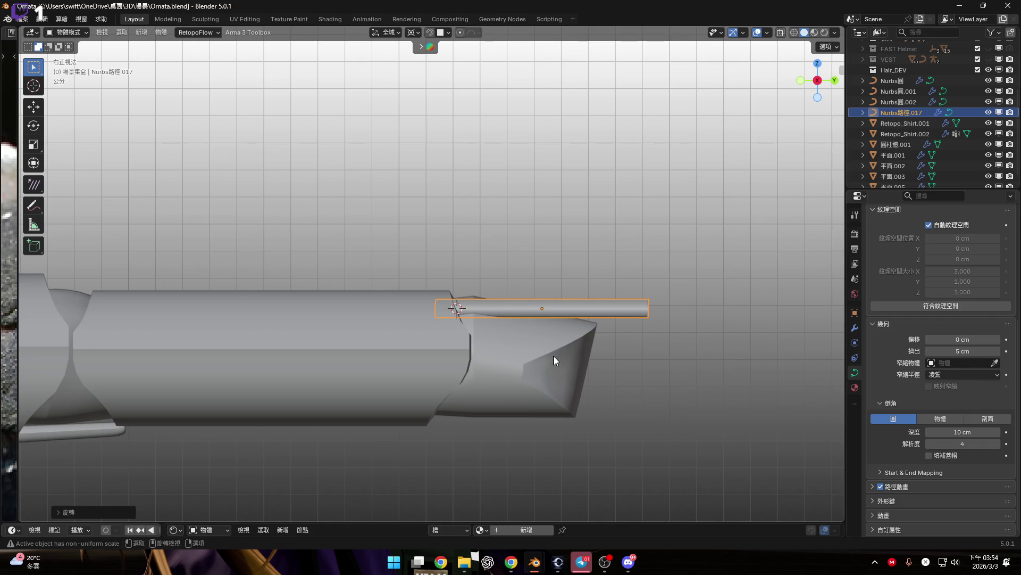
scroll(500, 321, "up", 3)
mouse_move(434, 318)
middle_mouse_down("shift")
mouse_move(418, 289)
mouse_move(408, 312)
mouse_move(385, 311)
middle_mouse_up("shift")
key("g")
key("y")
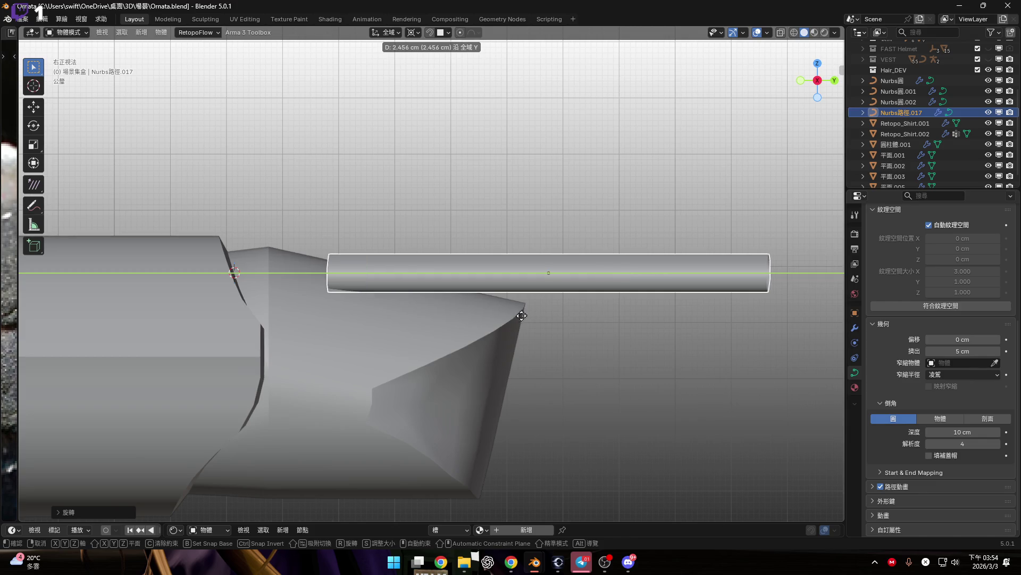
left_click(356, 292)
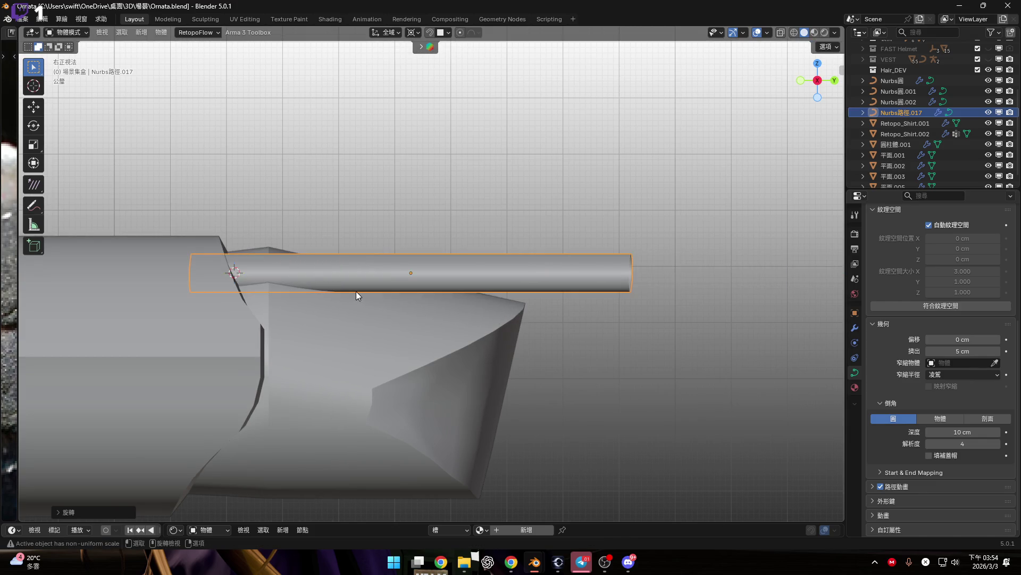
Step: Reposition the tube along the Y axis only, discarding an unconstrained move
scroll(290, 289, "up", 3)
scroll(277, 295, "up", 2)
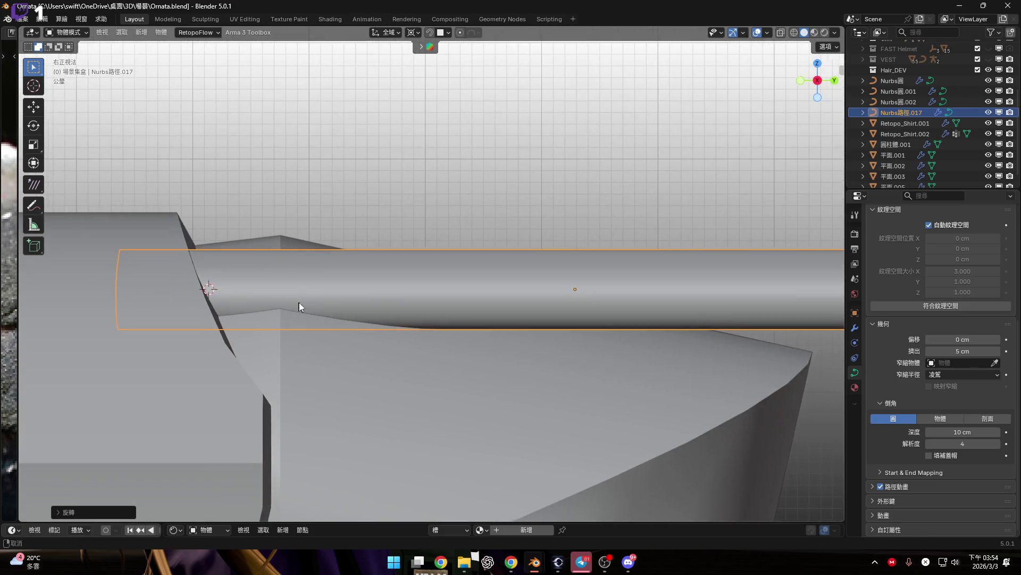
scroll(306, 303, "down", 3)
key("g")
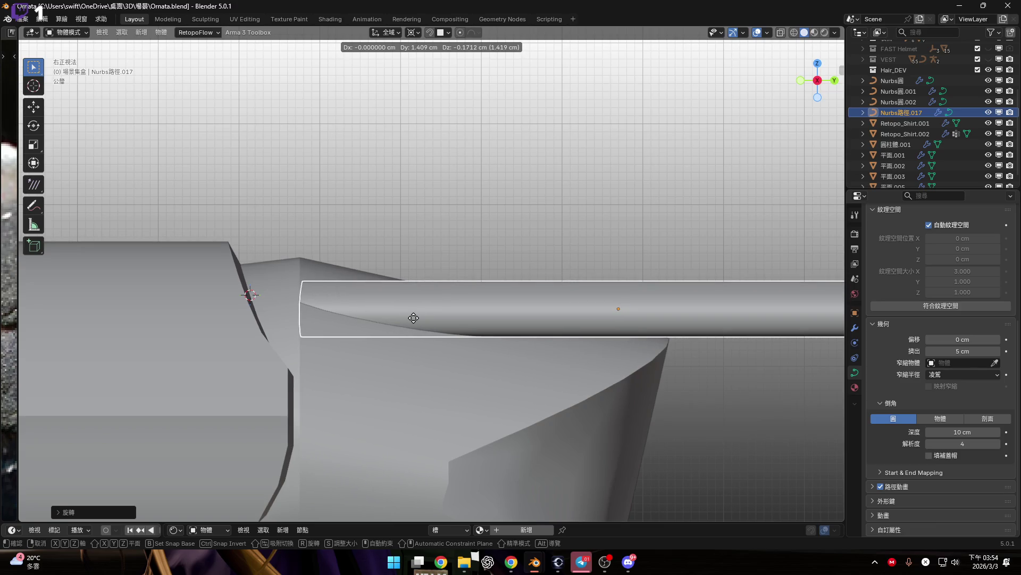
right_click(417, 340)
key("g")
key("y")
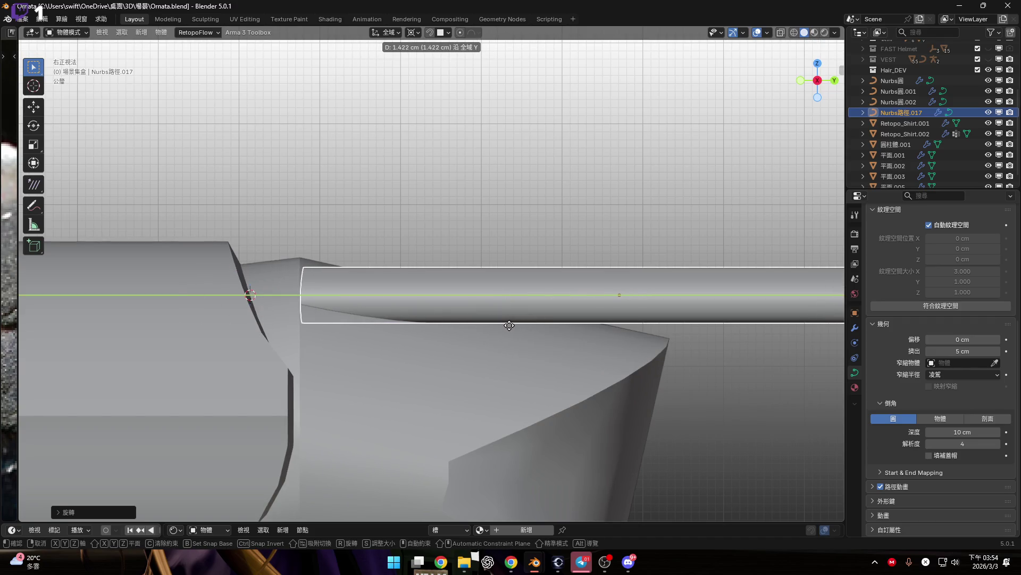
left_click(509, 325)
Step: Check the tube ends from the Back Ortho view, then return to Right Ortho
left_click(834, 81)
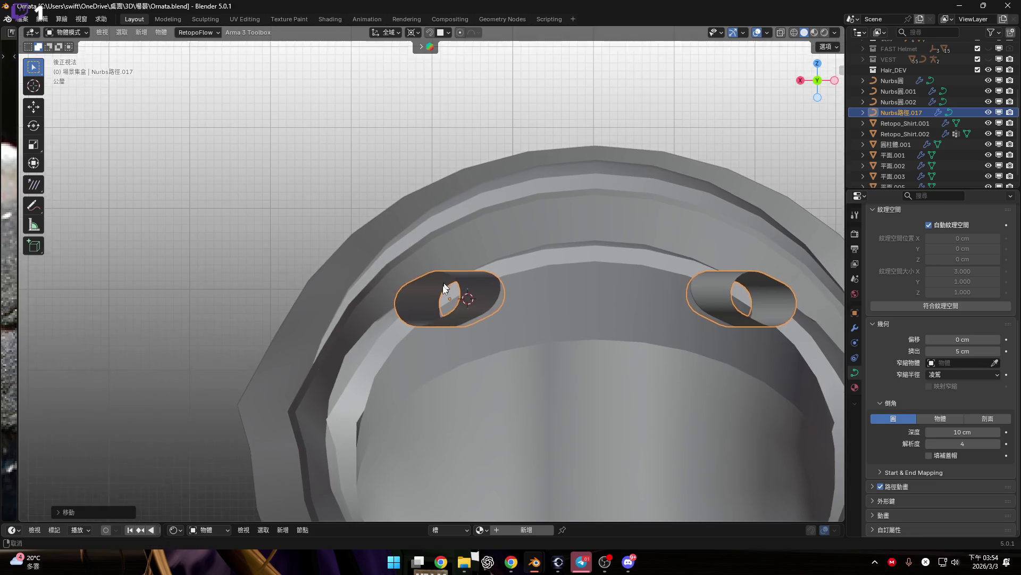
scroll(508, 299, "up", 5)
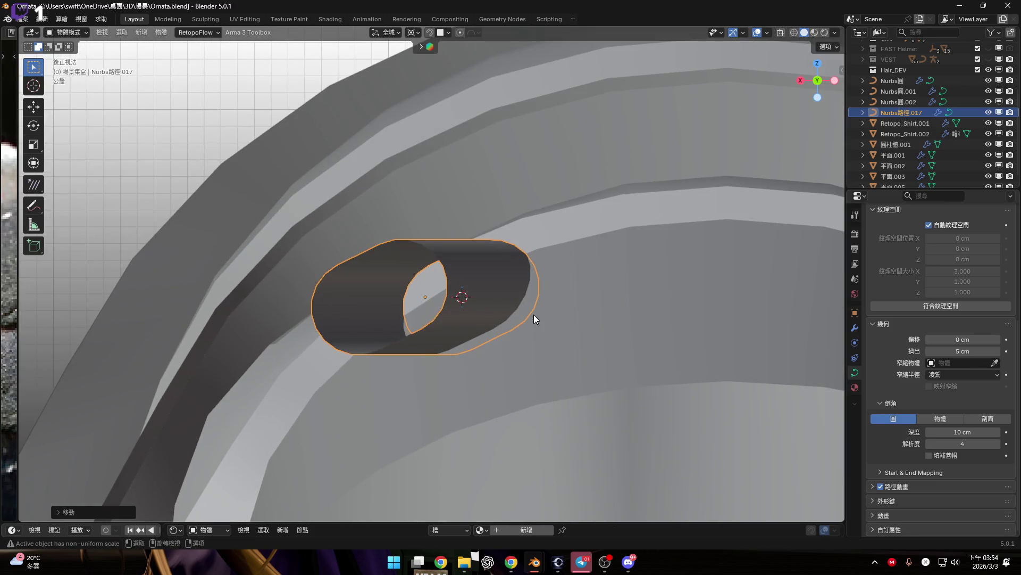
mouse_move(520, 311)
middle_mouse_down()
mouse_move(490, 312)
mouse_move(522, 312)
middle_mouse_up()
left_click(819, 83)
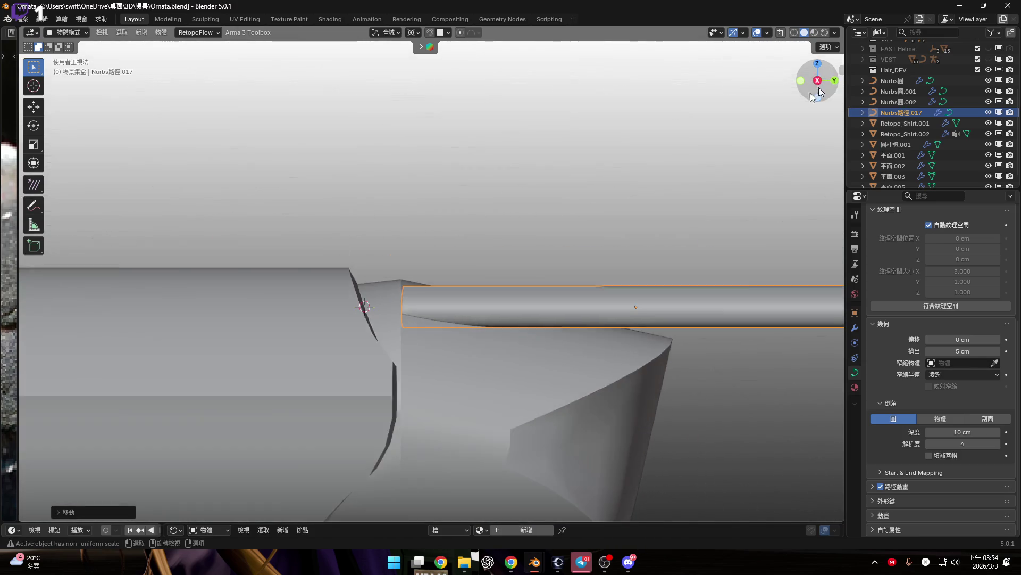
scroll(399, 315, "up", 4)
Step: Lower the tube slightly against the cylinder's opening, cancelling a trial rotation
key("g")
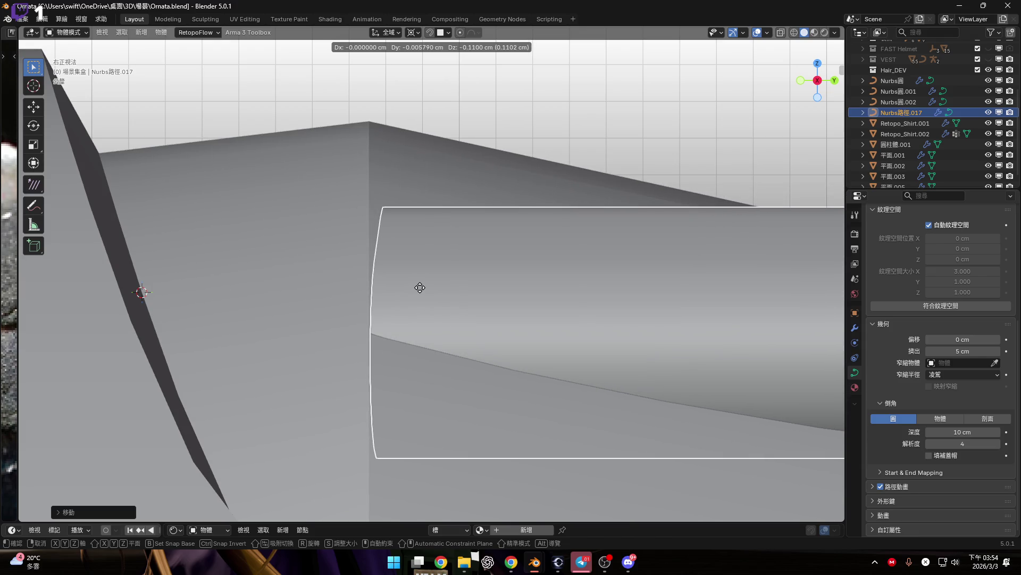
left_click(691, 363)
key("r")
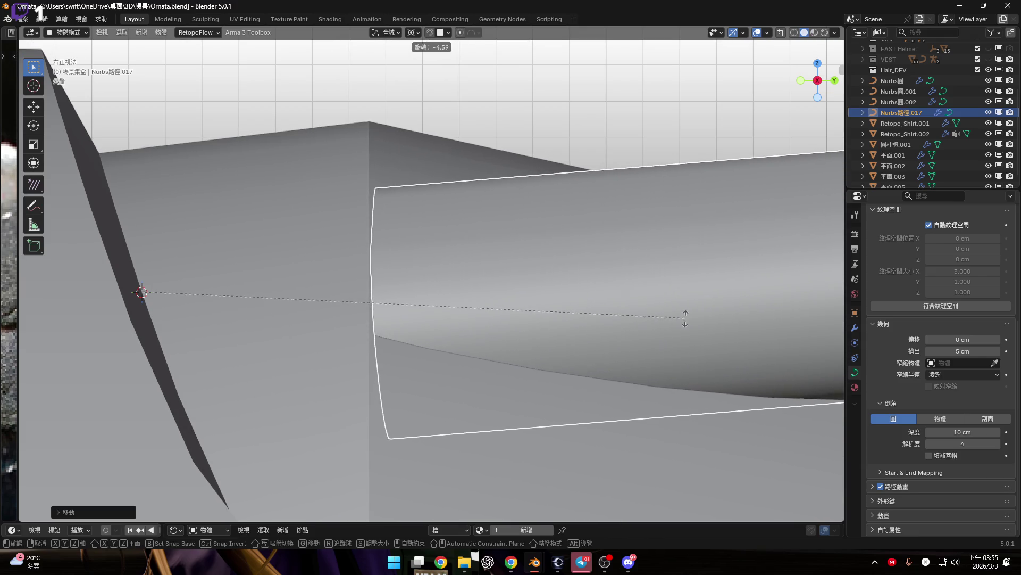
key("Escape")
left_click(414, 32)
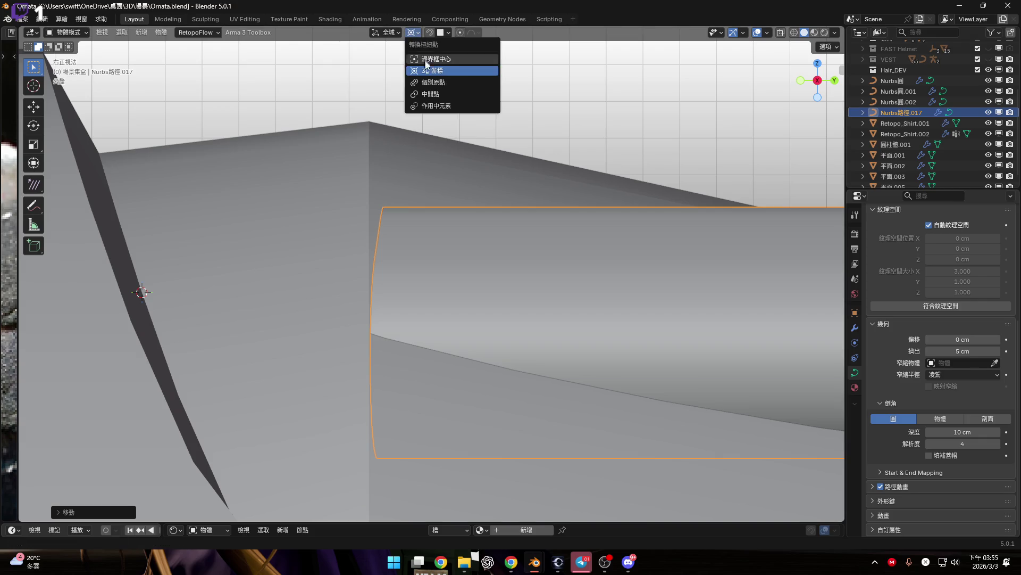
Step: Set the transform pivot point to the 3D Cursor, testing and cancelling a rotation
left_click(442, 88)
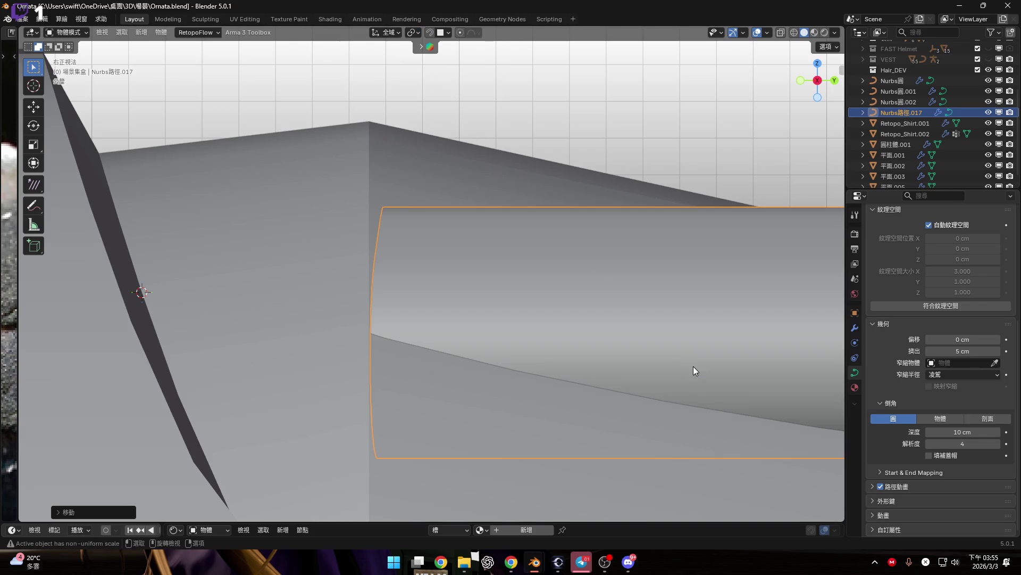
left_click(414, 33)
left_click(415, 30)
mouse_move(413, 225)
middle_mouse_down()
mouse_move(363, 310)
mouse_move(427, 366)
mouse_move(394, 403)
mouse_move(397, 394)
middle_mouse_up()
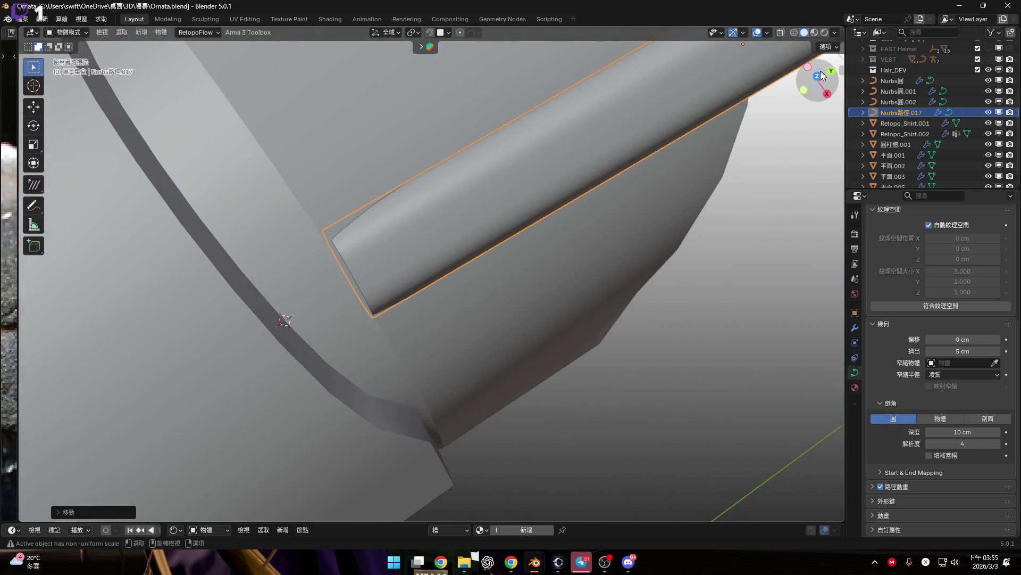
left_click(817, 70)
scroll(407, 293, "up", 4)
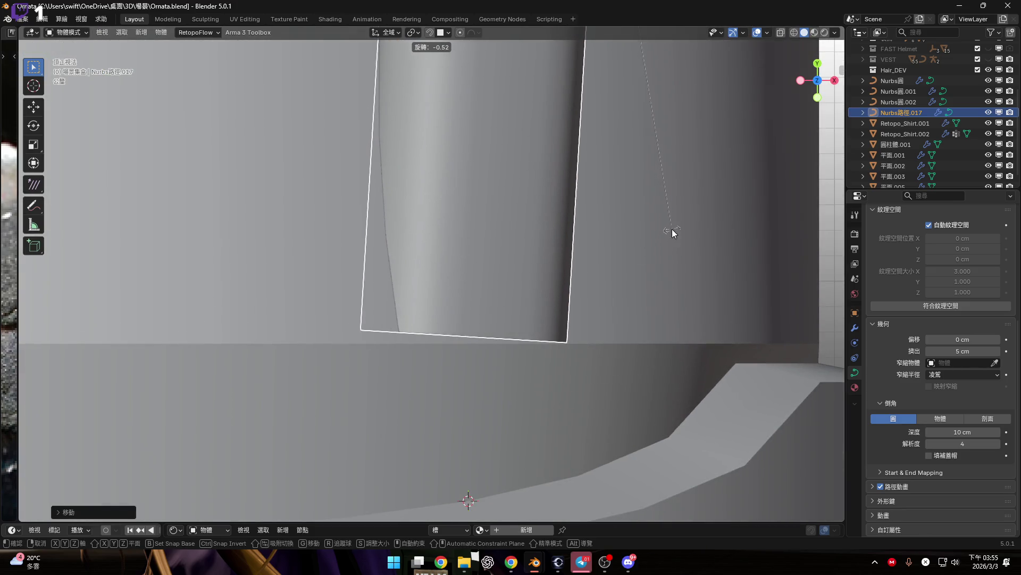
scroll(672, 229, "down", 3, "shift")
left_click(414, 32)
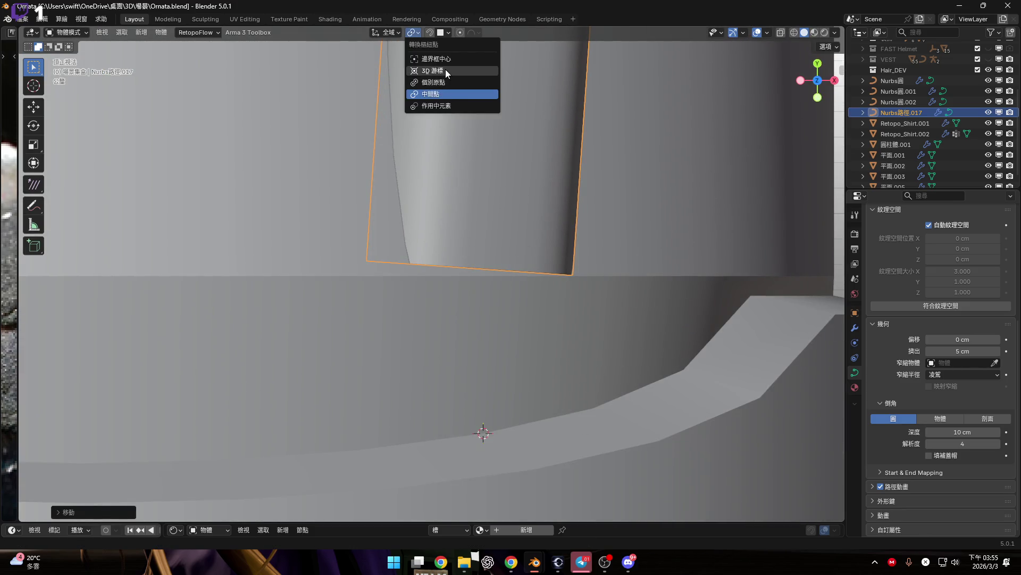
left_click(445, 68)
key("r")
right_click(765, 208)
mouse_move(554, 217)
middle_mouse_down()
mouse_move(467, 239)
mouse_move(480, 200)
middle_mouse_up()
Step: Snap the 3D cursor to the curve's end point and set the tube's origin there
key("Tab")
left_click(460, 338)
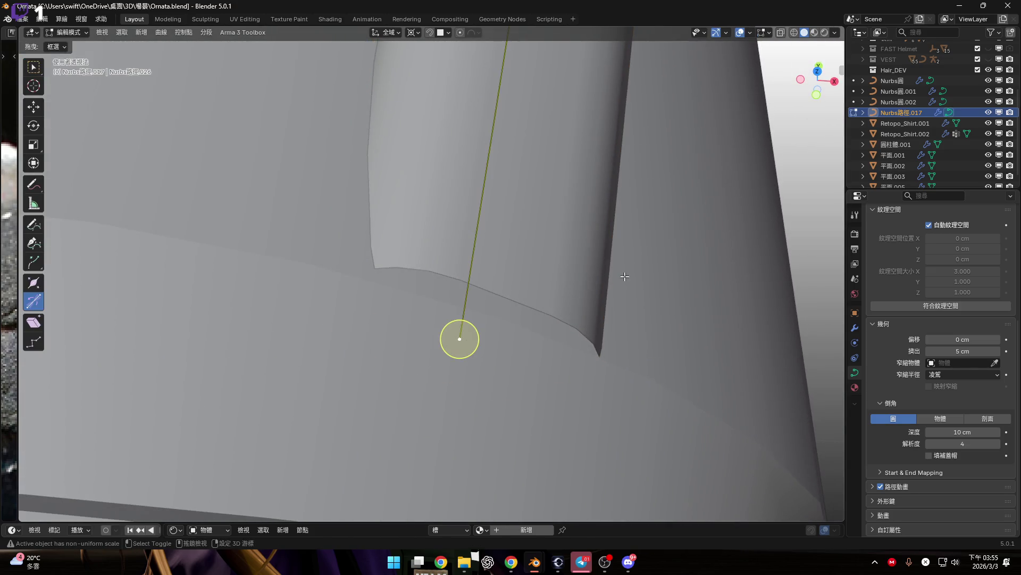
key("shift+s")
left_click(584, 343)
scroll(581, 257, "down", 2)
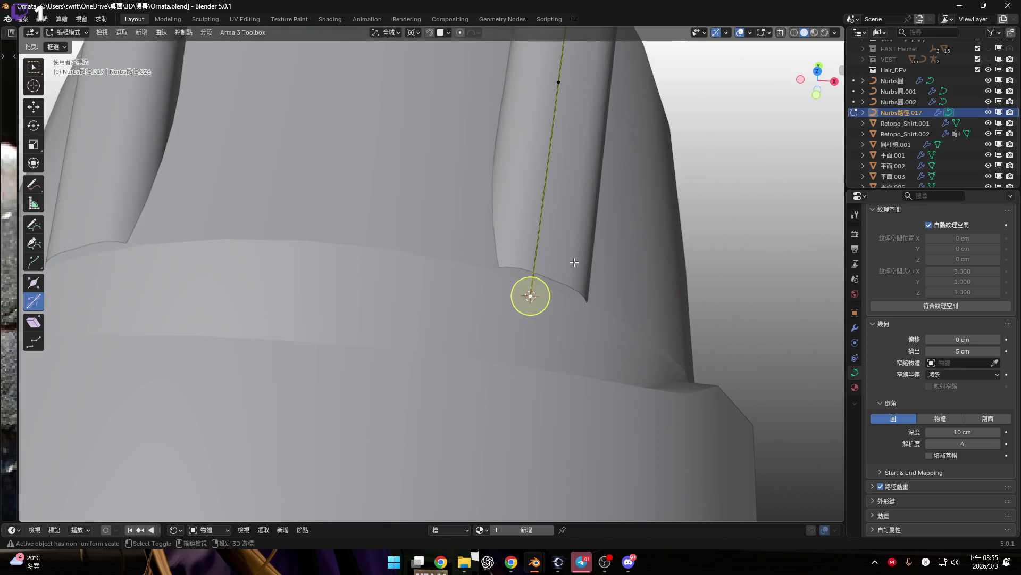
scroll(581, 257, "down", 1)
key("Tab")
right_click(581, 211)
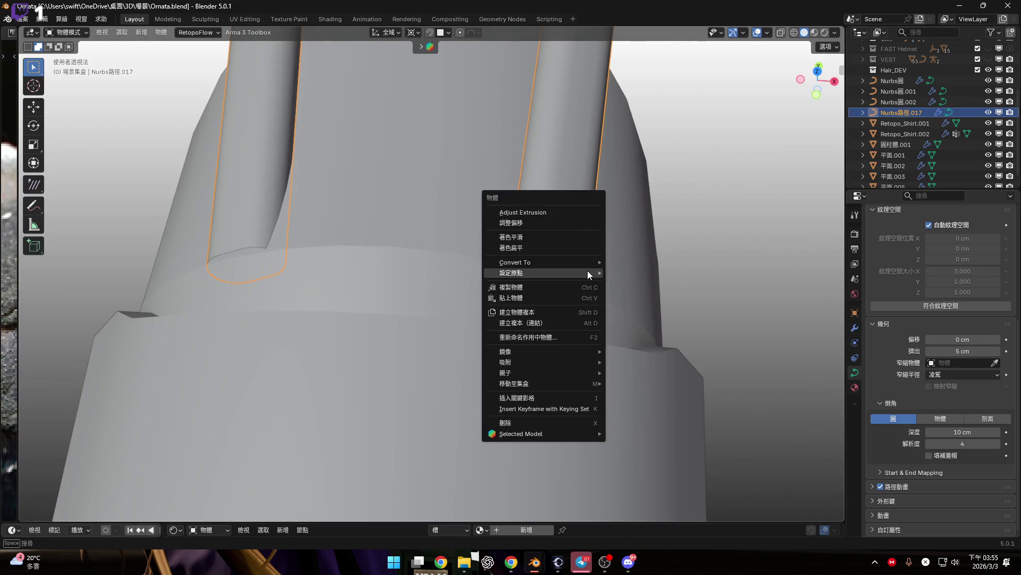
mouse_move(587, 272)
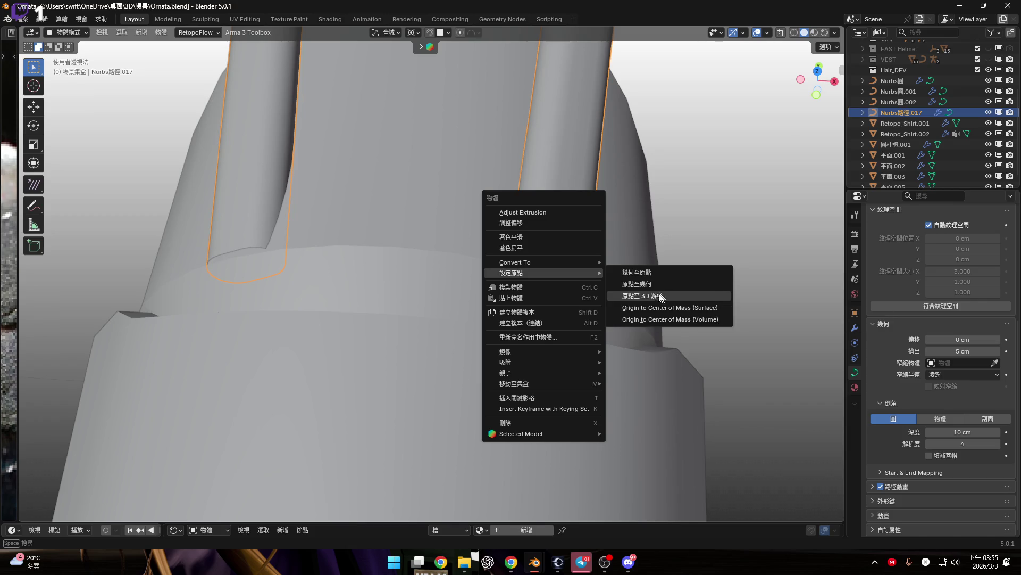
left_click(662, 294)
Step: Place the 3D cursor on a rim vertex of cylinder 圓柱體.001
left_click(653, 341)
key("Tab")
middle_click_drag(641, 326, 541, 267)
left_click(522, 260)
key("shift+s")
left_click(582, 323)
scroll(550, 316, "down", 4)
key("Tab")
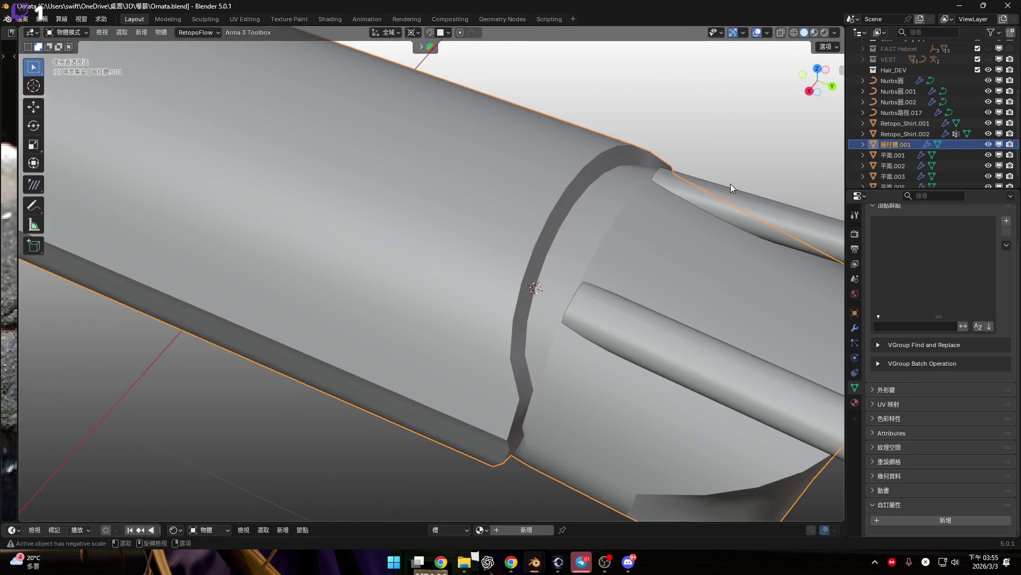
Step: Reselect Nurbs路徑.017 and rotate it in Top view around the chosen pivot point
left_click(730, 184)
left_click(817, 69)
scroll(432, 188, "up", 5)
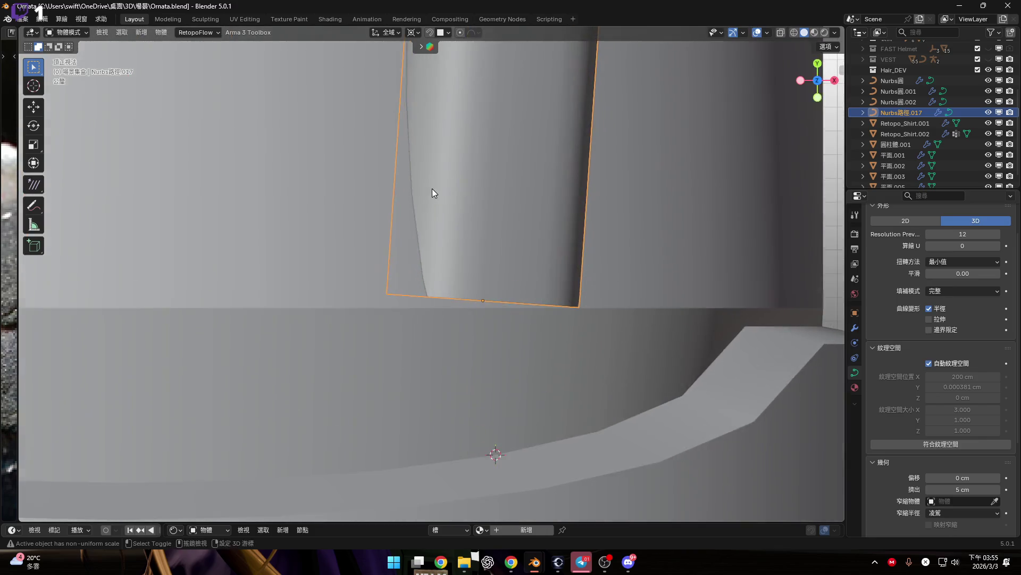
middle_click_drag(432, 193, 429, 227, "shift")
left_click(412, 32)
left_click(439, 94)
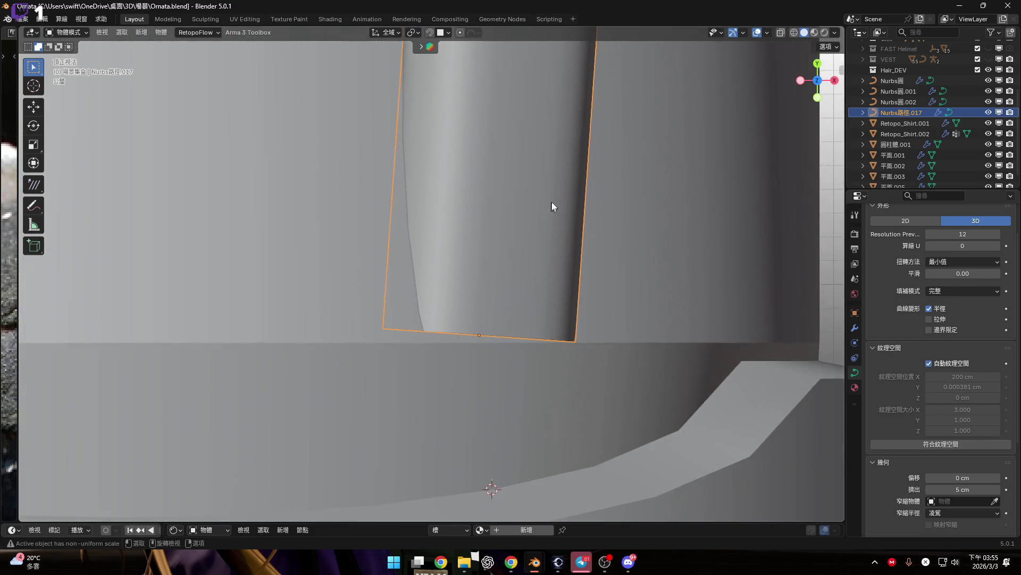
key("r")
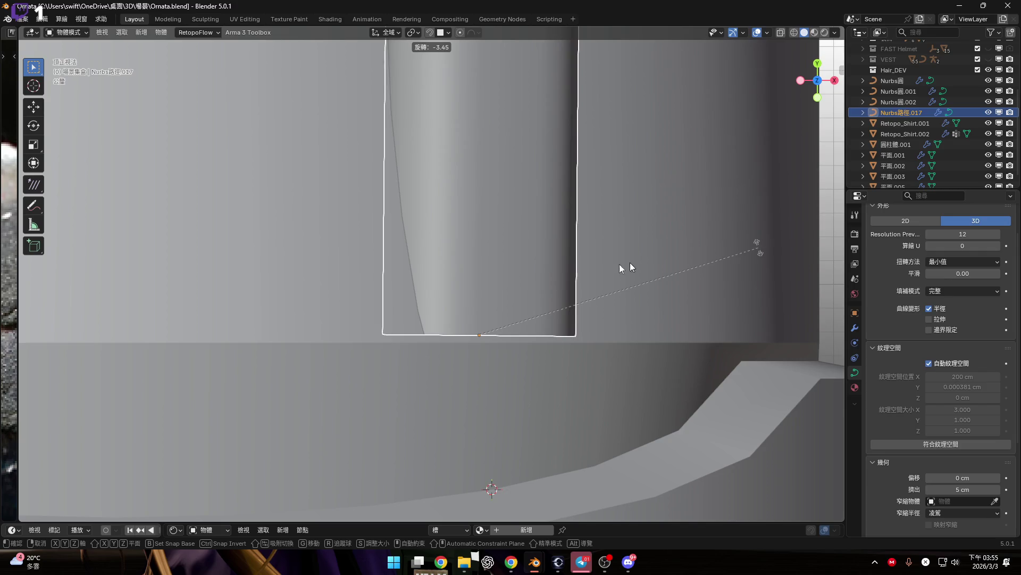
left_click(630, 262)
Step: Shift the tubes along Y in two moves, with a small rotation in between
scroll(552, 308, "up", 3)
key("g")
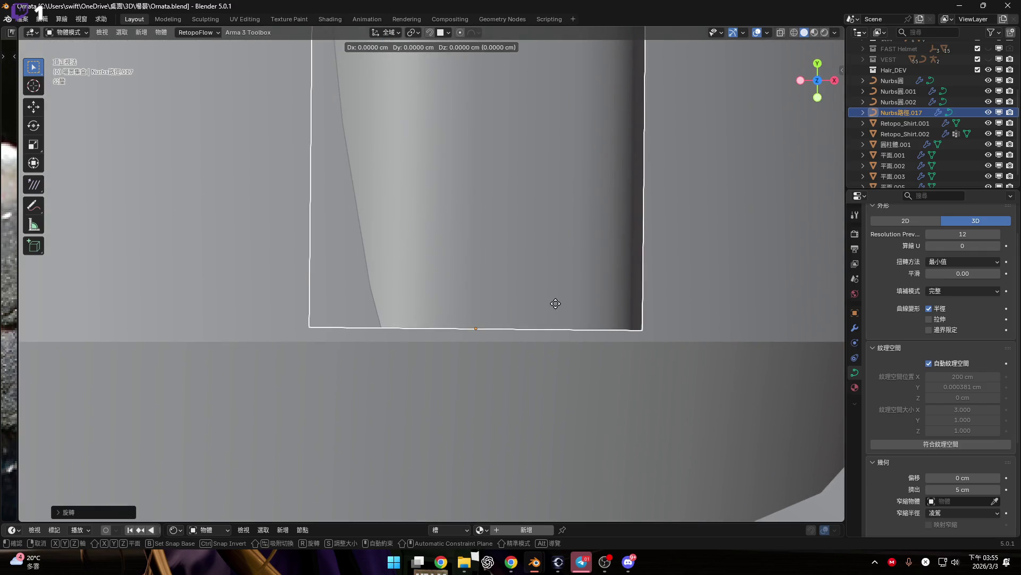
key("y")
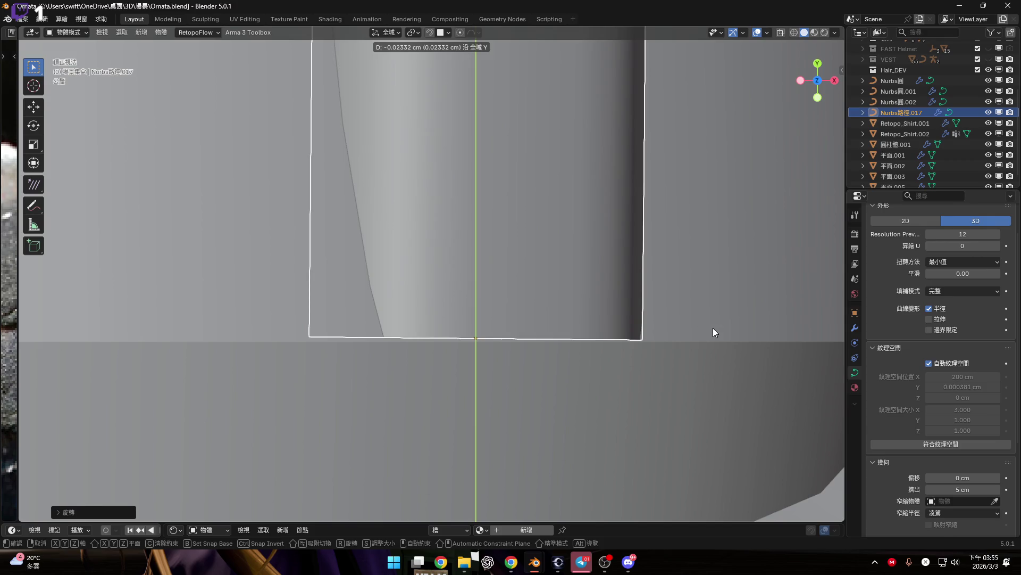
left_click(712, 328)
key("r")
left_click(505, 291)
key("g")
key("y")
left_click(540, 303)
scroll(557, 338, "down", 5)
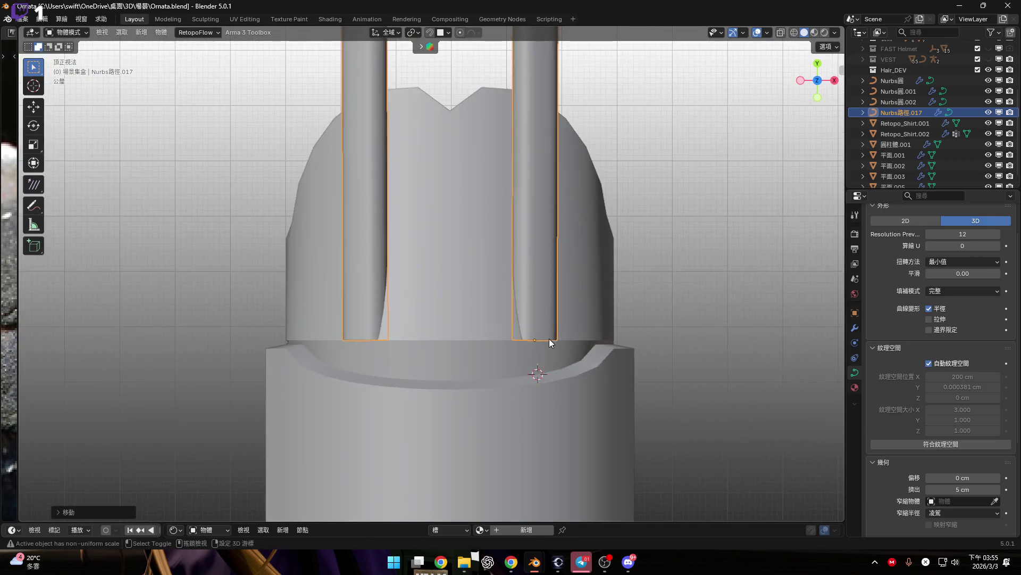
Step: Rotate the curve ring about -2° in Back Ortho view to align with the cylinder opening
mouse_move(526, 349)
middle_mouse_down()
mouse_move(421, 279)
mouse_move(601, 345)
mouse_move(486, 290)
mouse_move(487, 306)
mouse_move(555, 296)
mouse_move(523, 309)
middle_mouse_up()
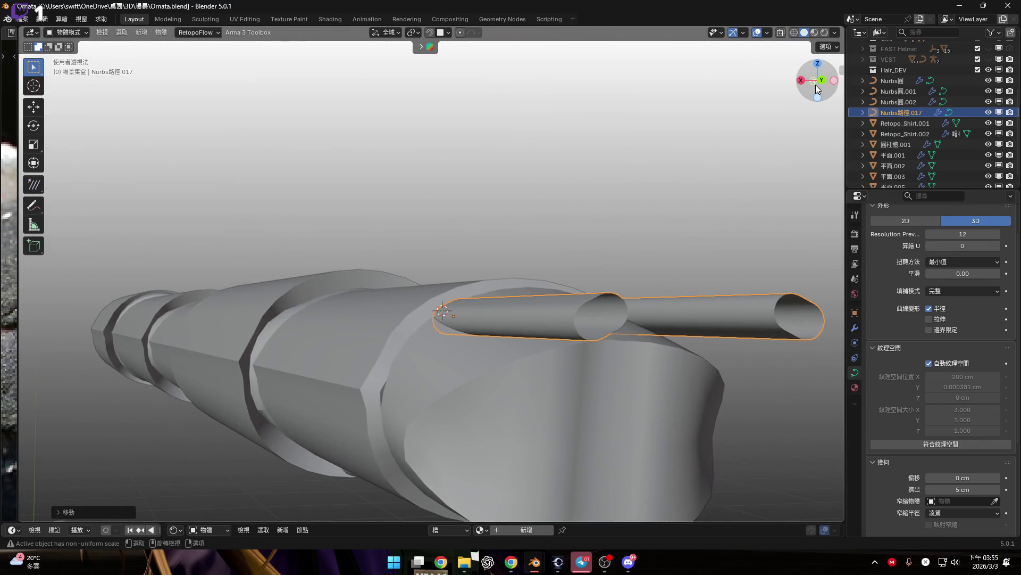
left_click(829, 80)
scroll(461, 346, "up", 4)
scroll(462, 344, "up", 3)
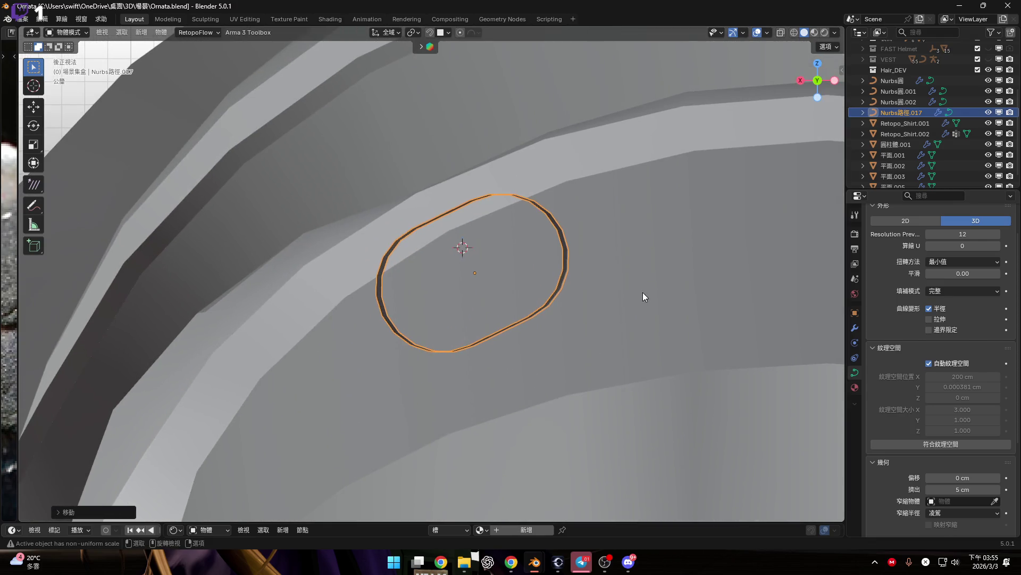
key("r")
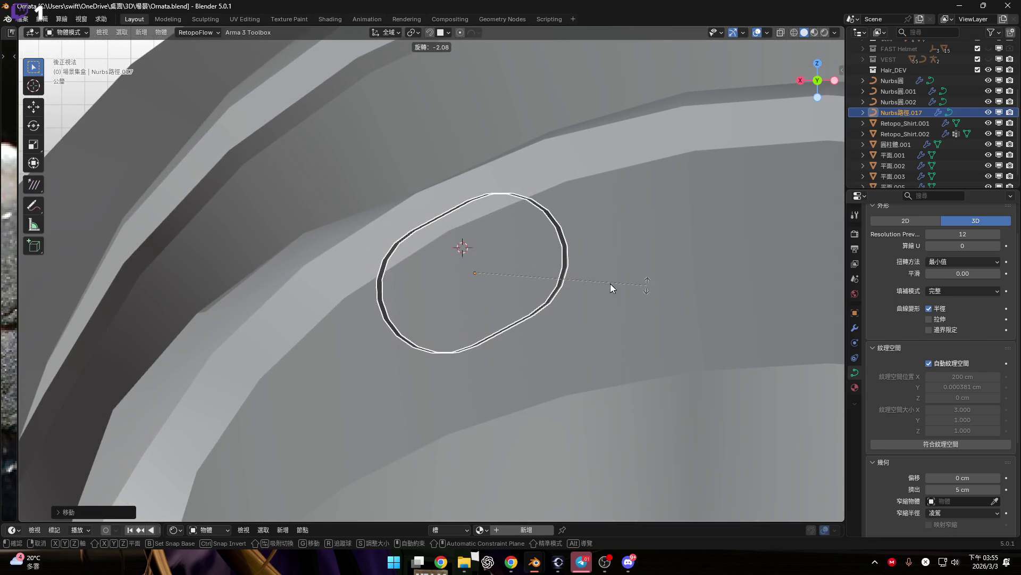
left_click(611, 288)
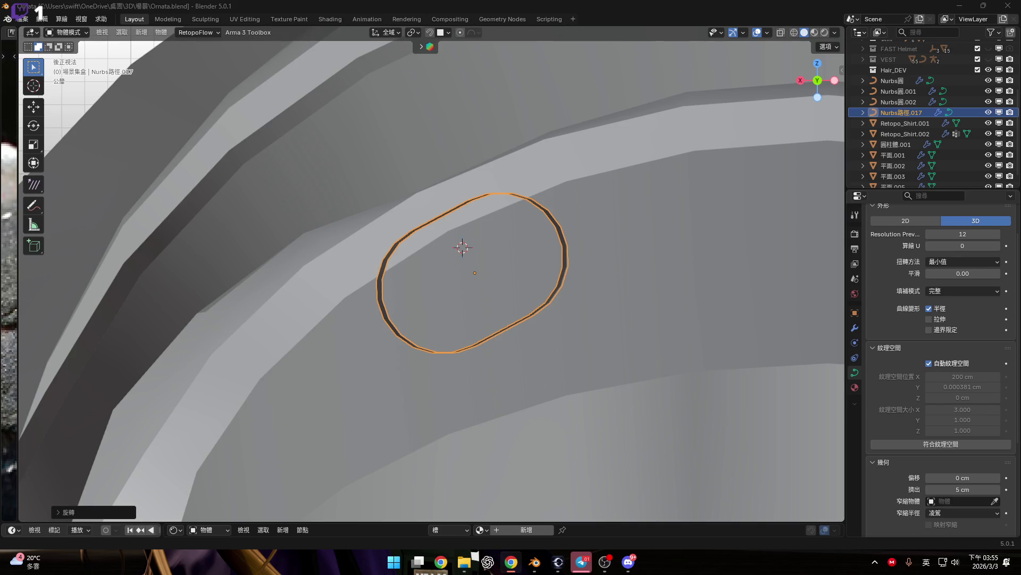
scroll(837, 245, "down", 3)
key("KP_3")
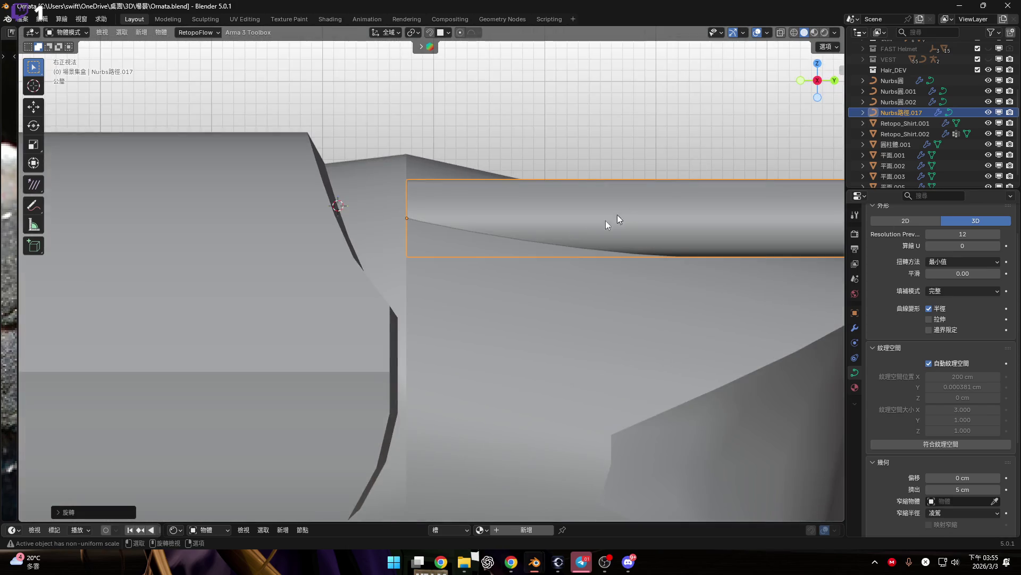
Step: Rotate the curve tubes toward a level position along the shaft
scroll(432, 241, "down", 5)
scroll(400, 253, "up", 5)
scroll(471, 250, "down", 2)
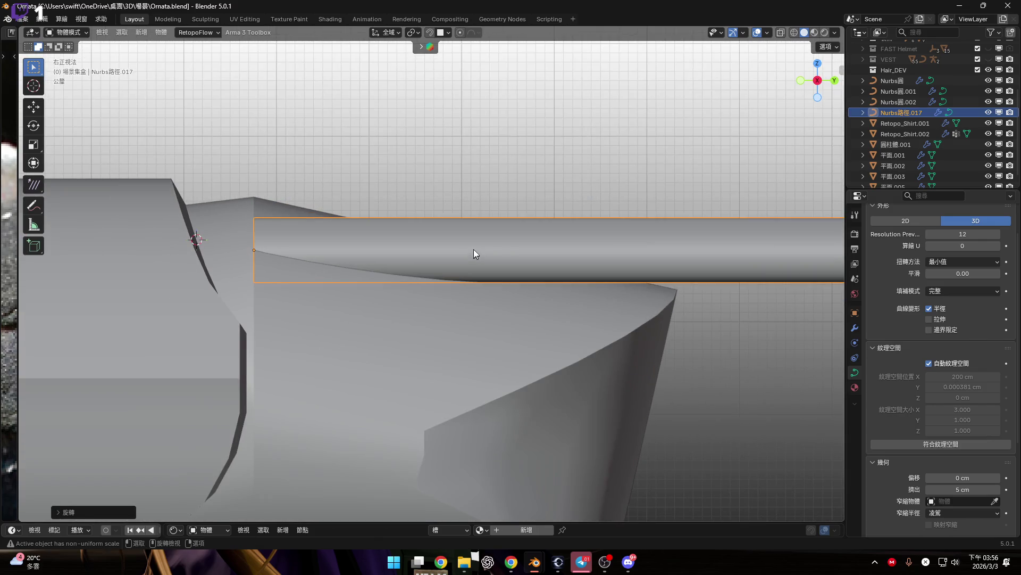
middle_click_drag(474, 249, 561, 279, "shift")
scroll(543, 270, "up", 2)
mouse_move(713, 282)
middle_mouse_down()
mouse_move(599, 289)
mouse_move(700, 305)
middle_mouse_up()
scroll(700, 305, "up", 5)
key("r")
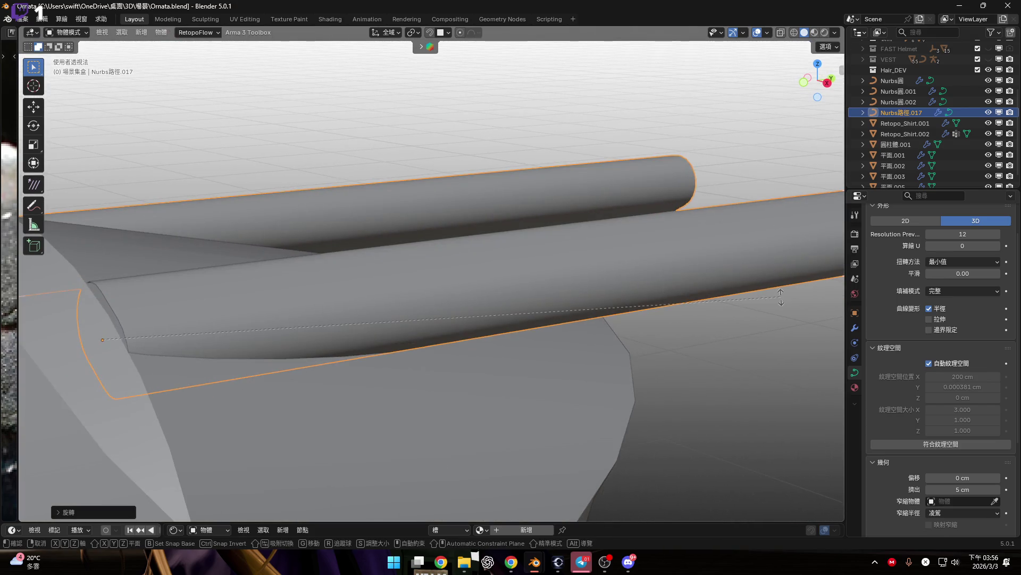
left_click(779, 284)
mouse_move(780, 284)
middle_mouse_down()
mouse_move(707, 282)
mouse_move(811, 324)
middle_mouse_up()
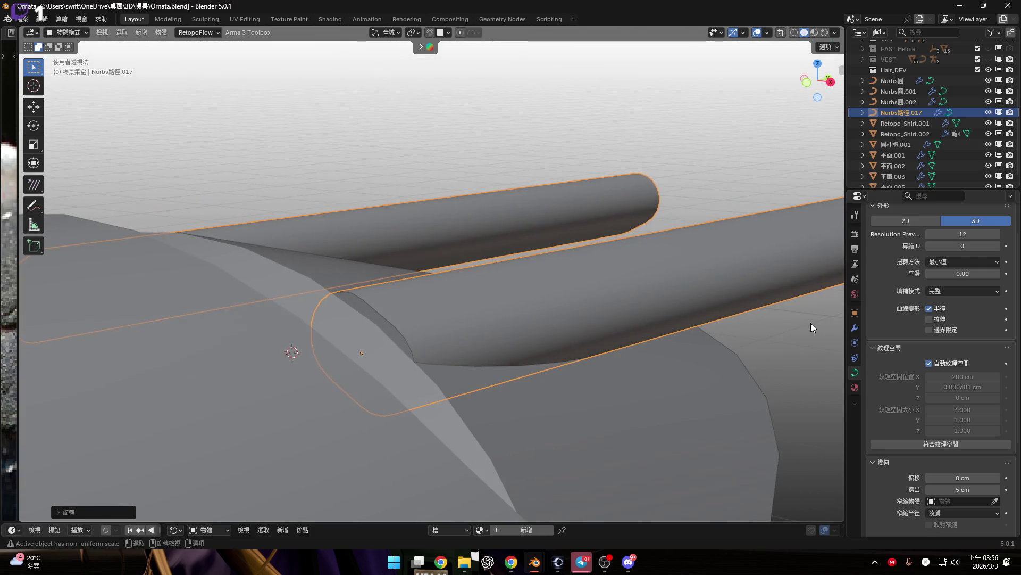
Step: Level the tubes with two X-axis rotations, then enter Edit Mode on the curve
key("r")
key("x")
left_click(586, 187)
mouse_move(585, 186)
middle_mouse_down()
mouse_move(615, 241)
mouse_move(353, 222)
middle_mouse_up()
scroll(443, 240, "down", 4)
key("r")
key("x")
left_click(548, 270)
mouse_move(547, 271)
middle_mouse_down()
mouse_move(452, 241)
mouse_move(527, 260)
mouse_move(818, 93)
middle_mouse_up()
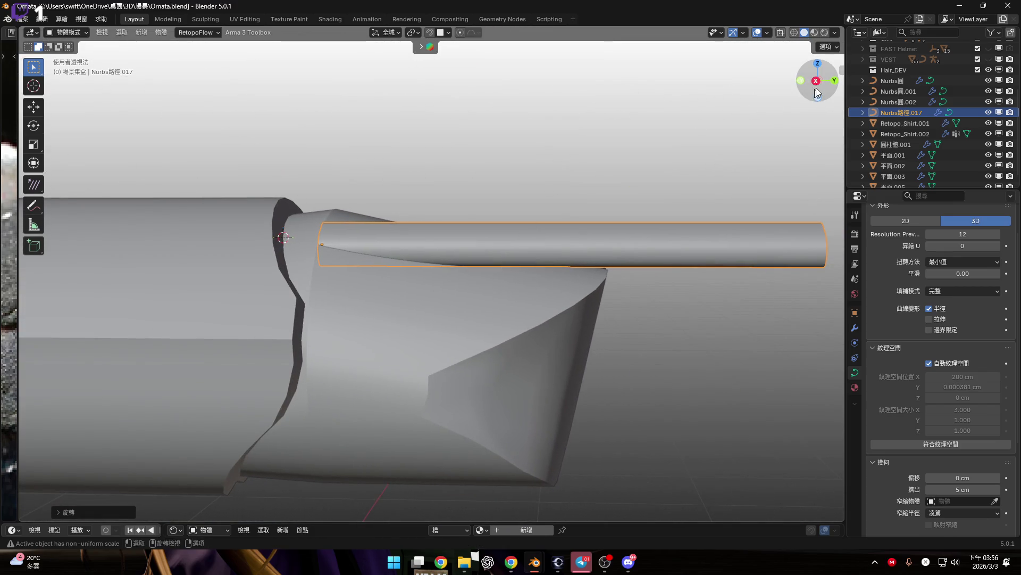
key("Tab")
middle_click_drag(725, 236, 624, 231, "shift")
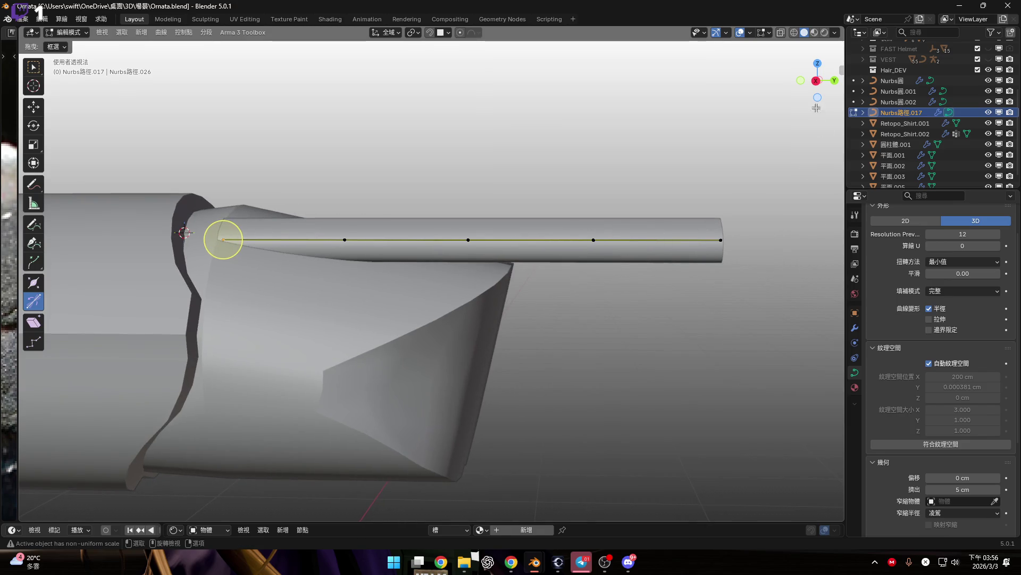
Step: In Right view, lower the tube's end point and reposition two upper-right control points
left_click(815, 81)
left_click(721, 238)
key("g")
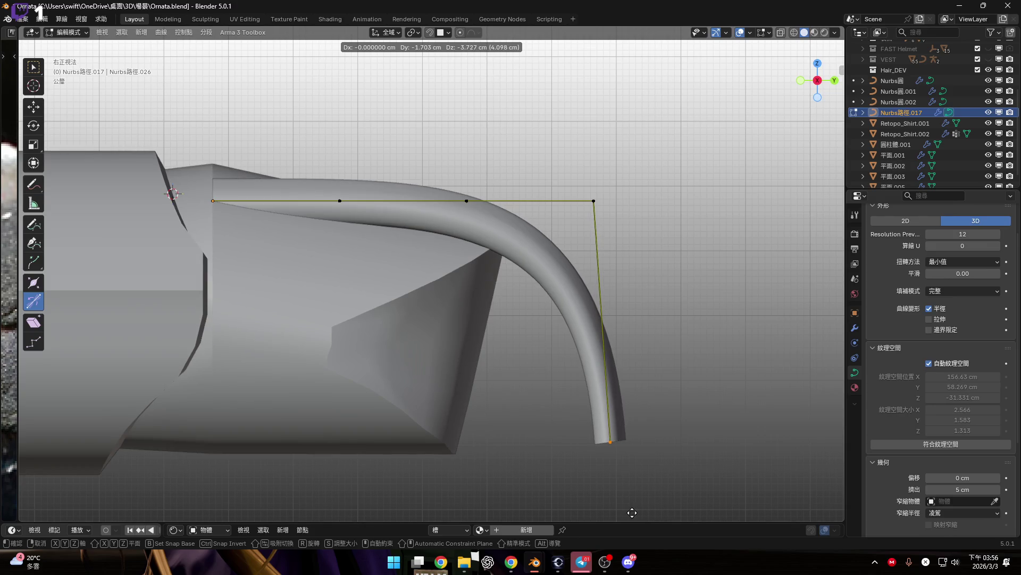
left_click(487, 503)
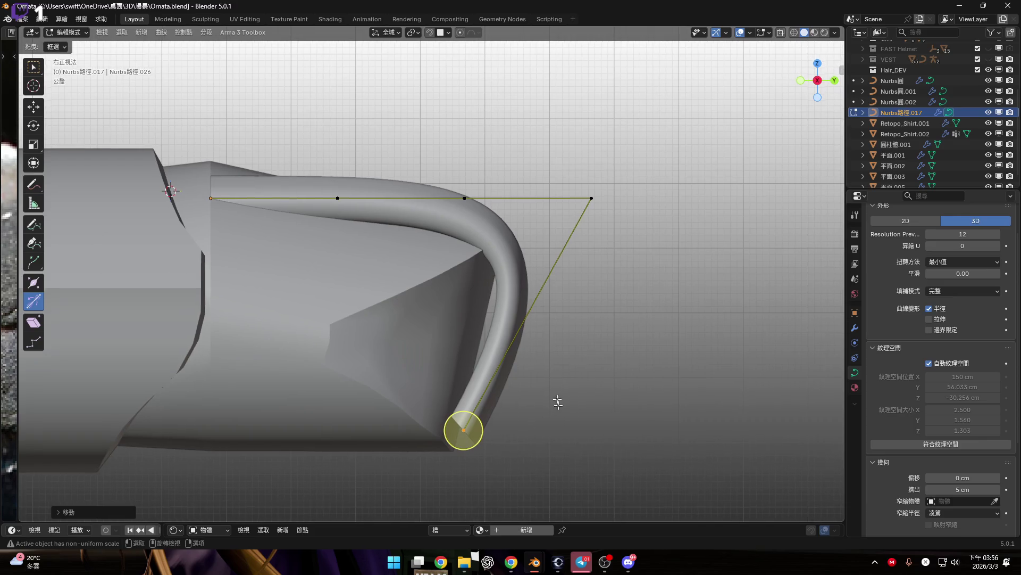
left_click(594, 200)
key("g")
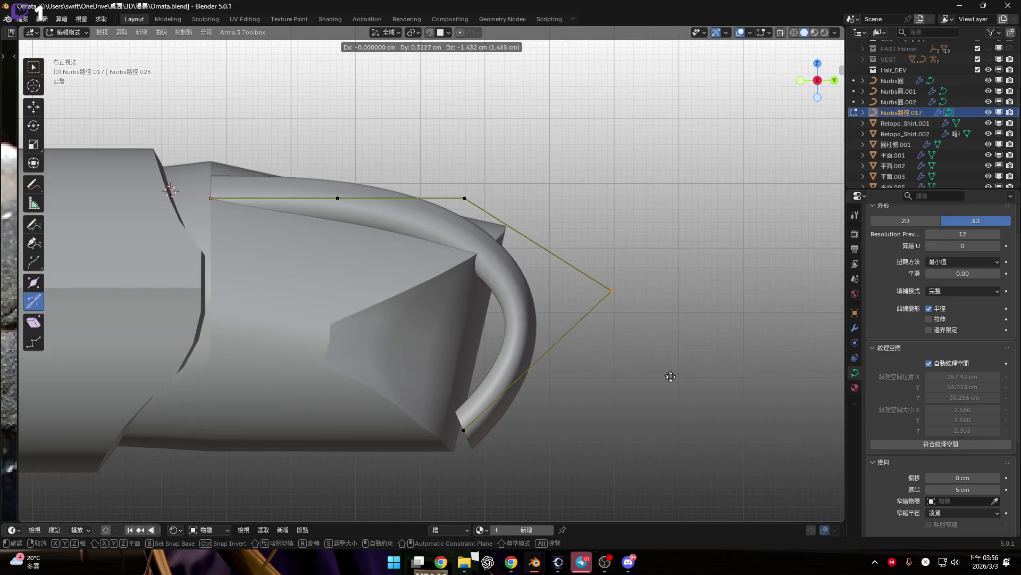
left_click(674, 383)
left_click(464, 198)
key("g")
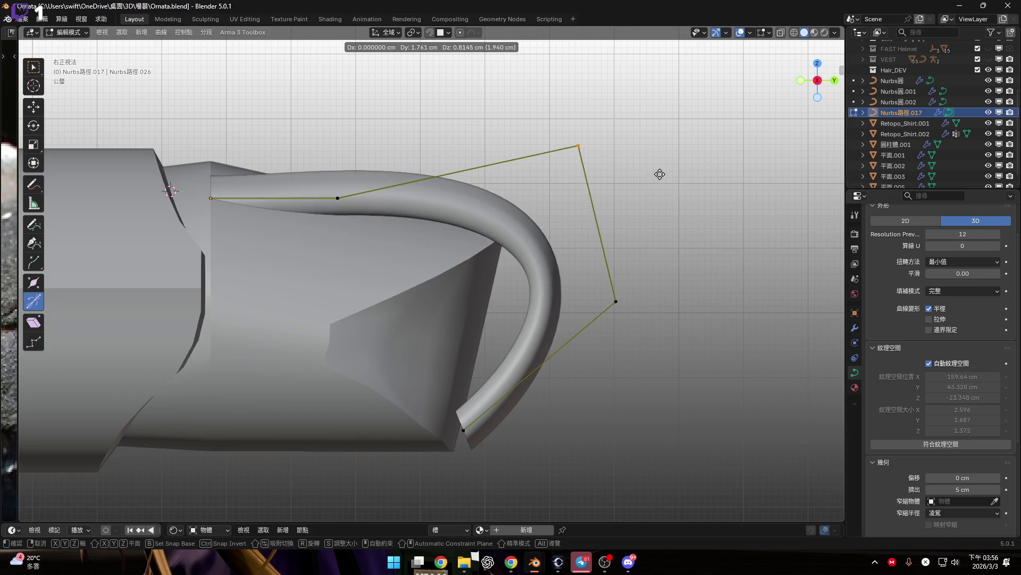
left_click(657, 162)
Step: In Back view, move the middle curve point right to bend the tubes
scroll(501, 338, "down", 2)
mouse_move(501, 338)
middle_mouse_down()
mouse_move(372, 326)
mouse_move(434, 315)
middle_mouse_up()
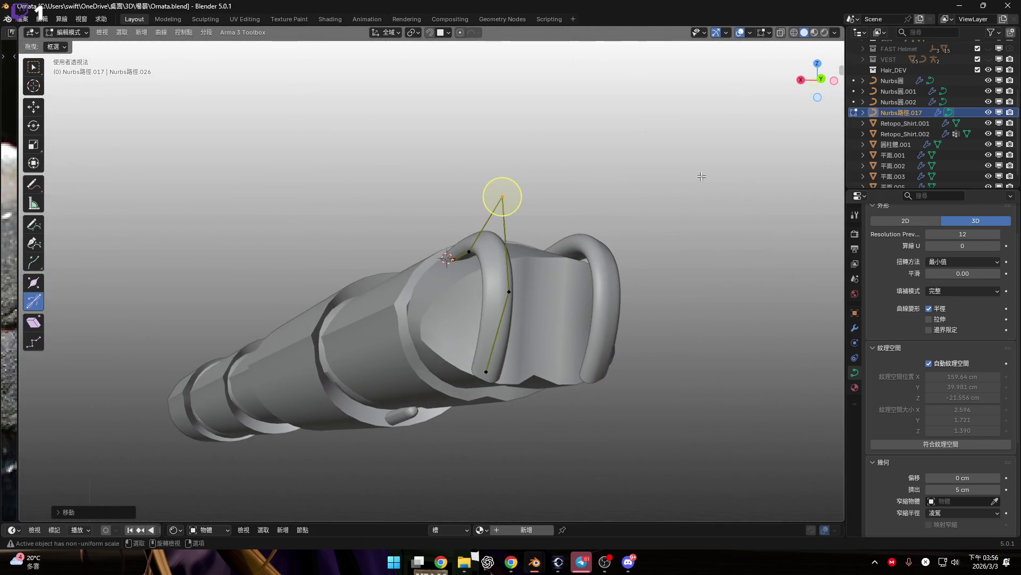
left_click(820, 84)
scroll(465, 298, "up", 6)
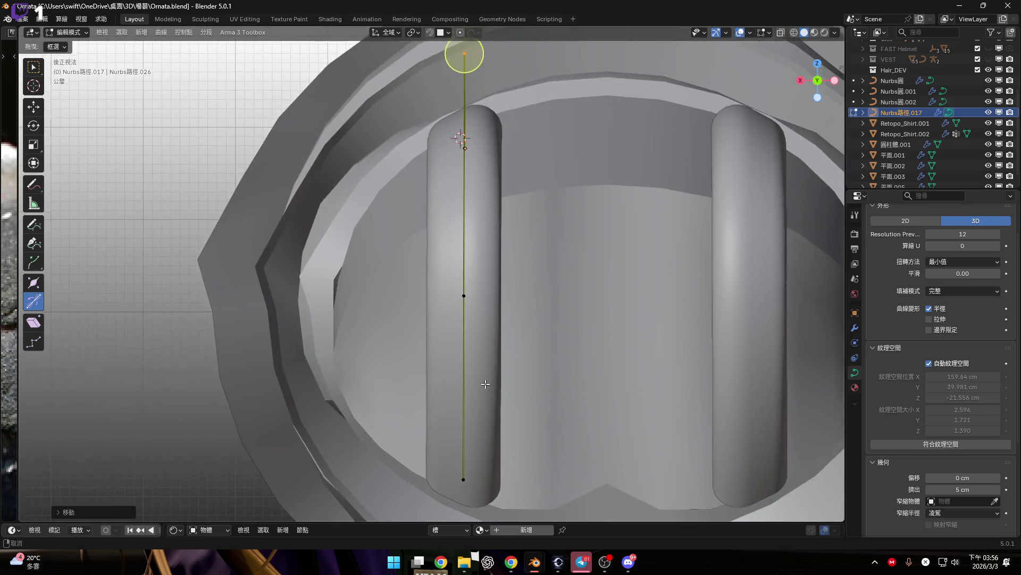
left_click_drag(422, 274, 510, 329)
key("g")
left_click(588, 337)
Step: Adjust the bottom and top curve points to complete the downward hook
middle_click_drag(439, 448, 469, 359, "shift")
left_click(455, 394)
key("g")
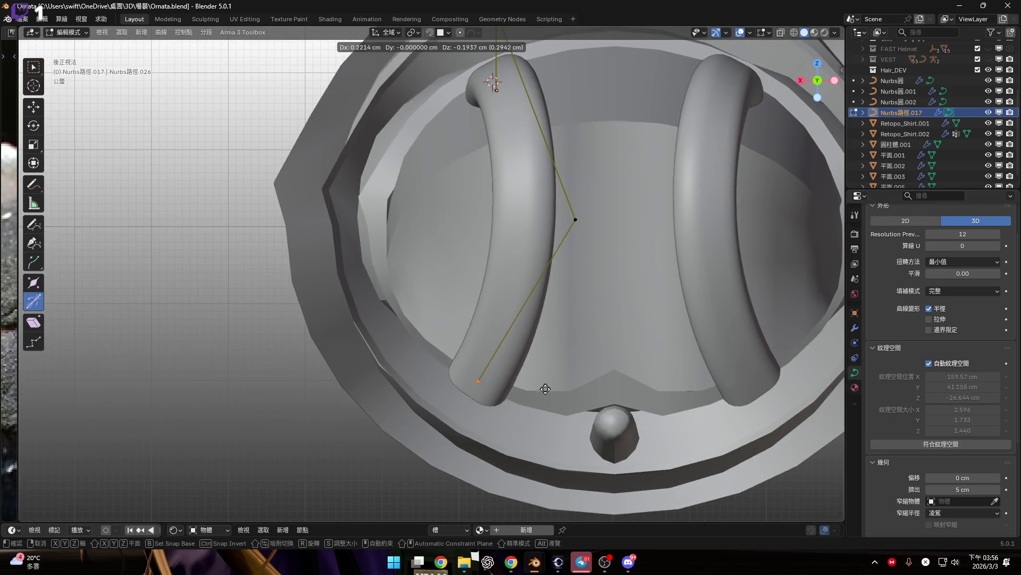
left_click(553, 402)
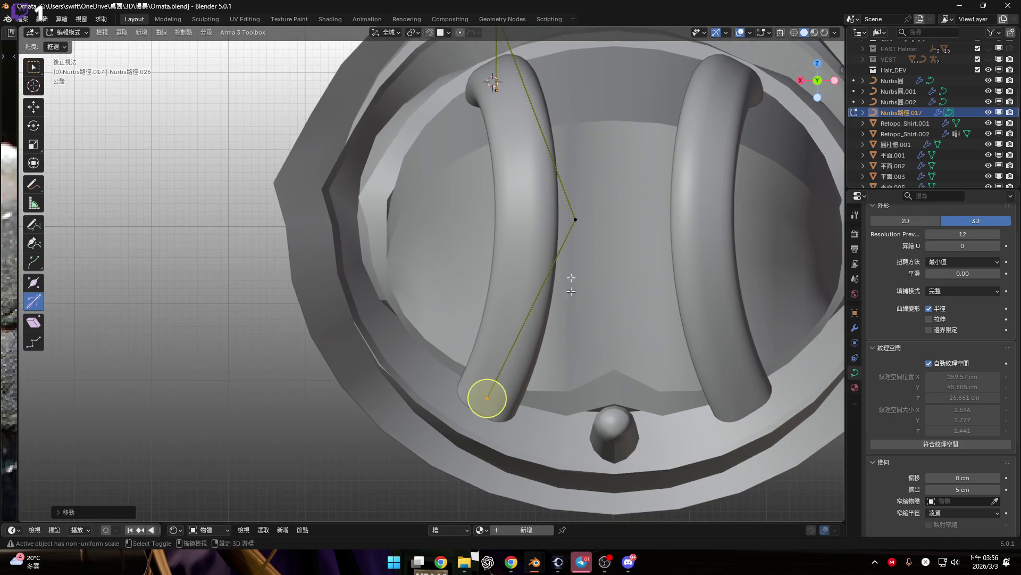
middle_click_drag(561, 212, 540, 325, "shift")
left_click(474, 122)
key("g")
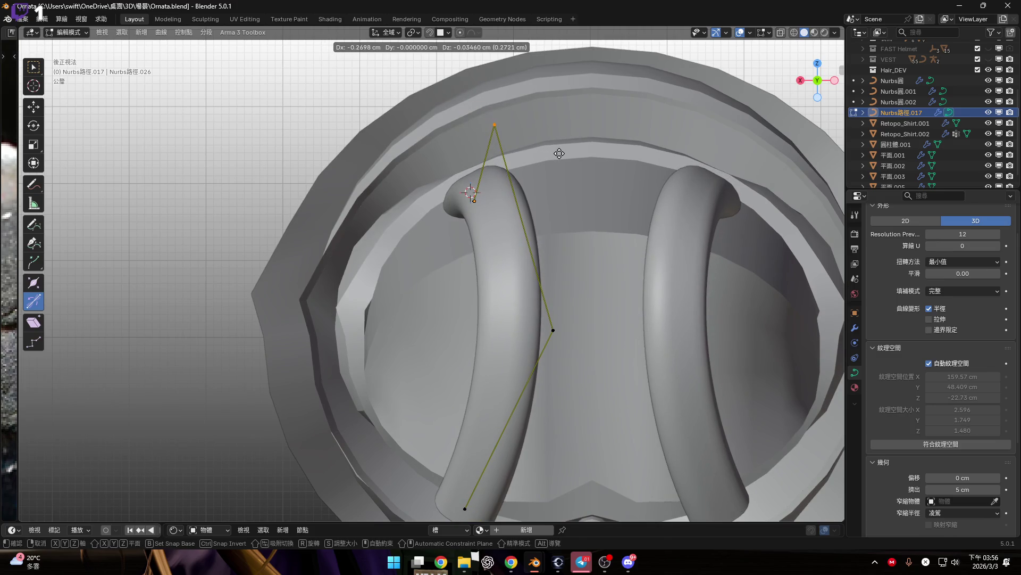
left_click(497, 22)
key("KP_3")
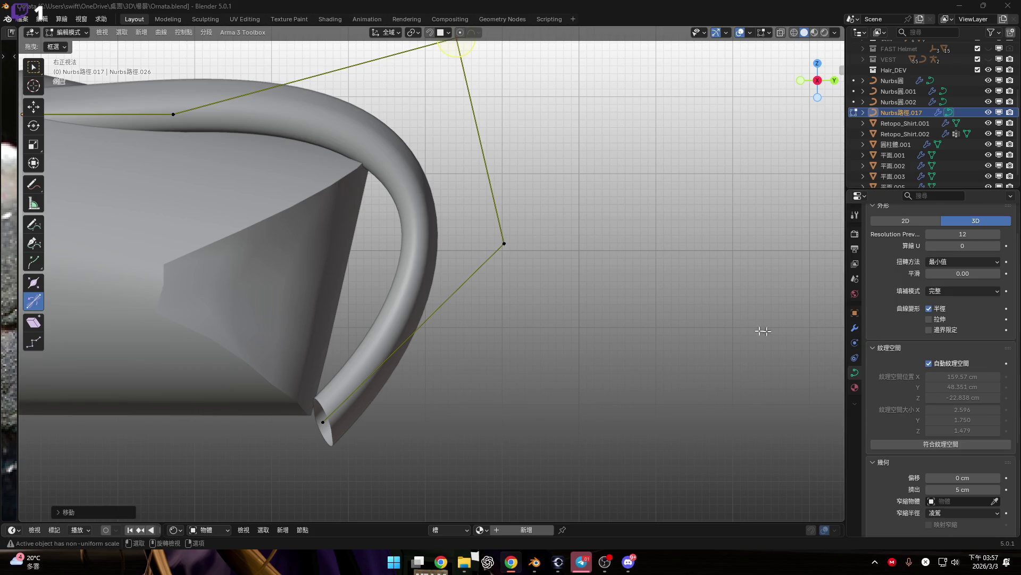
Step: Shrink the radius of the tube's end control point to taper the hook tip
middle_click_drag(620, 388, 741, 349, "shift")
left_click(444, 381)
key("alt+s")
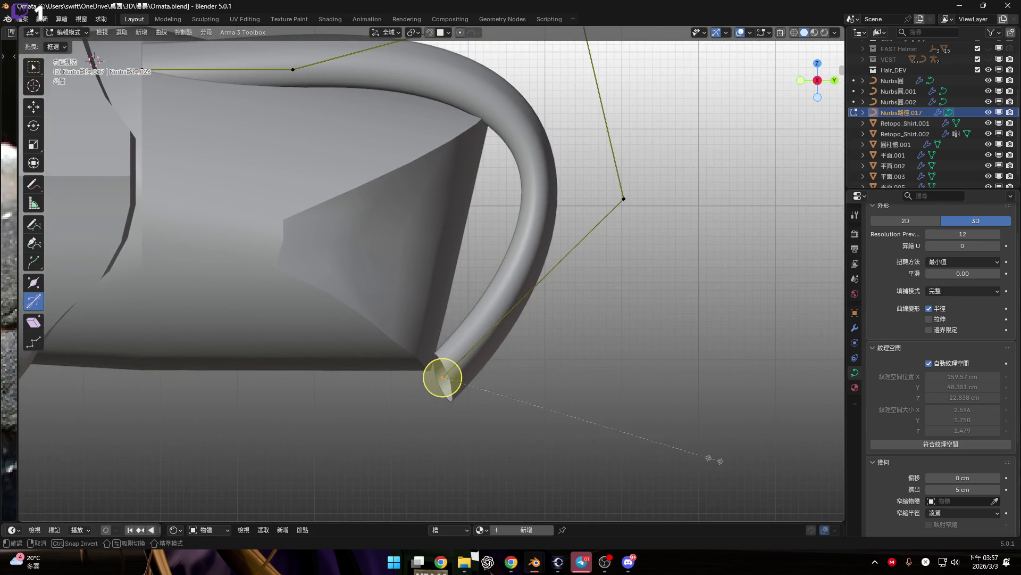
left_click(468, 389)
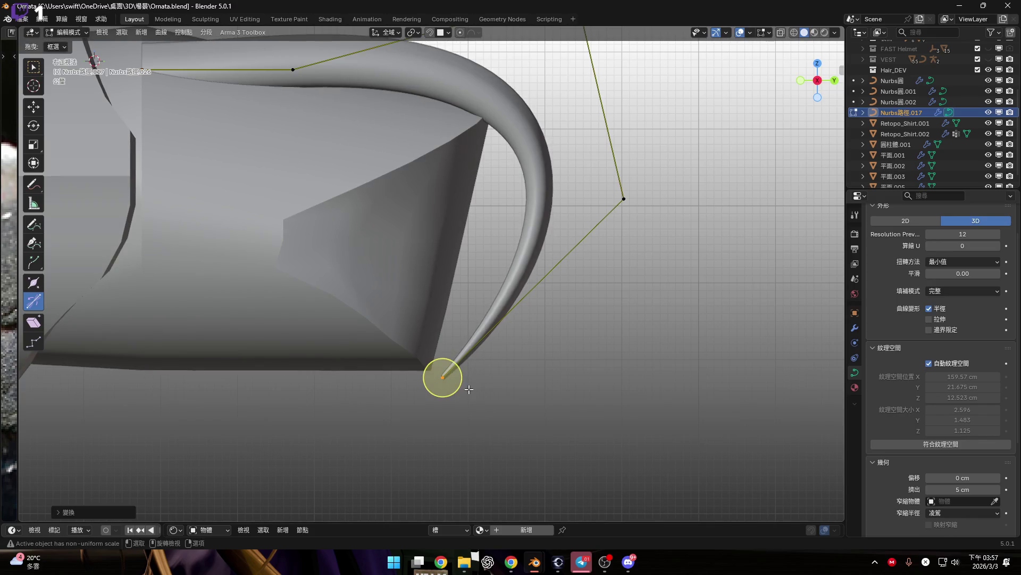
scroll(469, 389, "up", 5)
mouse_move(452, 417)
middle_mouse_down()
mouse_move(467, 320)
mouse_move(669, 417)
middle_mouse_up()
key("alt+s")
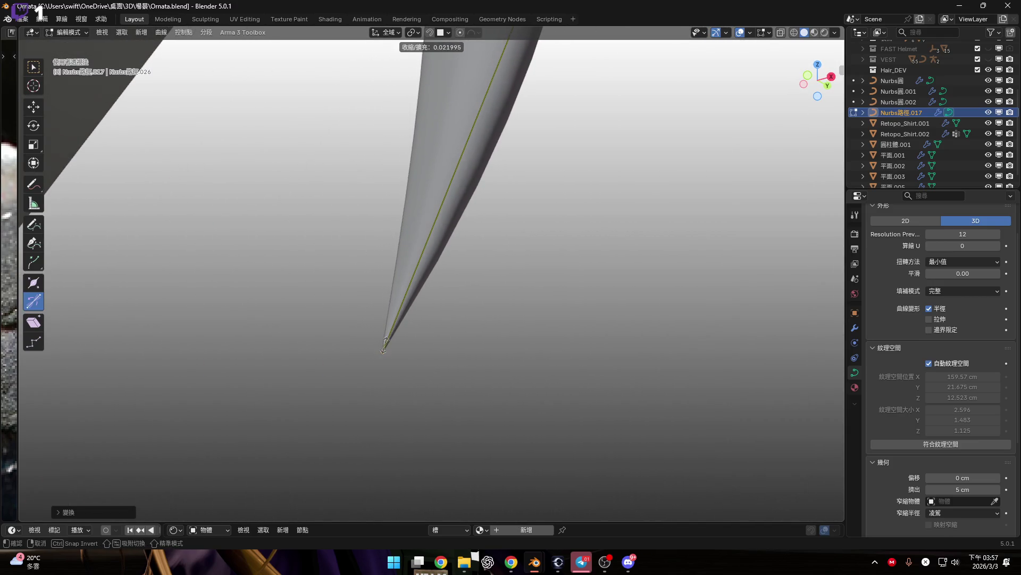
right_click(384, 345)
scroll(390, 288, "up", 2)
scroll(458, 229, "down", 2)
left_click_drag(423, 335, 432, 373)
middle_click_drag(432, 372, 377, 352)
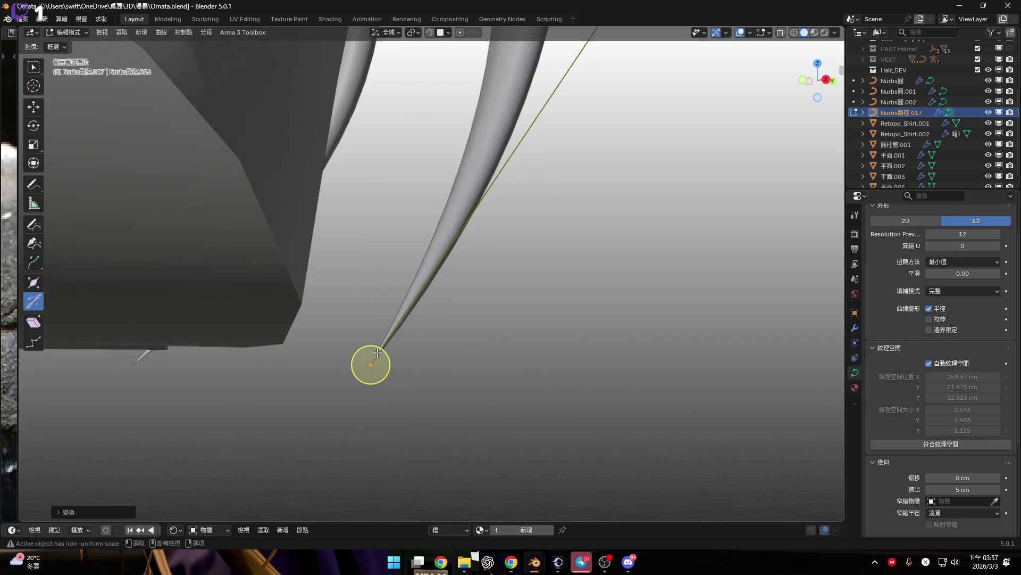
key("f")
Step: In the right view, move the curve's lower endpoint further down past the tip
middle_click_drag(467, 305, 468, 323)
left_click(822, 80)
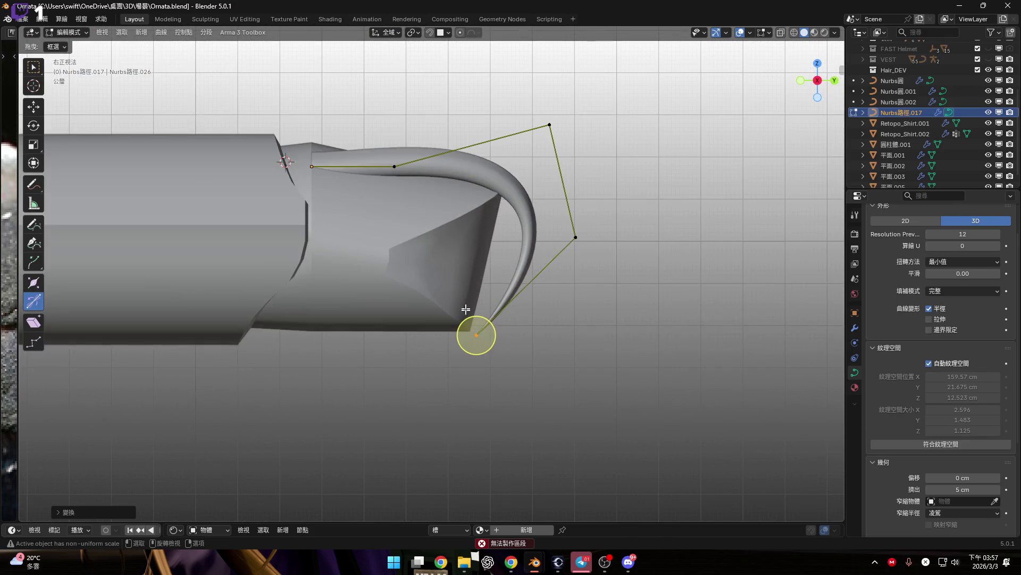
scroll(466, 309, "up", 4)
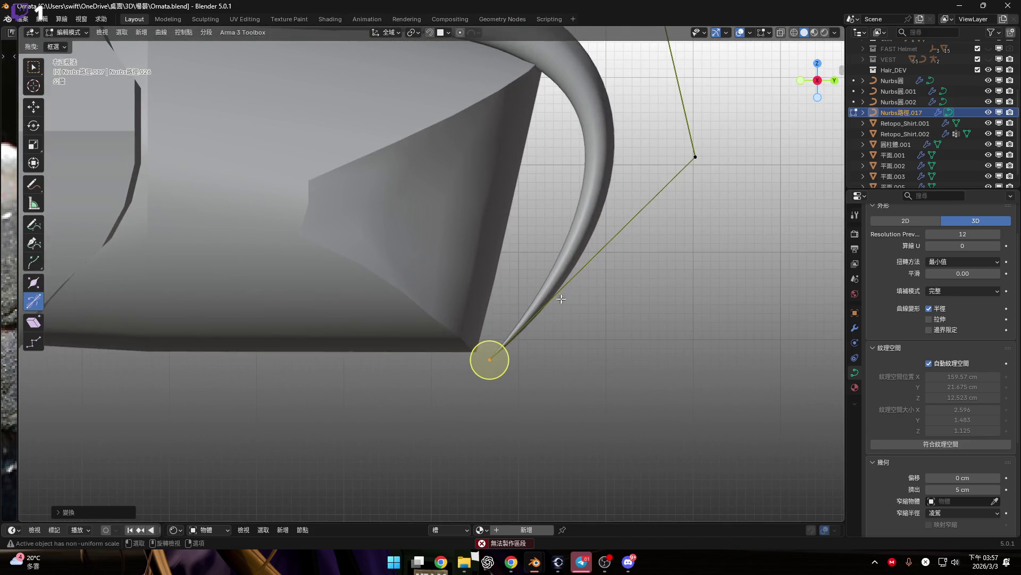
scroll(562, 299, "down", 3)
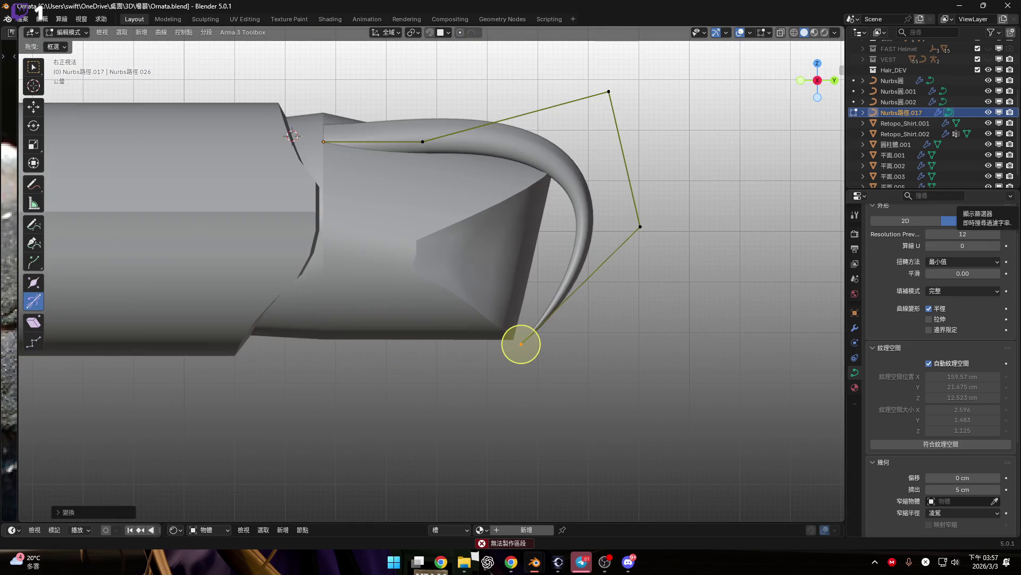
mouse_move(531, 234)
middle_mouse_down("shift")
mouse_move(538, 251)
mouse_move(565, 207)
middle_mouse_up("shift")
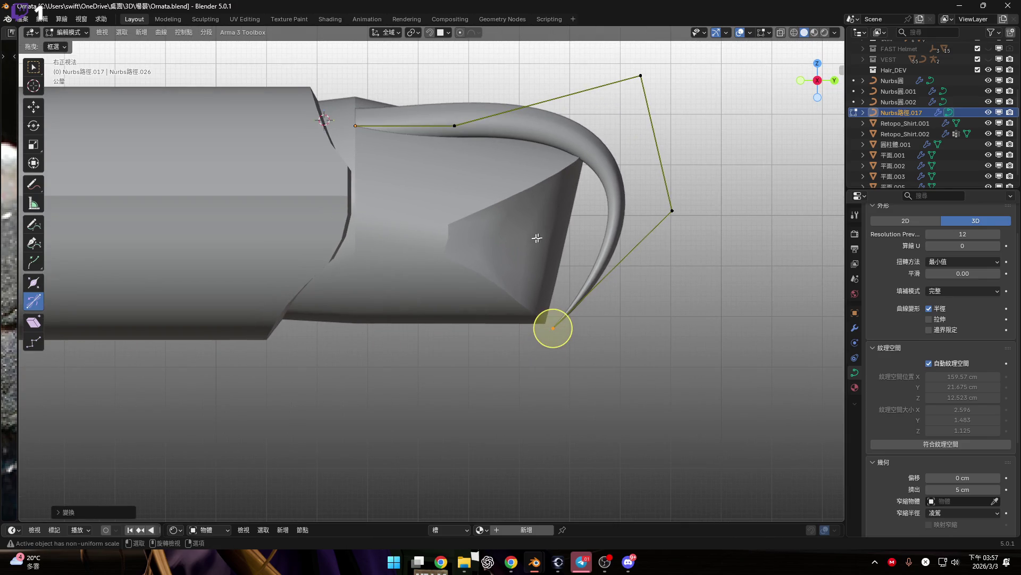
scroll(536, 238, "up", 2)
middle_click_drag(554, 299, 511, 338, "shift")
key("g")
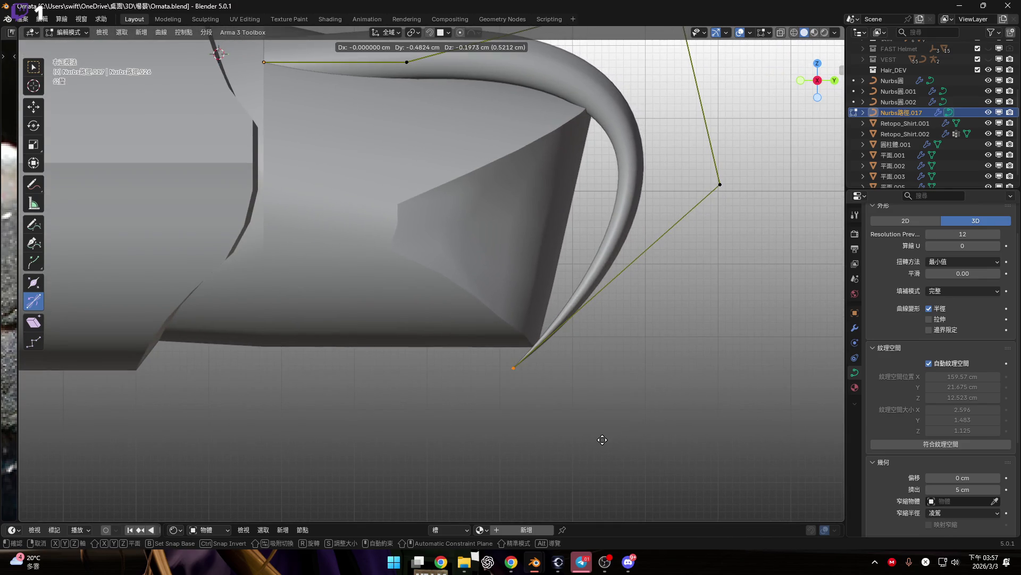
left_click(627, 433)
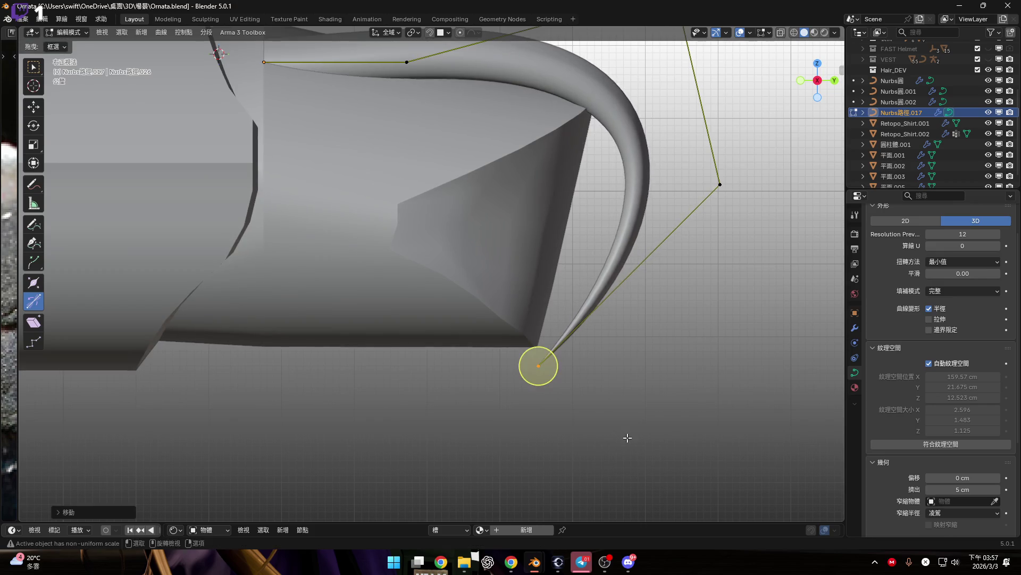
Step: Move the lower-right control point down and the top control point up and right
middle_click_drag(627, 433, 715, 296, "shift")
left_click(706, 220)
key("g")
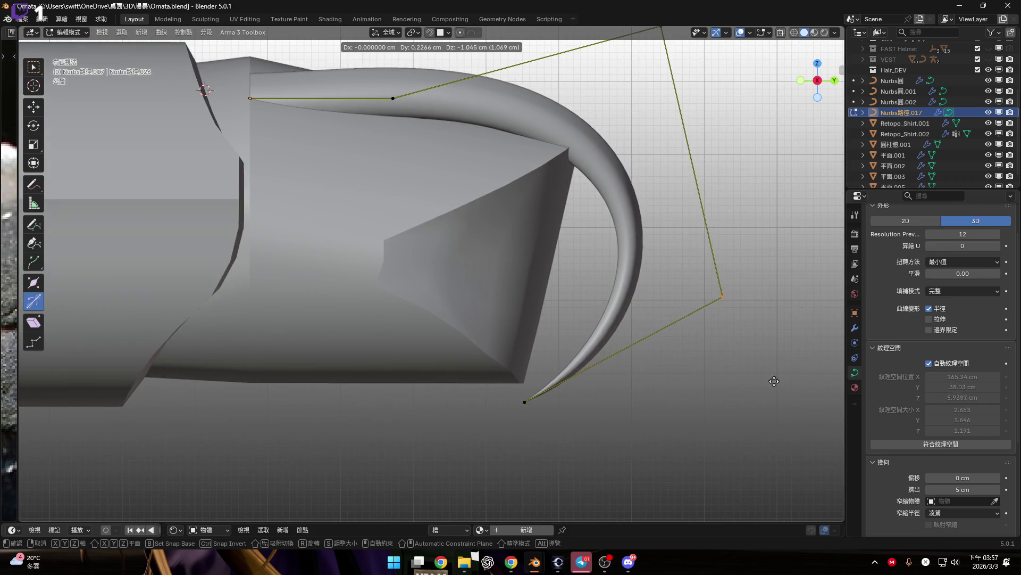
left_click(756, 387)
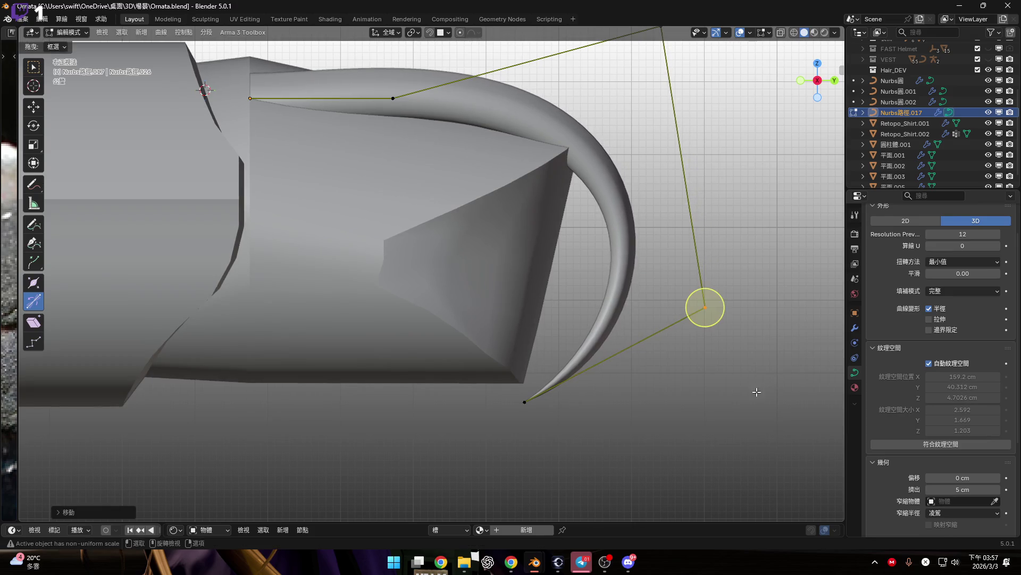
middle_click_drag(730, 232, 723, 317, "shift")
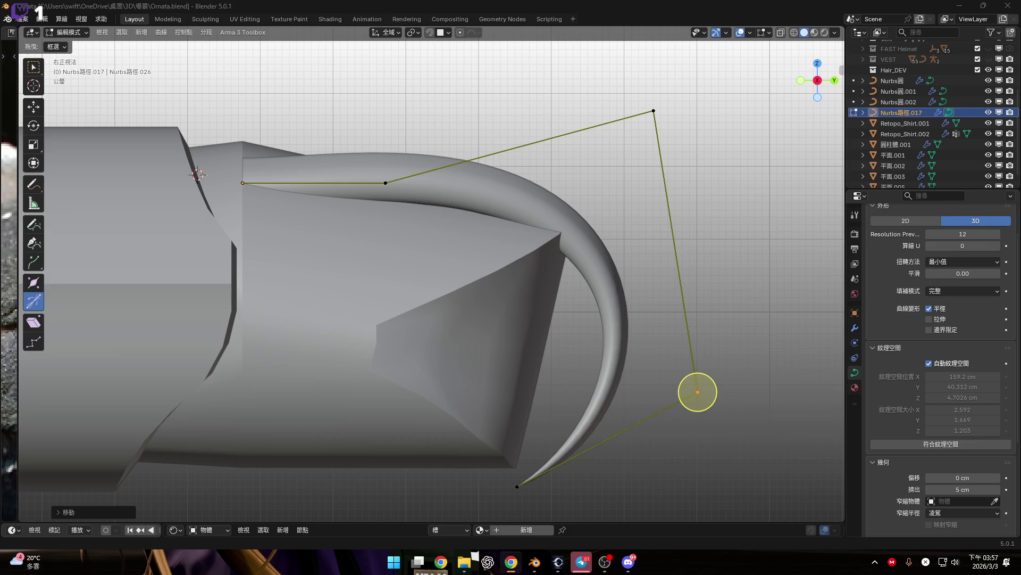
mouse_move(665, 96)
middle_mouse_down("shift")
mouse_move(652, 134)
mouse_move(658, 113)
middle_mouse_up("shift")
left_click(646, 129)
key("g")
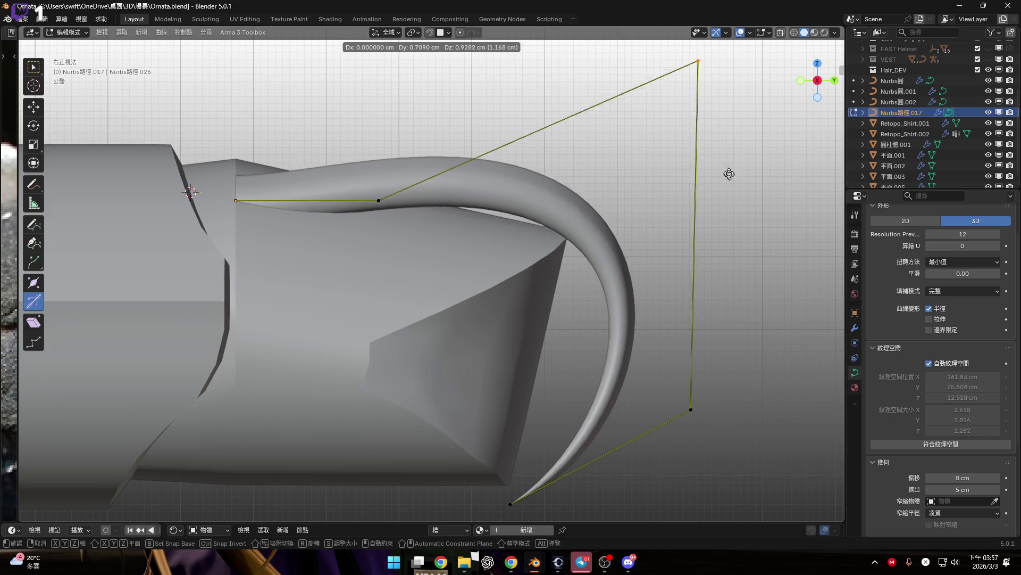
left_click(731, 163)
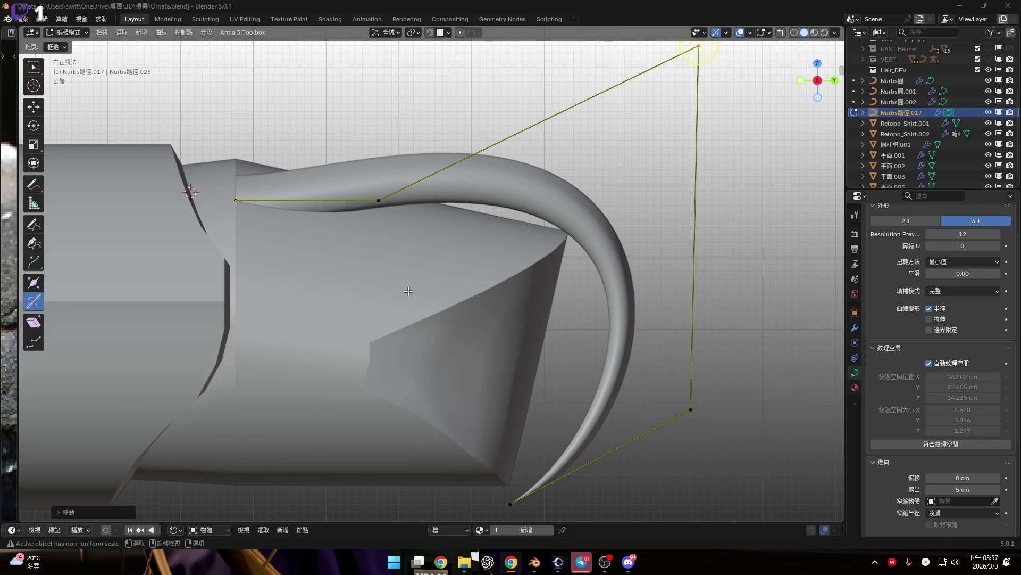
Step: Raise the control point above the shaft end so the arch lifts higher
middle_click_drag(439, 254, 636, 322, "shift")
left_click(580, 290)
scroll(543, 267, "up", 2)
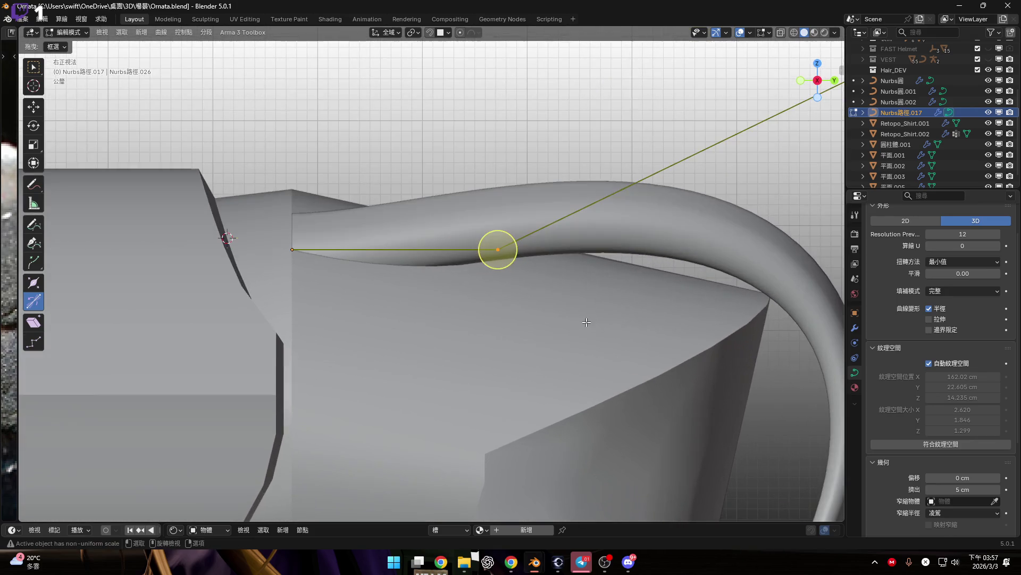
key("g")
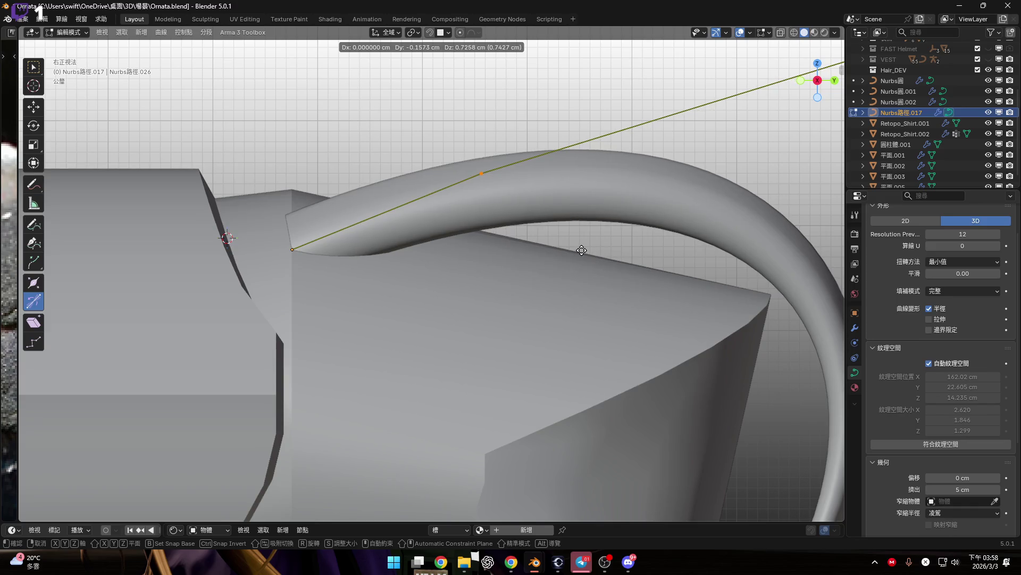
left_click(581, 250)
mouse_move(412, 227)
middle_mouse_down("shift")
mouse_move(528, 248)
mouse_move(471, 271)
mouse_move(488, 258)
middle_mouse_up("shift")
Step: Set the pivot to Active Element and scale the root points smaller around the root endpoint
left_click(368, 278)
key("KP_Decimal")
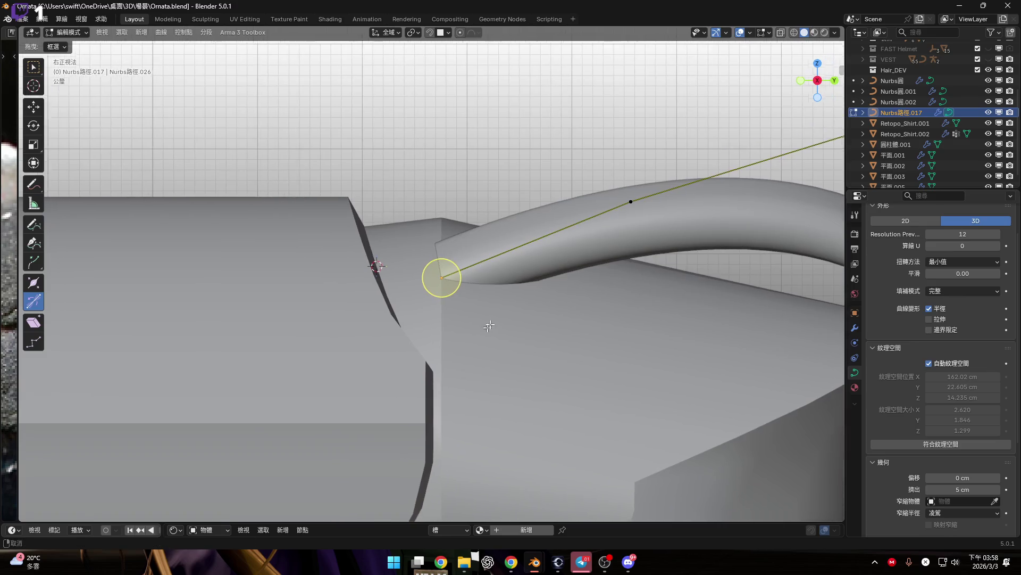
left_click(414, 32)
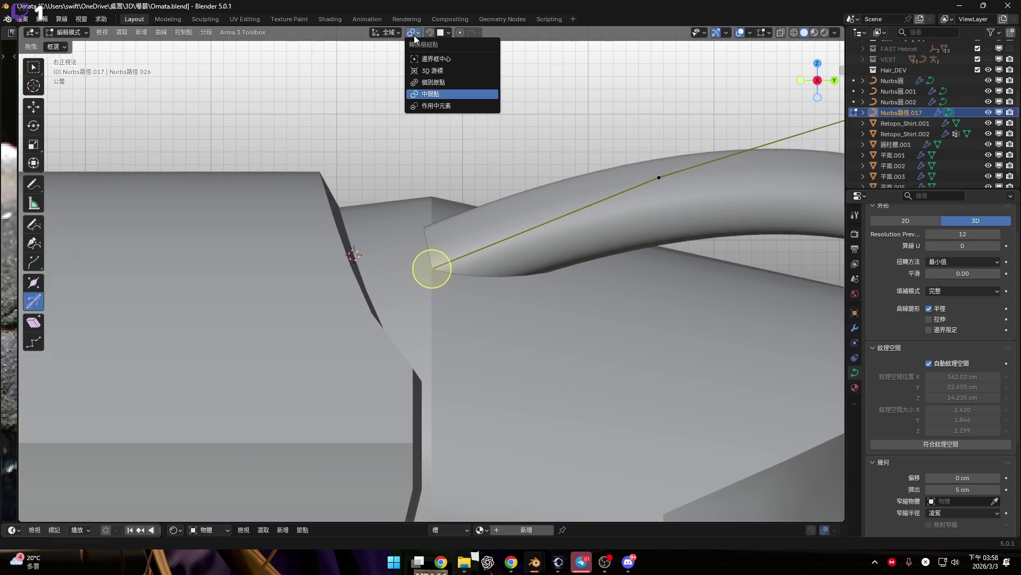
left_click(455, 106)
key("s")
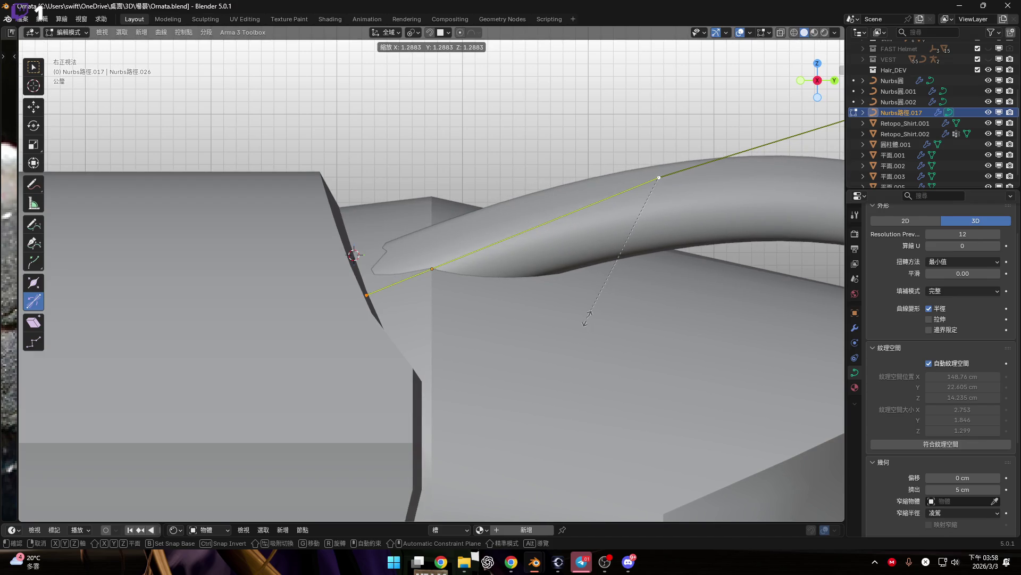
left_click(591, 313)
Step: Move the root point so it tucks against the shaft
middle_click_drag(591, 314, 534, 309, "shift")
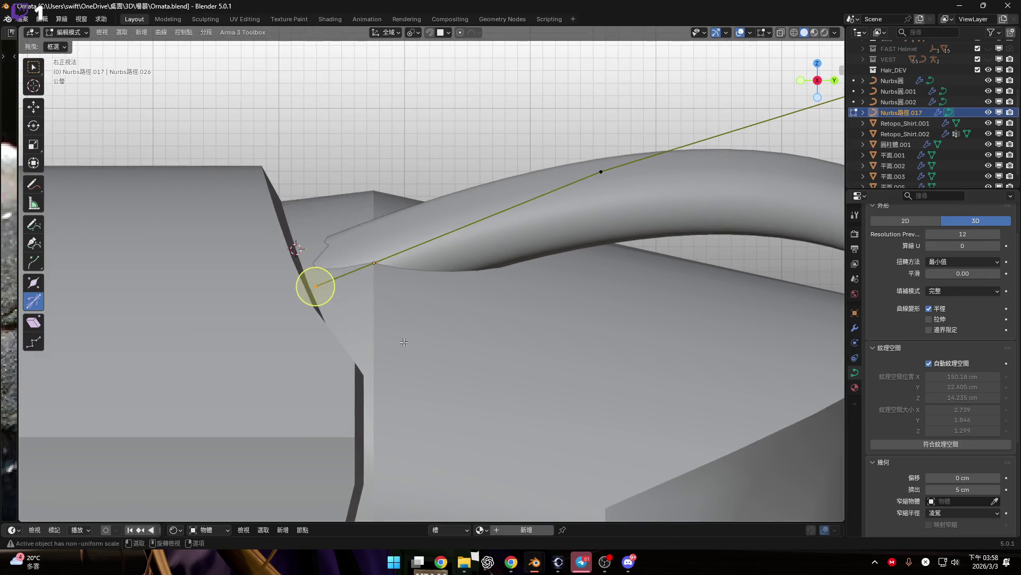
scroll(376, 289, "up", 2)
scroll(376, 289, "up", 1)
key("g")
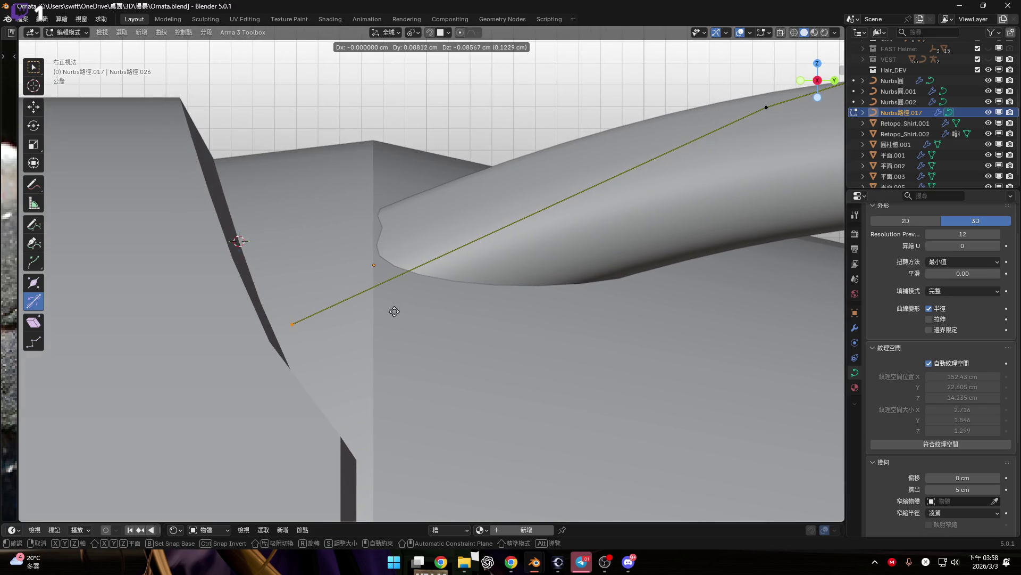
left_click(394, 311)
scroll(401, 321, "down", 7)
middle_click_drag(432, 332, 395, 301, "shift")
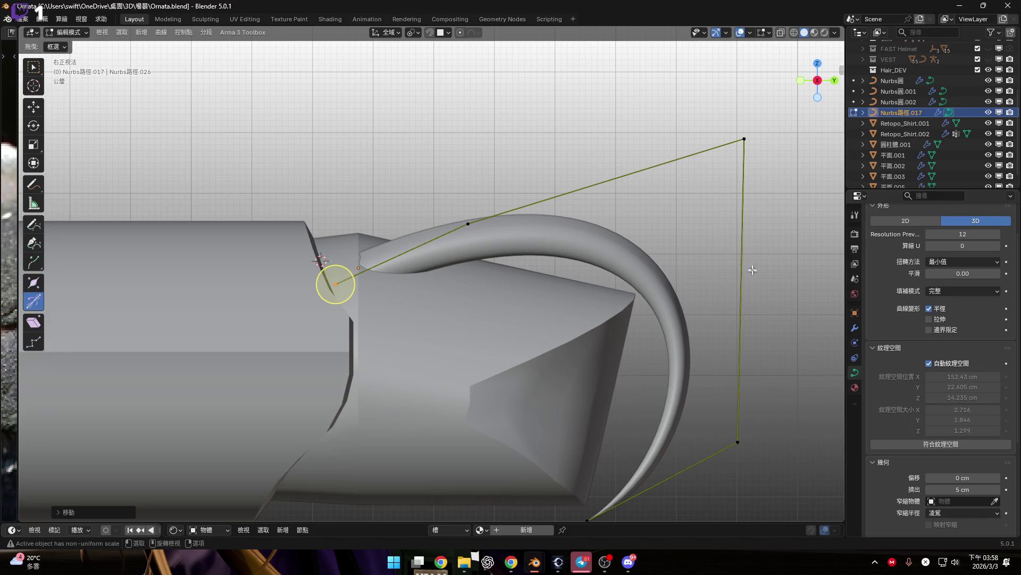
Step: Check the shaft end and its hooks from the Bottom and Top orthographic views
scroll(645, 219, "down", 5)
scroll(620, 280, "up", 4)
scroll(620, 281, "down", 7)
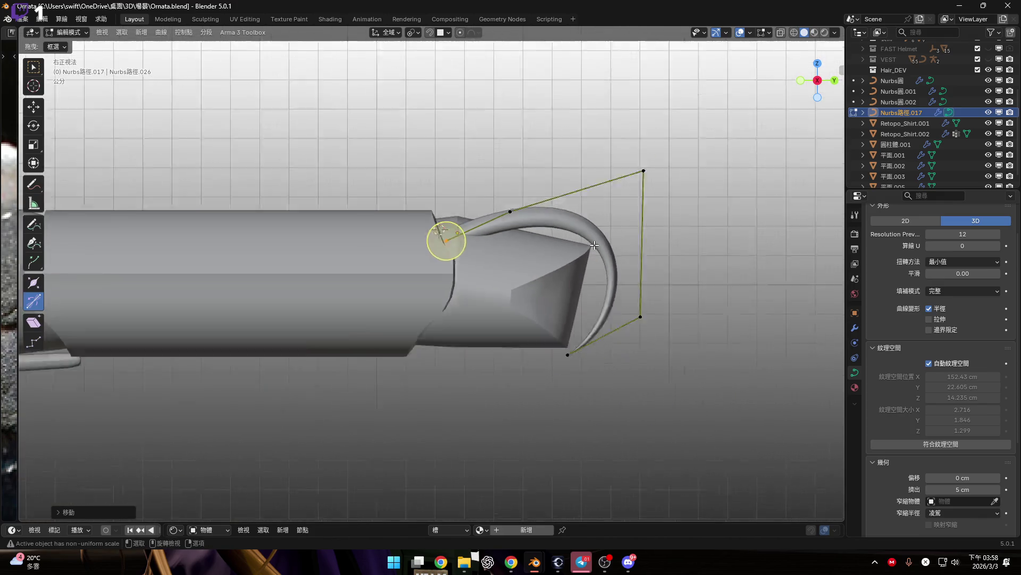
mouse_move(502, 314)
middle_mouse_down()
mouse_move(540, 319)
mouse_move(514, 254)
middle_mouse_up()
left_click(817, 68)
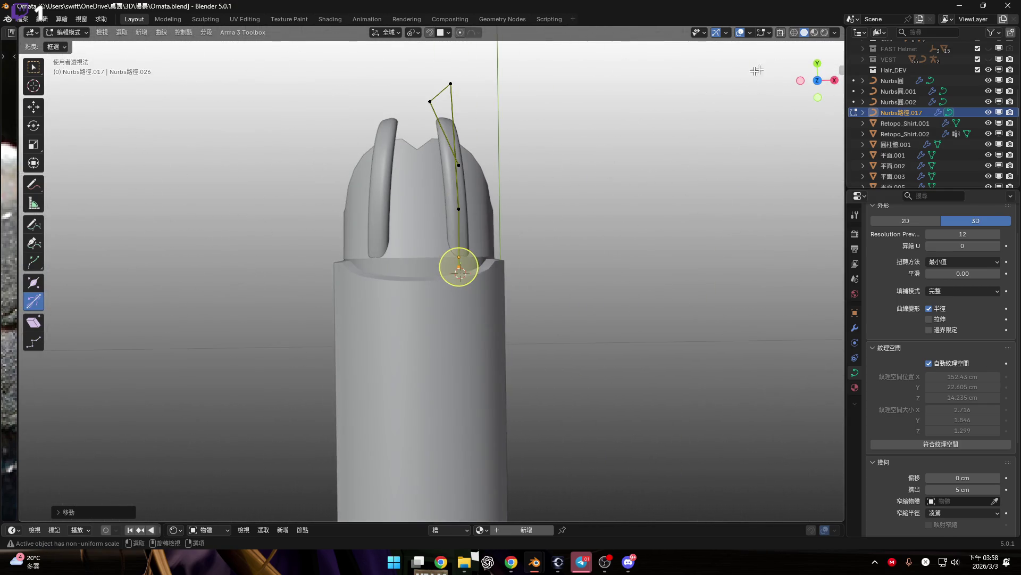
left_click(817, 80)
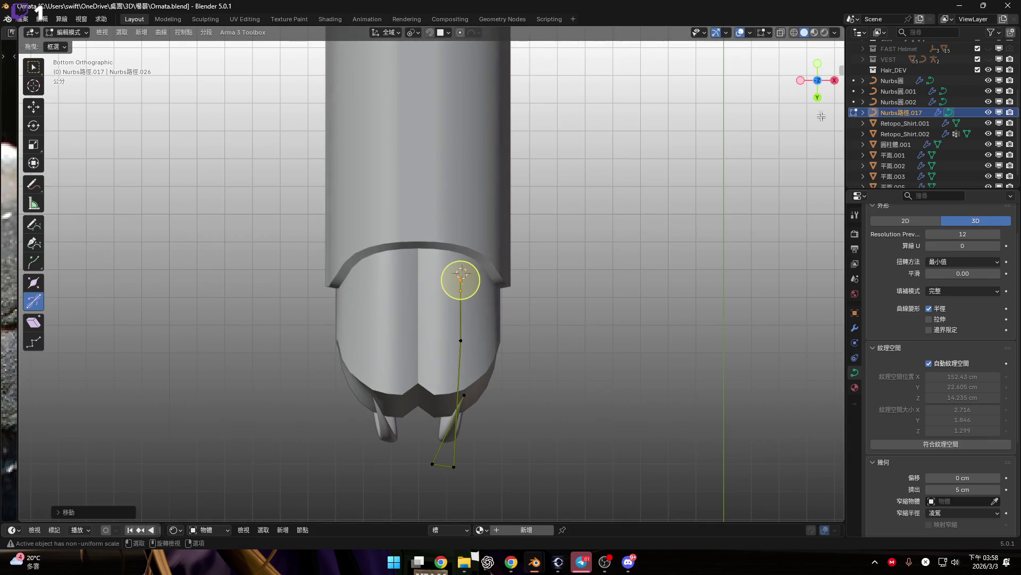
left_click(818, 79)
Step: Switch to Back Orthographic and zoom to compare both hooks inside the rim
mouse_move(479, 251)
middle_mouse_down()
mouse_move(436, 277)
mouse_move(451, 243)
mouse_move(567, 194)
mouse_move(544, 204)
middle_mouse_up()
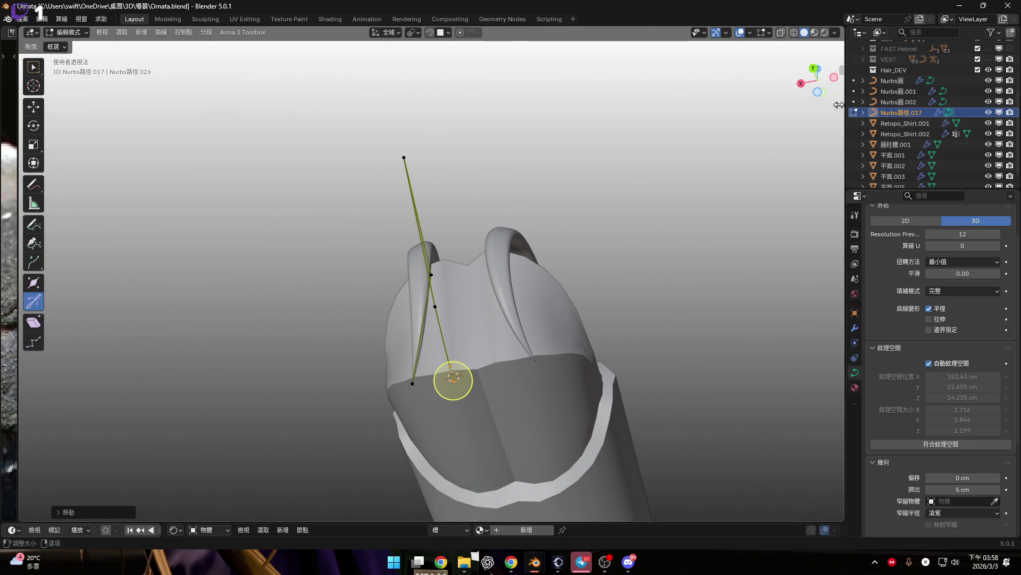
left_click(813, 68)
scroll(466, 308, "up", 3)
scroll(466, 308, "down", 2)
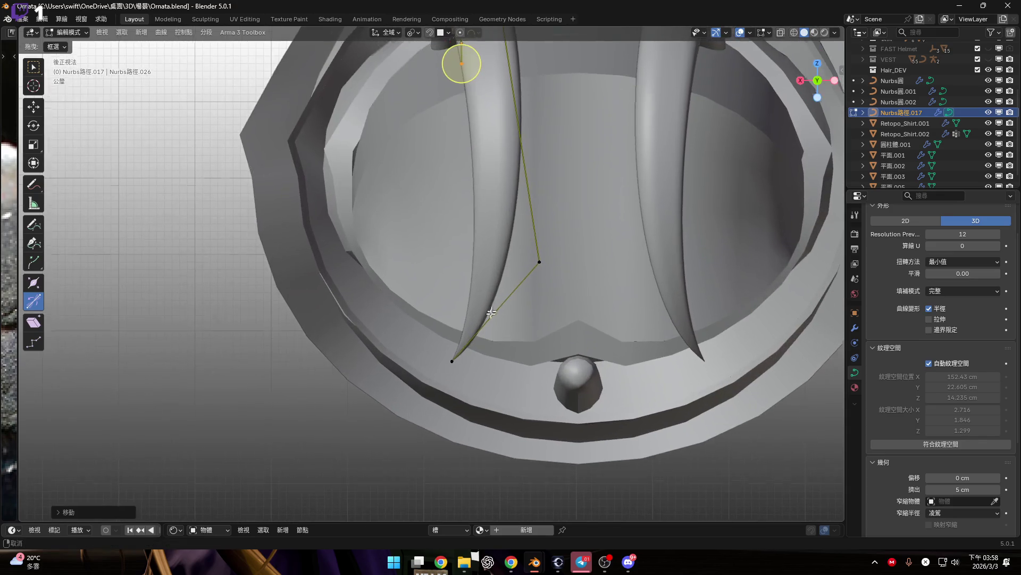
scroll(515, 297, "down", 2)
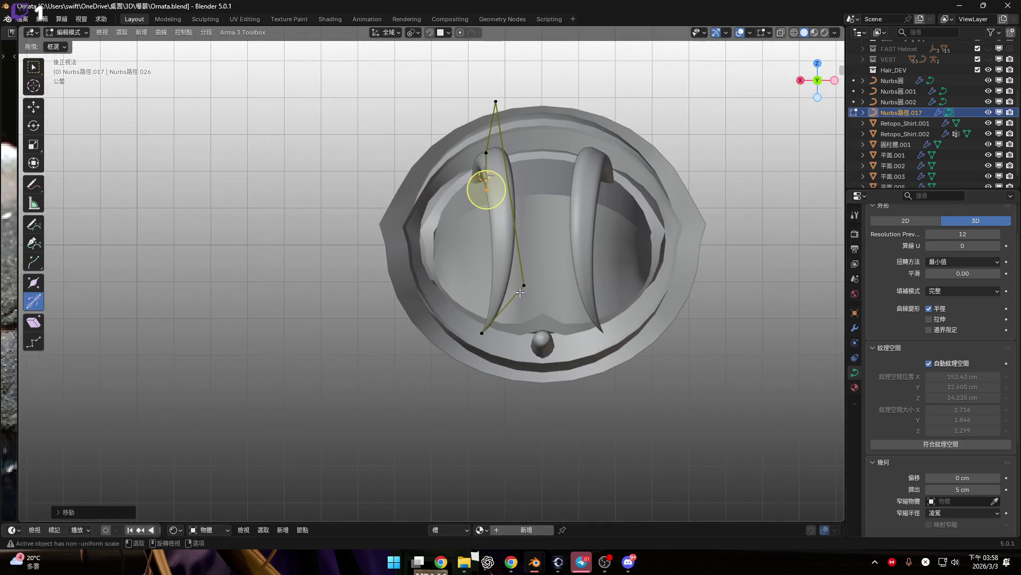
scroll(489, 172, "up", 5)
scroll(526, 186, "down", 4)
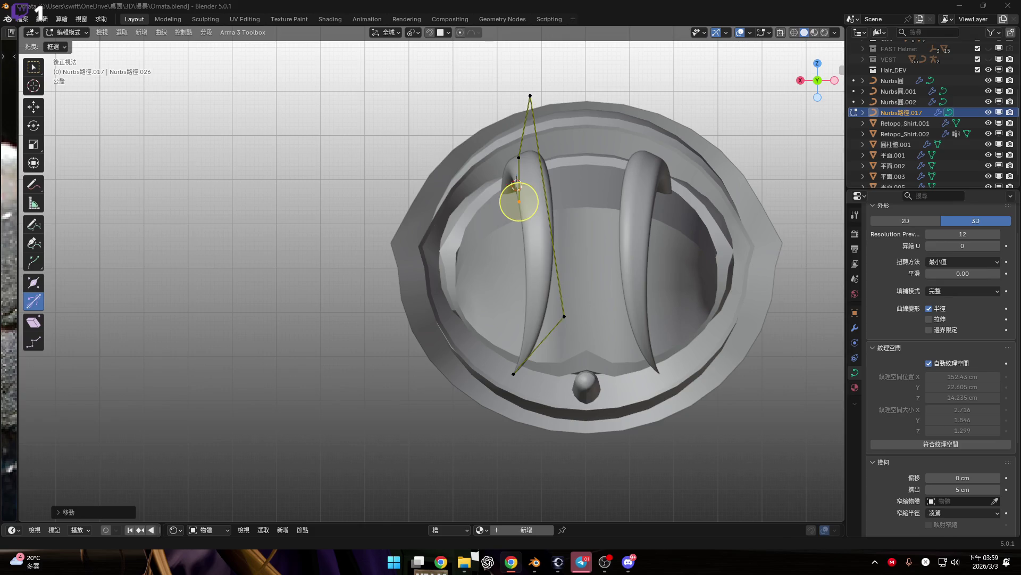
Step: Snap to Right Orthographic and zoom in on hook Nurbs路徑.017 beside its neighbours
middle_click_drag(518, 202, 283, 196)
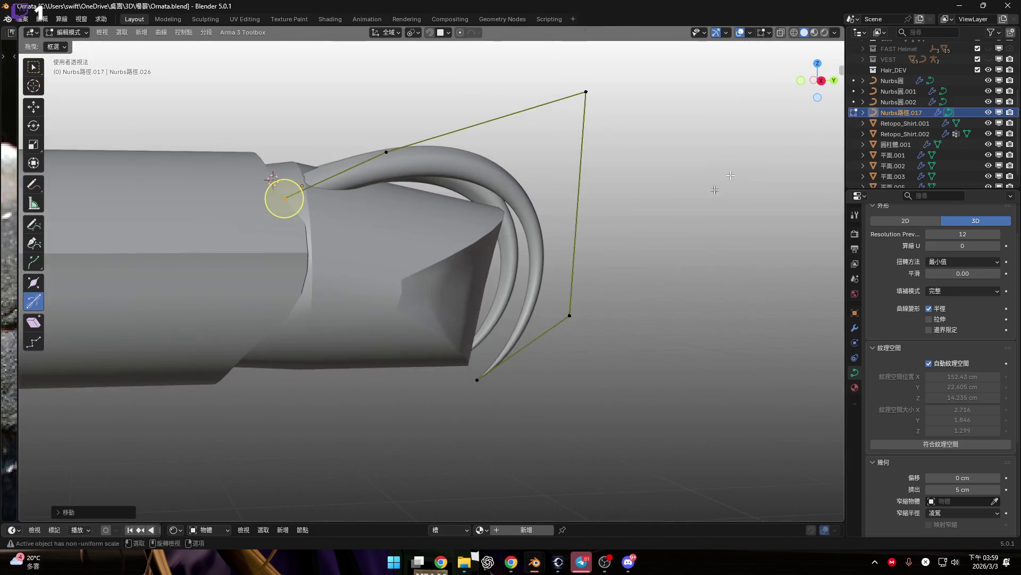
left_click(822, 81)
scroll(708, 256, "up", 1)
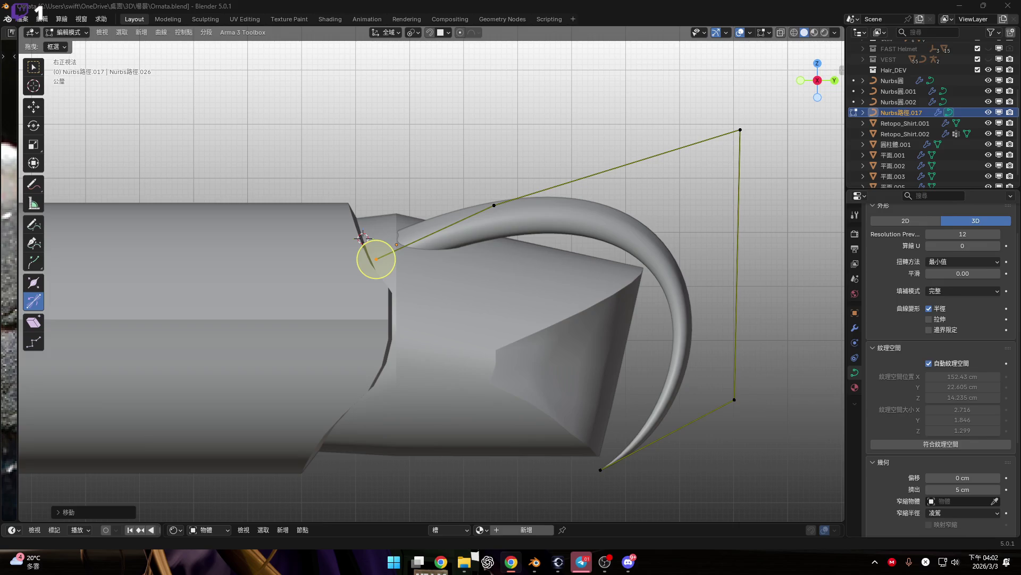
Step: Inspect the tube from top and tilted views, including in Object Mode
mouse_move(468, 373)
middle_mouse_down()
mouse_move(499, 387)
mouse_move(529, 359)
mouse_move(495, 376)
middle_mouse_up()
scroll(529, 359, "down", 5)
mouse_move(561, 346)
middle_mouse_down()
mouse_move(615, 327)
mouse_move(583, 354)
mouse_move(566, 360)
mouse_move(631, 312)
middle_mouse_up()
left_click(818, 76)
mouse_move(701, 352)
middle_mouse_down("shift")
mouse_move(579, 352)
mouse_move(551, 311)
middle_mouse_up("shift")
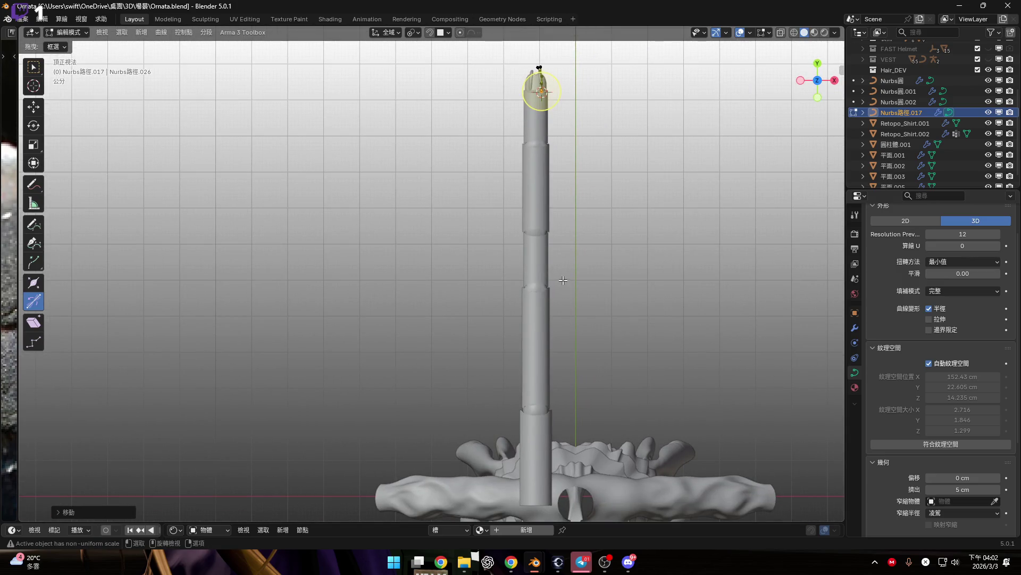
key("Tab")
mouse_move(559, 298)
middle_mouse_down()
mouse_move(565, 306)
mouse_move(643, 260)
middle_mouse_up()
scroll(436, 283, "up", 5)
mouse_move(497, 258)
middle_mouse_down()
mouse_move(566, 250)
mouse_move(602, 230)
mouse_move(542, 257)
mouse_move(490, 308)
middle_mouse_up()
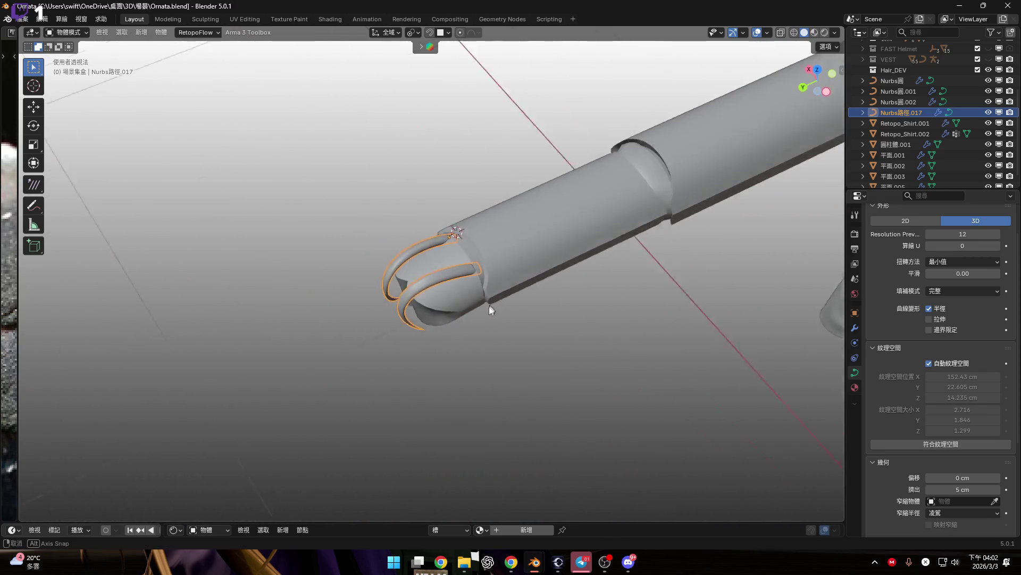
Step: Back in Edit Mode in top view, begin enlarging the root point's radius with Alt+S
key("Tab")
left_click(818, 71)
scroll(423, 375, "up", 5)
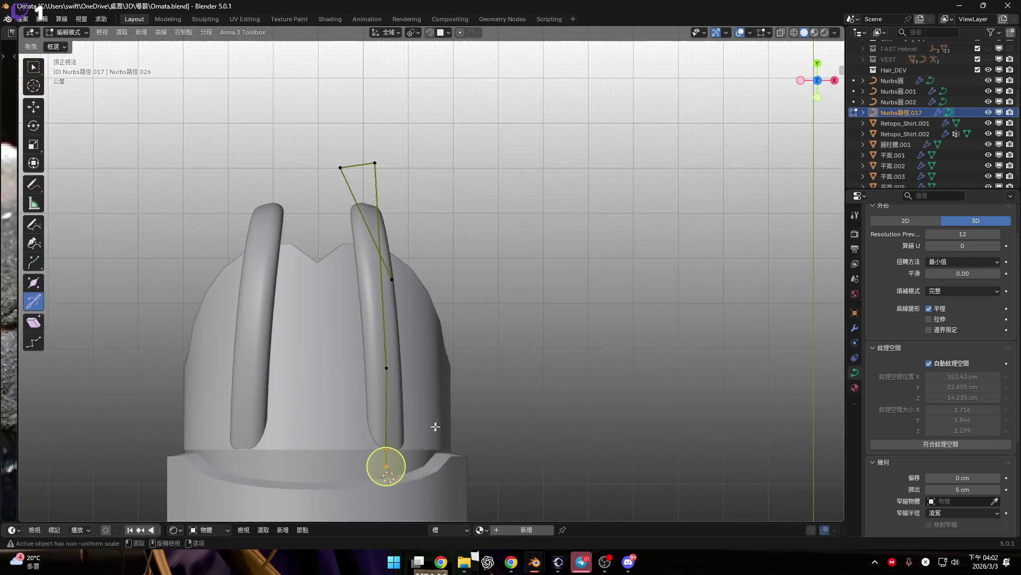
middle_click_drag(600, 468, 597, 427, "shift")
key("alt+s")
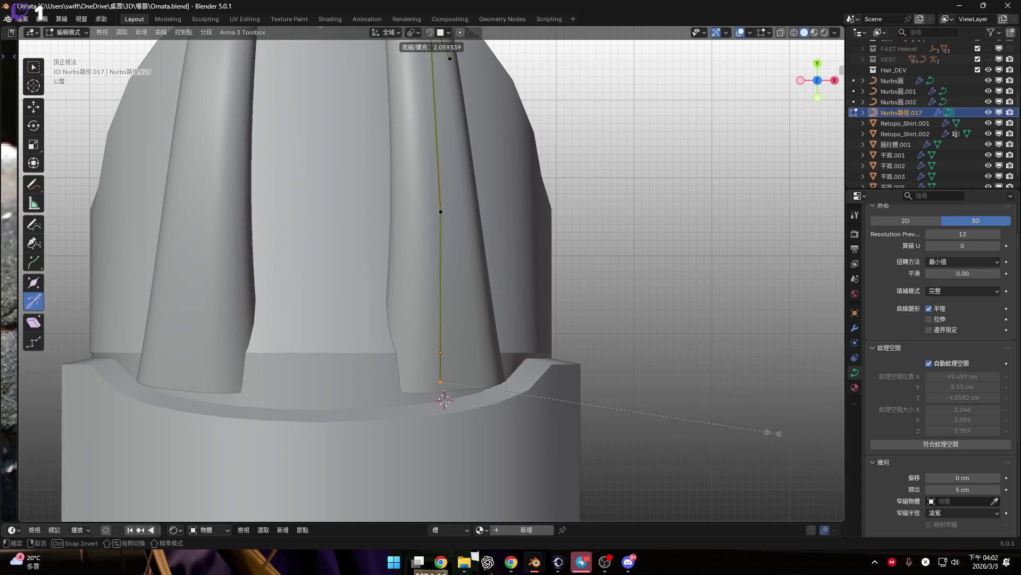
Step: Apply the root radius of about 2.06 and switch to the right-side view
left_click(778, 429)
middle_click_drag(589, 365, 539, 302)
key("KP_3")
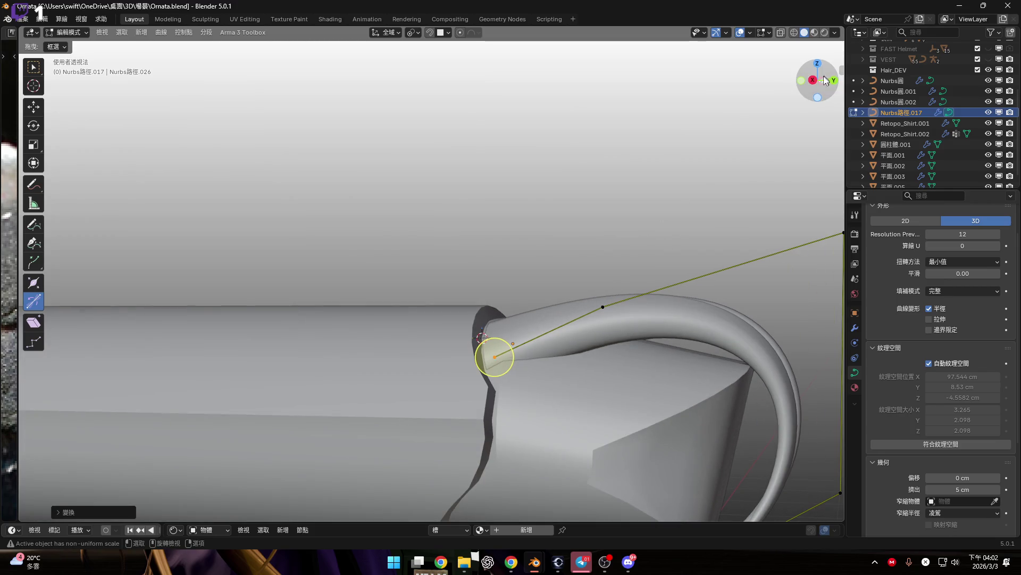
scroll(479, 404, "up", 3)
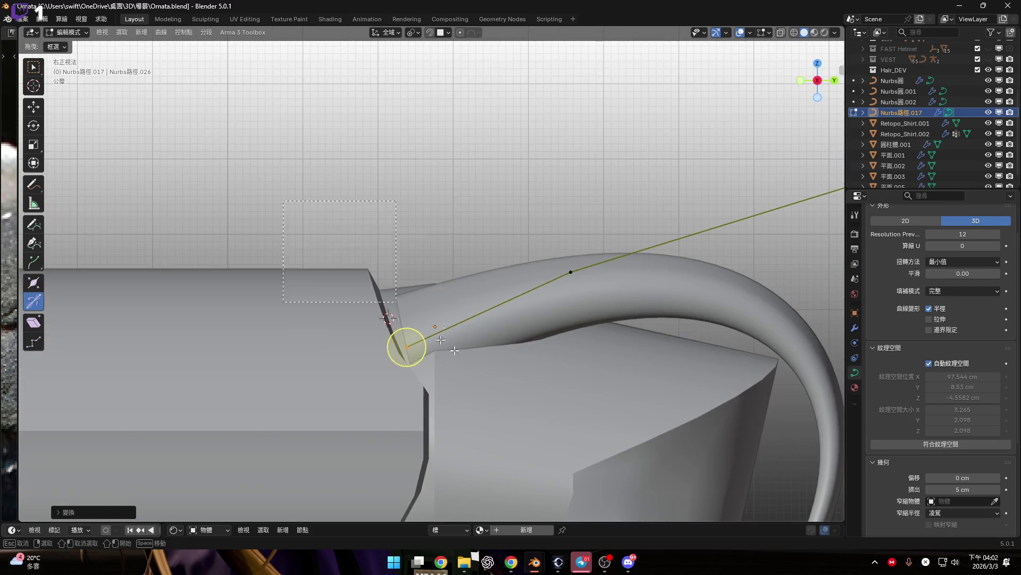
scroll(514, 367, "up", 2)
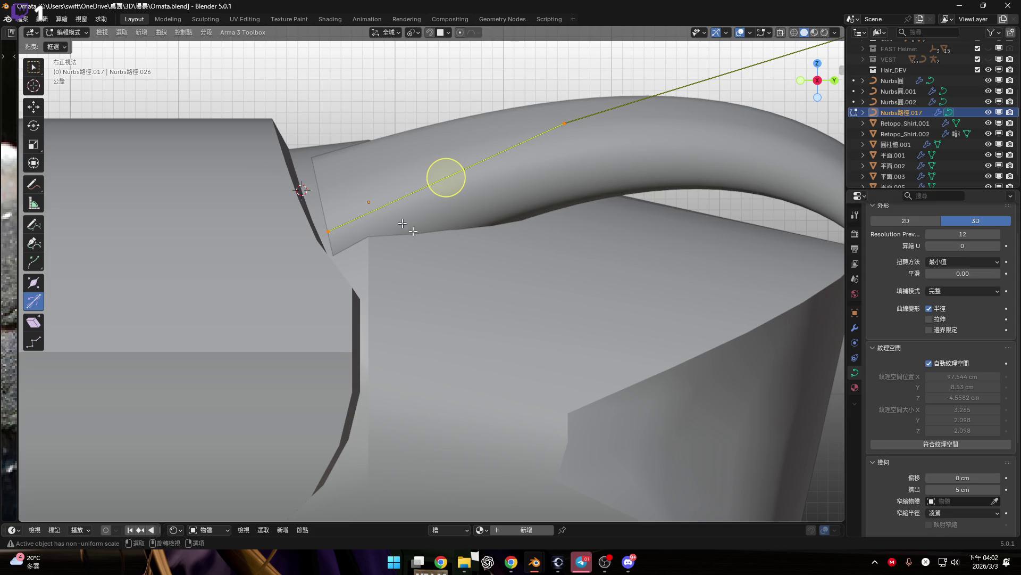
Step: Lower the hook's end points along Z, scale them to about 0.795, then lower the endpoint
key("g")
key("z")
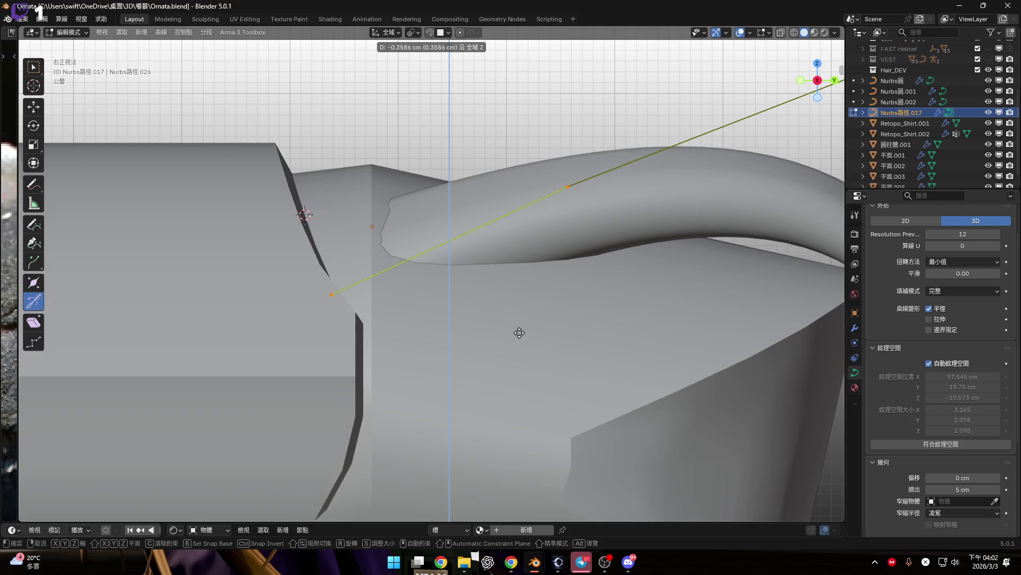
left_click(519, 333)
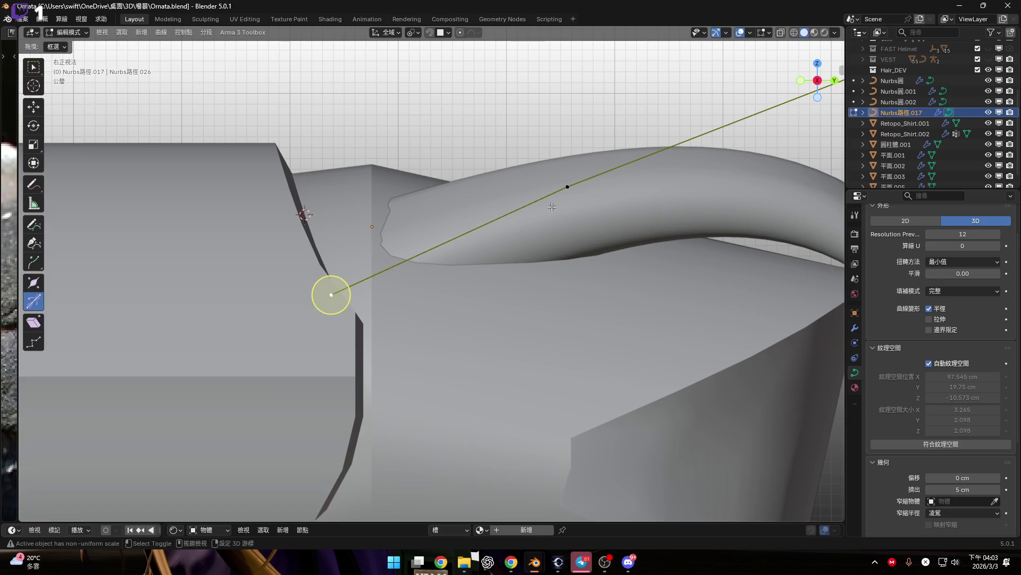
key("s")
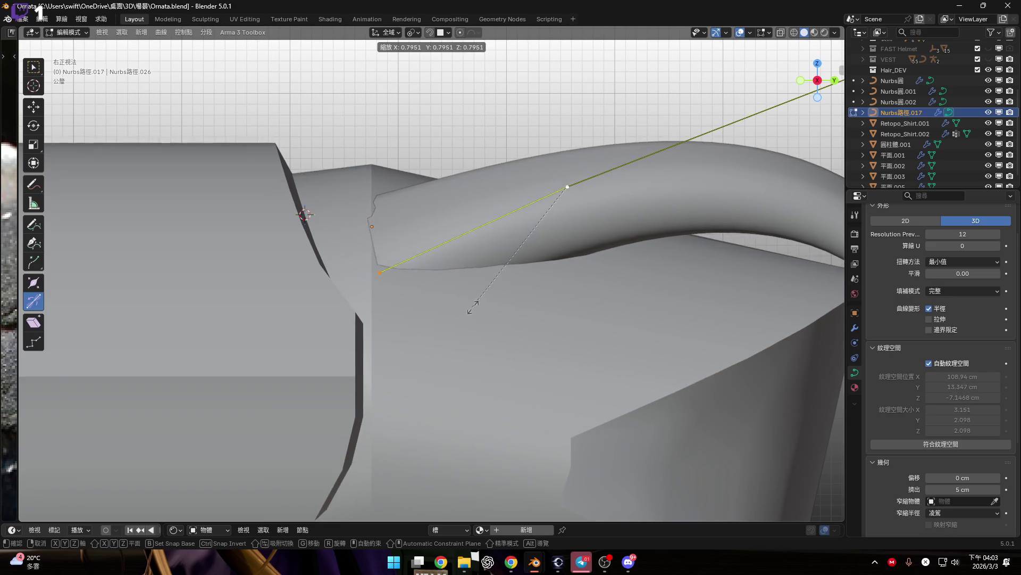
left_click(463, 305)
key("g")
key("z")
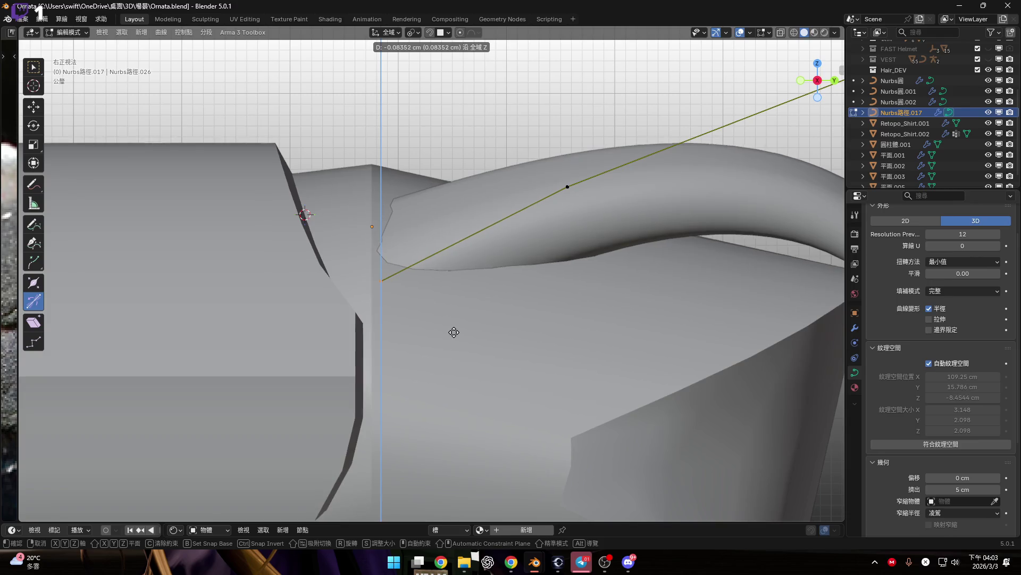
left_click(455, 333)
Step: Orbit to check the tucked hook base and return to Object Mode
mouse_move(476, 354)
middle_mouse_down()
mouse_move(469, 406)
mouse_move(438, 280)
mouse_move(570, 342)
mouse_move(474, 316)
middle_mouse_up()
scroll(467, 304, "down", 5)
scroll(474, 316, "down", 4)
key("Tab")
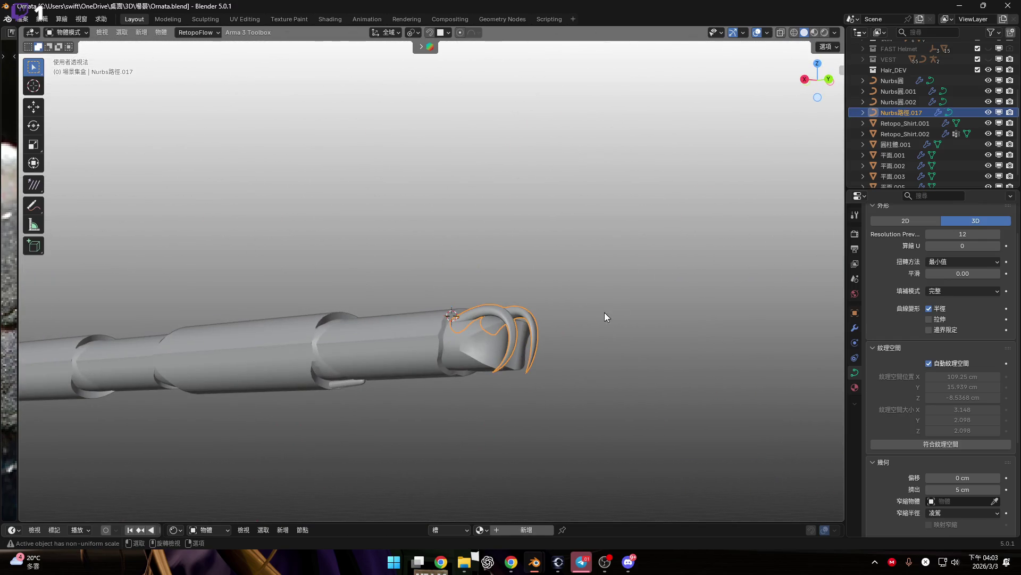
Step: Orbit around the shaft, then select and frame the hook curve Nurbs路徑.017
left_click(429, 337)
scroll(429, 338, "down", 3)
mouse_move(429, 338)
middle_mouse_down()
mouse_move(495, 322)
mouse_move(501, 337)
mouse_move(474, 339)
mouse_move(519, 331)
mouse_move(489, 323)
mouse_move(541, 330)
middle_mouse_up()
scroll(488, 321, "up", 5)
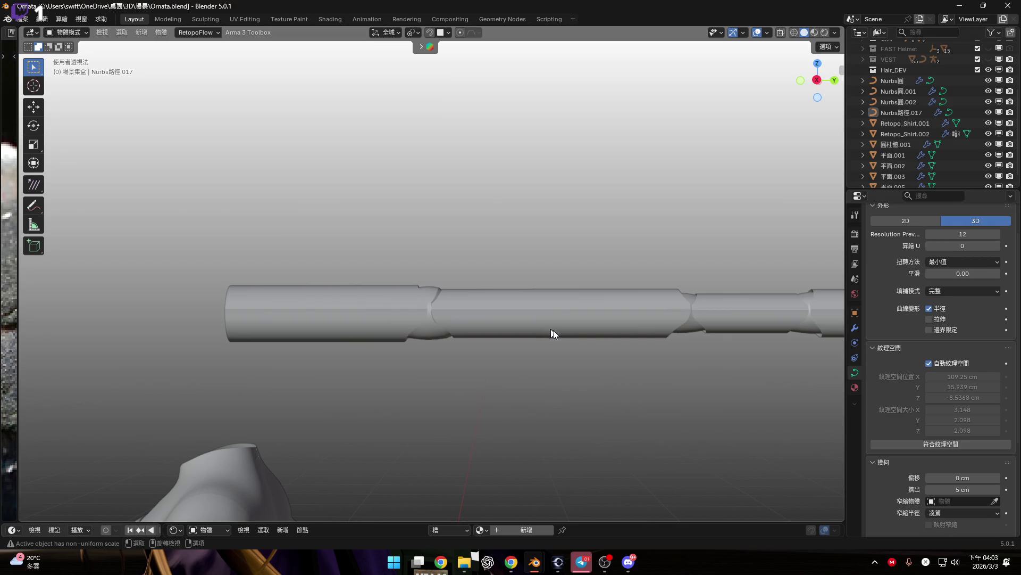
scroll(553, 330, "up", 5)
mouse_move(414, 304)
middle_mouse_down()
mouse_move(519, 326)
mouse_move(454, 308)
mouse_move(359, 319)
mouse_move(382, 328)
mouse_move(368, 277)
mouse_move(369, 298)
mouse_move(343, 307)
mouse_move(397, 278)
mouse_move(388, 296)
mouse_move(414, 293)
middle_mouse_up()
scroll(382, 328, "down", 5)
scroll(343, 308, "down", 3)
scroll(393, 297, "up", 5)
key("KP_Decimal")
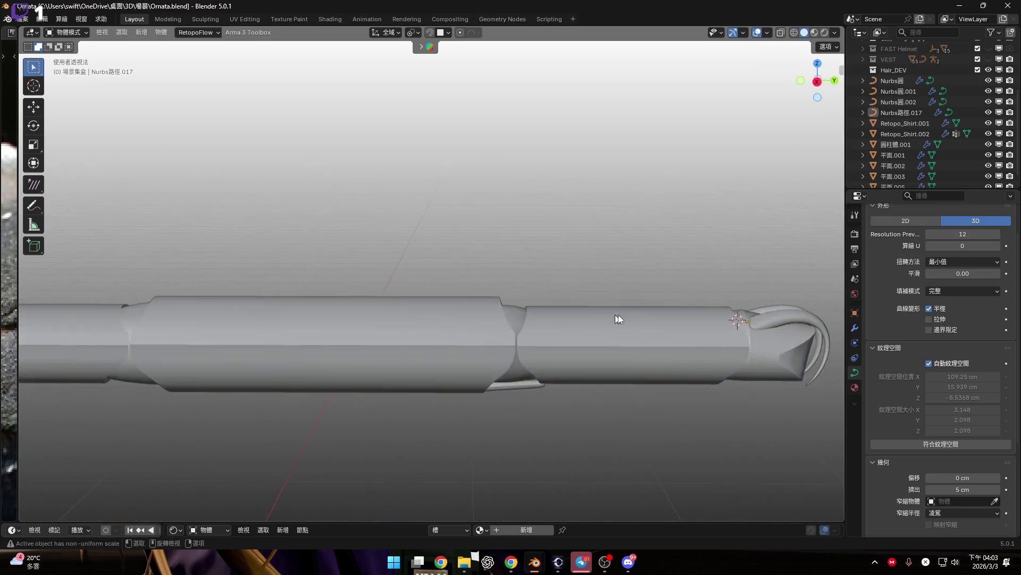
left_click(503, 287)
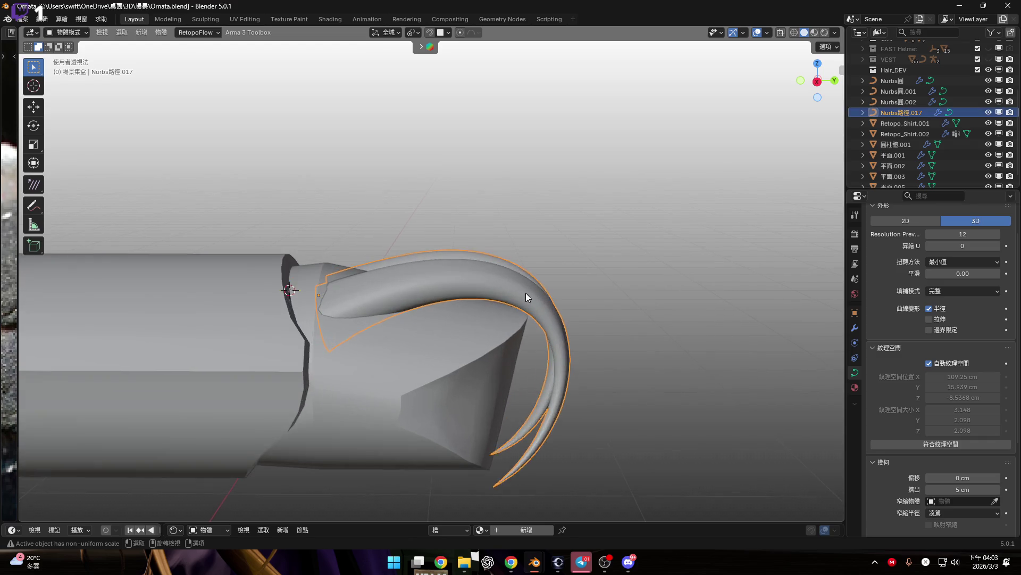
key("KP_Decimal")
Step: Check the Mirror modifier and set the curve's Resolution Preview to 5
left_click(854, 328)
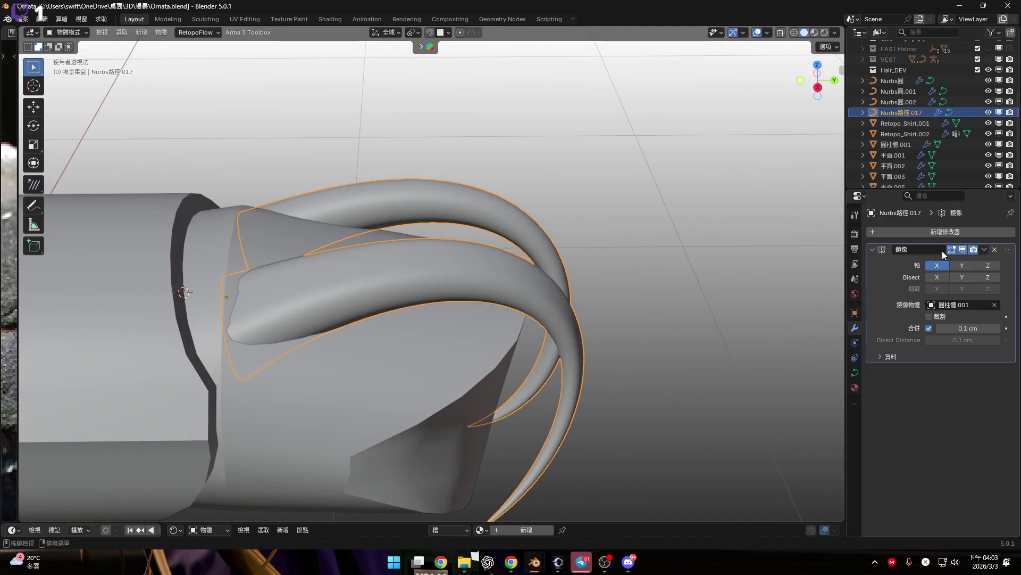
left_click(856, 372)
mouse_move(962, 279)
left_mouse_down()
mouse_move(941, 278)
mouse_move(956, 278)
left_mouse_up()
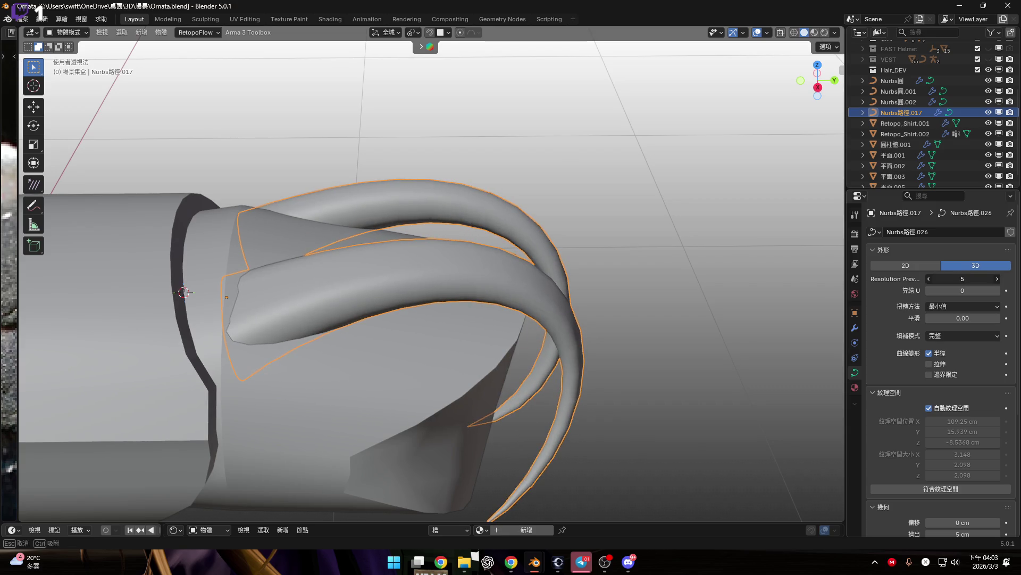
scroll(645, 274, "down", 3)
mouse_move(570, 262)
middle_mouse_down()
mouse_move(547, 318)
mouse_move(548, 247)
middle_mouse_up()
scroll(545, 276, "up", 6)
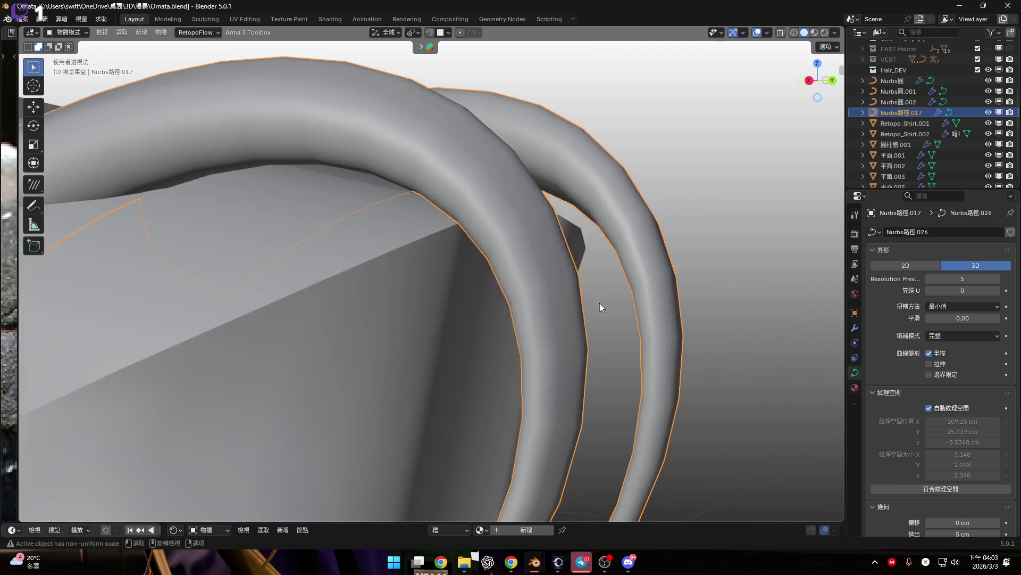
right_click(595, 292)
Step: Convert the hook curve to a mesh and inspect its new geometry in Edit Mode
mouse_move(593, 291)
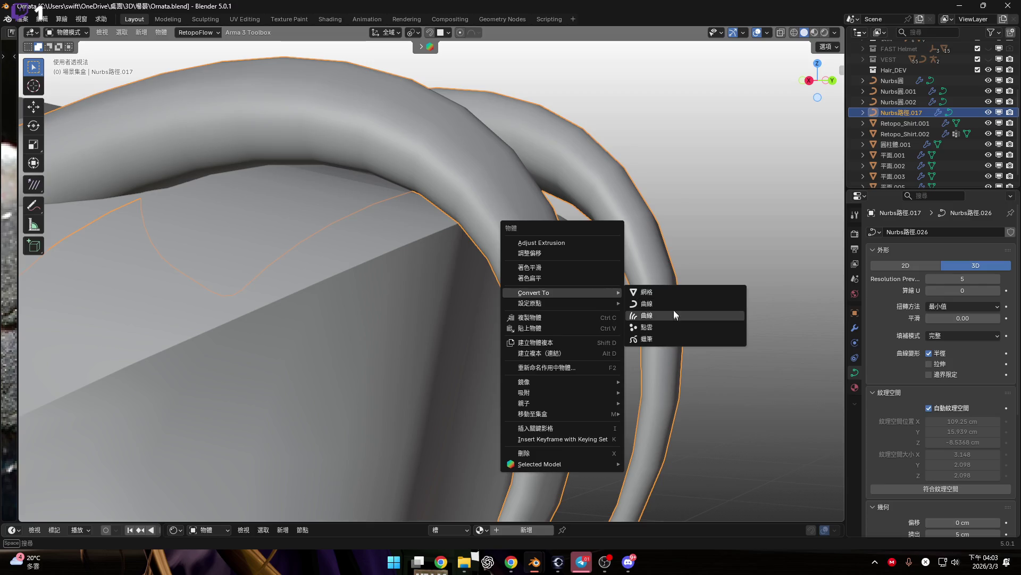
left_click(680, 292)
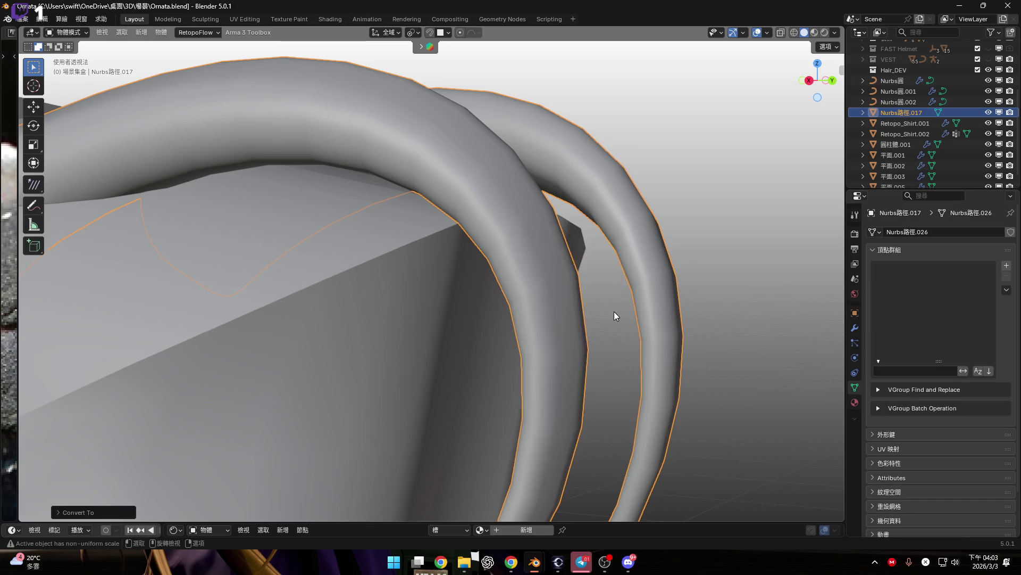
scroll(612, 309, "down", 4)
key("Tab")
middle_click_drag(607, 307, 620, 333)
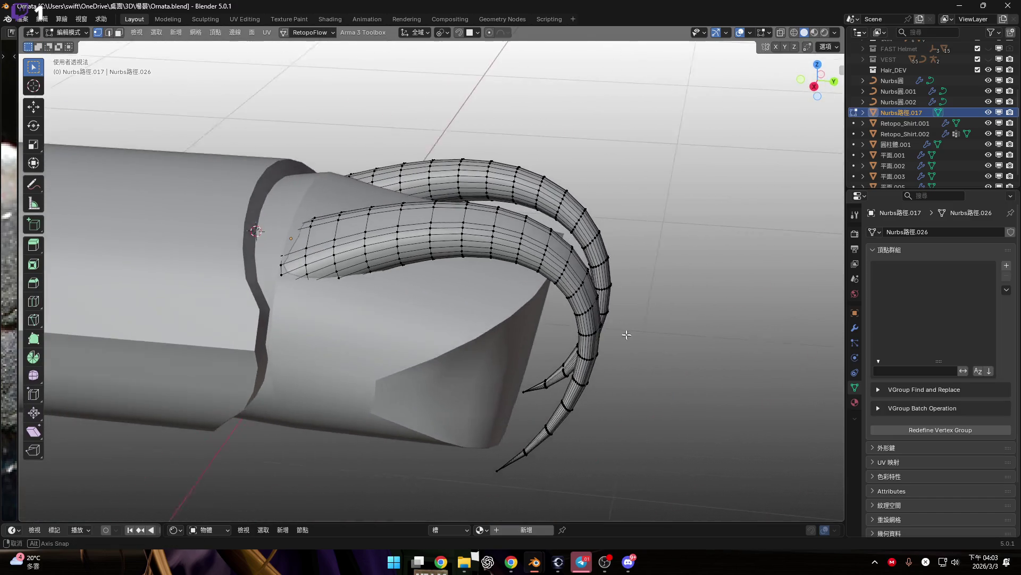
key("Tab")
middle_click_drag(492, 304, 595, 308)
Step: Join the hook mesh into the shaft cylinder 圓柱體.001 and inspect the joint
left_click(554, 304, "shift")
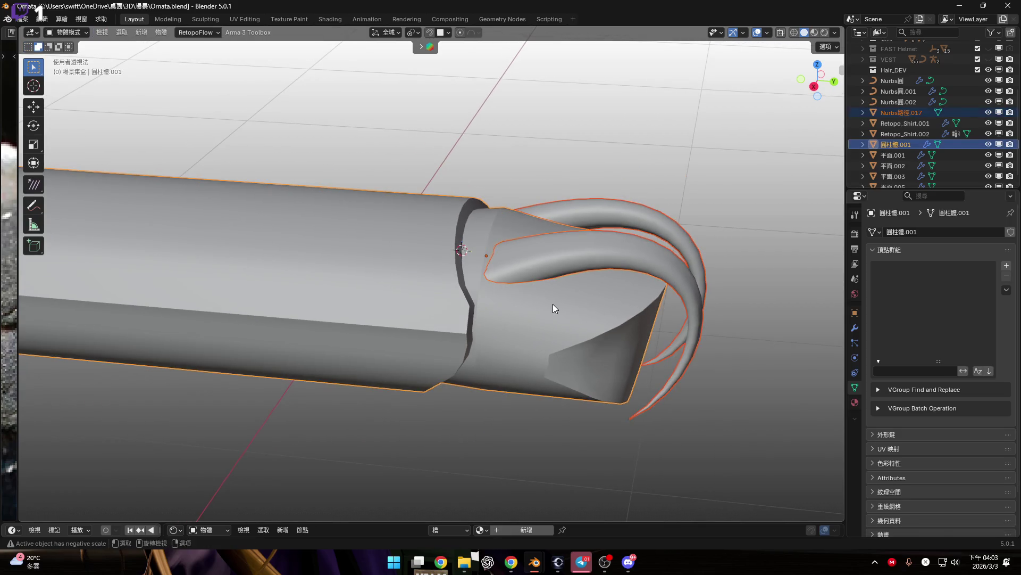
right_click(553, 305)
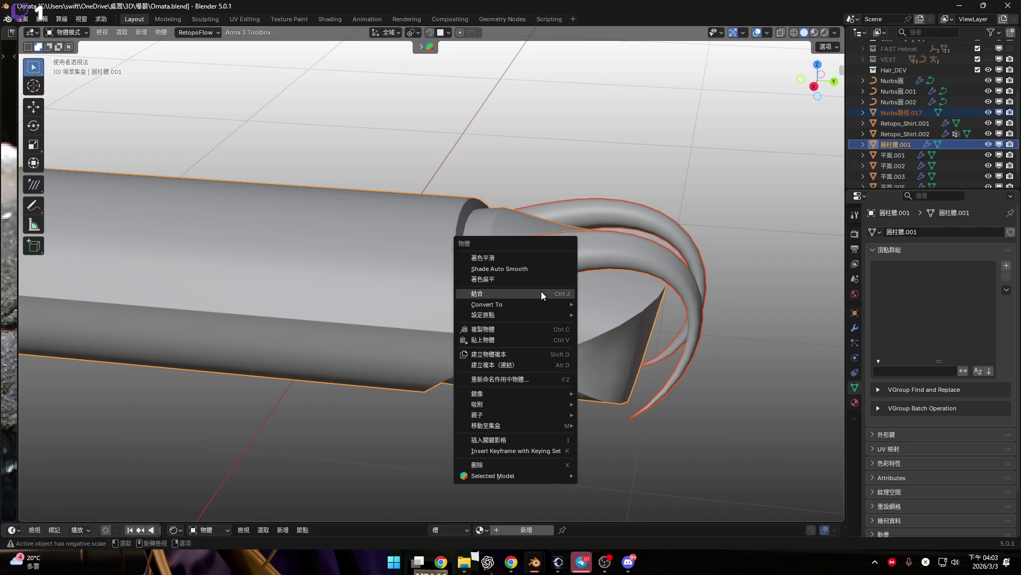
left_click(541, 292)
mouse_move(640, 301)
middle_mouse_down()
mouse_move(576, 290)
mouse_move(547, 365)
middle_mouse_up()
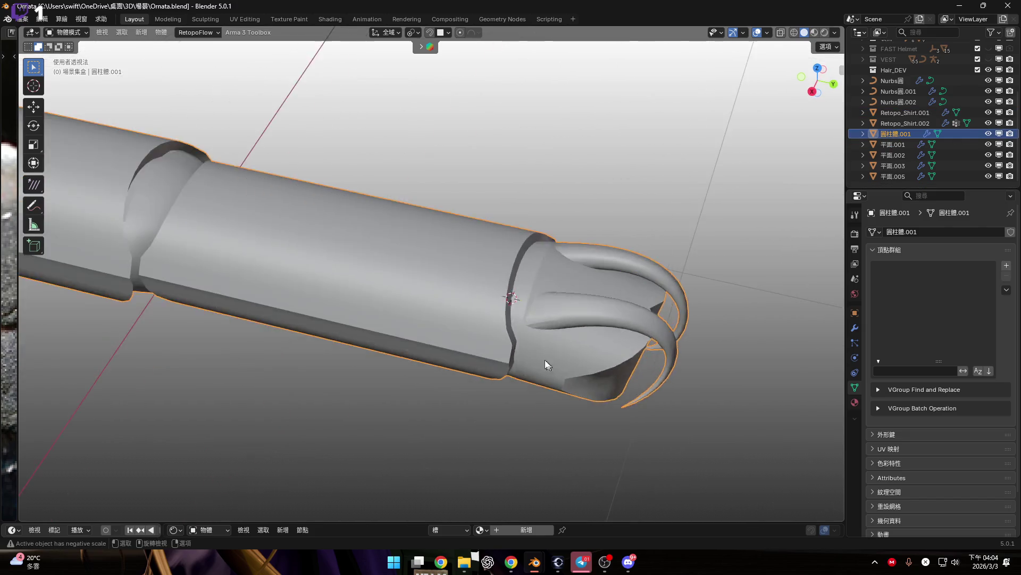
scroll(547, 365, "up", 5)
mouse_move(553, 326)
middle_mouse_down()
mouse_move(514, 286)
mouse_move(566, 321)
middle_mouse_up()
key("alt+a")
scroll(565, 321, "down", 5)
middle_click_drag(472, 308, 449, 306)
Step: Snap the 3D cursor to the centre of the shaft cylinder's open end edge loop
left_click(818, 81)
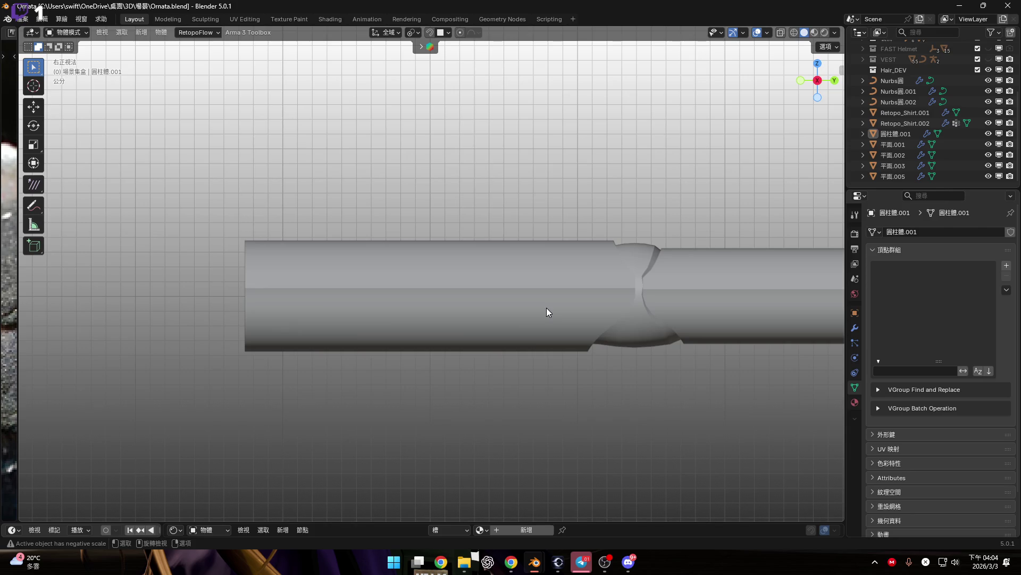
mouse_move(306, 288)
middle_mouse_down()
mouse_move(449, 288)
mouse_move(384, 283)
middle_mouse_up()
left_click(396, 285)
key("Tab")
scroll(212, 295, "up", 4)
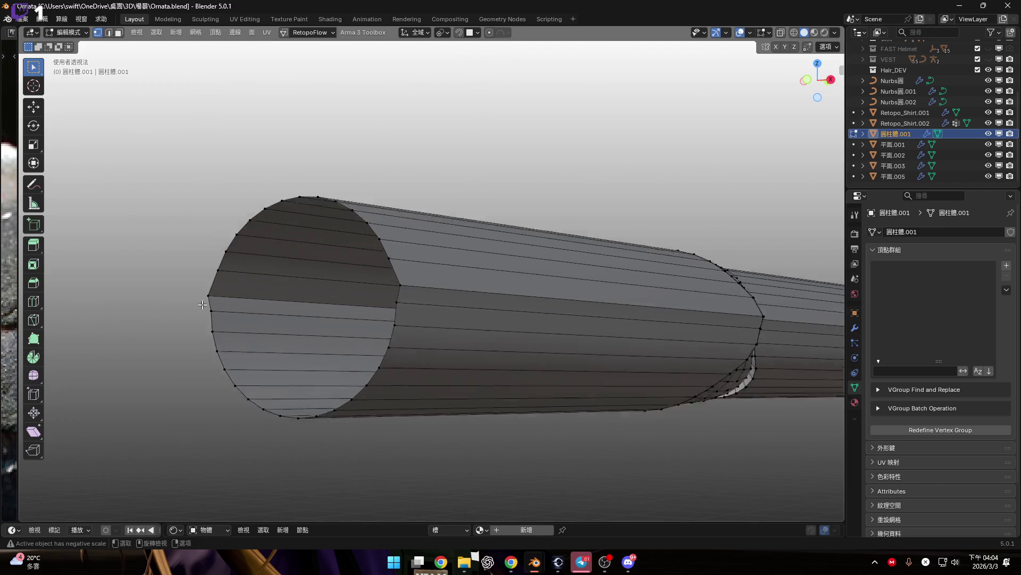
key("2")
left_click(514, 201, "alt")
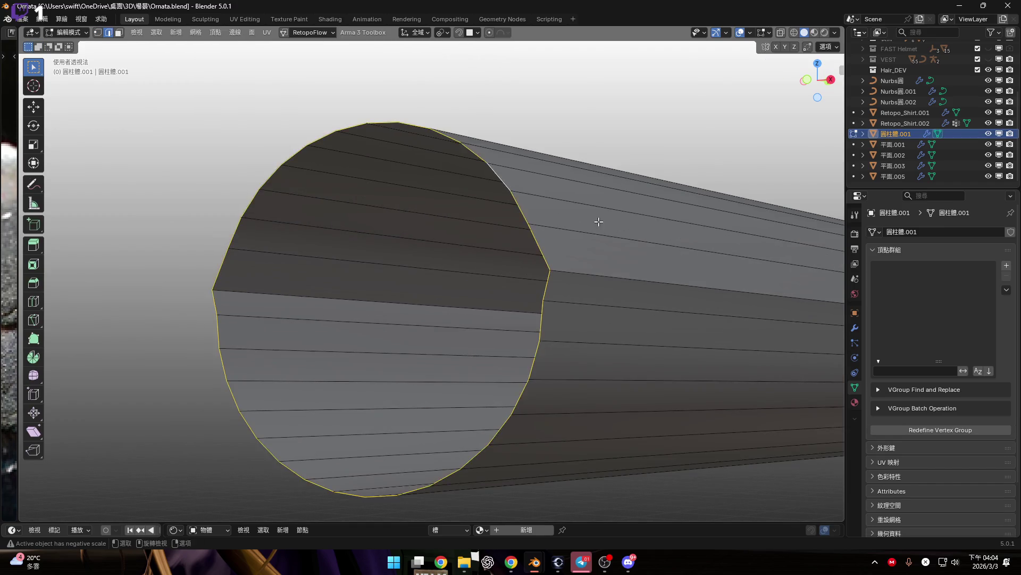
scroll(643, 245, "down", 3)
key("shift+s")
left_click(643, 304)
key("Tab")
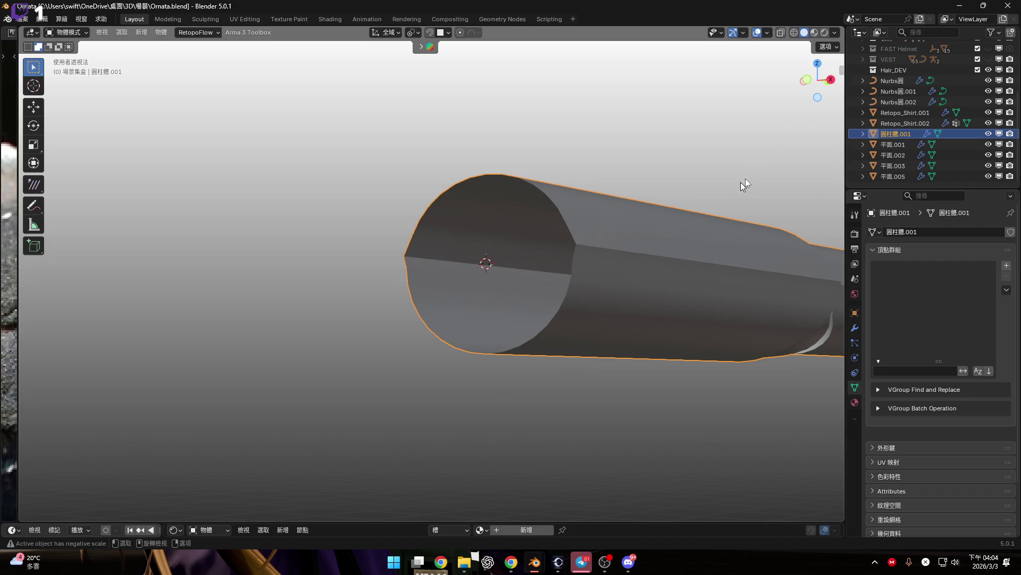
Step: Return to the right side view and bring up the Add menu
left_click_drag(808, 105, 805, 92)
left_click(824, 83)
scroll(532, 256, "up", 3)
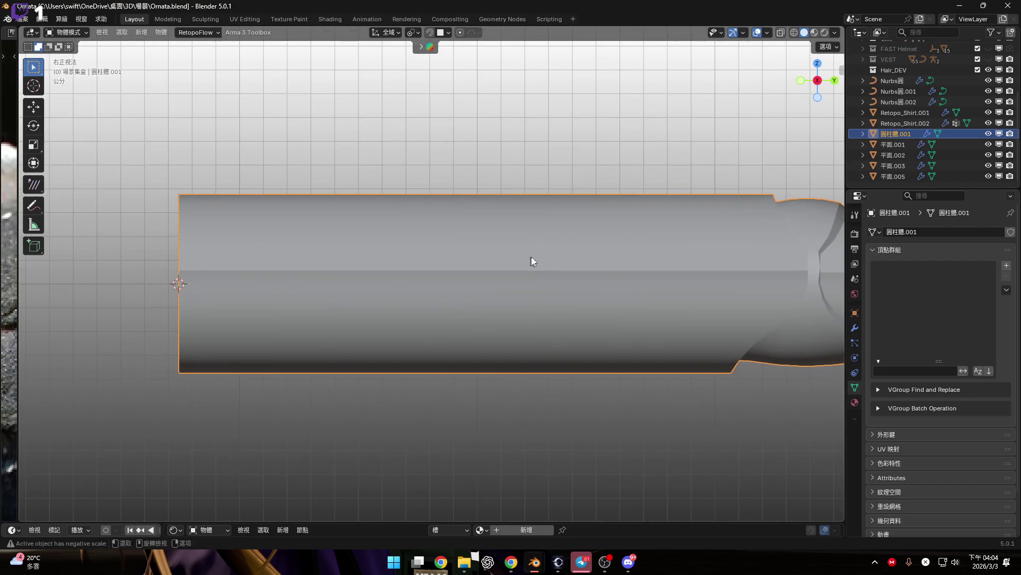
key("ctrl+a")
key("Escape")
key("shift+a")
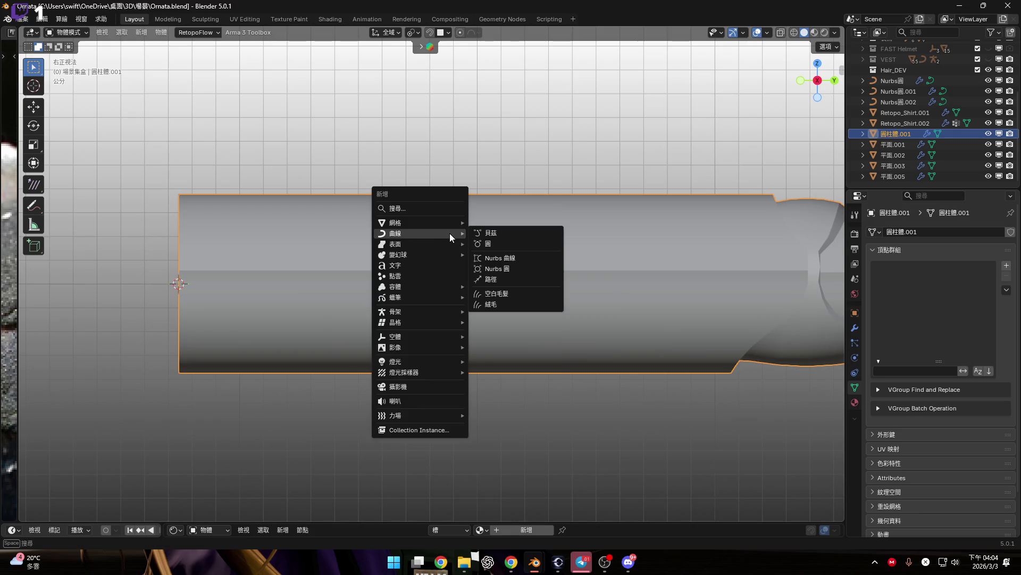
Step: Add an Armature > Single Bone at the cursor and collapse its children in the outliner
mouse_move(450, 311)
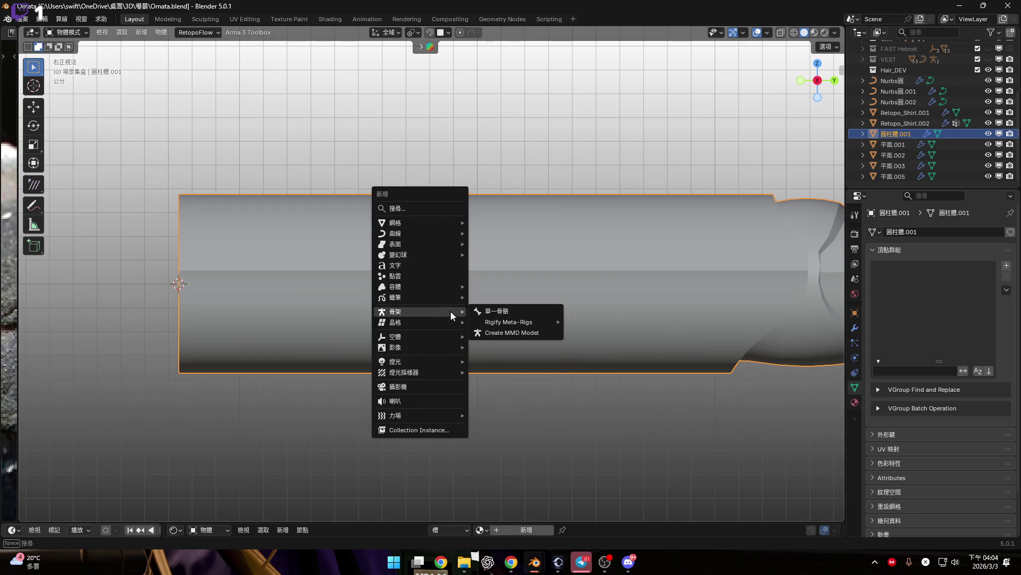
left_click(515, 310)
scroll(506, 306, "down", 8)
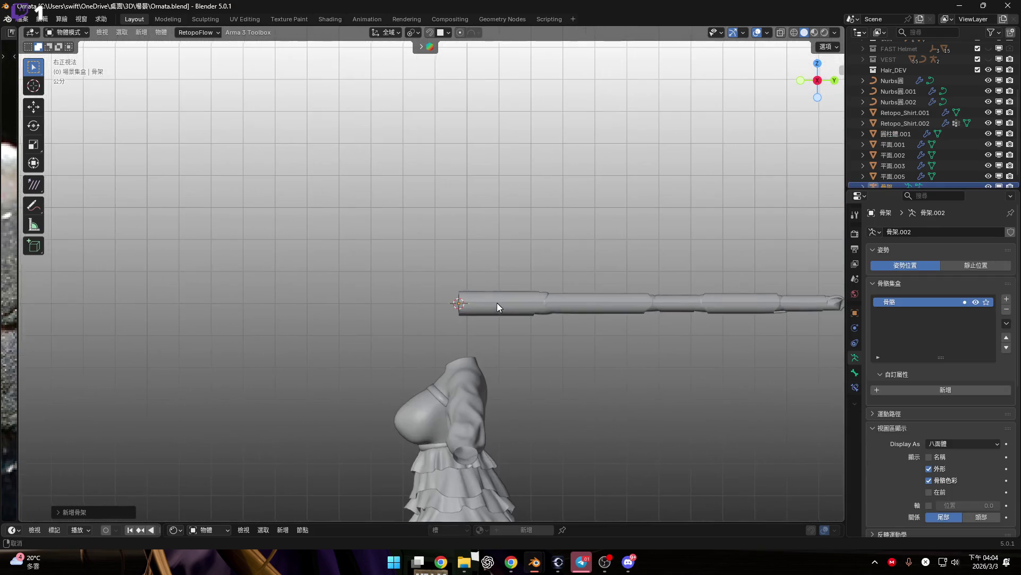
mouse_move(464, 289)
middle_mouse_down("shift")
mouse_move(457, 203)
mouse_move(450, 292)
middle_mouse_up("shift")
scroll(449, 293, "up", 10)
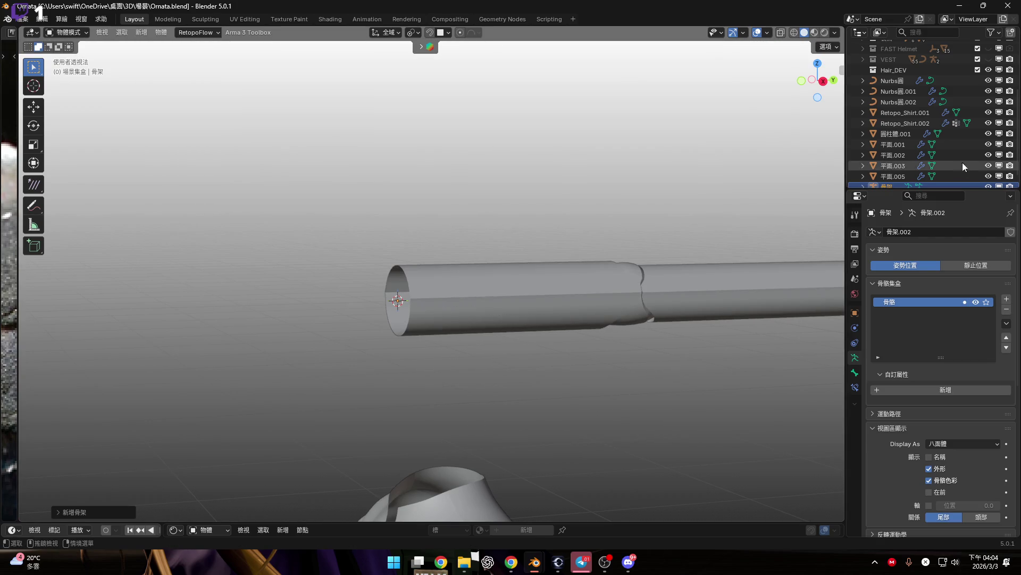
scroll(904, 173, "down", 1)
left_click(863, 176)
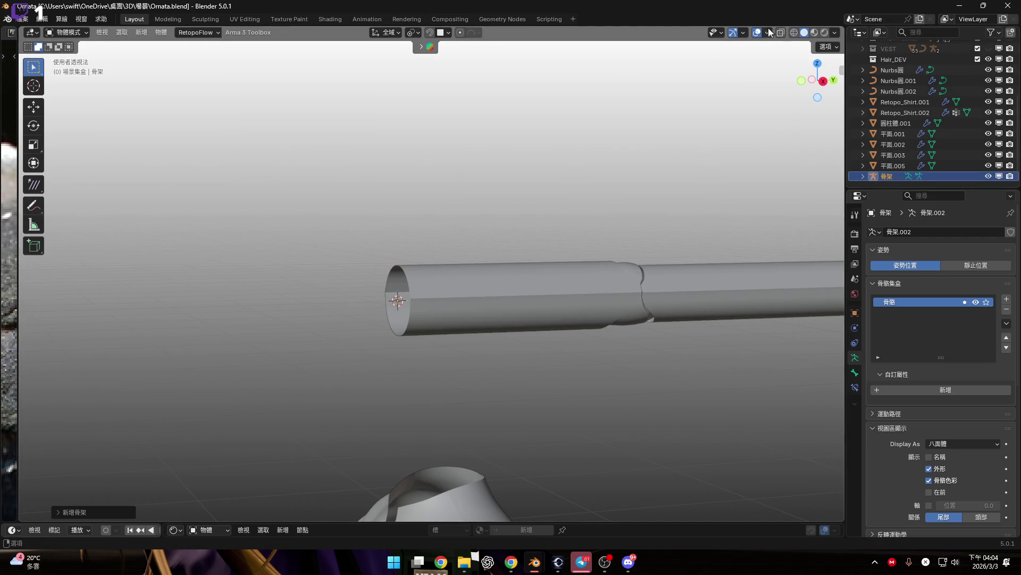
Step: Turn on the Bones overlay and rotate the bone -90° about X
left_click(768, 32)
left_click(778, 178)
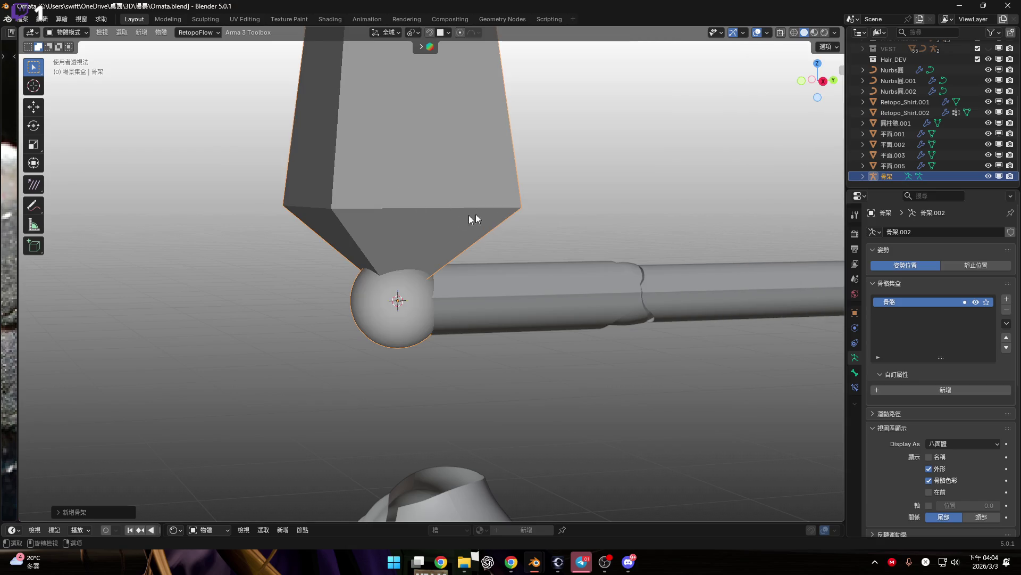
scroll(543, 222, "down", 3)
left_click(823, 88)
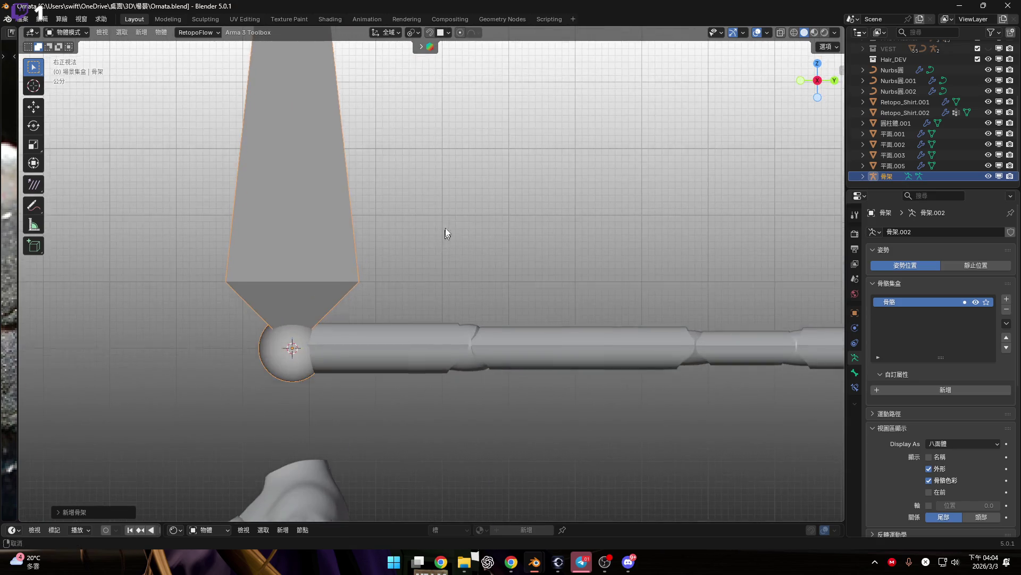
type("rx90")
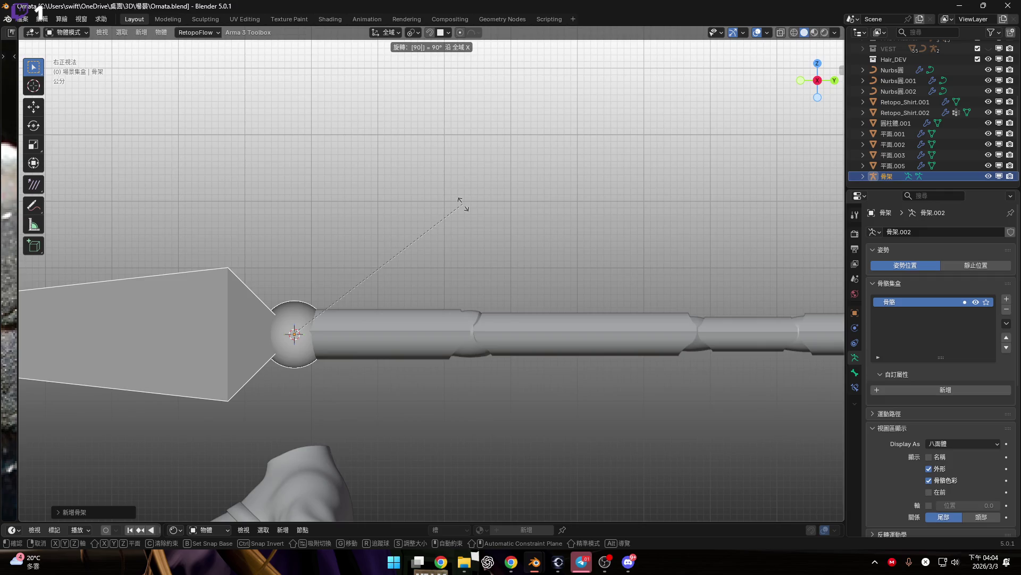
key("BackSpace")
key("BackSpace")
type("90")
type("-")
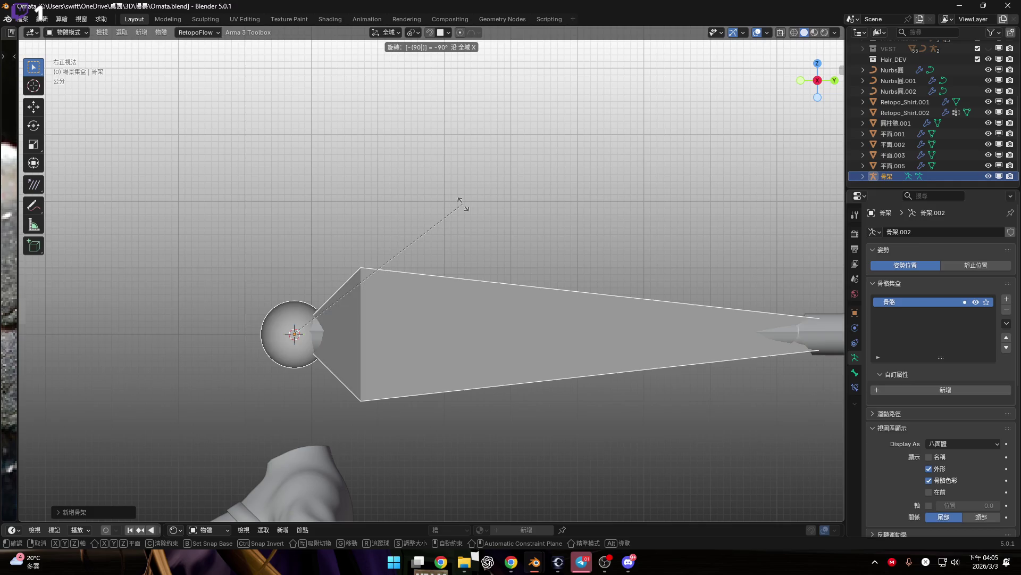
key("Return")
Step: Scale the bone down to span the first segment, draw it In Front, and enter Edit Mode
scroll(506, 235, "down", 1)
key("s")
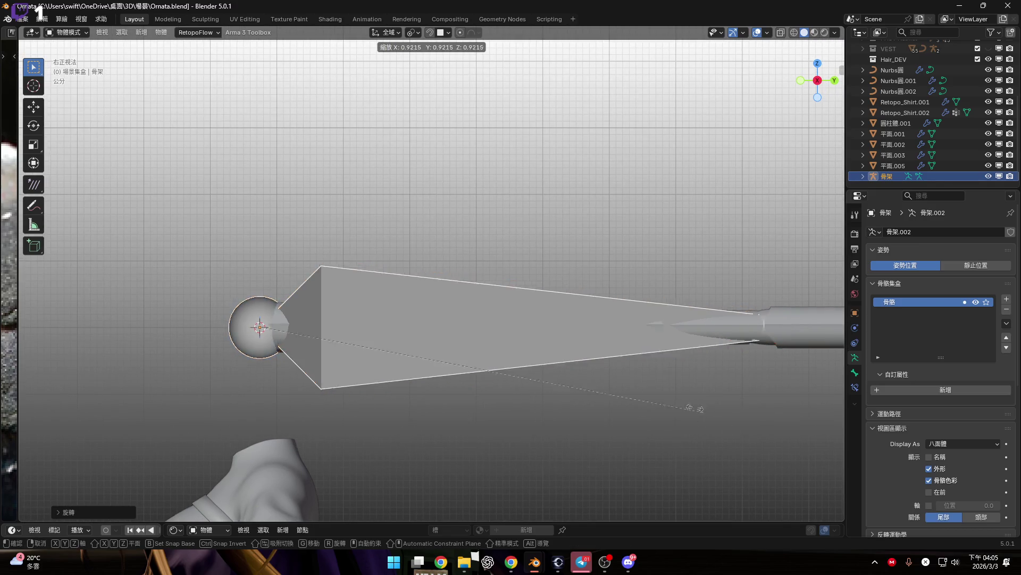
key("Return")
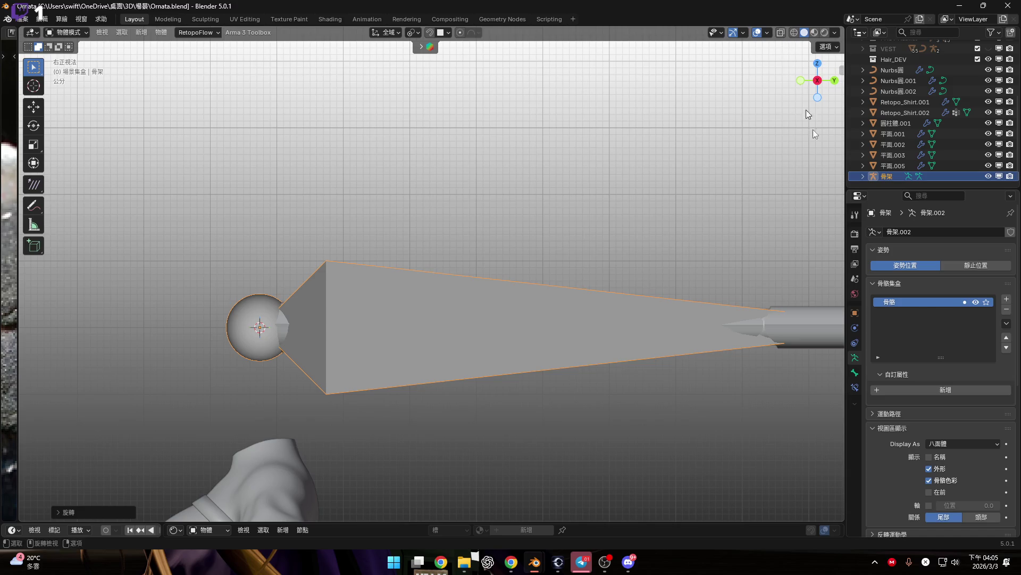
scroll(928, 453, "down", 1)
left_click(930, 470)
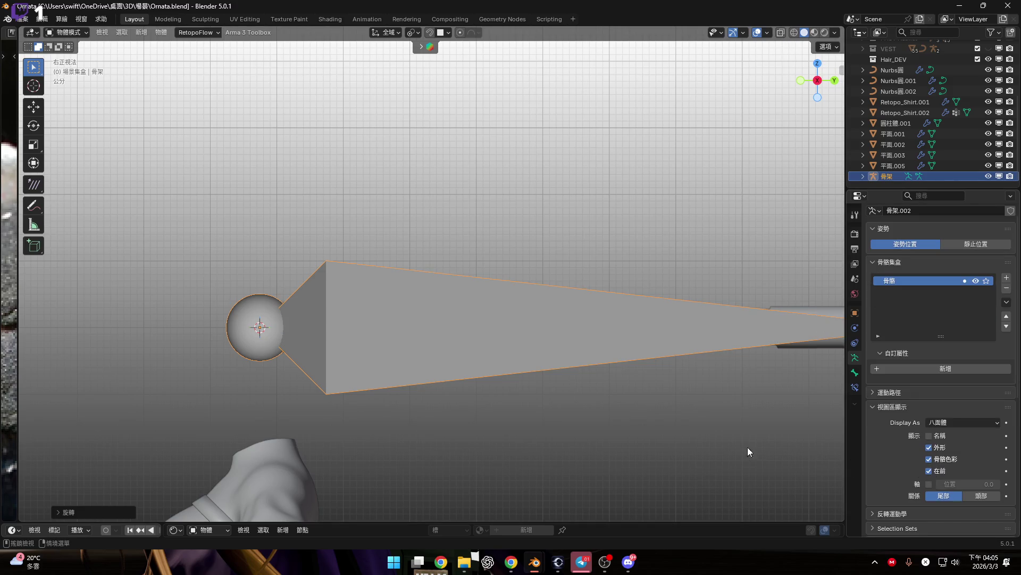
scroll(640, 377, "down", 2)
key("s")
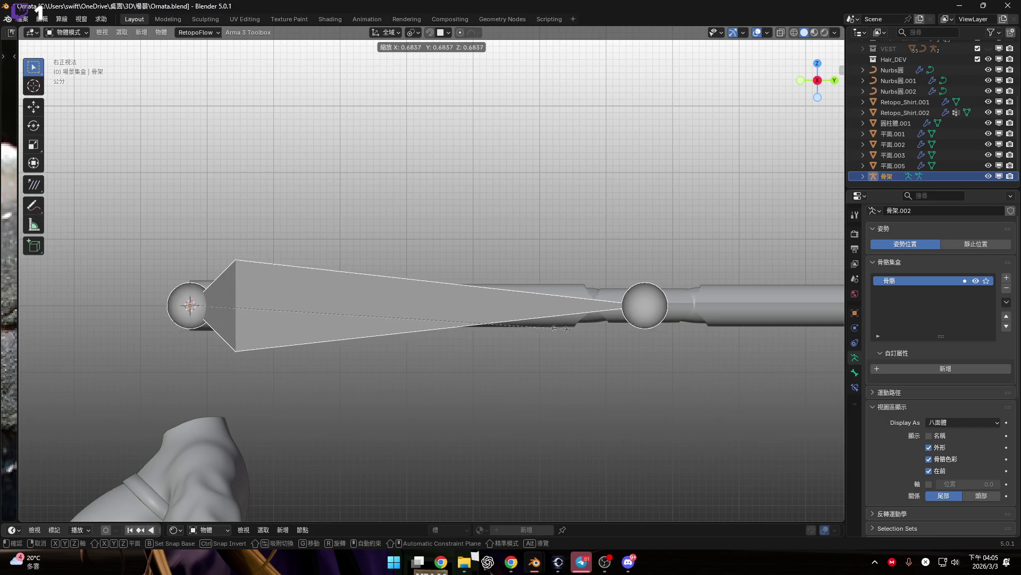
left_click(499, 321)
middle_click_drag(611, 355, 661, 372, "shift")
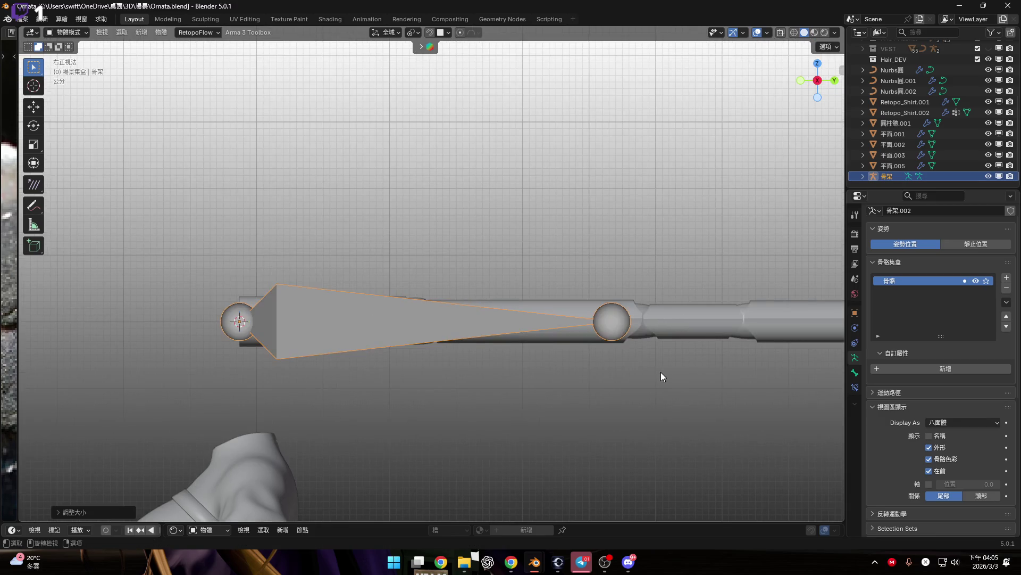
key("Tab")
key("alt+s")
left_click(545, 357)
Step: Try shrinking the selected bone in edit mode, undo it, and return to Object Mode
key("b")
left_click_drag(456, 333, 463, 335)
key("s")
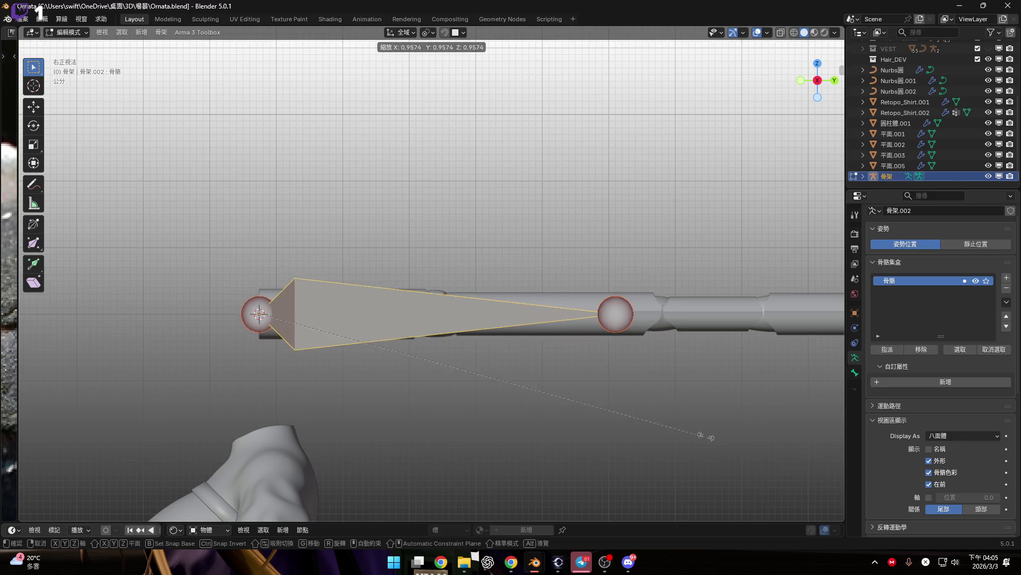
left_click(468, 367)
middle_click_drag(561, 366, 585, 366, "shift")
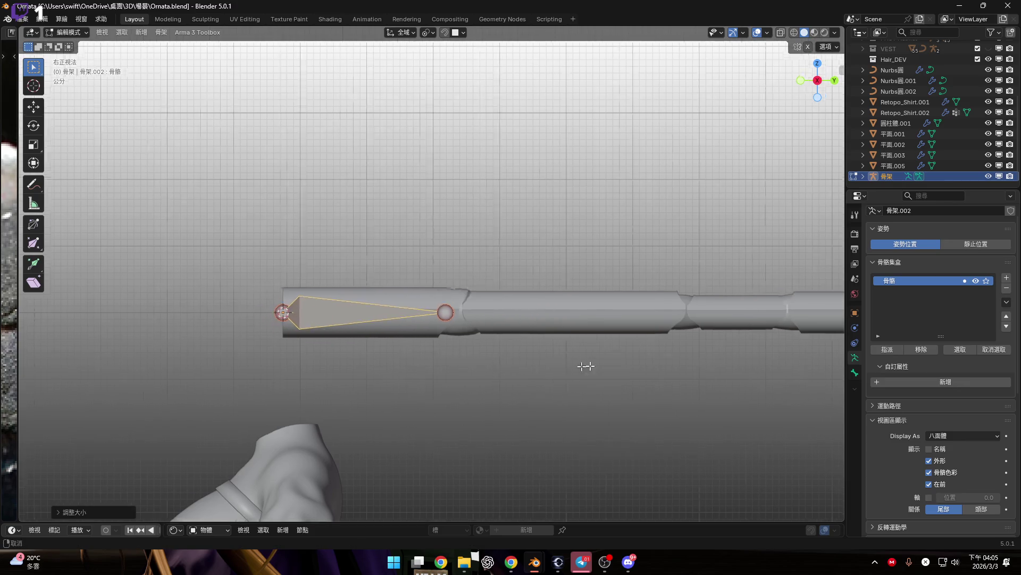
scroll(615, 338, "up", 5)
scroll(676, 404, "down", 4)
middle_click_drag(679, 372, 567, 351, "shift")
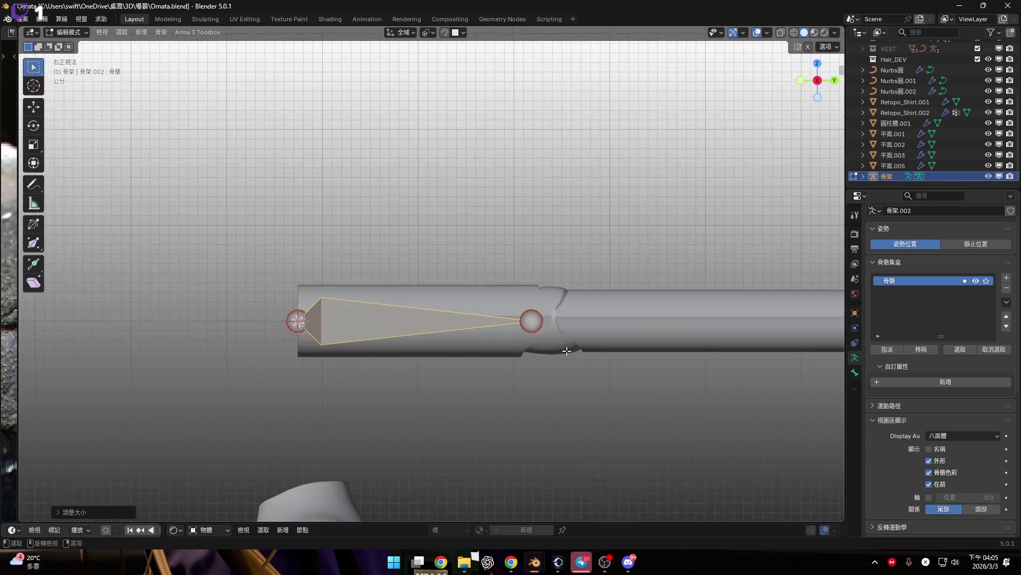
scroll(567, 351, "up", 4)
scroll(590, 353, "down", 4)
key("ctrl+z")
key("ctrl+z")
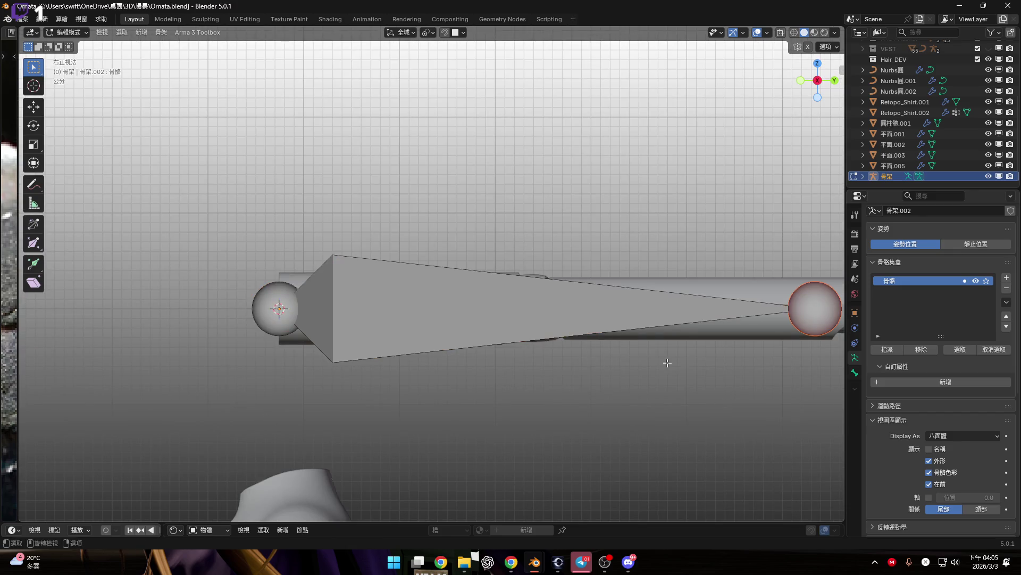
scroll(639, 365, "down", 2, "ctrl")
key("Tab")
Step: Scale the whole armature smaller and go back into bone edit mode
middle_click_drag(543, 371, 613, 387, "shift")
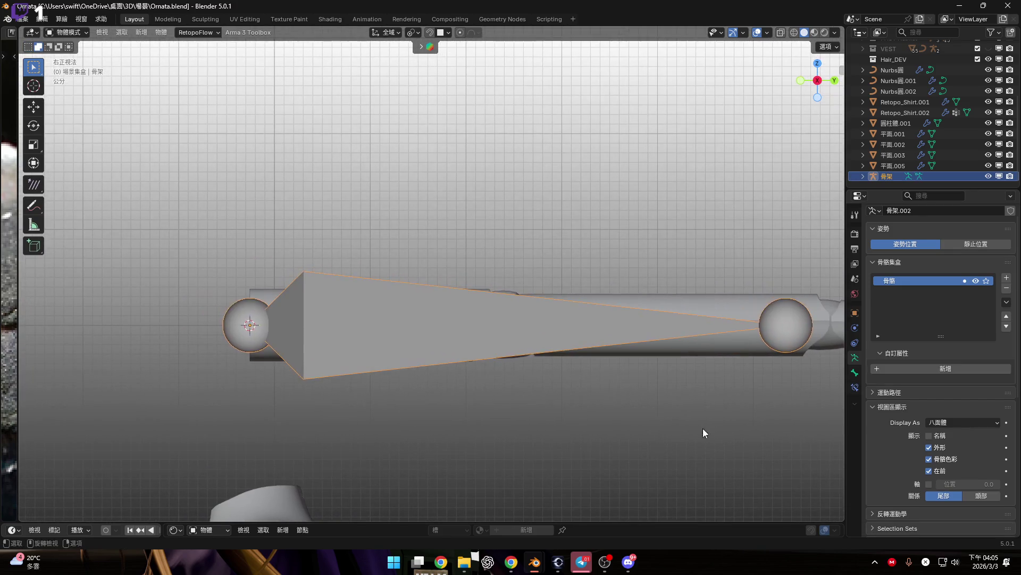
key("s")
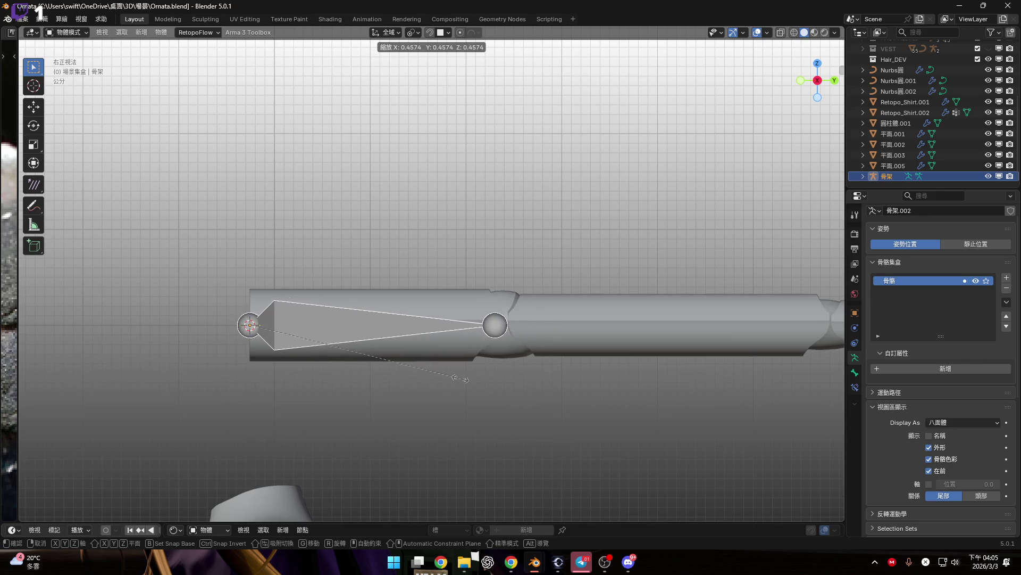
left_click(511, 371)
scroll(479, 366, "up", 7)
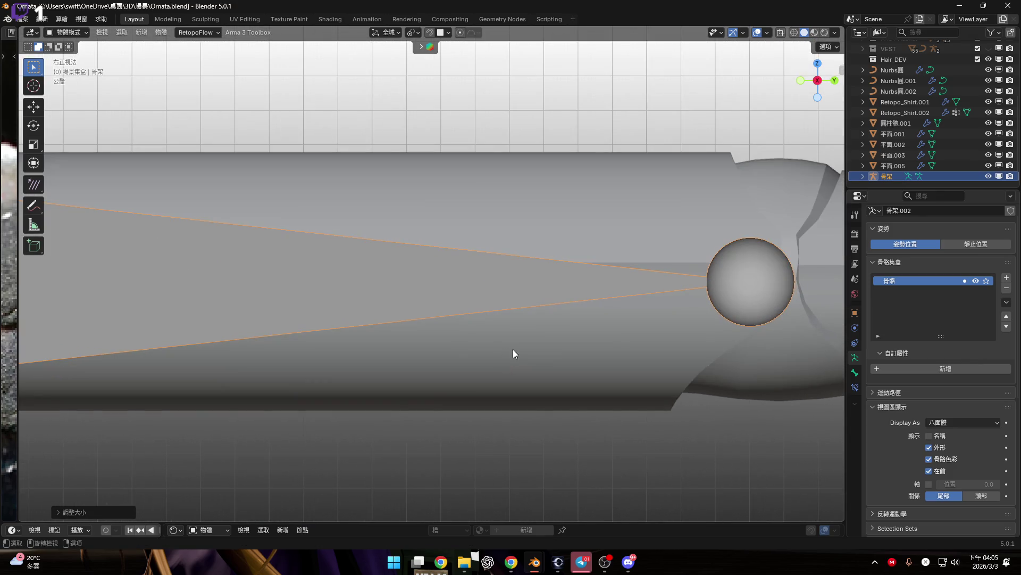
key("Tab")
scroll(522, 356, "down", 4)
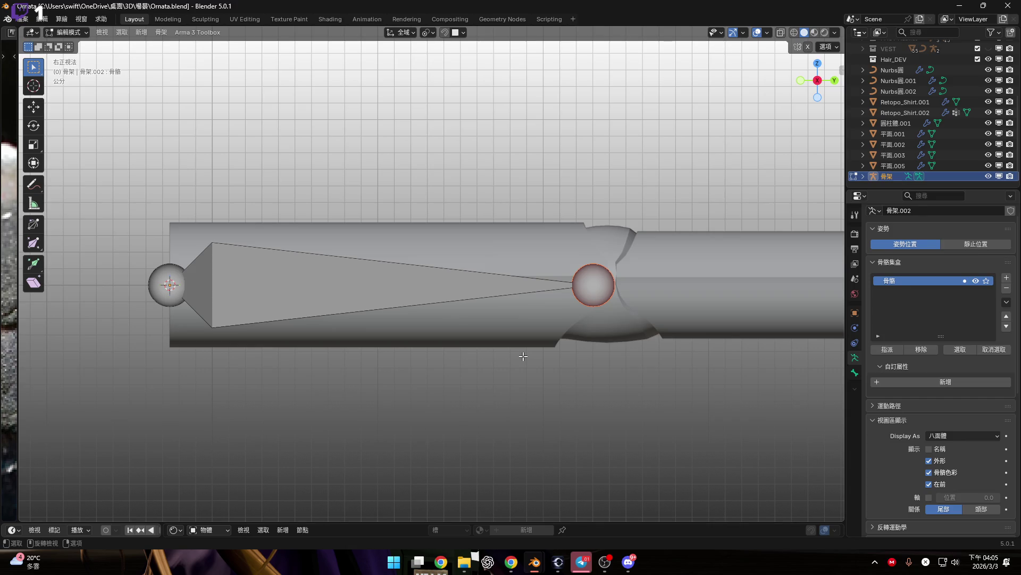
scroll(523, 355, "down", 3)
Step: Inspect the bone from top and side views around its head joint
left_click(818, 64)
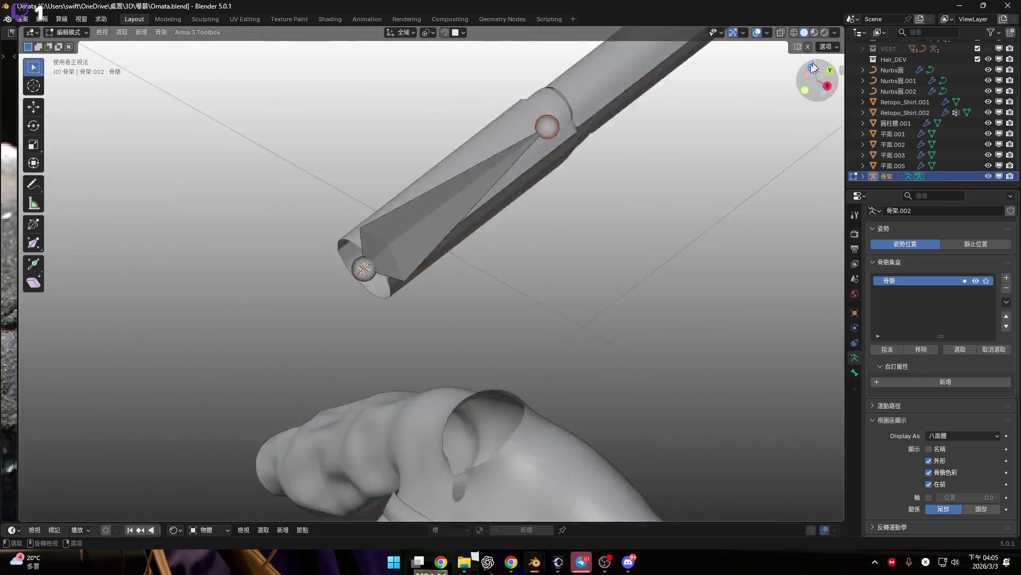
scroll(502, 277, "down", 2)
middle_click_drag(470, 224, 491, 300, "shift")
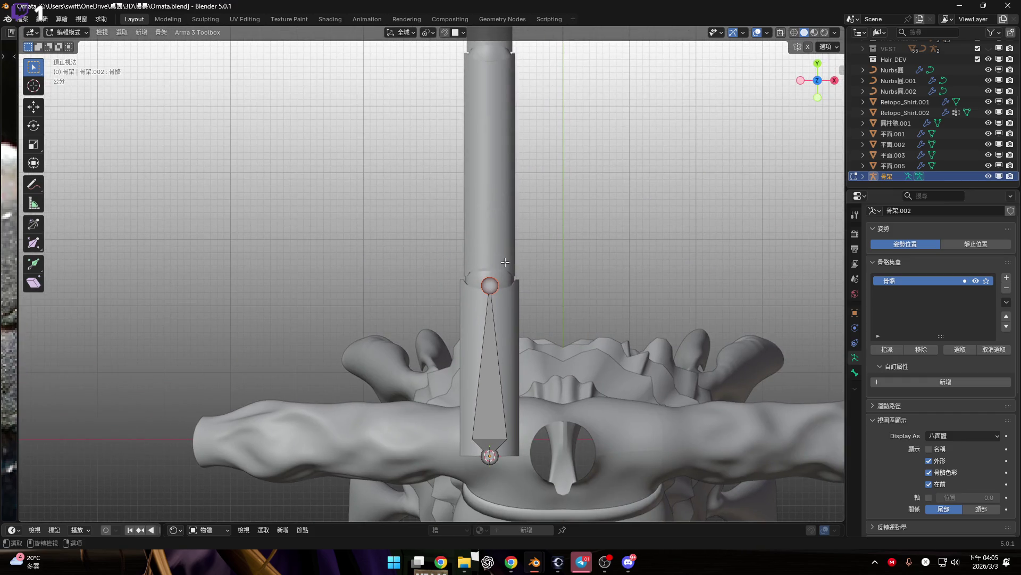
left_click(834, 81)
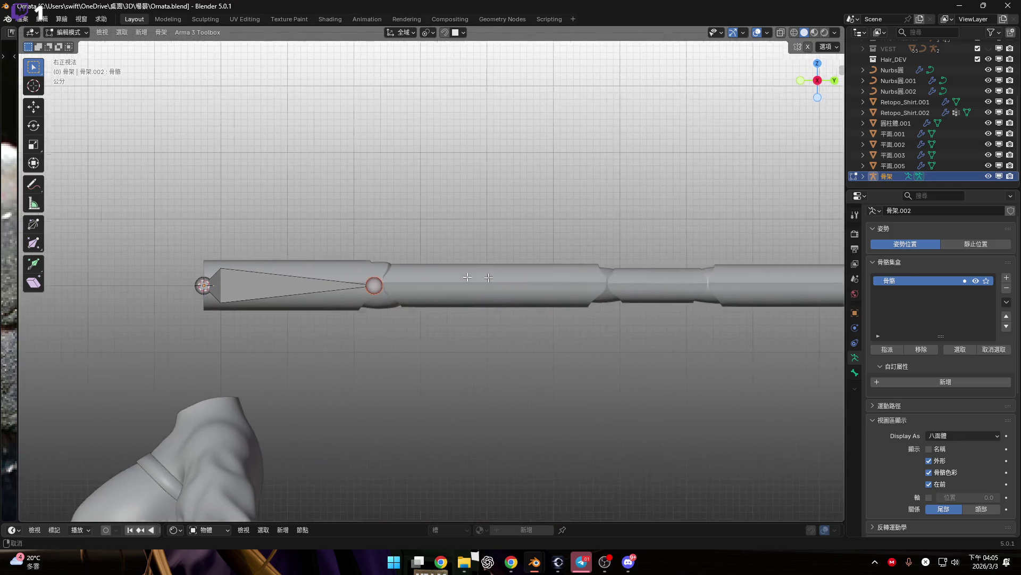
scroll(430, 270, "up", 4)
scroll(330, 293, "down", 2)
middle_click_drag(531, 281, 399, 290, "shift")
scroll(215, 293, "up", 4)
scroll(214, 293, "up", 3)
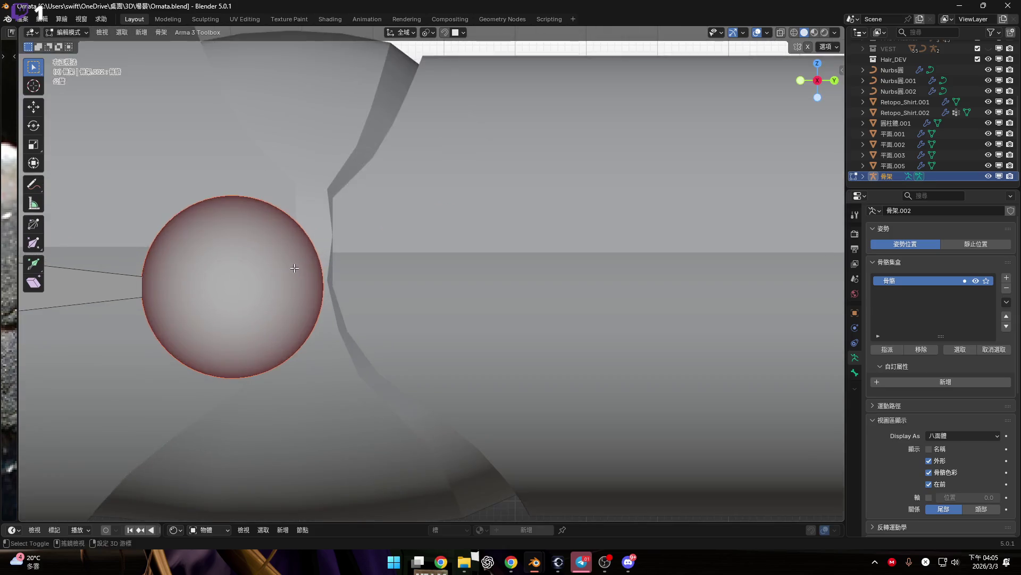
scroll(406, 325, "down", 8)
scroll(405, 325, "up", 2)
right_click(423, 337)
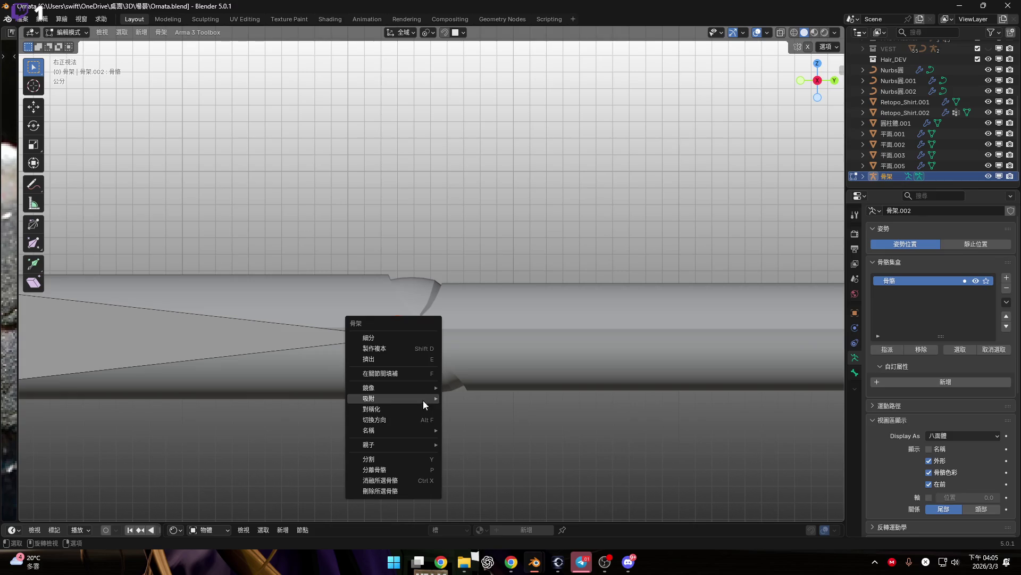
mouse_move(468, 298)
middle_mouse_down("shift")
mouse_move(539, 314)
mouse_move(484, 292)
middle_mouse_up("shift")
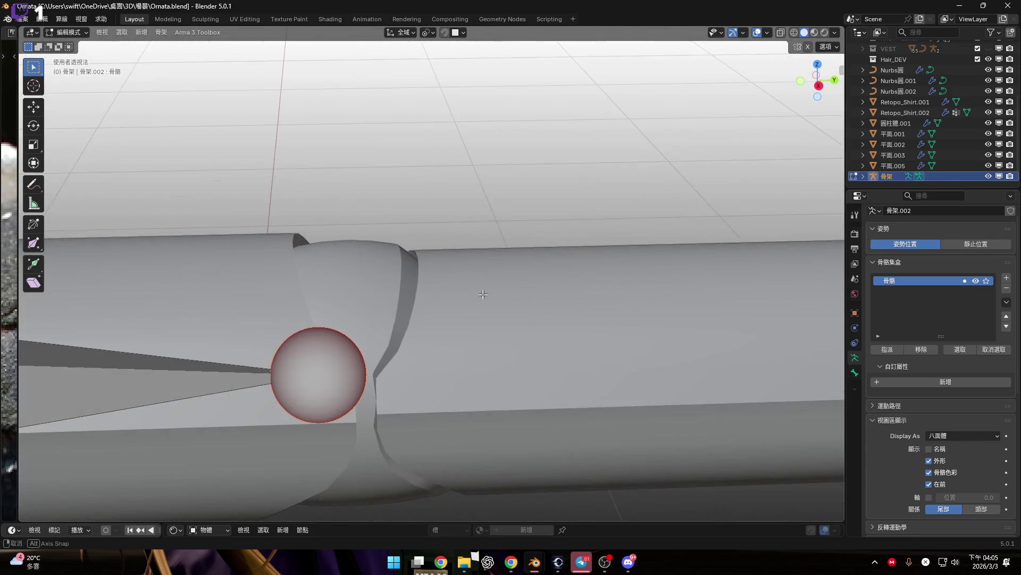
Step: Snap the 3D cursor to the shaft's joint edge loop
key("Tab")
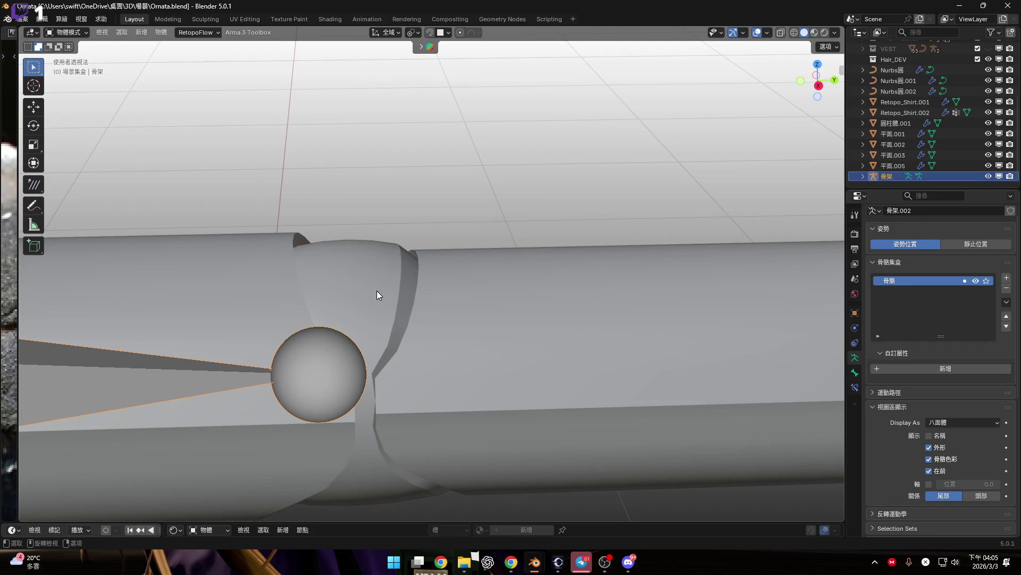
left_click(377, 291)
scroll(442, 288, "up", 3)
key("Tab")
left_click(450, 278, "alt")
scroll(452, 279, "down", 3)
key("shift+s")
left_click(534, 283)
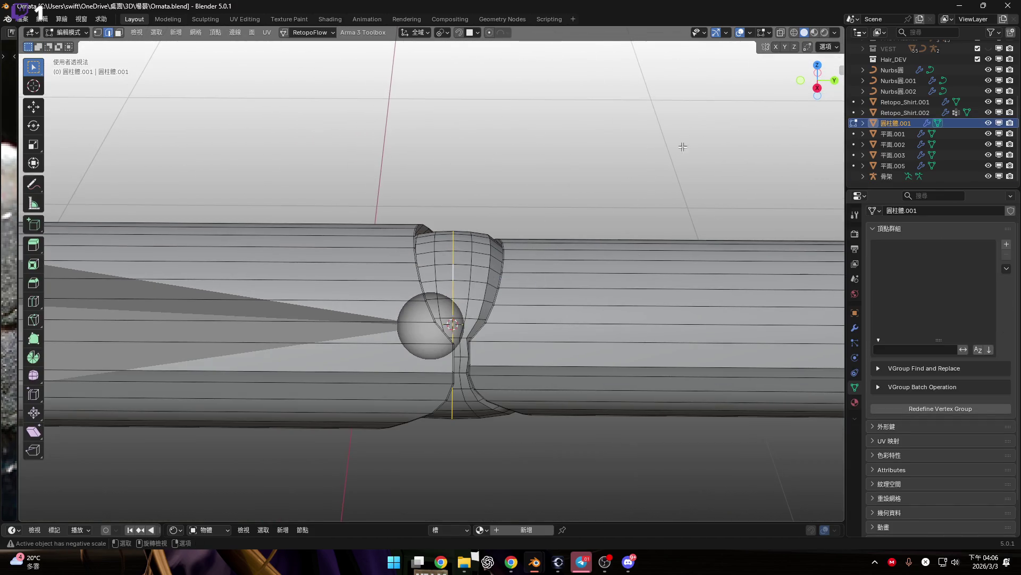
key("Tab")
Step: Snap the bone's tail to the joint centre at the 3D cursor
key("KP_3")
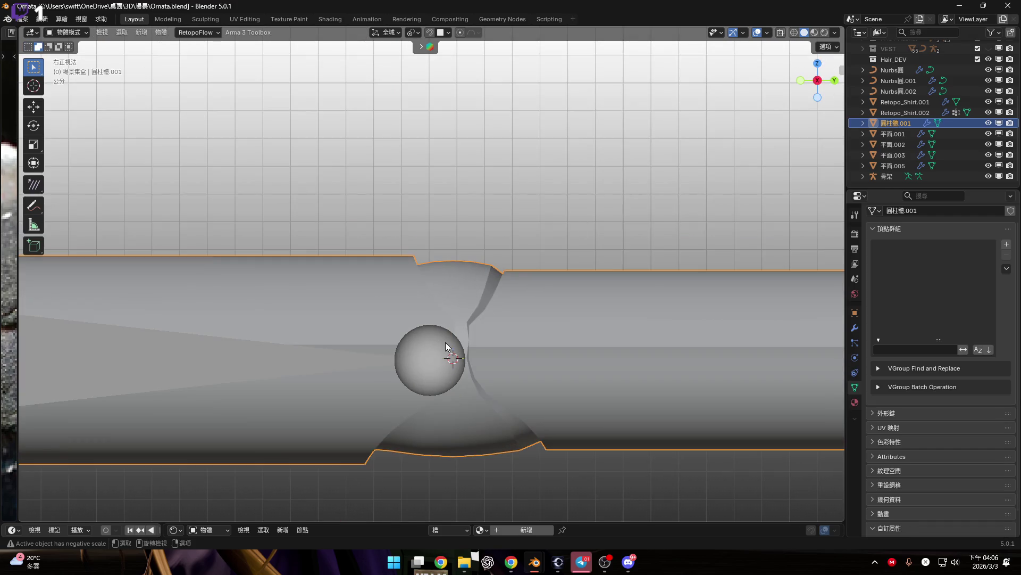
left_click(445, 342)
scroll(454, 317, "down", 1)
middle_click_drag(454, 317, 519, 307, "shift")
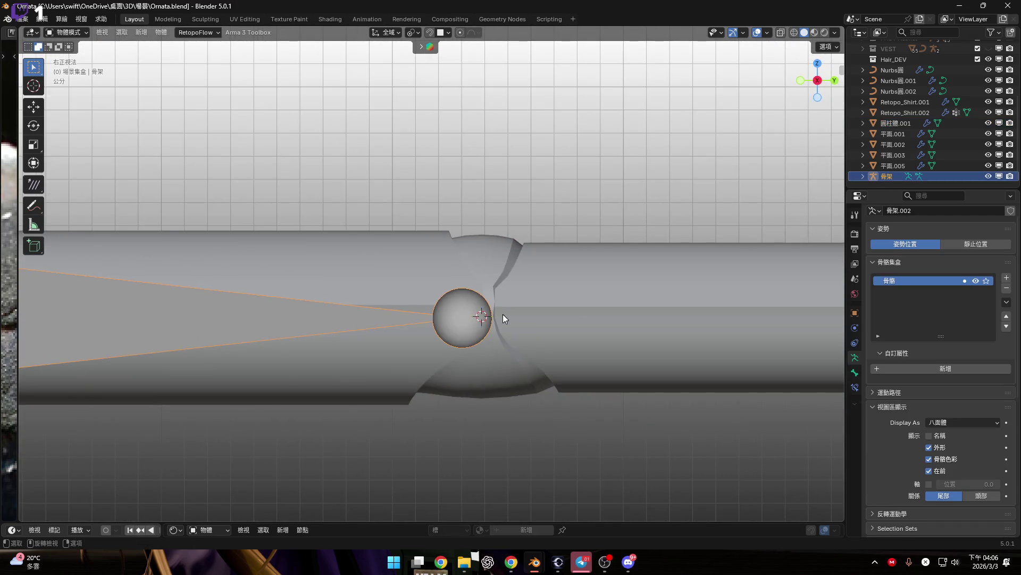
key("Tab")
scroll(503, 325, "up", 4)
right_click(503, 331)
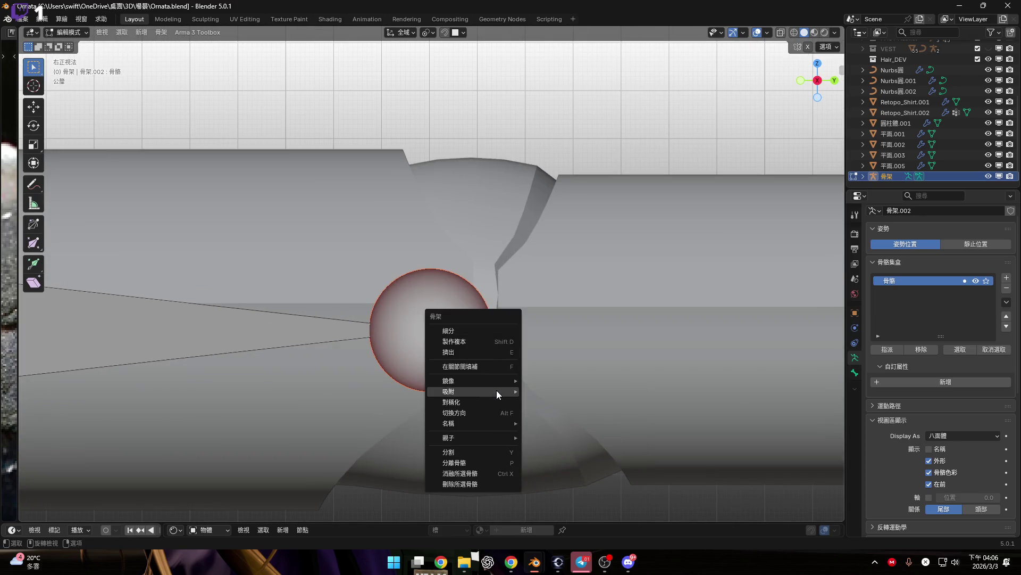
mouse_move(500, 392)
left_click(591, 403)
key("alt+s")
left_click(584, 366)
Step: Compare B-Bone and Stick bone display, then set it back to Octahedral
scroll(532, 372, "down", 7)
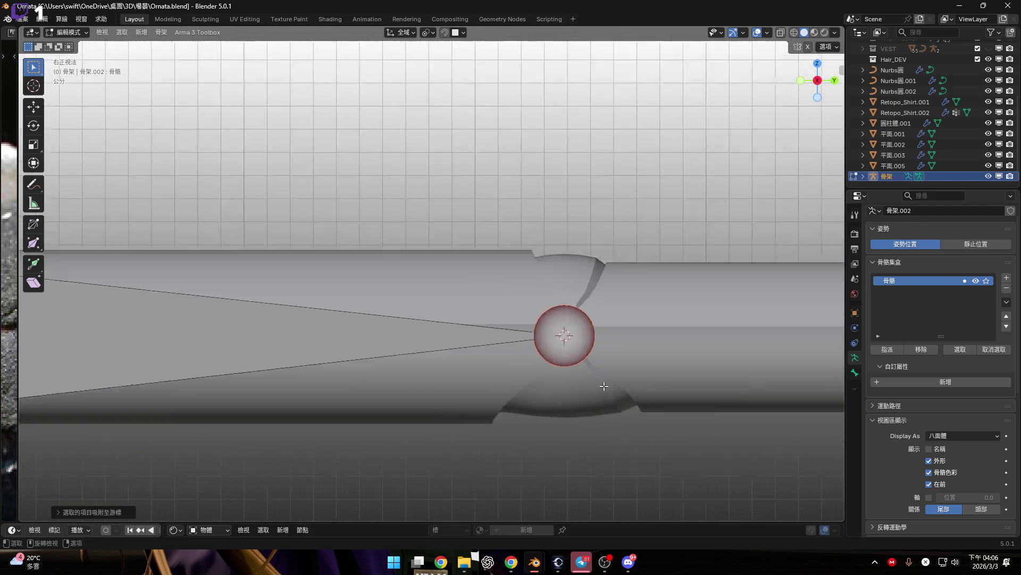
scroll(599, 363, "up", 4)
left_click(963, 433)
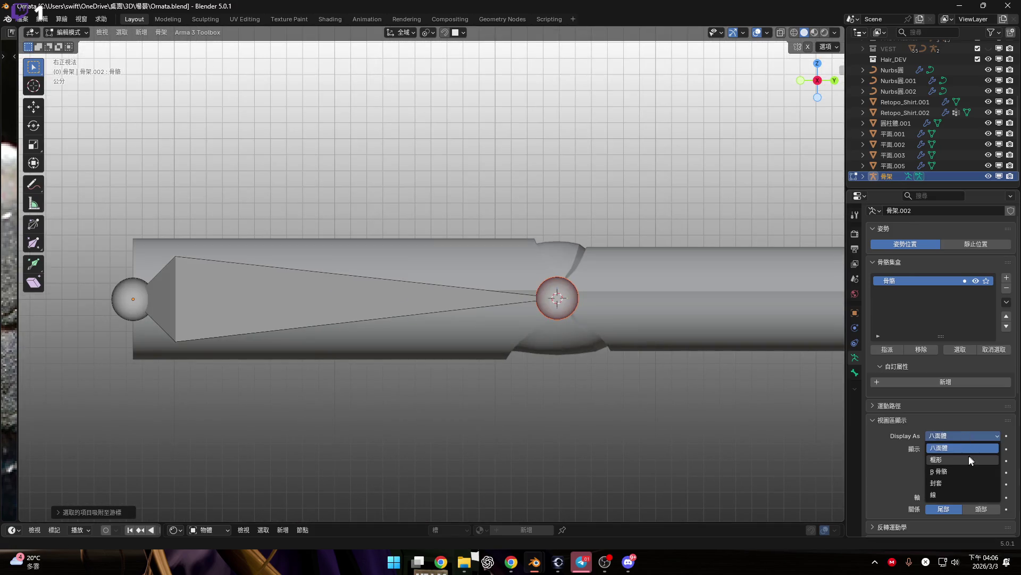
left_click(963, 457)
left_click(968, 439)
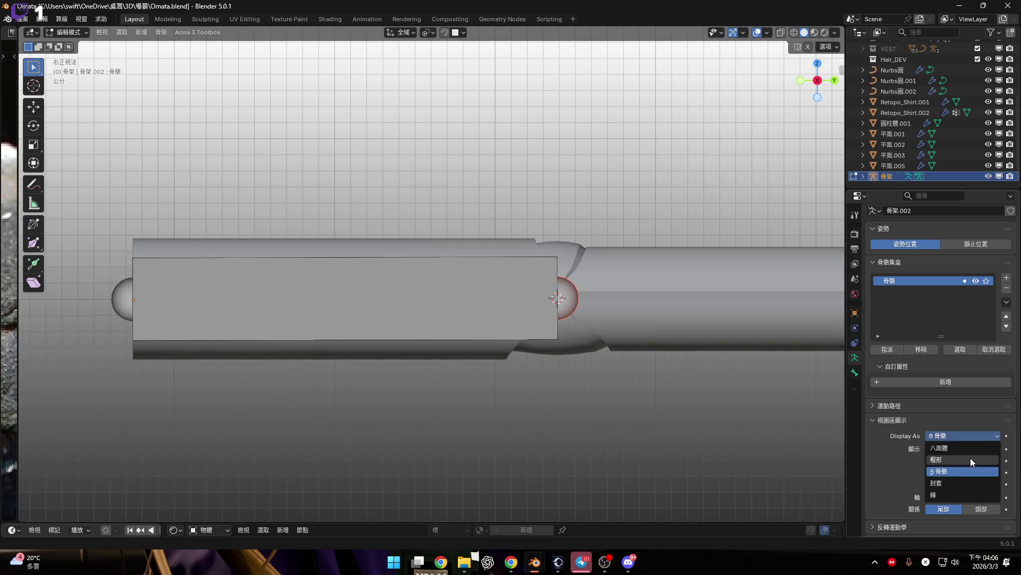
left_click(970, 458)
left_click(971, 438)
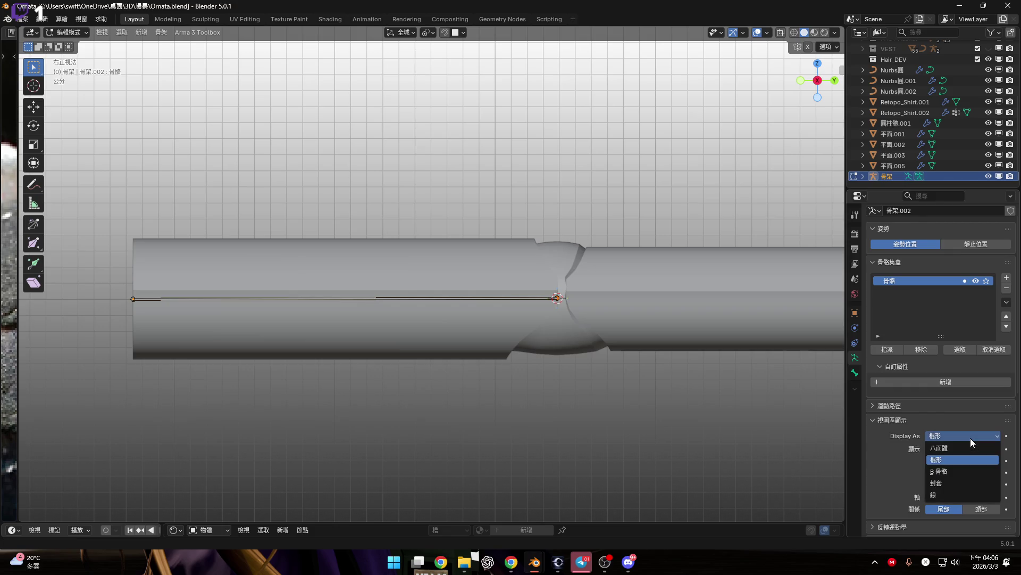
left_click(975, 449)
Step: Select the shaft cylinder 圓柱體.001 and enter its Edit Mode
middle_click_drag(606, 350, 559, 296, "shift")
scroll(558, 296, "up", 3)
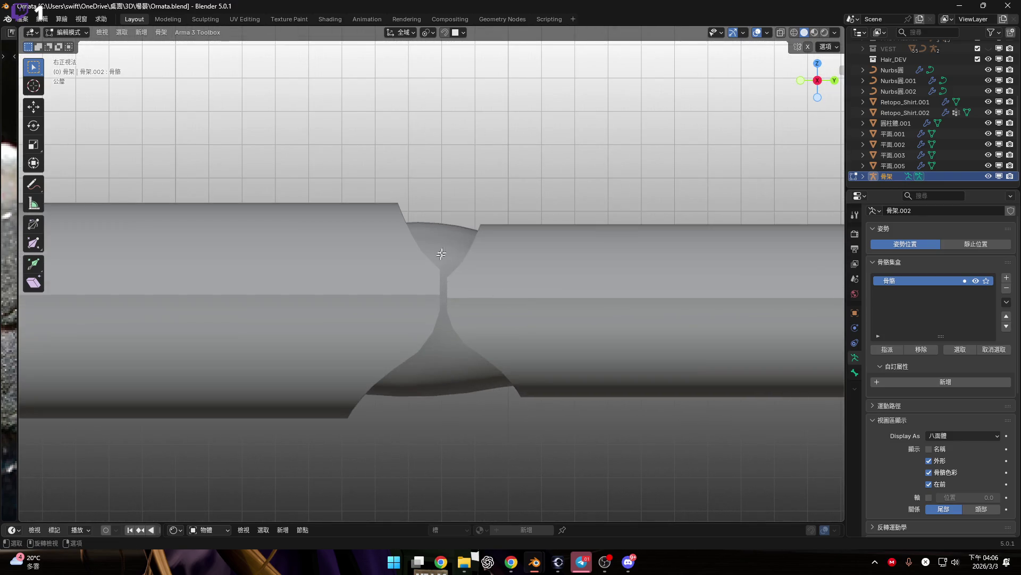
middle_click_drag(452, 238, 466, 279, "shift")
left_click(477, 283)
key("Tab")
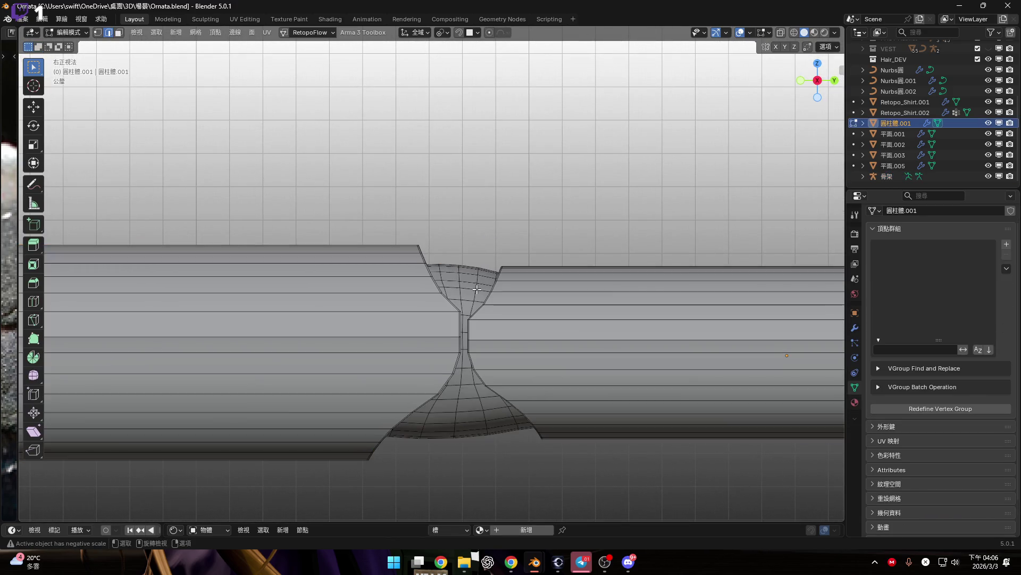
Step: Snap the 3D cursor to the edge loop at the first hourglass joint
scroll(477, 289, "up", 1)
left_click(456, 274, "alt")
scroll(540, 260, "down", 2)
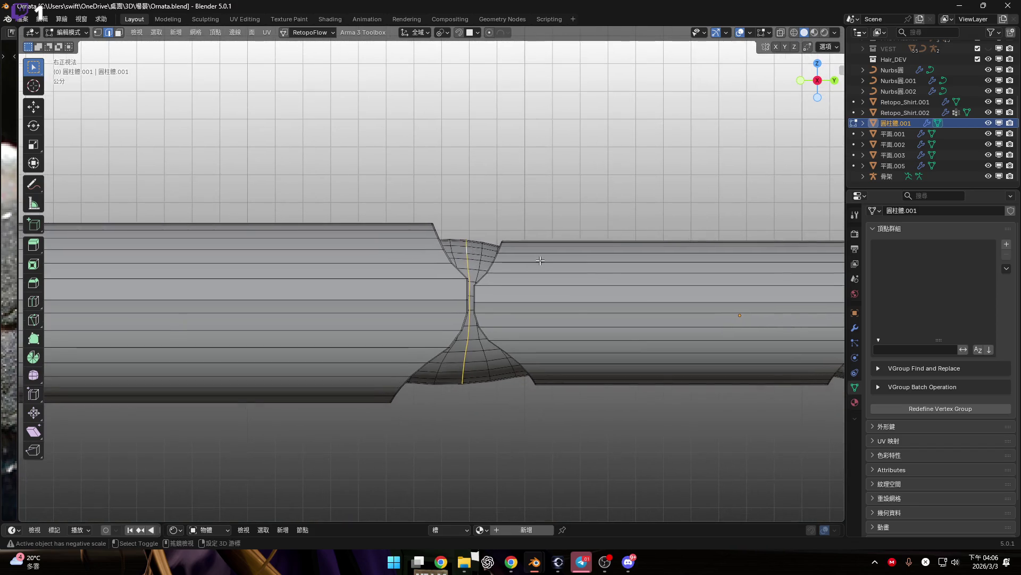
key("shift+s")
left_click(529, 277)
scroll(374, 280, "down", 4)
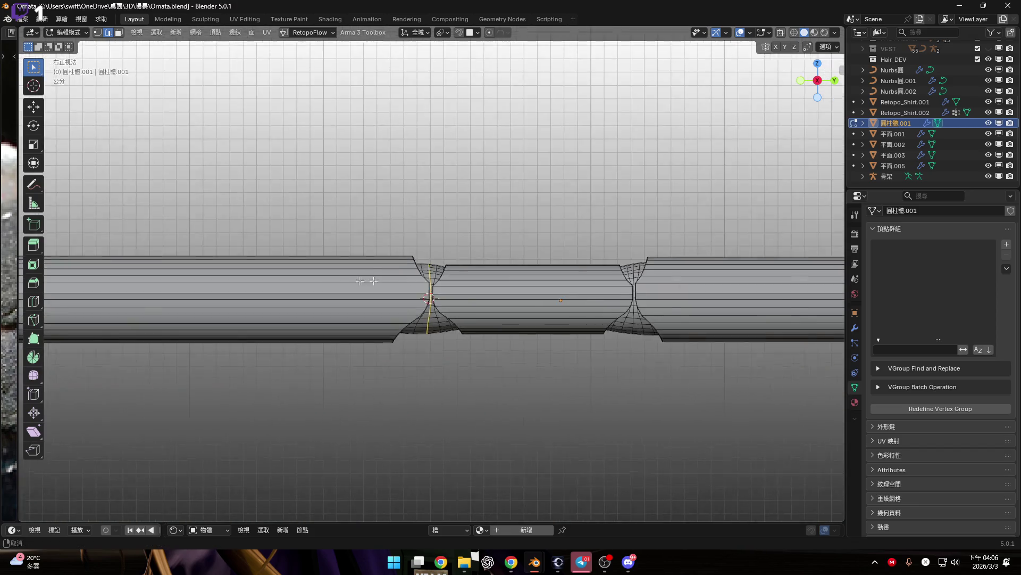
Step: Extrude a new bone from the armature's chain tip and snap its tip to the 3D cursor
middle_click_drag(367, 281, 473, 284, "shift")
key("Tab")
middle_click_drag(281, 305, 499, 247, "shift")
scroll(327, 258, "down", 4)
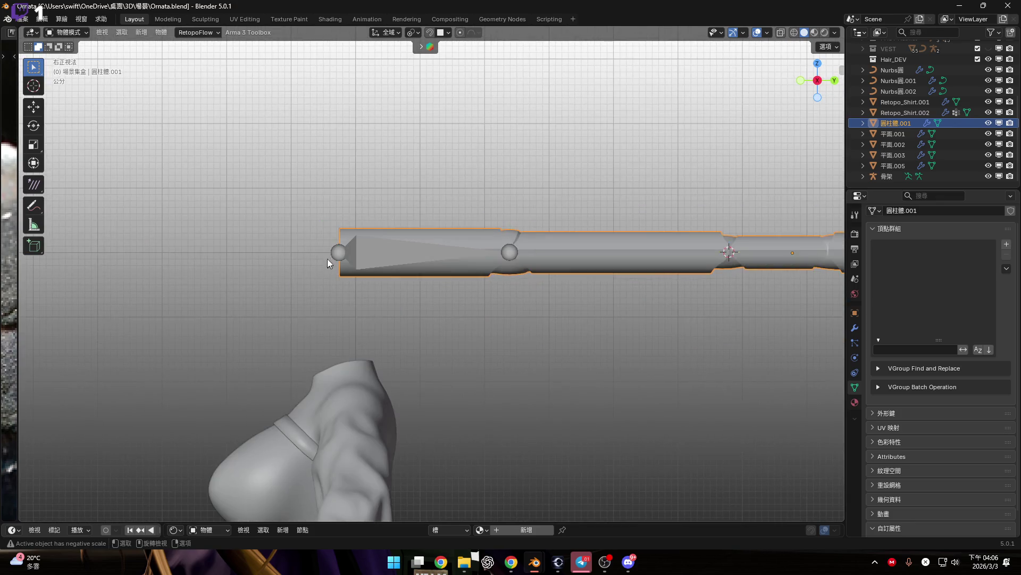
left_click(612, 290)
middle_click_drag(615, 286, 424, 271, "shift")
scroll(373, 266, "up", 3)
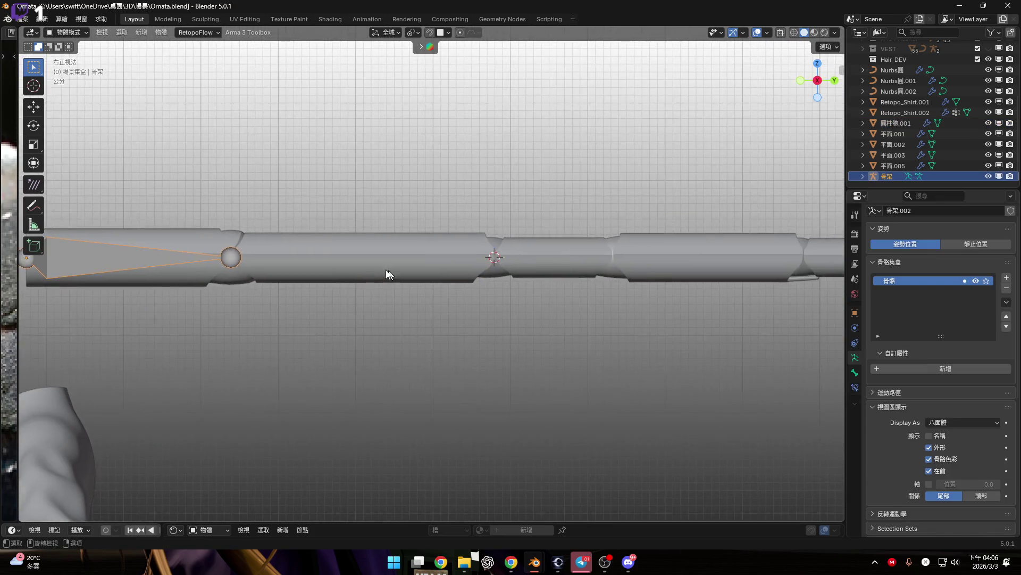
key("Tab")
mouse_move(306, 283)
middle_mouse_down("shift")
mouse_move(318, 290)
mouse_move(184, 296)
middle_mouse_up("shift")
key("g")
left_click(564, 283)
right_click(556, 282)
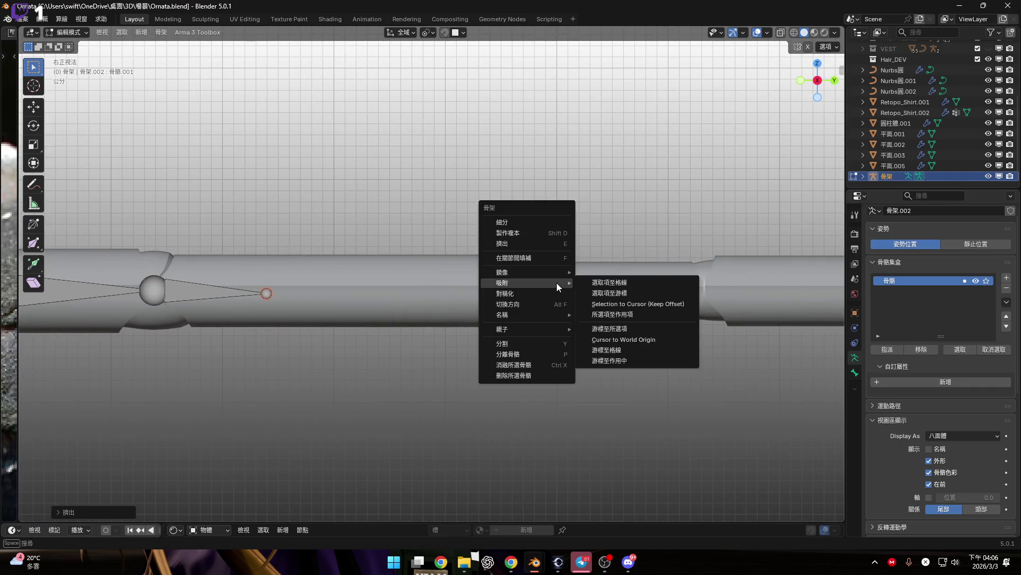
mouse_move(553, 282)
left_click(646, 292)
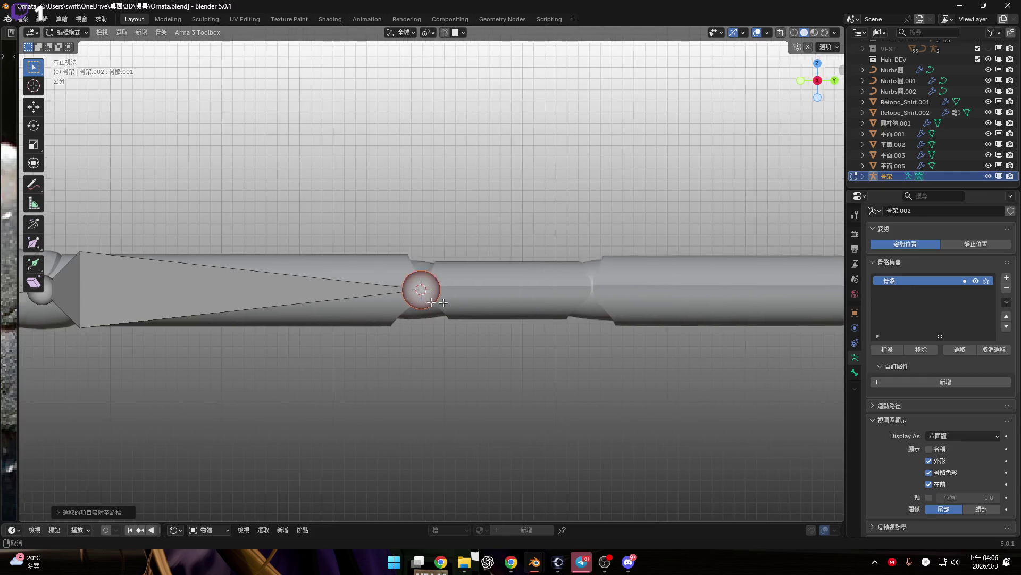
scroll(435, 261, "up", 5)
scroll(434, 261, "down", 2)
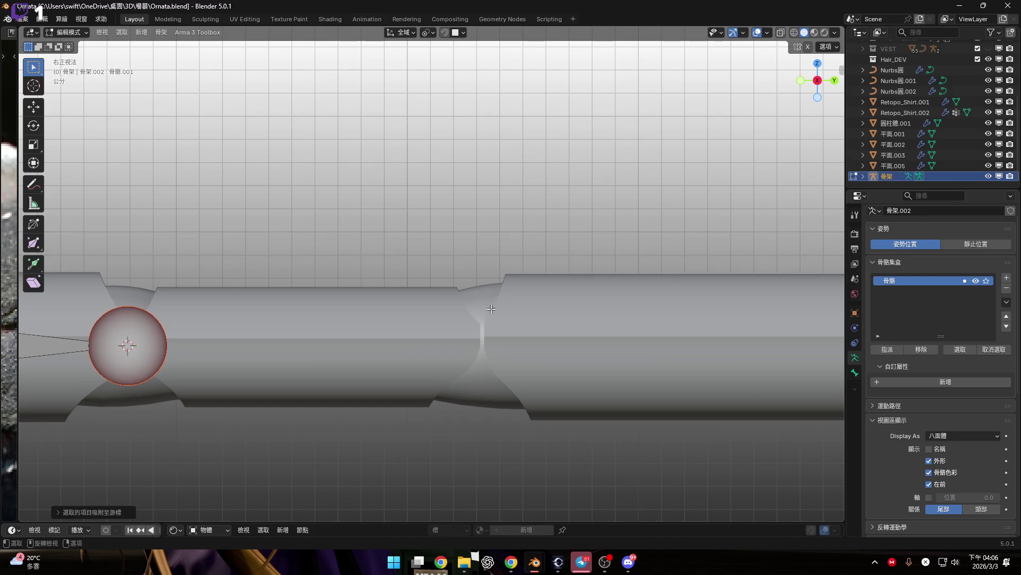
key("Tab")
Step: Move the 3D cursor onto the shaft's edge loop at the next joint
middle_click_drag(483, 312, 496, 316)
left_click(533, 313)
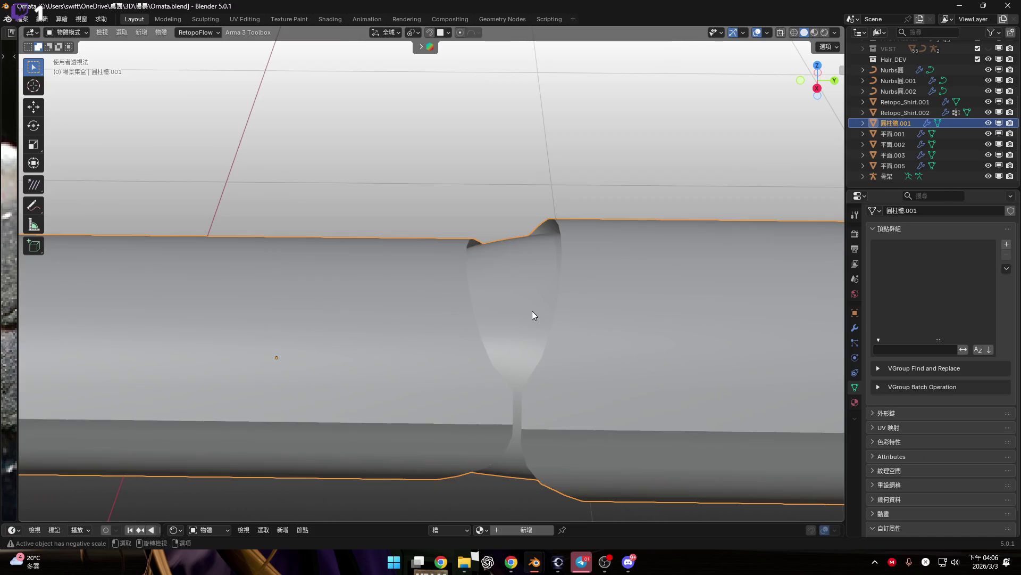
key("Tab")
left_click(515, 301, "alt")
key("shift+s")
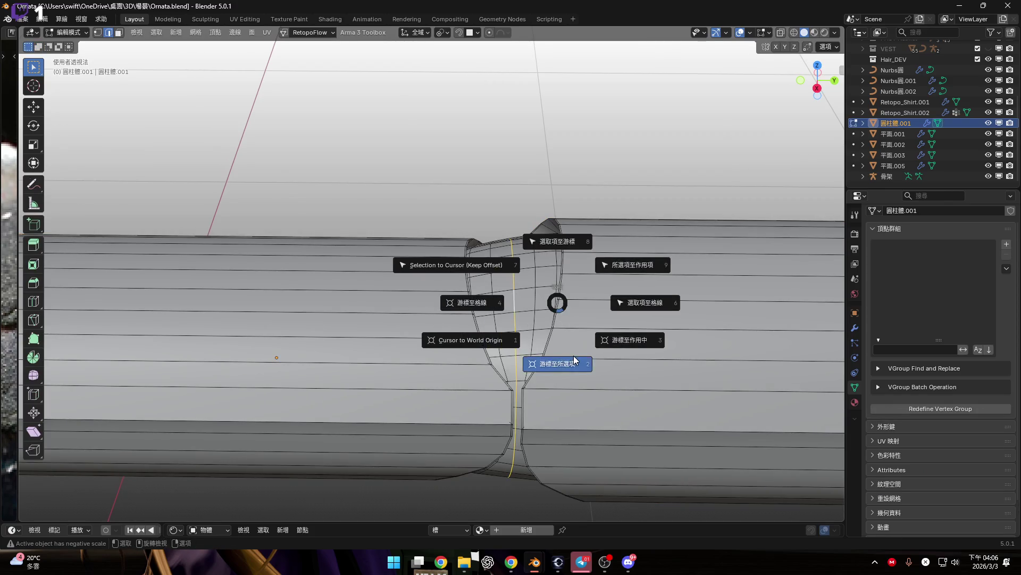
left_click(577, 358)
scroll(507, 315, "down", 5)
key("Tab")
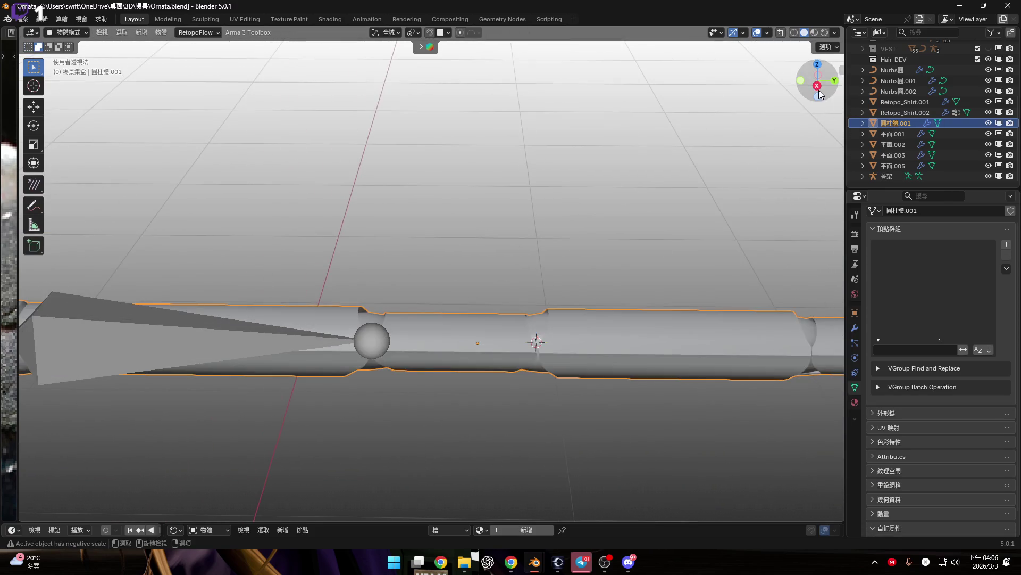
Step: Extrude a second bone in the armature and snap its tip to that joint's cursor
left_click(817, 85)
left_click(517, 350)
key("Tab")
scroll(382, 337, "up", 5)
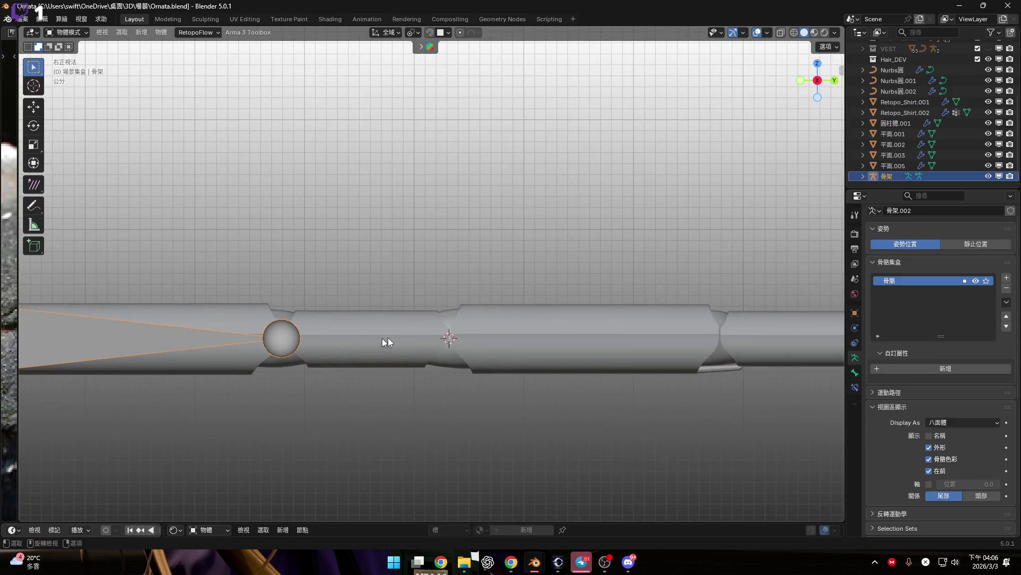
key("e")
left_click(420, 330)
right_click(425, 318)
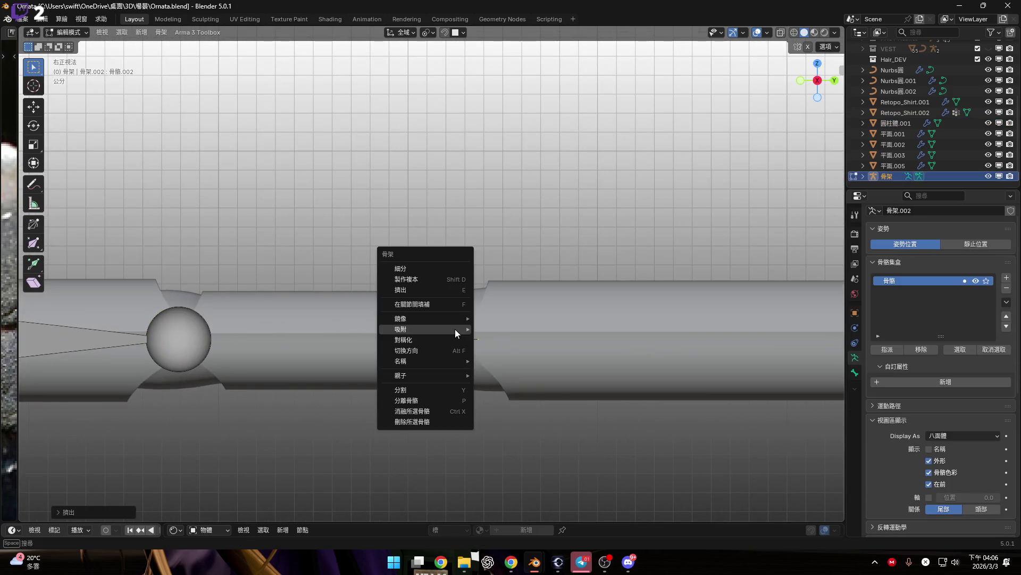
mouse_move(441, 319)
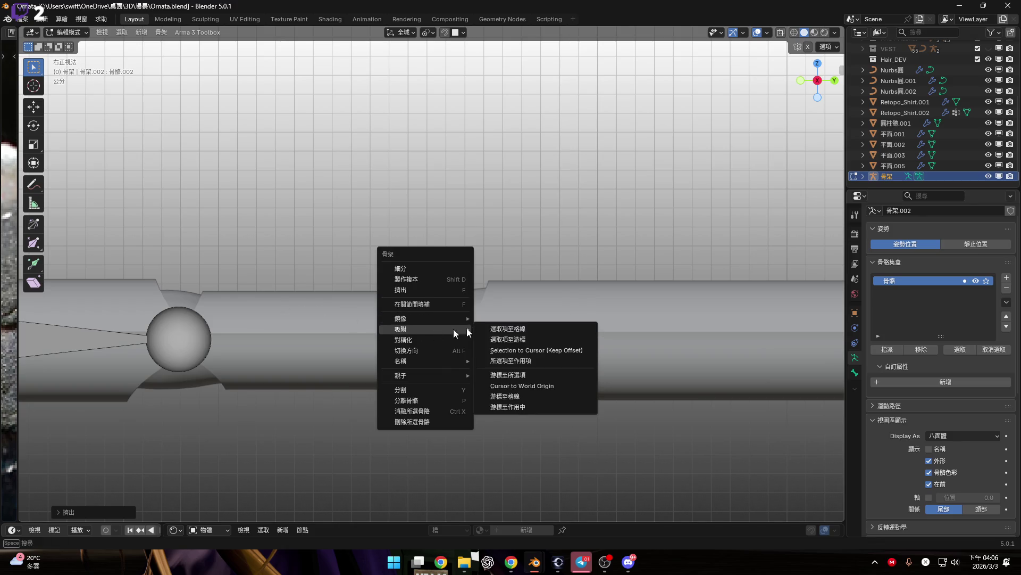
left_click(526, 337)
mouse_move(539, 338)
middle_mouse_down("shift")
mouse_move(174, 330)
mouse_move(220, 327)
mouse_move(191, 326)
middle_mouse_up("shift")
key("Tab")
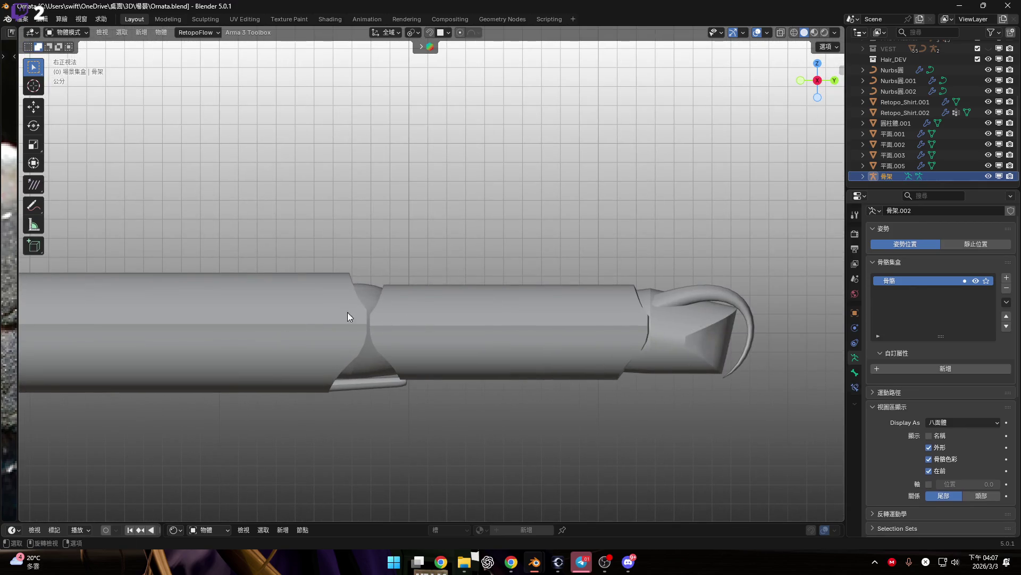
Step: Snap the 3D cursor to the shaft's edge loop at the next joint
scroll(385, 311, "up", 3)
key("Tab")
scroll(384, 292, "up", 4)
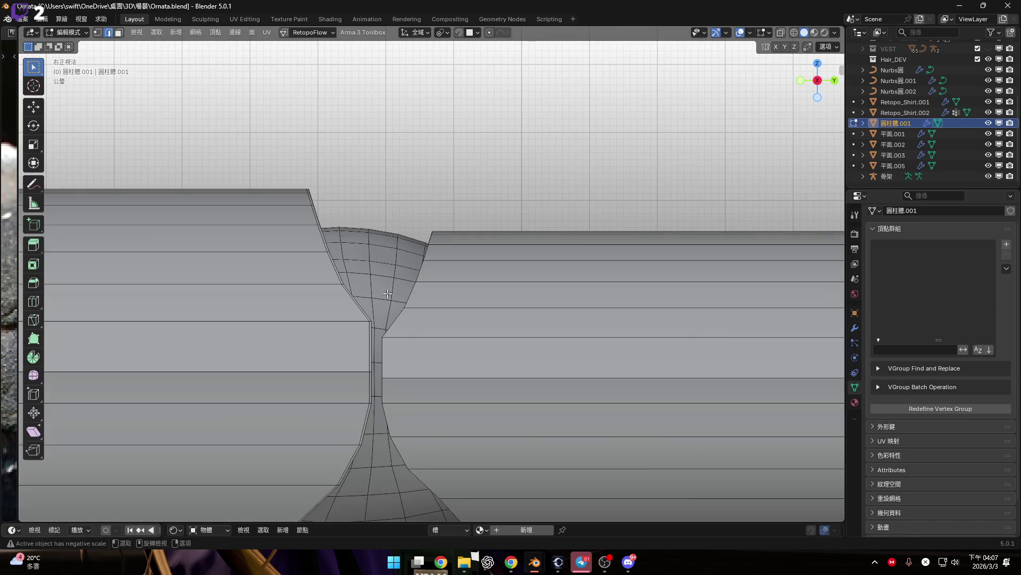
left_click(377, 263, "alt")
key("shift+s")
left_click(476, 339)
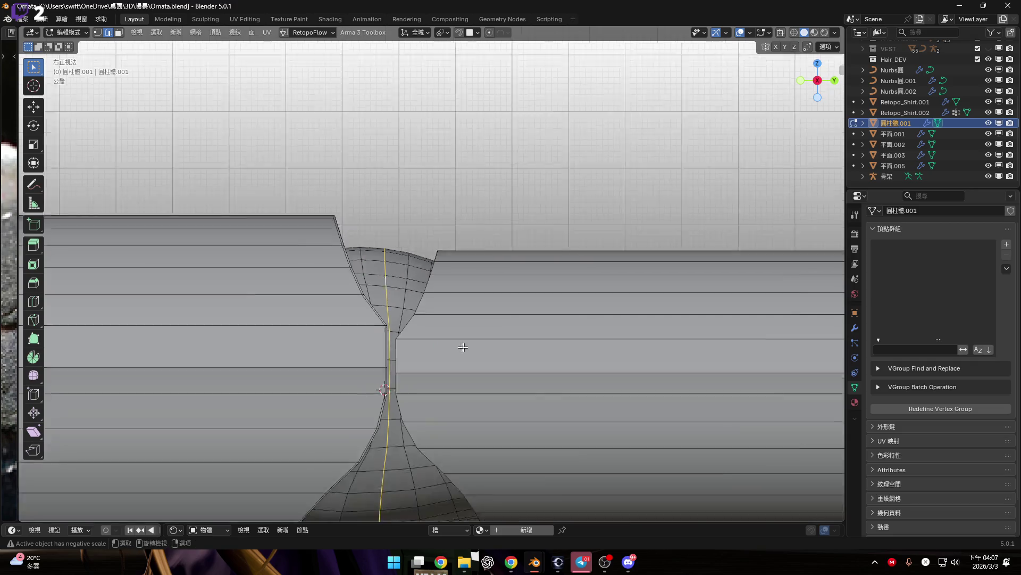
scroll(468, 320, "down", 5)
key("Tab")
Step: Extrude another bone from the chain and snap its tip to the 3D cursor
scroll(456, 301, "up", 3)
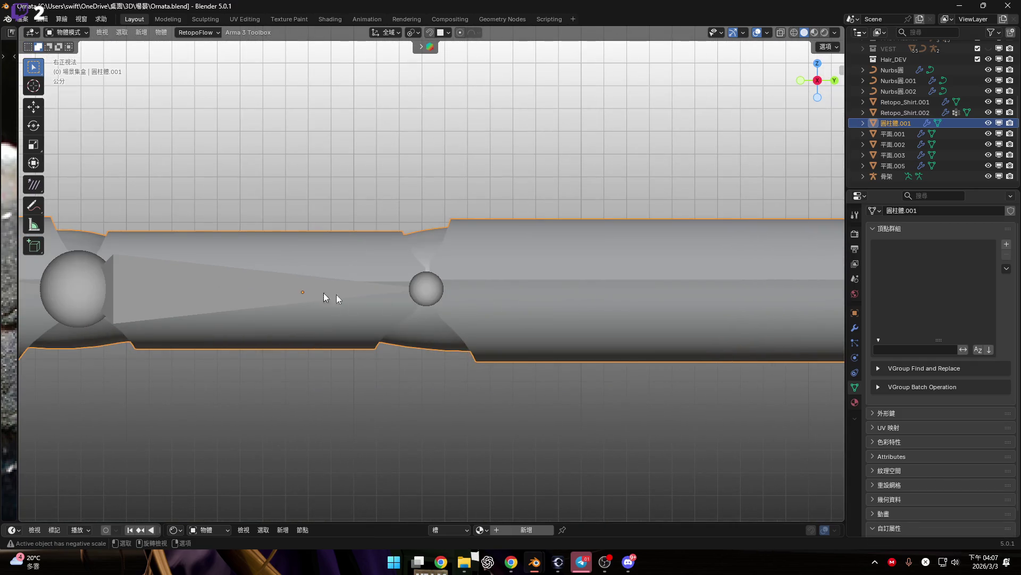
left_click(590, 319)
key("Tab")
scroll(298, 308, "up", 3)
key("e")
left_click(404, 316)
right_click(394, 316)
mouse_move(393, 317)
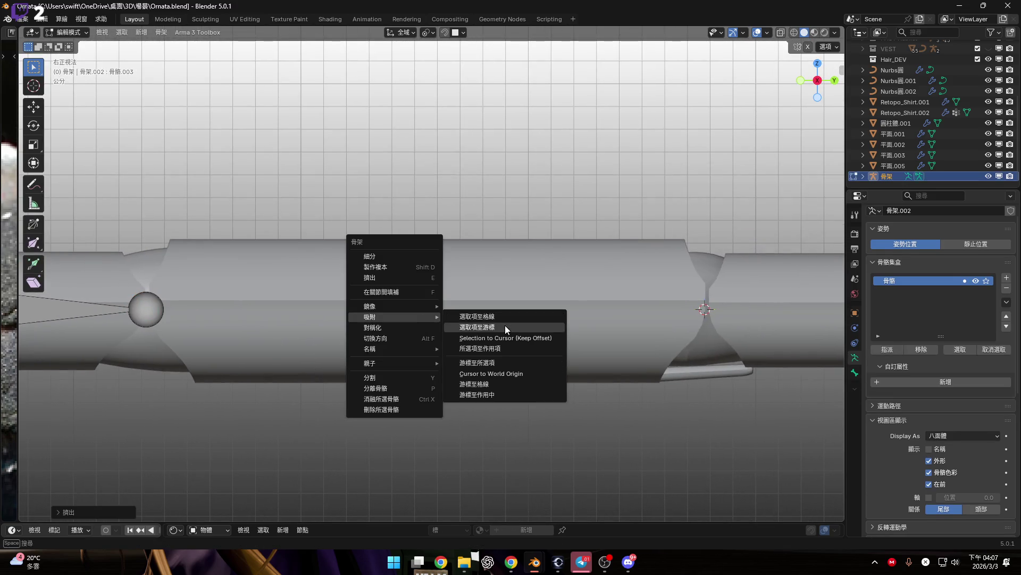
left_click(506, 329)
scroll(486, 338, "down", 5, "ctrl")
scroll(550, 317, "up", 3)
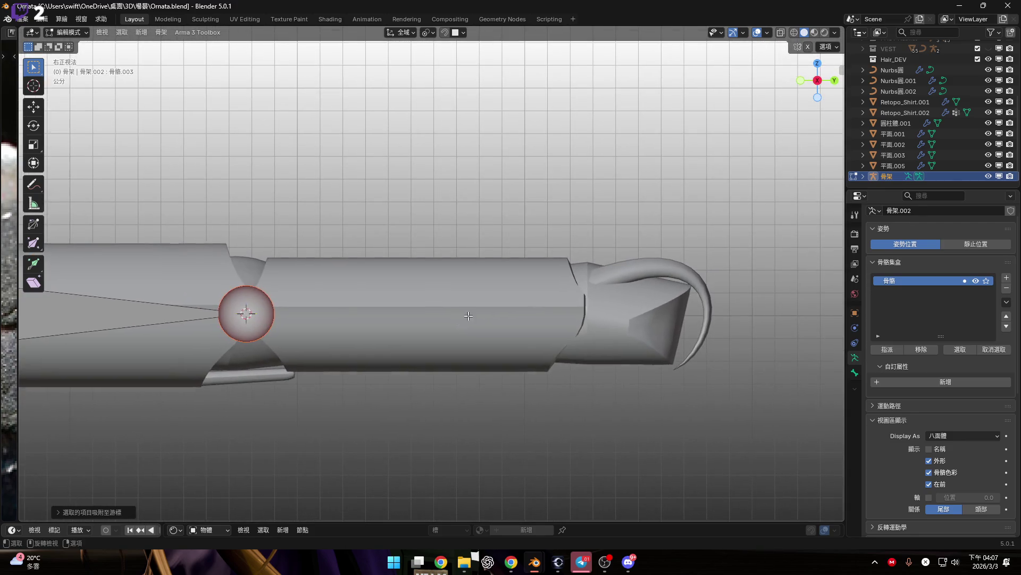
key("Tab")
Step: Place the 3D cursor on the edge loop along the arm–claw seam
scroll(569, 322, "up", 3)
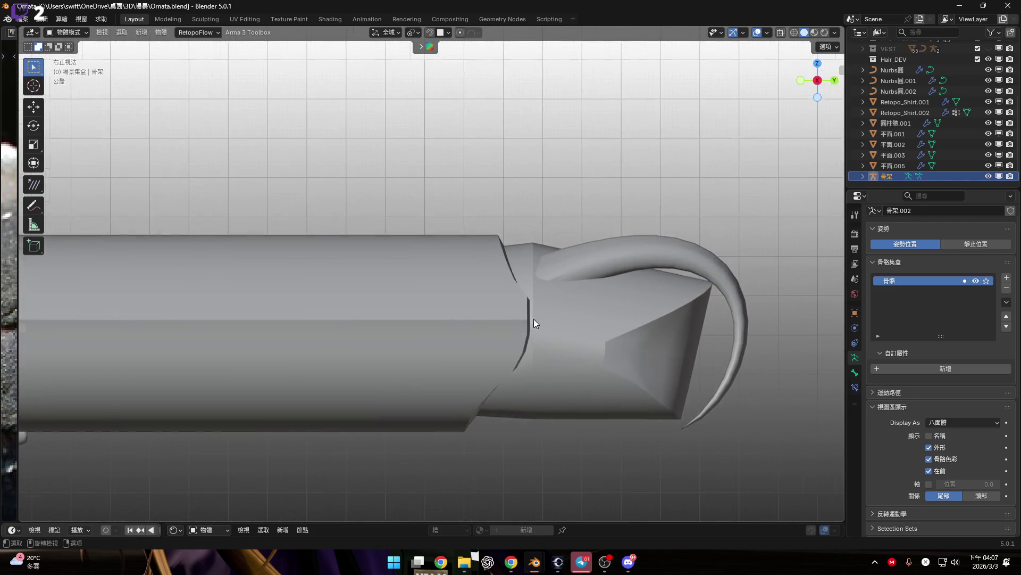
scroll(534, 319, "down", 4)
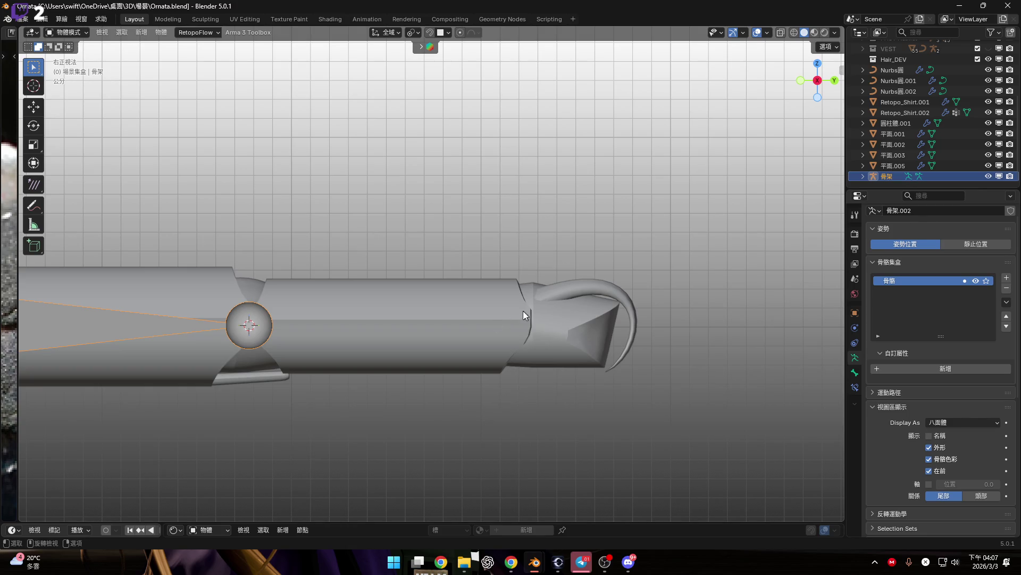
left_click(558, 322)
scroll(524, 330, "up", 5)
key("Tab")
scroll(529, 333, "down", 5)
mouse_move(529, 333)
middle_mouse_down()
mouse_move(487, 318)
mouse_move(519, 314)
middle_mouse_up()
scroll(518, 311, "up", 6)
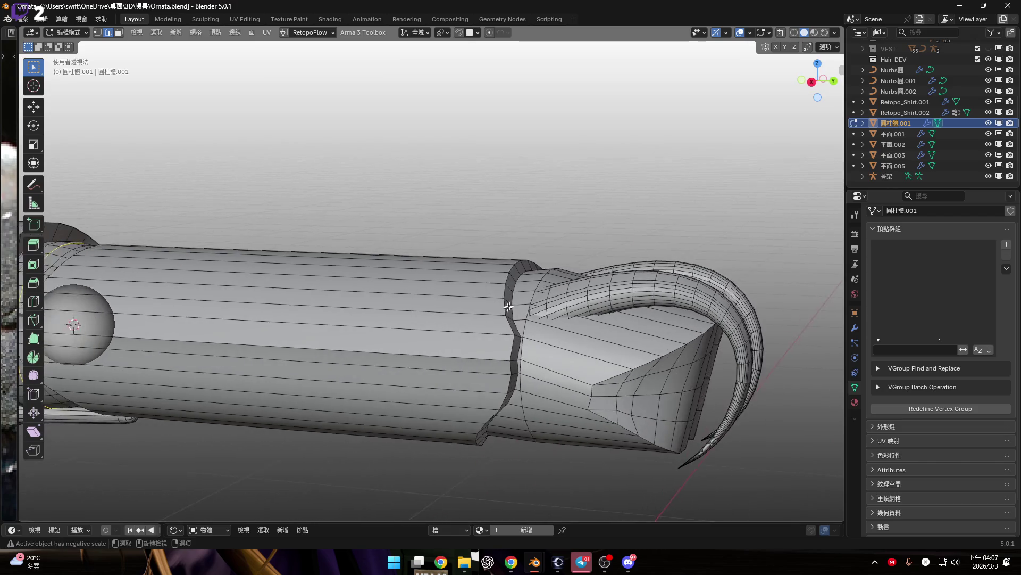
left_click(511, 299, "alt")
scroll(536, 294, "down", 3)
key("shift+s")
left_click(540, 324)
middle_click_drag(541, 324, 736, 146)
left_click(821, 80)
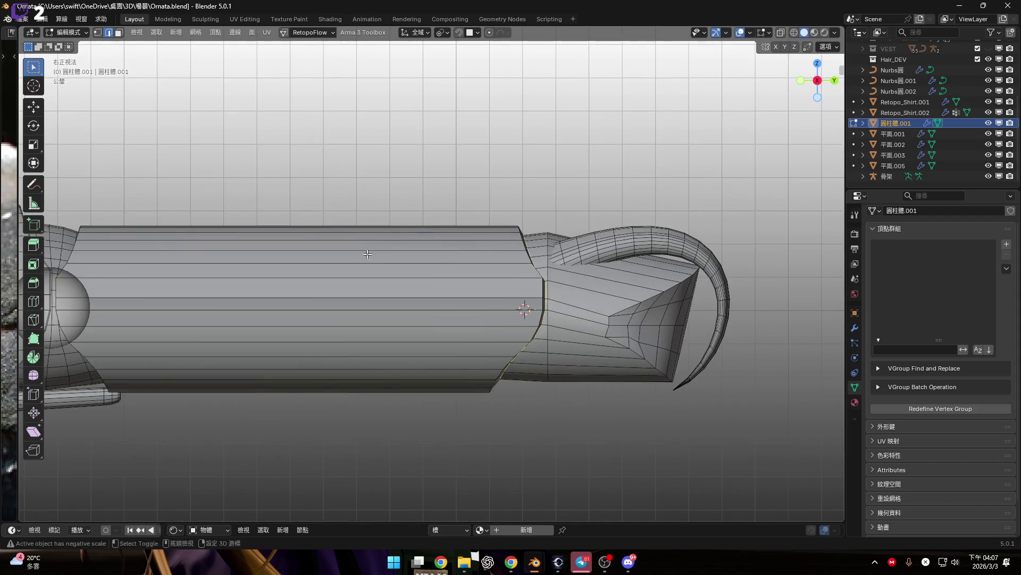
scroll(509, 262, "up", 2)
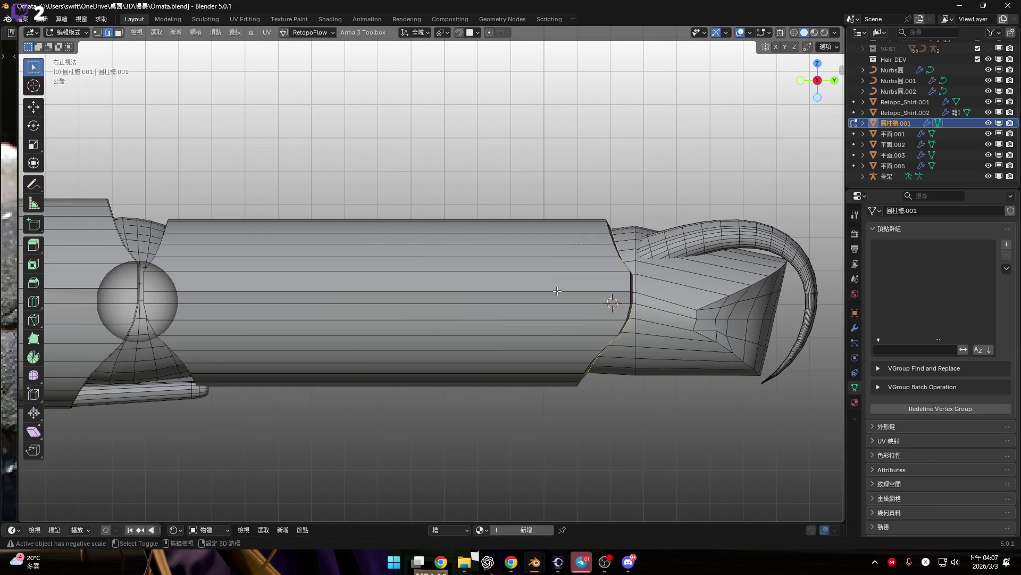
scroll(334, 306, "up", 3)
Step: Extrude the final bone to the claw end, snapping its tip to the cursor
key("Tab")
mouse_move(334, 305)
middle_mouse_down("shift")
mouse_move(524, 288)
mouse_move(371, 304)
middle_mouse_up("shift")
scroll(582, 269, "down", 4)
scroll(558, 316, "down", 3)
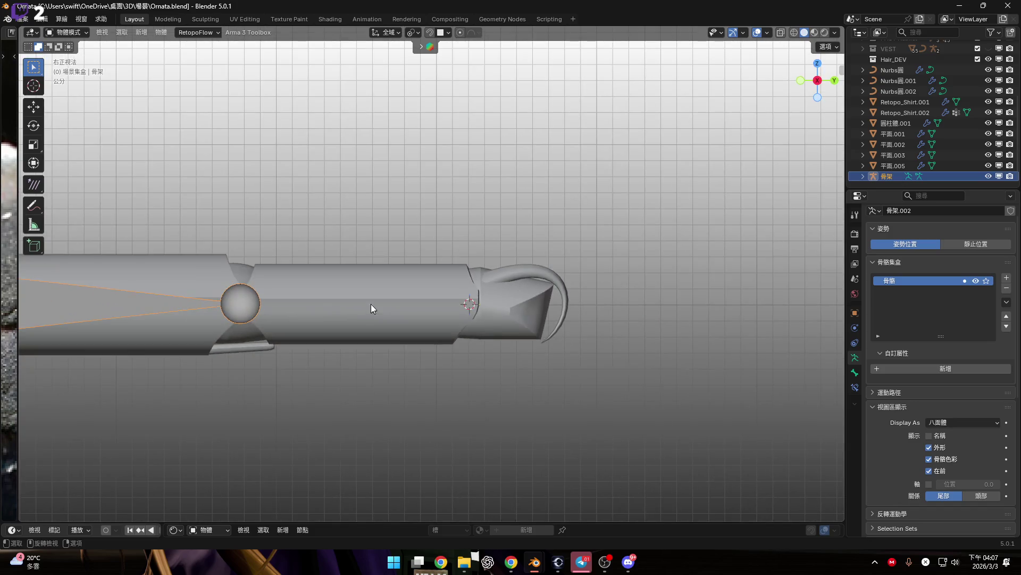
left_click(378, 307)
key("Tab")
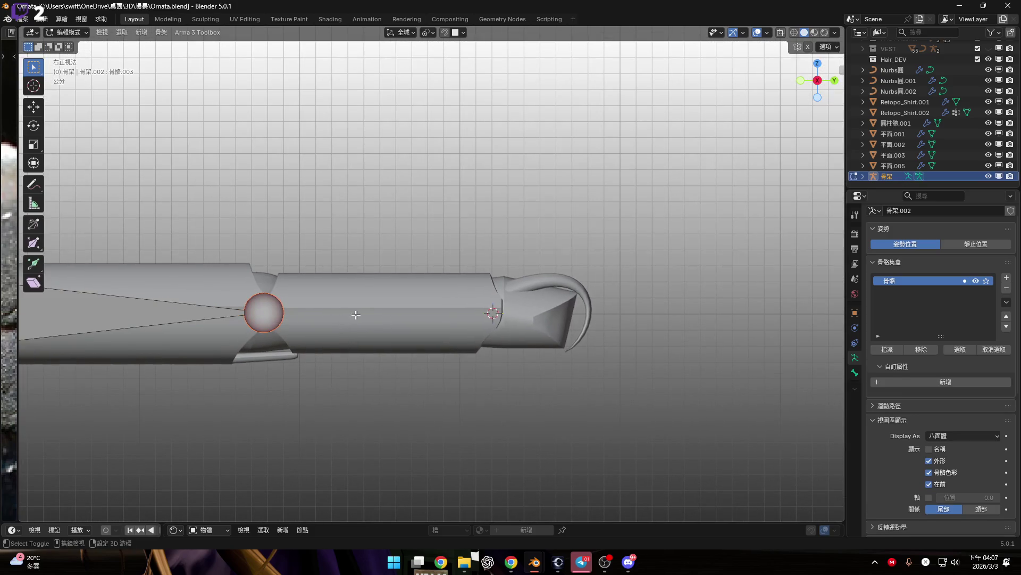
scroll(330, 320, "up", 4)
key("e")
right_click(353, 314)
mouse_move(353, 315)
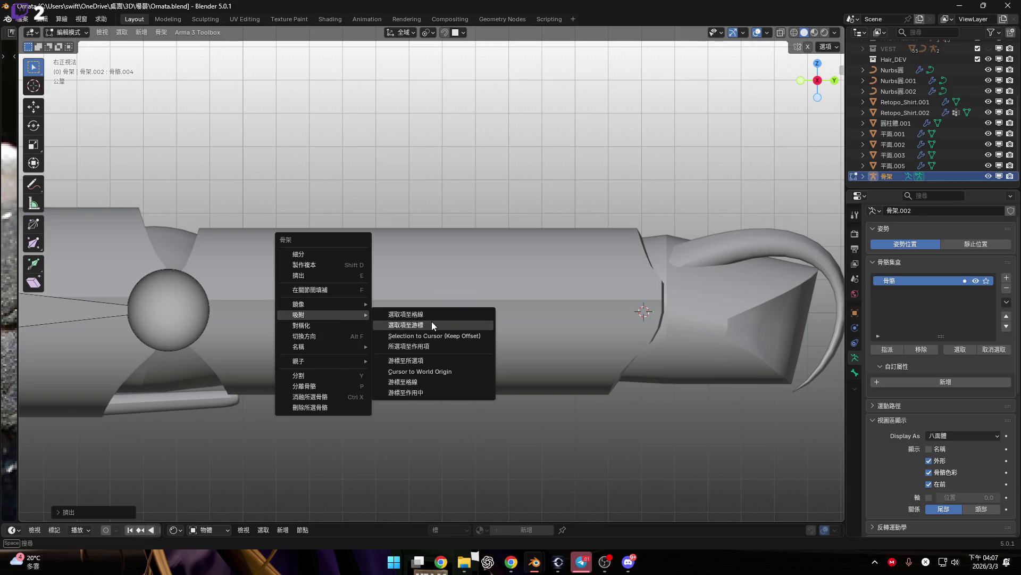
left_click(432, 321)
scroll(458, 312, "down", 4)
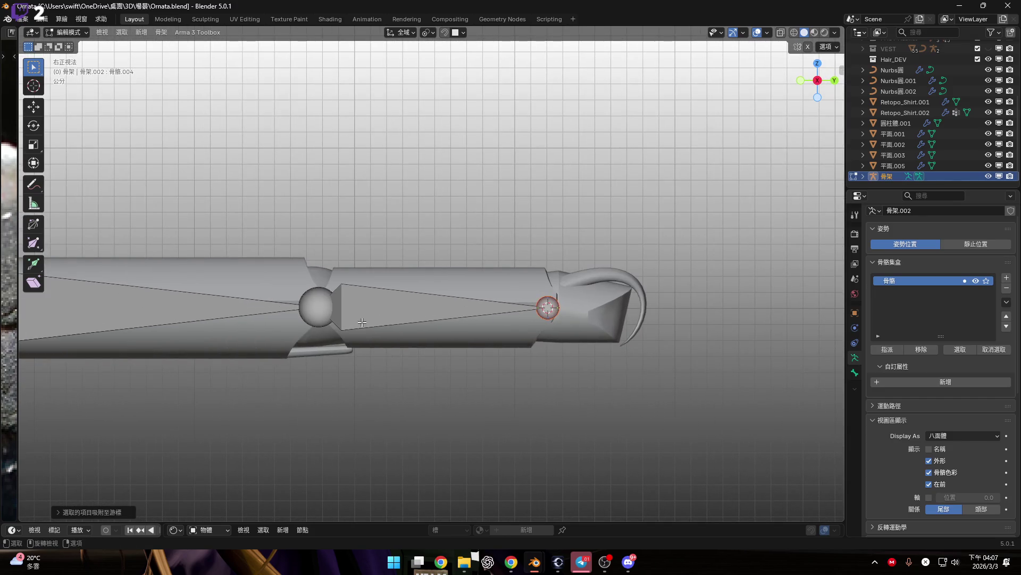
key("Tab")
scroll(369, 299, "down", 4)
scroll(472, 279, "up", 5)
mouse_move(497, 286)
middle_mouse_down()
mouse_move(473, 240)
mouse_move(344, 315)
mouse_move(361, 236)
mouse_move(322, 346)
mouse_move(361, 218)
mouse_move(386, 230)
mouse_move(440, 175)
mouse_move(447, 207)
middle_mouse_up()
Step: Select the shaft mesh 圓柱體.001 together with the armature
scroll(370, 213, "down", 5)
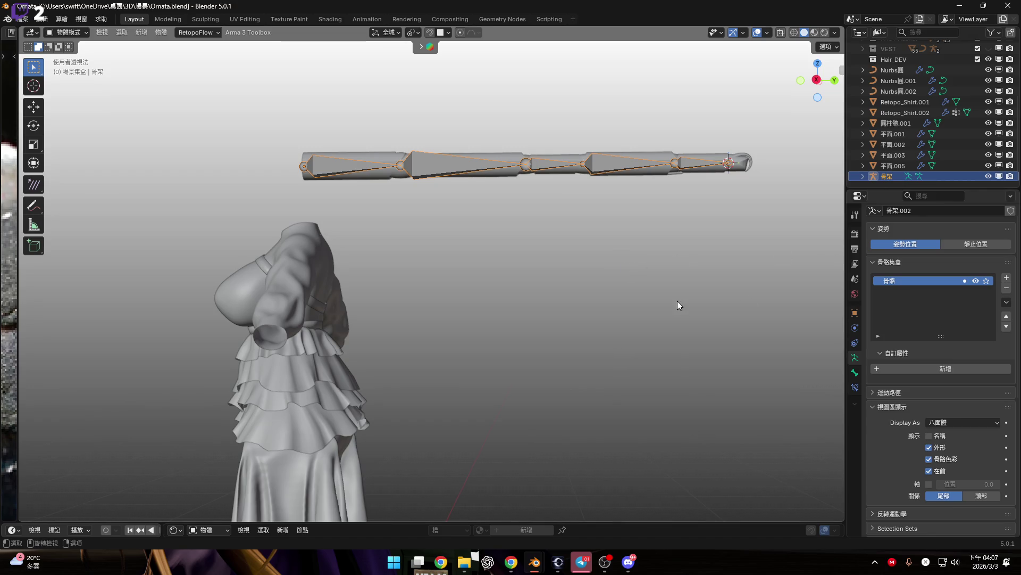
scroll(506, 152, "up", 6)
middle_click_drag(532, 176, 561, 258, "shift")
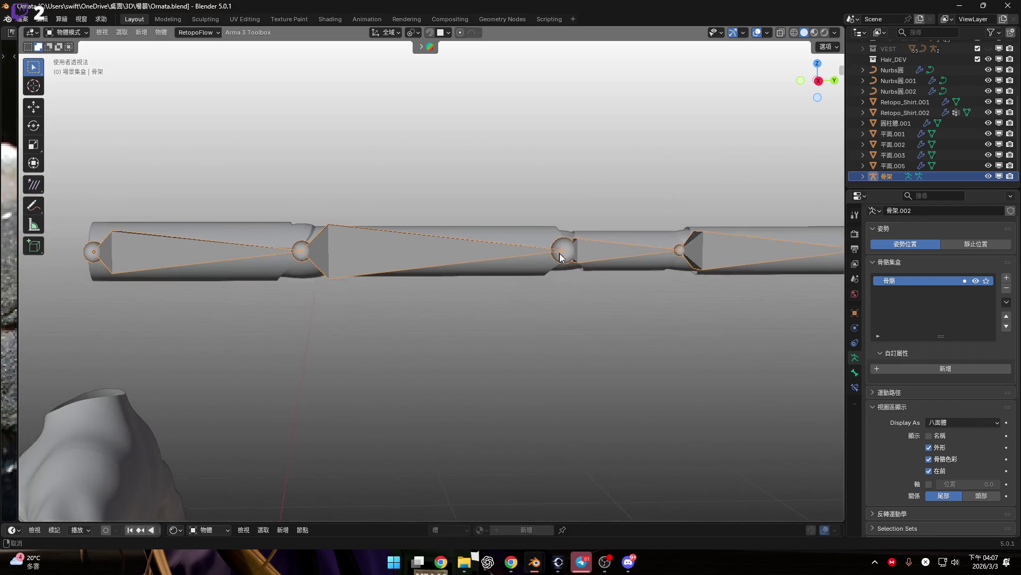
left_click(818, 81)
scroll(581, 292, "up", 5)
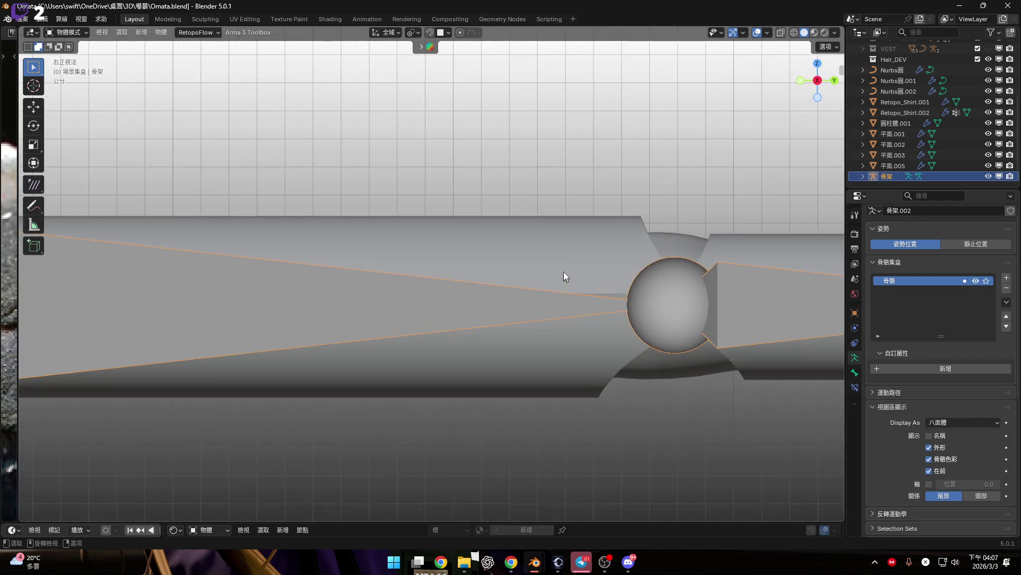
scroll(563, 274, "down", 3)
left_click(665, 317)
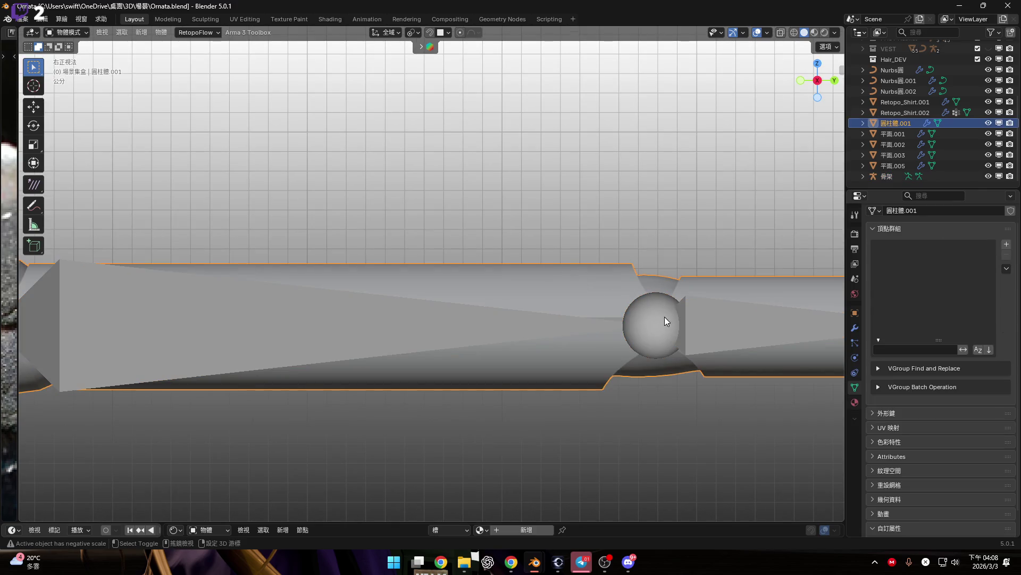
key("ctrl+z")
middle_click_drag(684, 221, 694, 237, "shift")
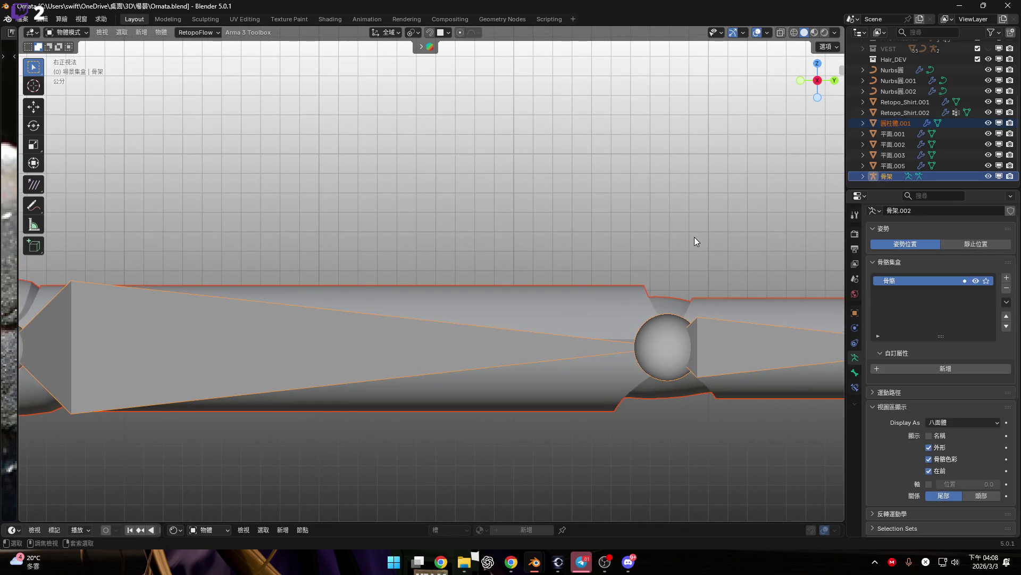
key("ctrl+i")
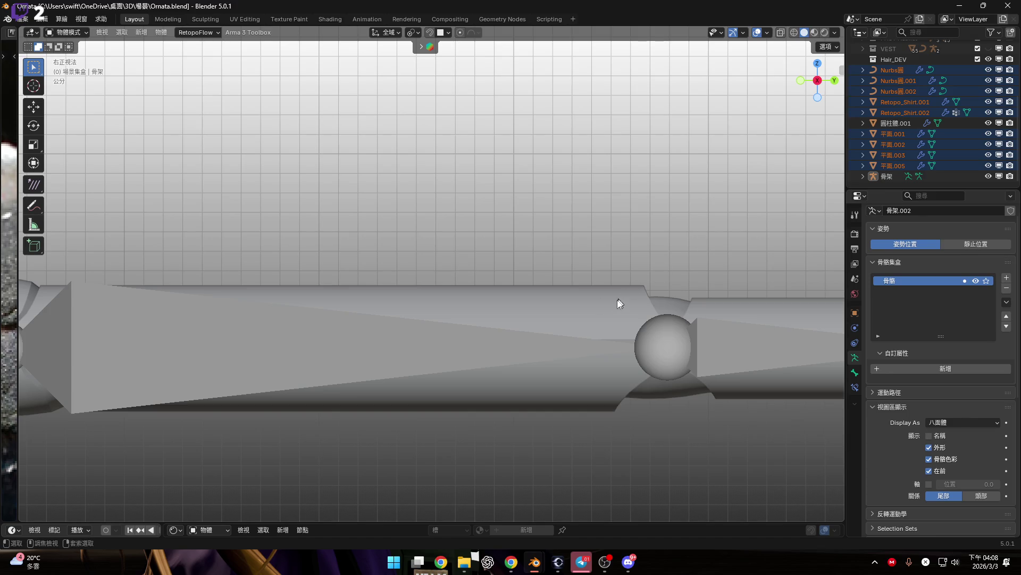
key("ctrl+z")
Step: Centre the joint in view and bring up the Set Parent To menu with Ctrl+P
middle_click_drag(646, 298, 601, 274, "shift")
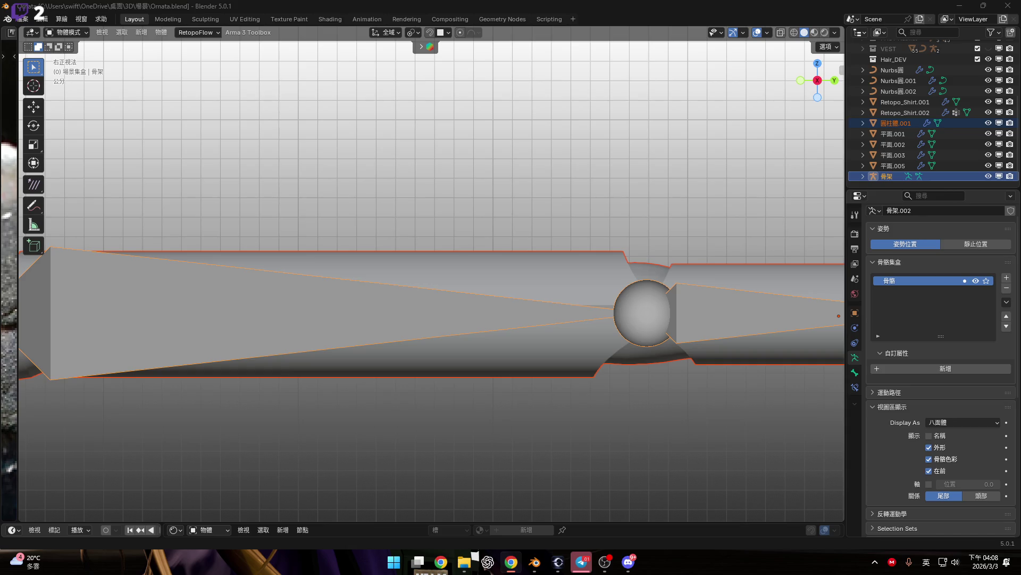
key("shift")
mouse_move(493, 253)
middle_mouse_down("shift")
mouse_move(620, 292)
mouse_move(563, 281)
middle_mouse_up("shift")
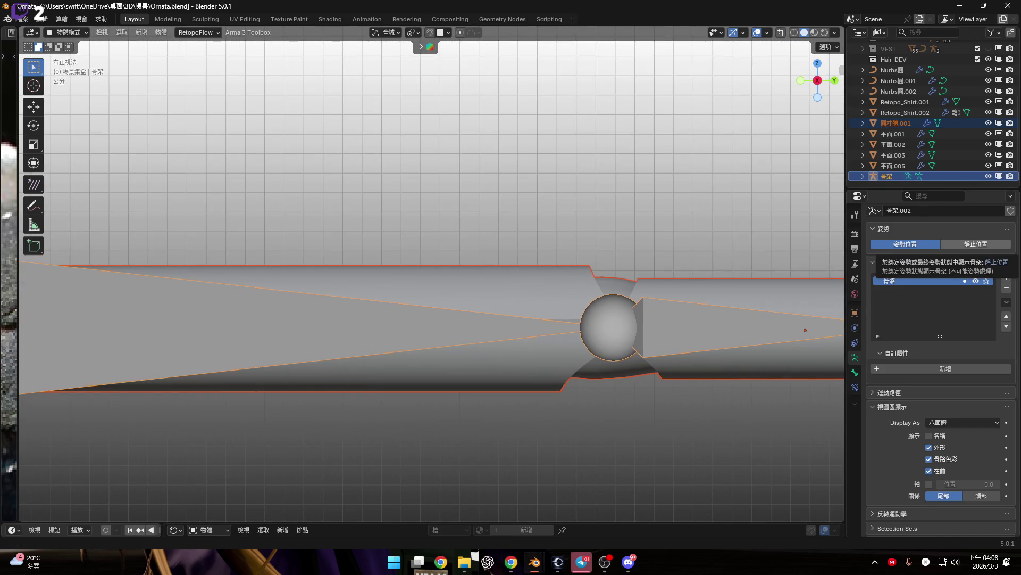
middle_click_drag(633, 201, 622, 230, "shift")
key("ctrl+p")
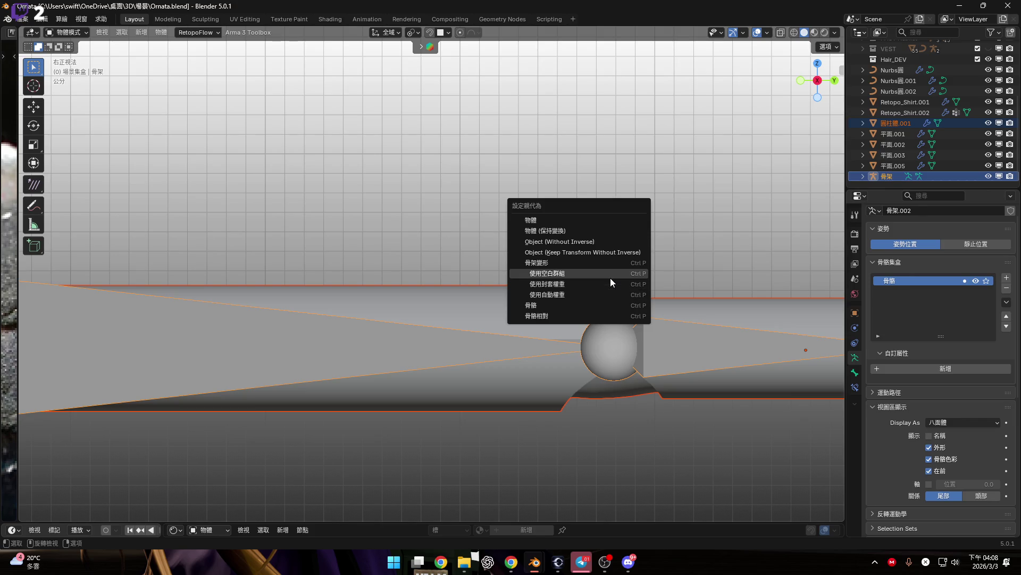
Step: Parent the shaft mesh to the armature using Armature Deform with Empty Groups
left_click(610, 278)
scroll(500, 285, "down", 5)
scroll(500, 285, "up", 2)
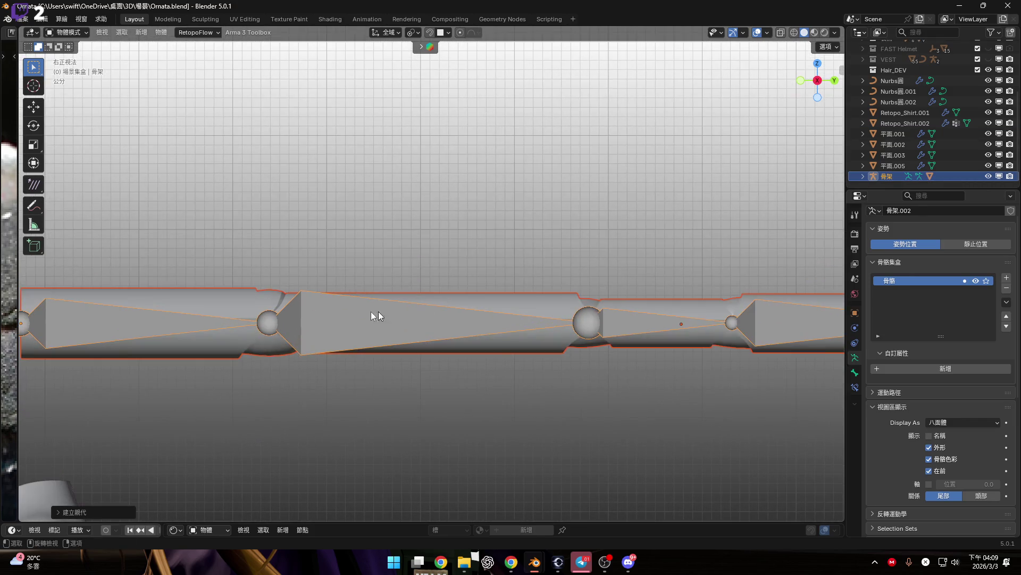
Step: Rotate bone 骨骼.002 in Pose Mode to test the mesh bending, then exit Pose Mode
key("ctrl+Tab")
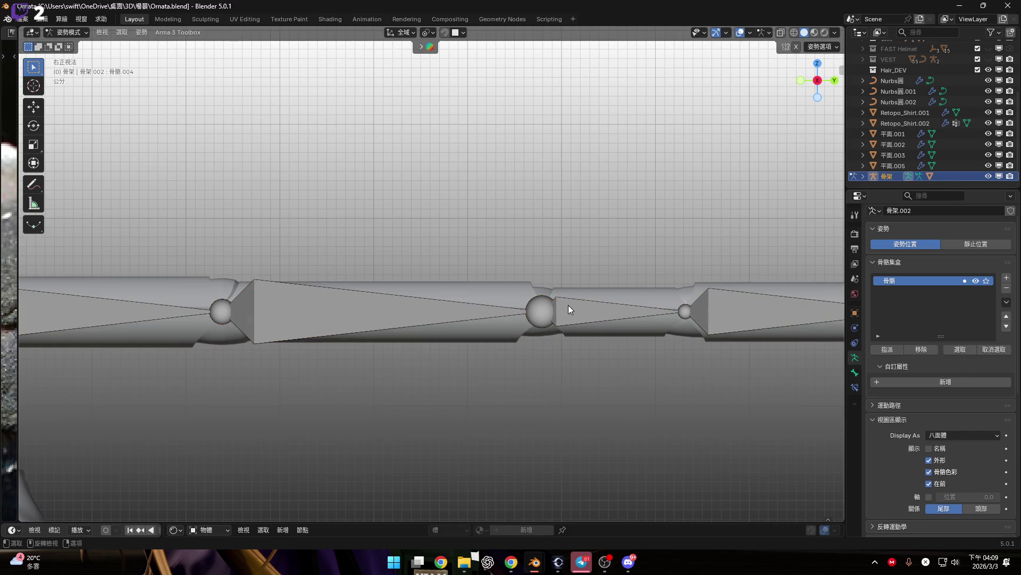
middle_click_drag(569, 304, 497, 313, "shift")
left_click(542, 310)
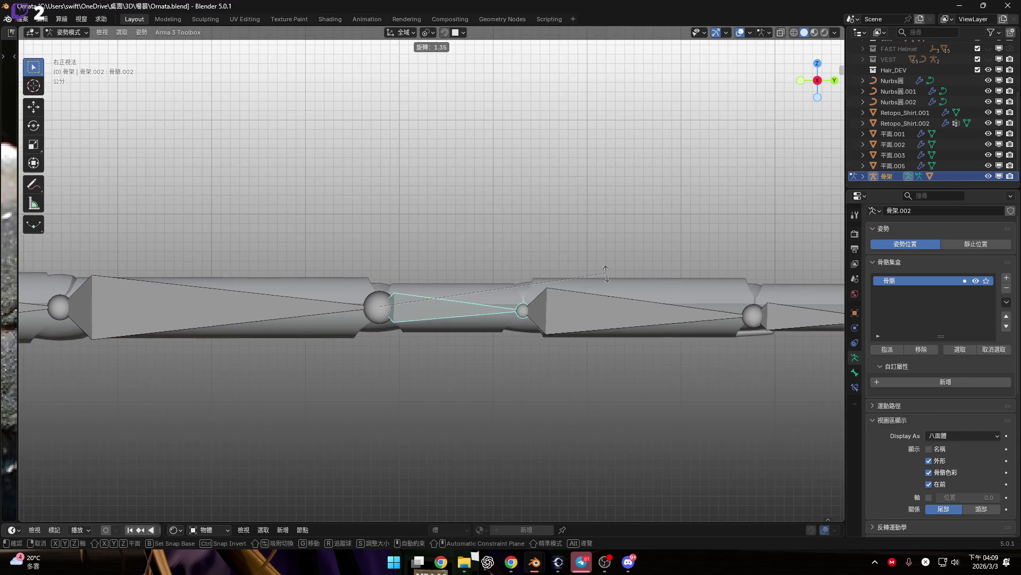
middle_click_drag(435, 292, 542, 292, "shift")
scroll(575, 298, "down", 2)
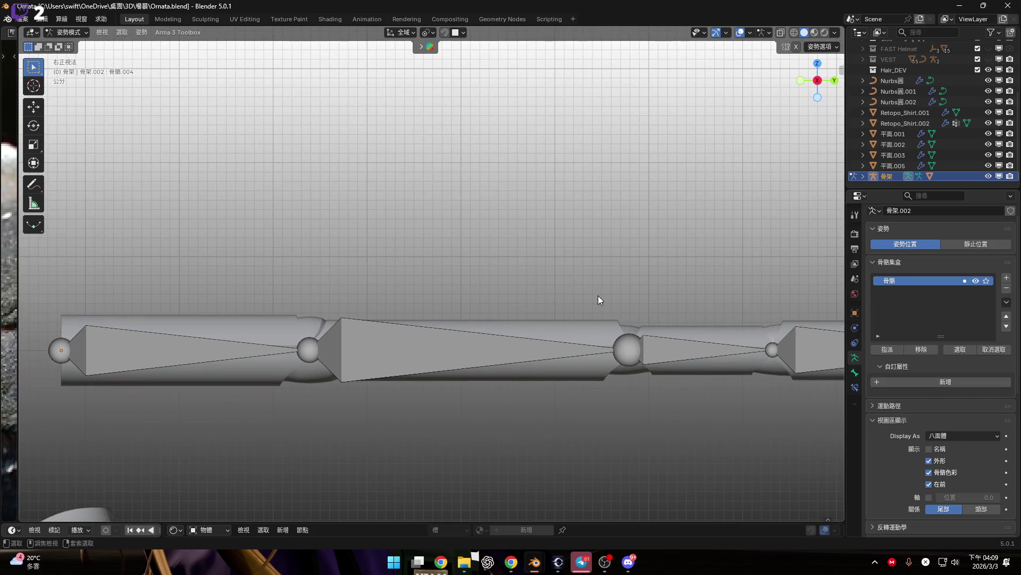
key("ctrl+Tab")
Step: Add the shaft mesh to the selection in Object Mode
middle_click_drag(618, 311, 502, 290, "shift")
left_click(564, 347, "shift")
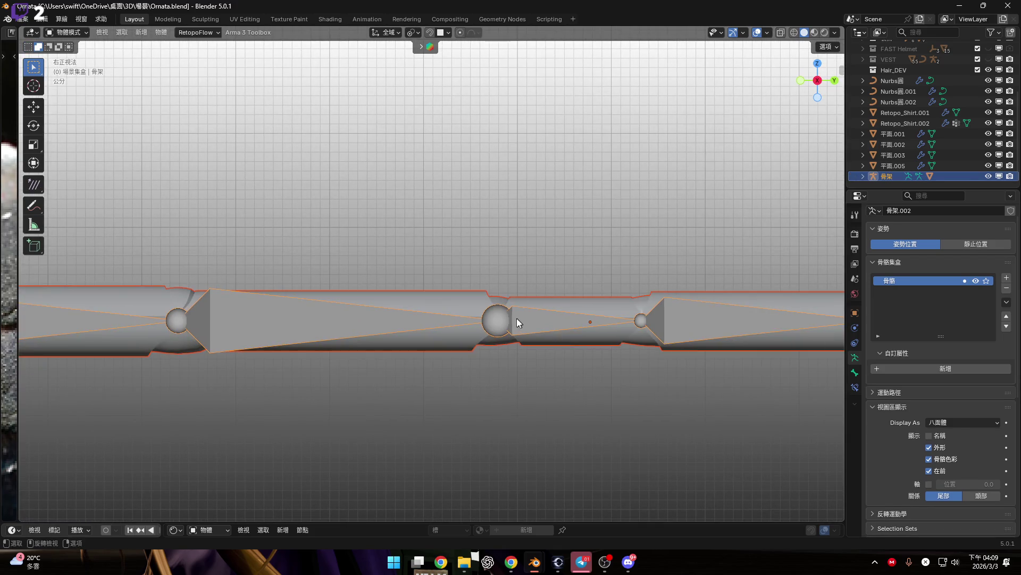
scroll(515, 322, "up", 2)
scroll(530, 319, "up", 2)
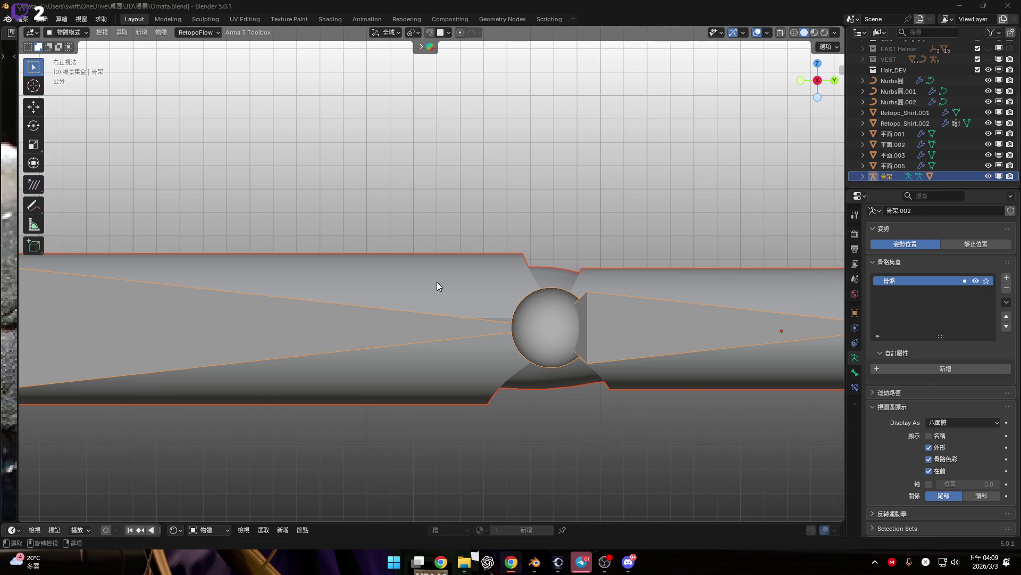
Step: Delete the Armature modifier from the shaft mesh, leaving Smooth by Angle
middle_click_drag(563, 297, 646, 309, "shift")
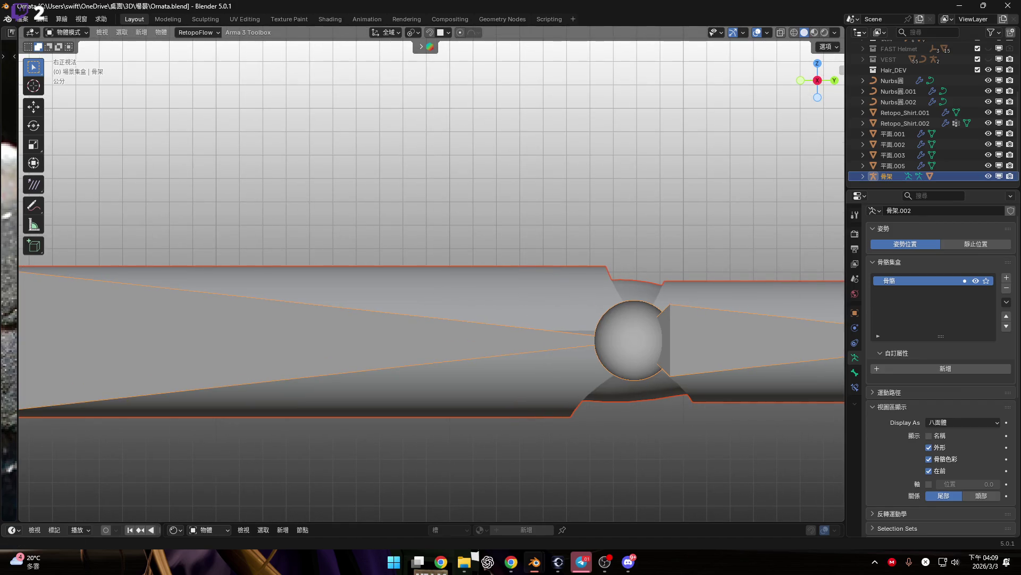
scroll(667, 362, "up", 3)
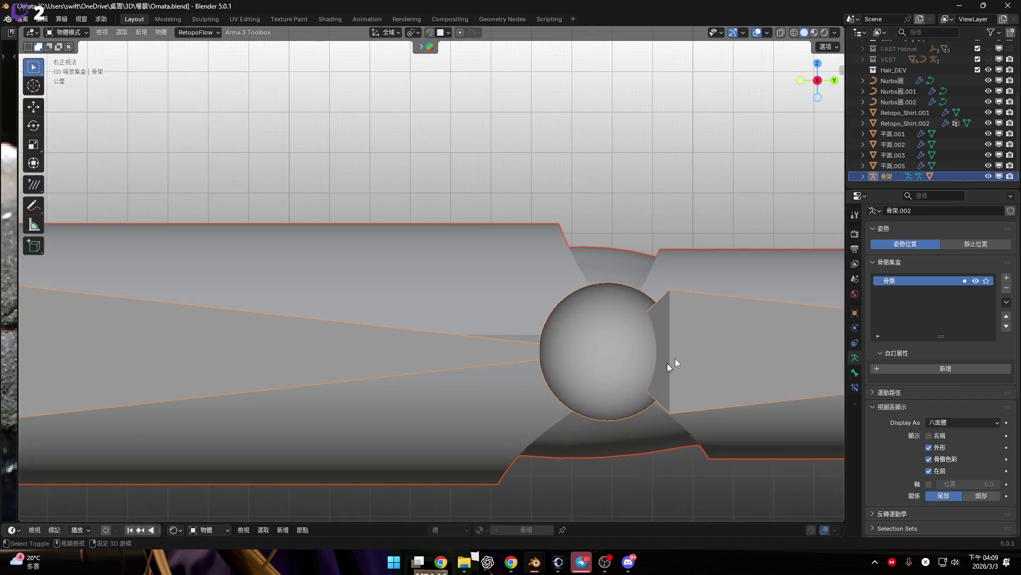
scroll(654, 266, "down", 1)
left_click(604, 167)
scroll(585, 213, "down", 2)
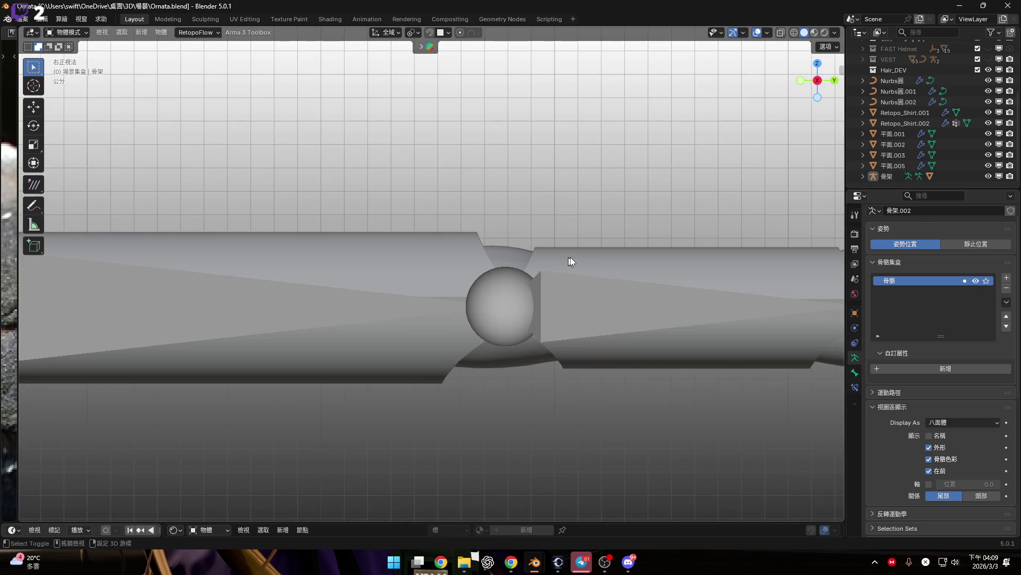
left_click(634, 253)
left_click(855, 327)
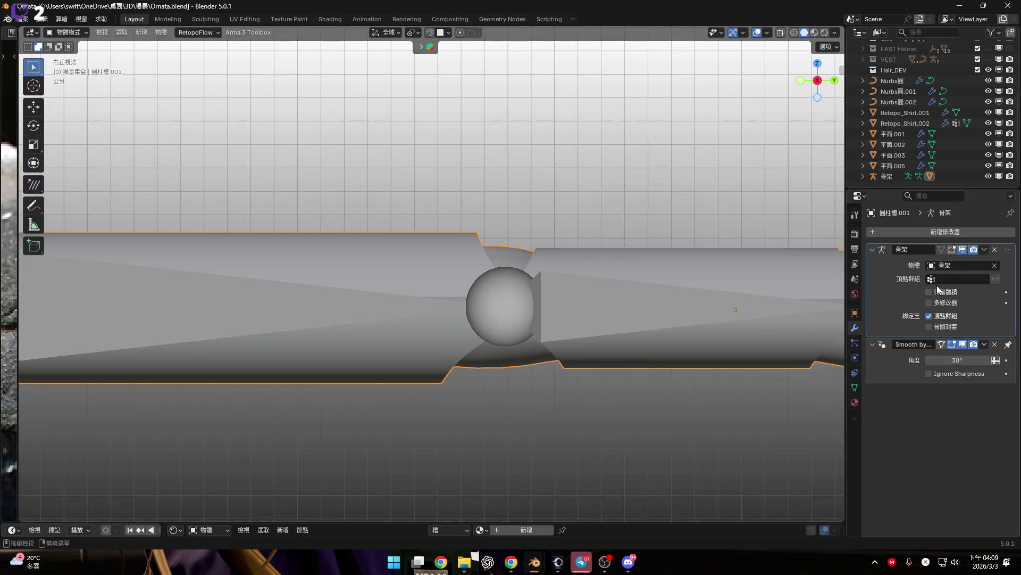
left_click(995, 249)
Step: Add the armature to the selection as active and call up the parenting options
middle_click_drag(495, 342, 571, 352, "shift")
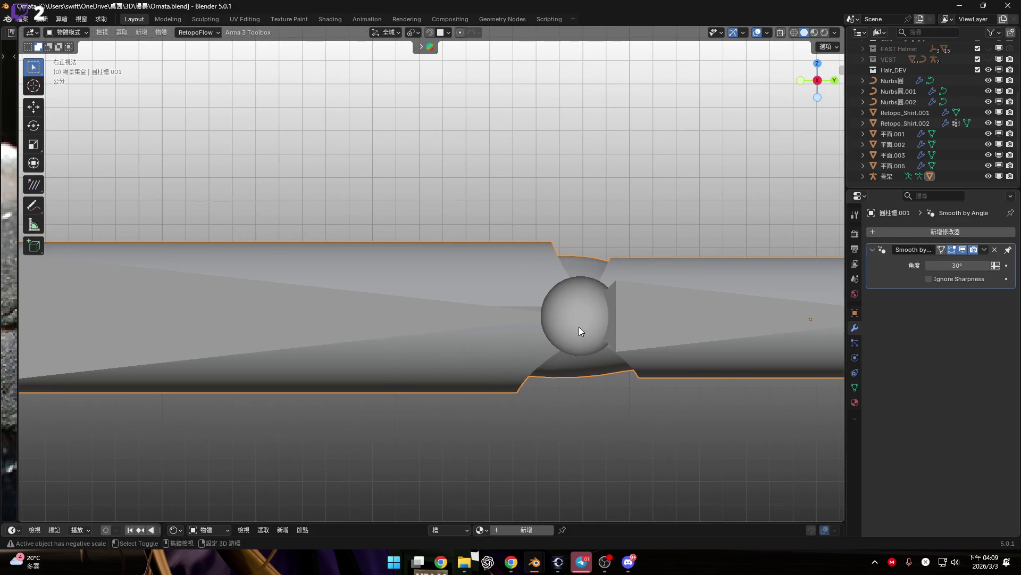
left_click(713, 385, "shift")
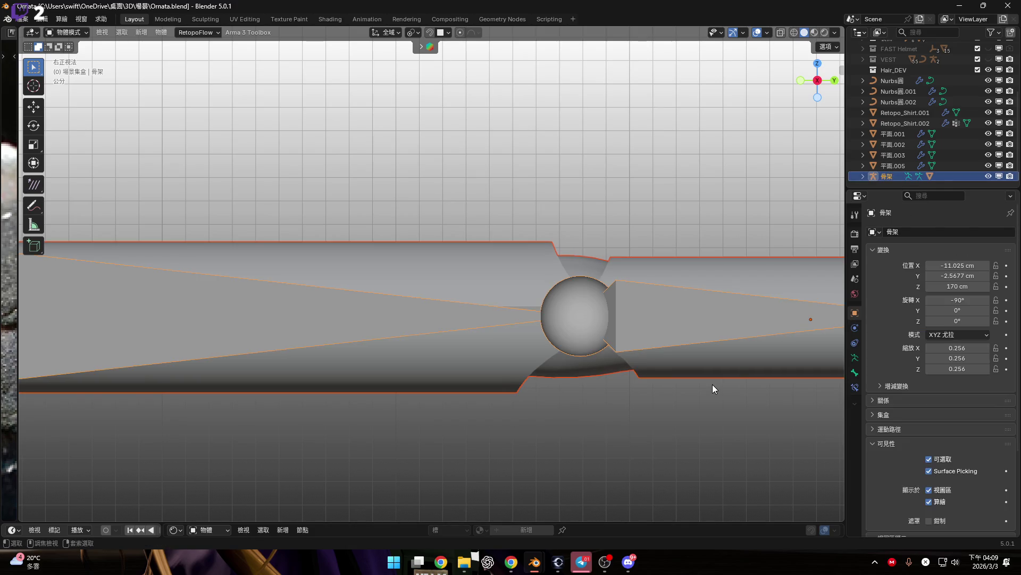
key("ctrl+p")
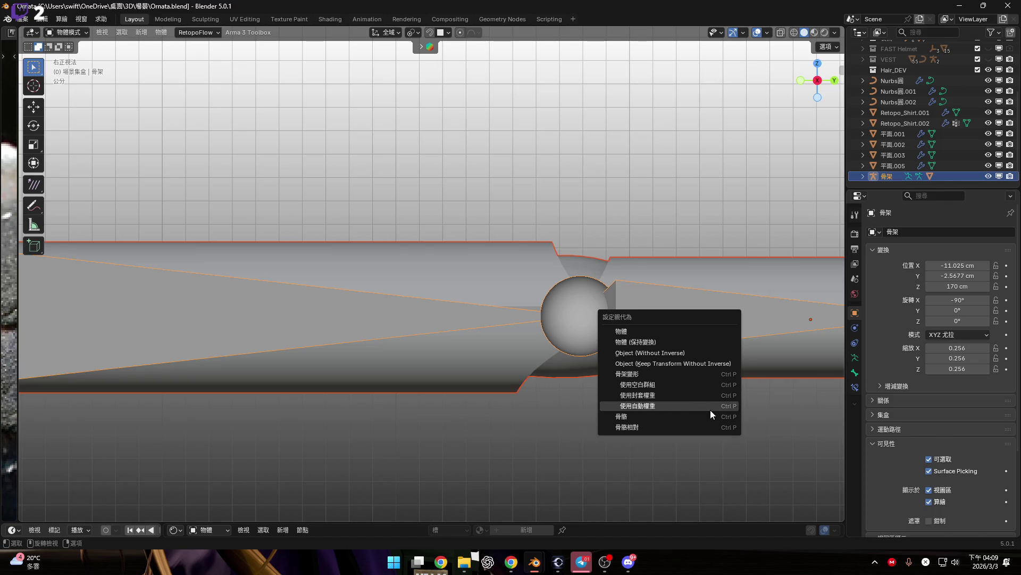
Step: Parent the shaft to the armature with automatic weights, then trial-rotate a bone in Pose Mode
left_click(710, 408)
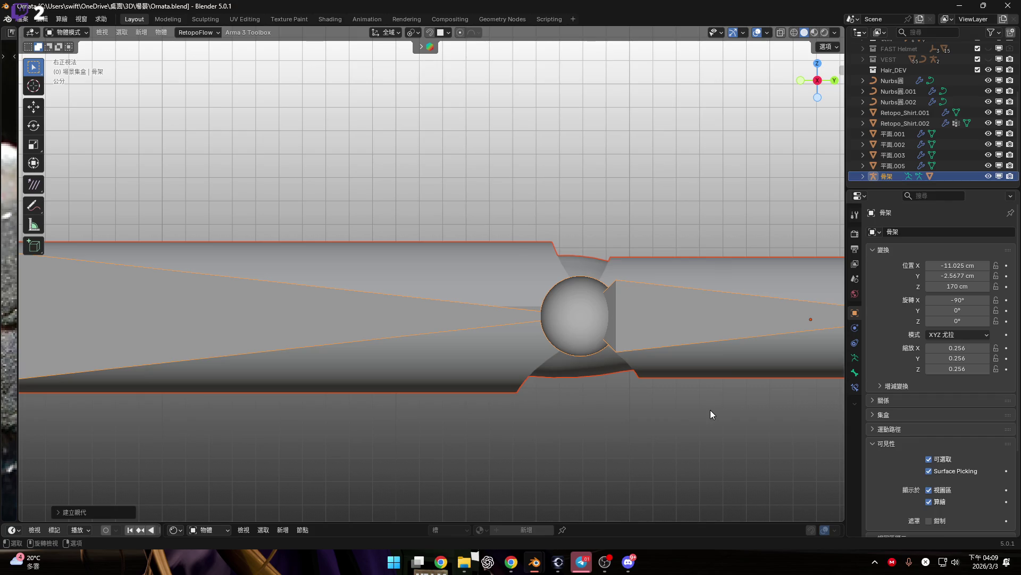
scroll(496, 308, "down", 3)
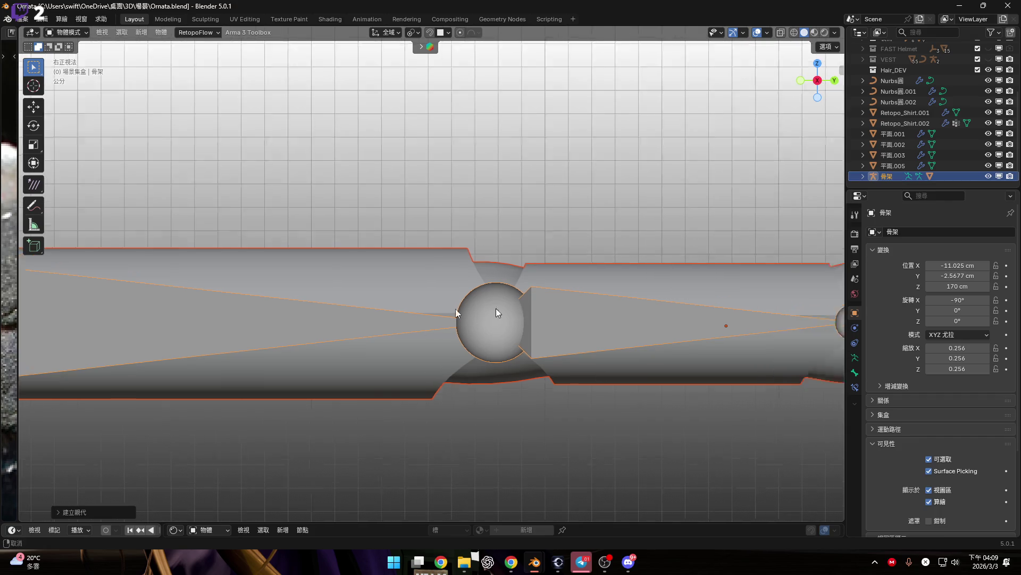
key("ctrl+Tab")
scroll(497, 276, "down", 2, "shift")
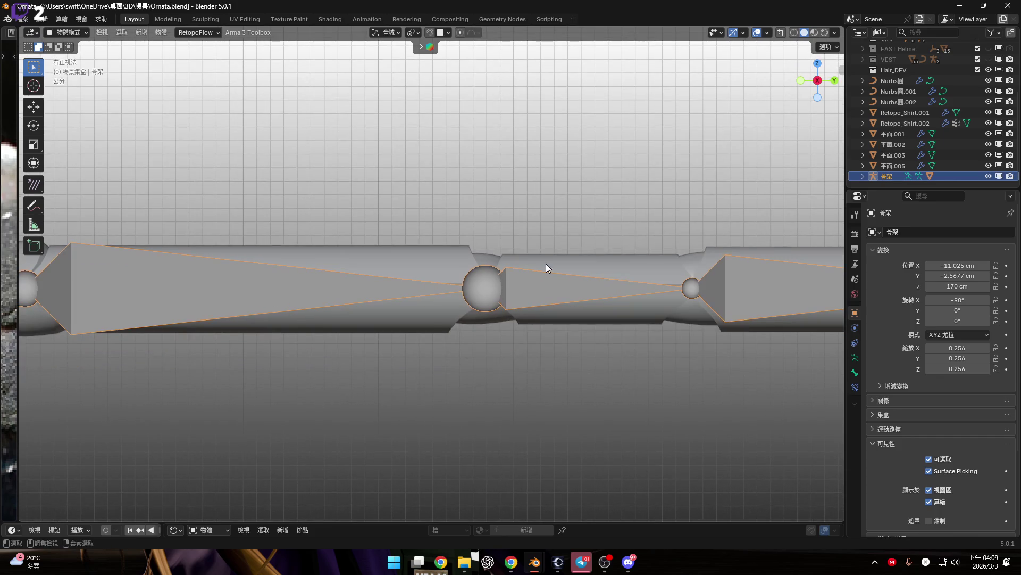
key("r")
key("Escape")
Step: Rotate bone 骨骼.001 to check how the shaft deforms, then cancel back to rest pose
scroll(580, 282, "down", 3)
scroll(440, 299, "up", 3)
left_click(441, 298)
left_click(440, 299)
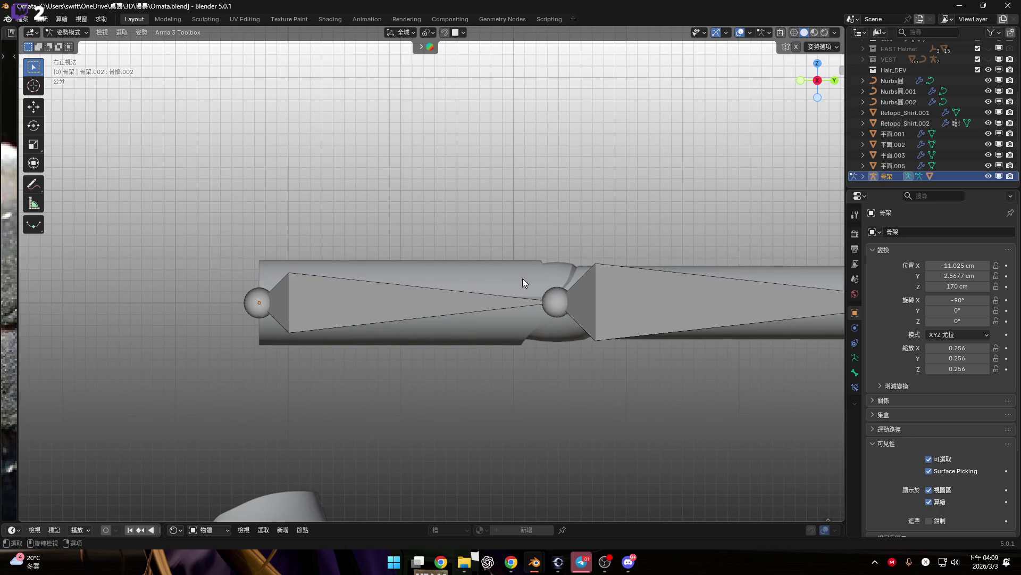
scroll(560, 273, "down", 3, "ctrl")
left_click(660, 249)
key("r")
key("Escape")
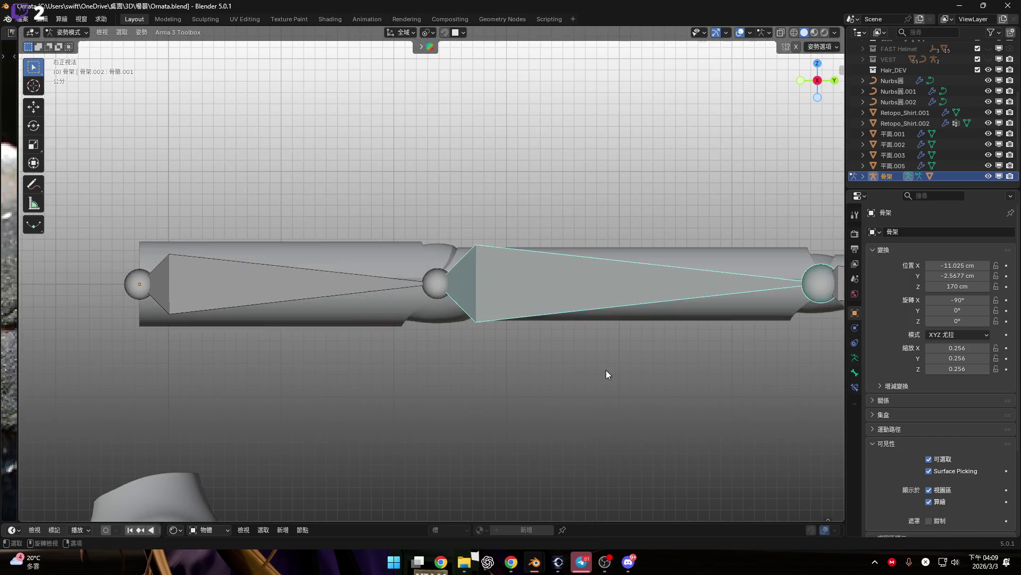
Step: Rotate the forearm bone 骨骼.004 to test the hand bend, then cancel the rotation
scroll(607, 372, "up", 2, "ctrl")
scroll(573, 282, "down", 1)
scroll(584, 283, "down", 3, "ctrl")
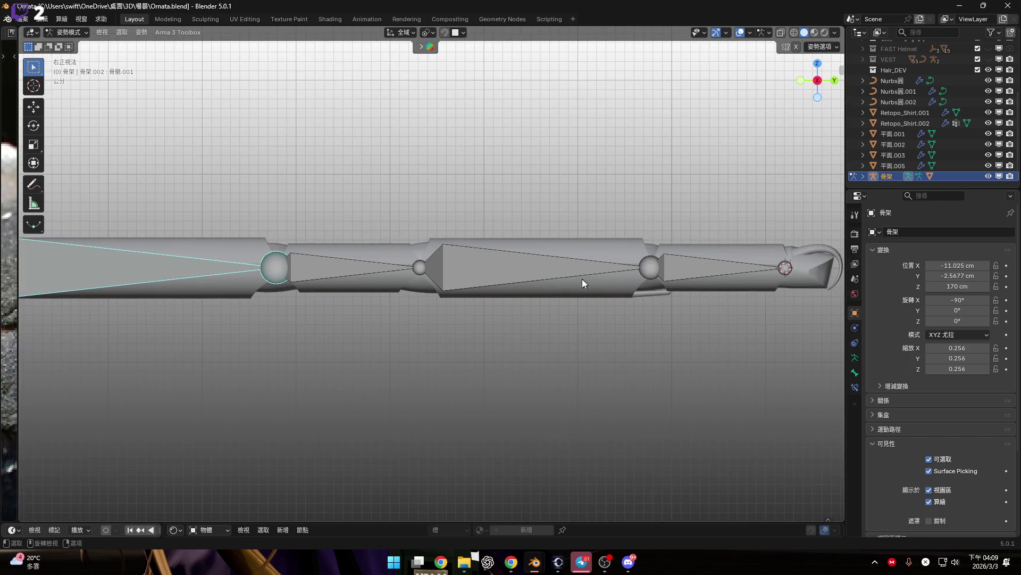
scroll(532, 283, "up", 2)
left_click(662, 269)
key("r")
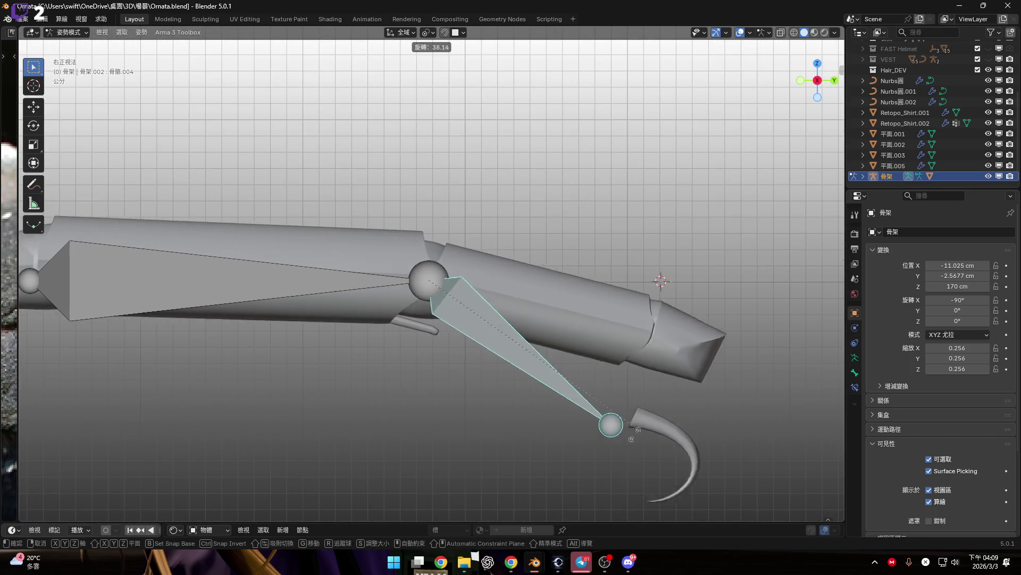
key("Escape")
scroll(737, 307, "up", 3, "ctrl")
scroll(737, 307, "up", 3, "ctrl")
scroll(331, 252, "down", 2)
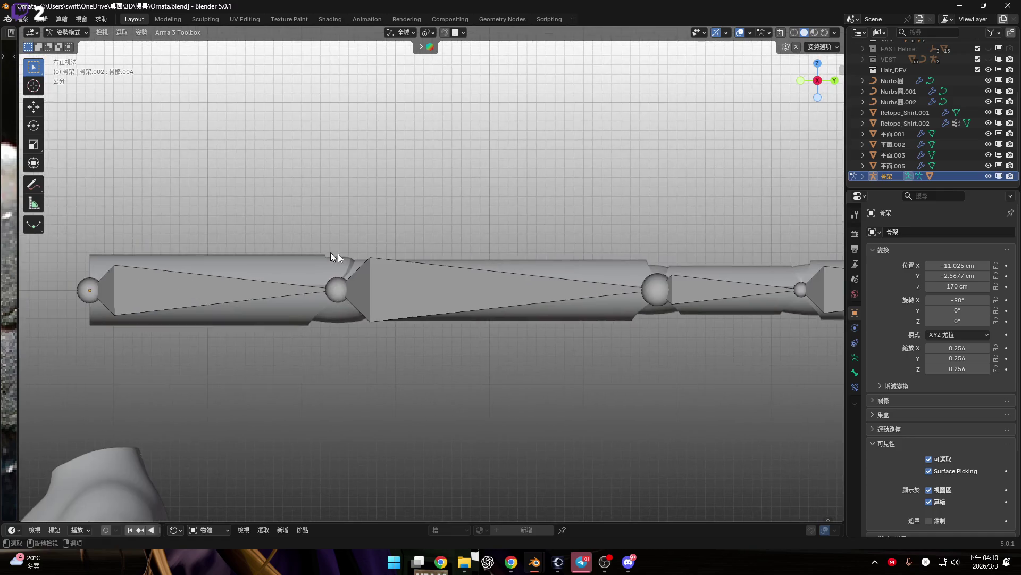
scroll(477, 260, "up", 3)
scroll(502, 254, "up", 1)
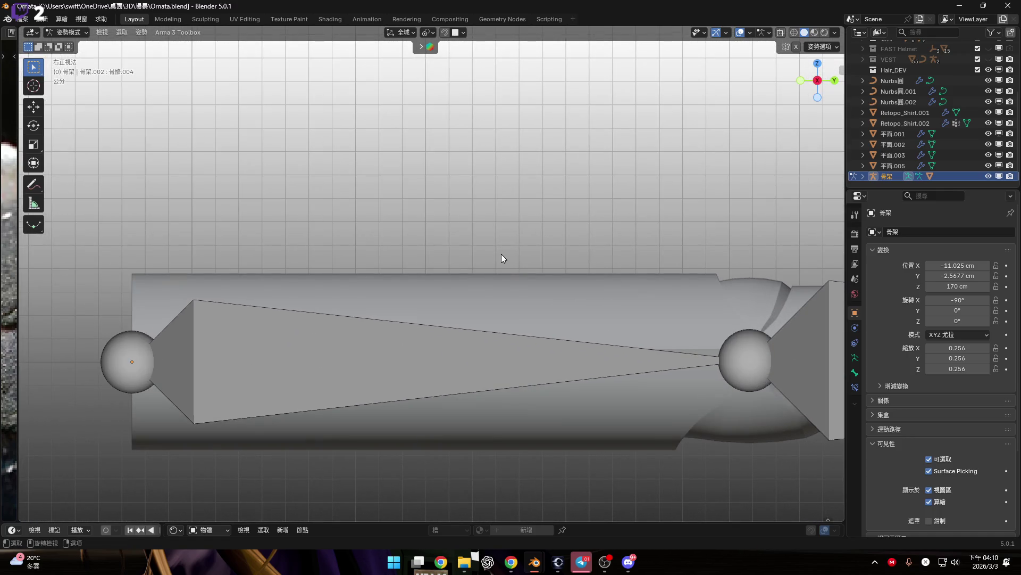
scroll(465, 278, "up", 2, "ctrl")
scroll(465, 278, "down", 2, "shift")
scroll(439, 302, "down", 1)
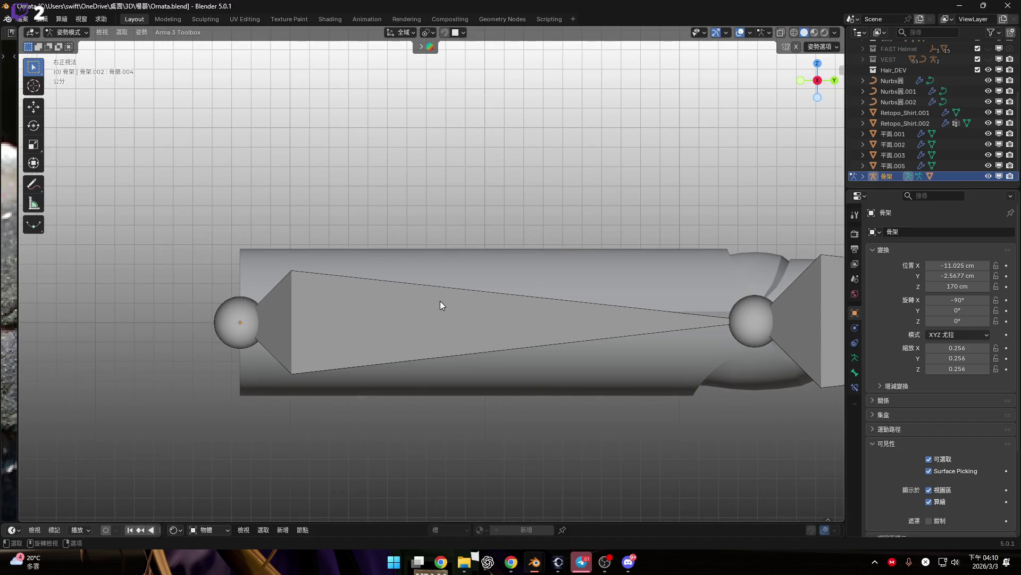
Step: Return to Object Mode and select only the shaft cylinder 圓柱體.001
key("ctrl+Tab")
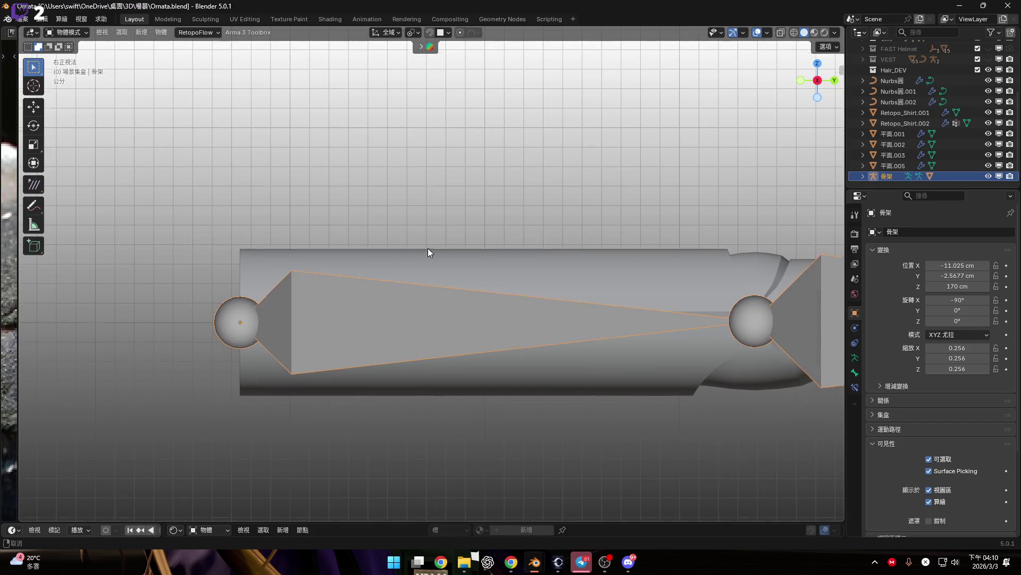
scroll(452, 253, "up", 1, "shift")
scroll(476, 273, "down", 1, "shift")
scroll(518, 286, "up", 1)
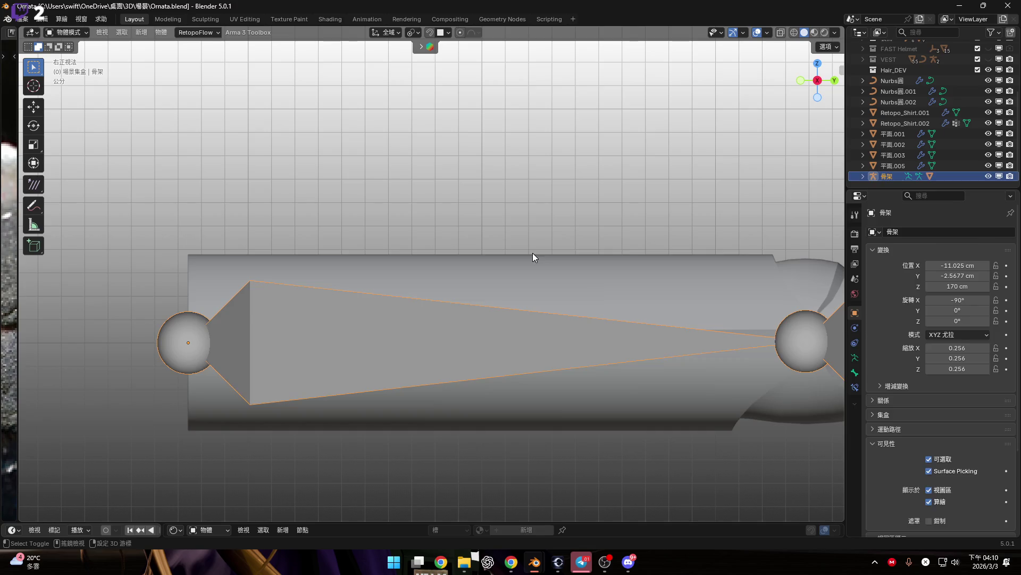
left_click(534, 255, "shift")
middle_click_drag(533, 255, 494, 253, "shift")
scroll(494, 253, "down", 2)
left_click(541, 270)
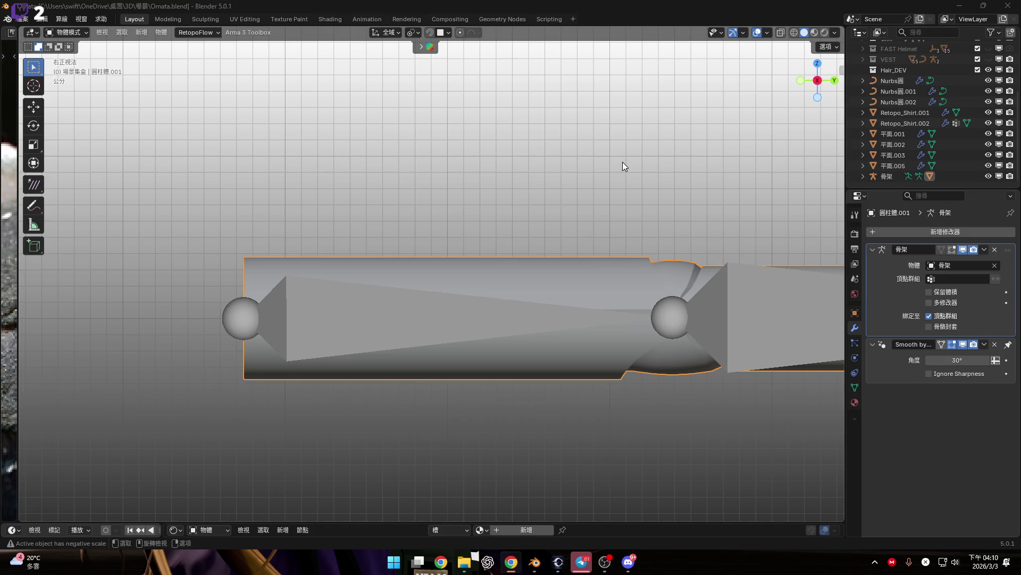
scroll(554, 192, "up", 2)
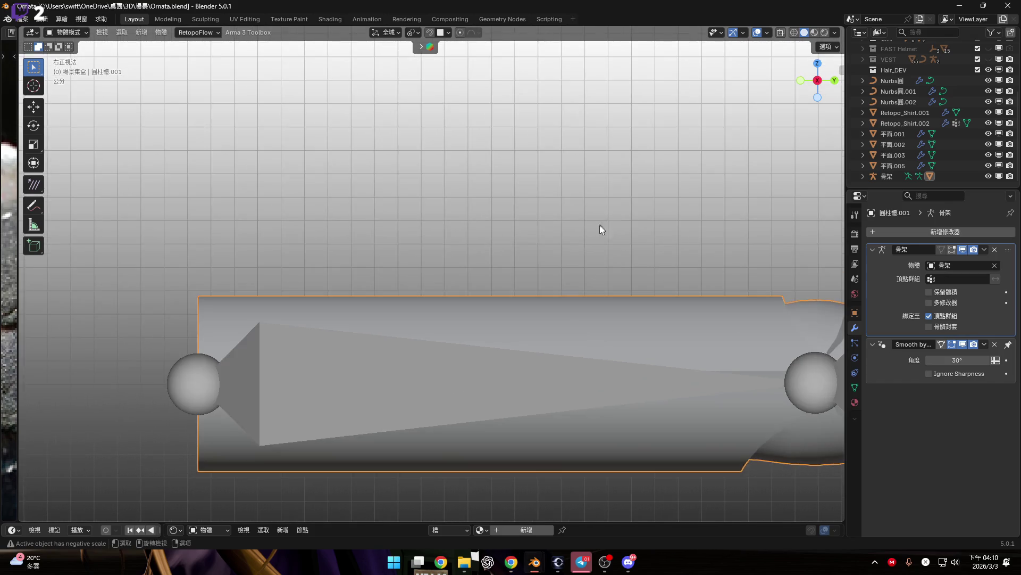
key("ctrl+Tab")
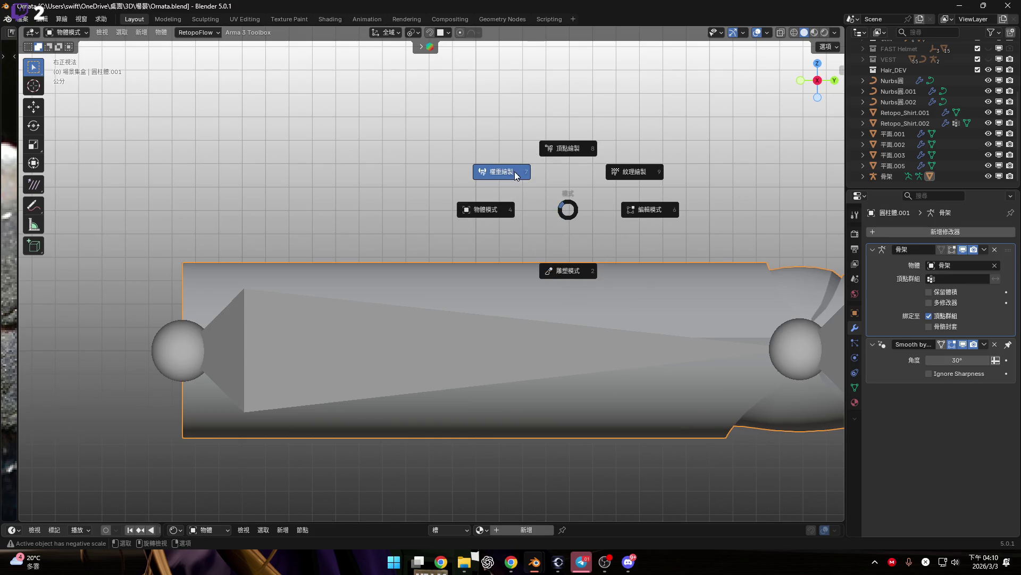
left_click(557, 312)
mouse_move(393, 276)
middle_mouse_down("shift")
mouse_move(401, 333)
mouse_move(540, 312)
mouse_move(487, 310)
mouse_move(524, 322)
middle_mouse_up("shift")
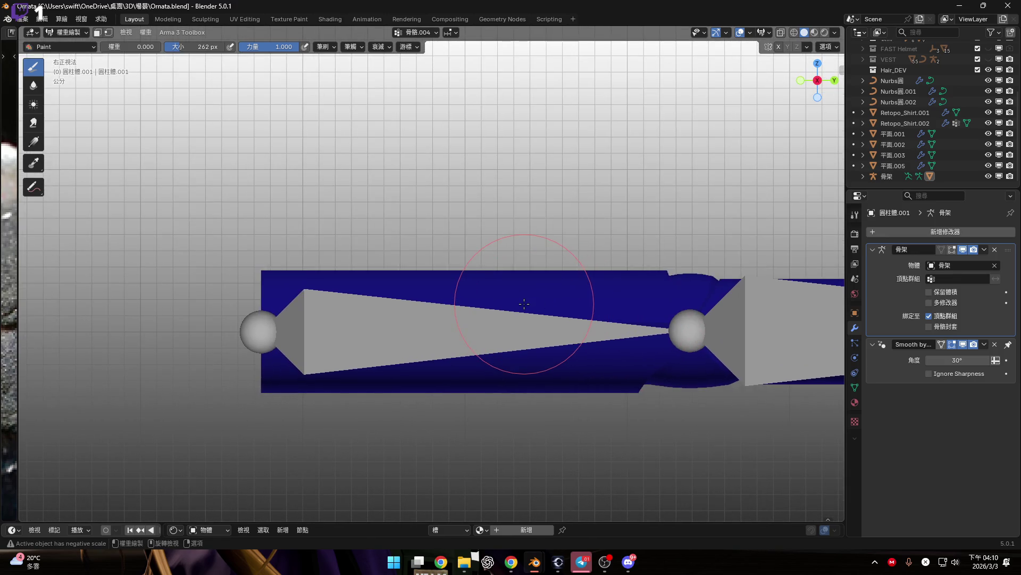
right_click(431, 320)
middle_click_drag(457, 290, 488, 286, "shift")
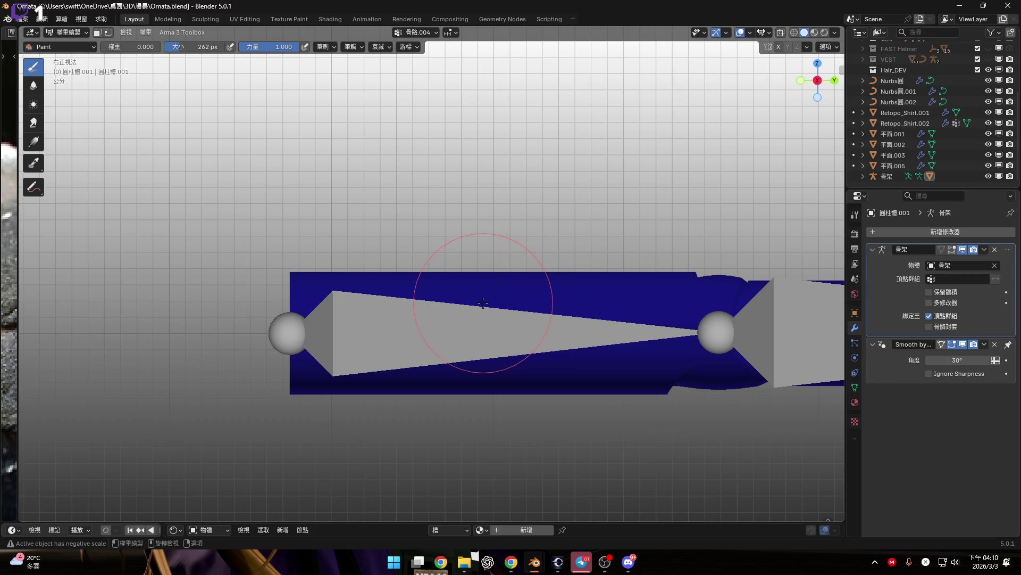
key("ctrl")
mouse_move(456, 324)
middle_mouse_down()
mouse_move(397, 342)
mouse_move(408, 314)
middle_mouse_up()
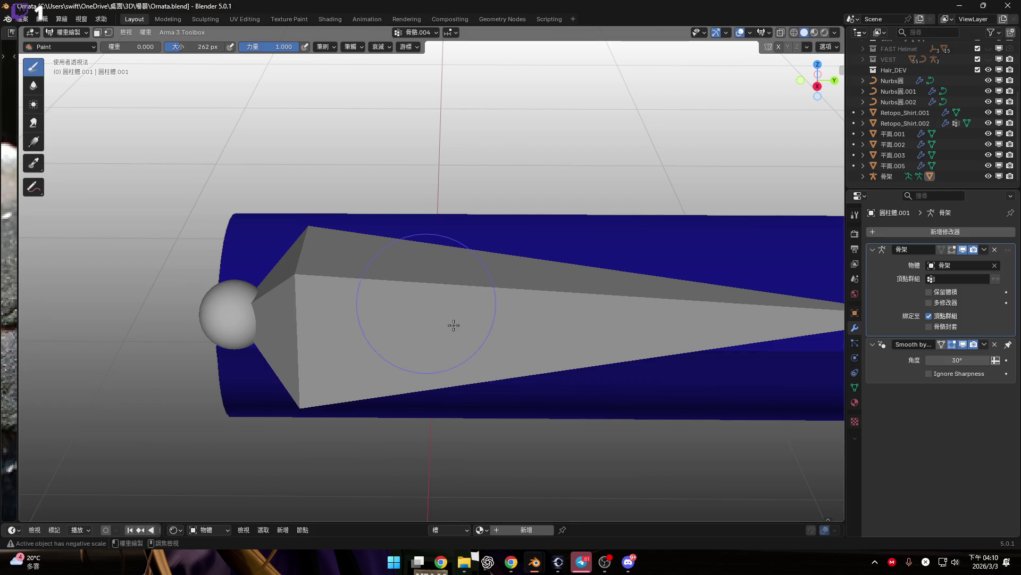
mouse_move(502, 357)
middle_mouse_down()
mouse_move(467, 303)
mouse_move(781, 274)
middle_mouse_up()
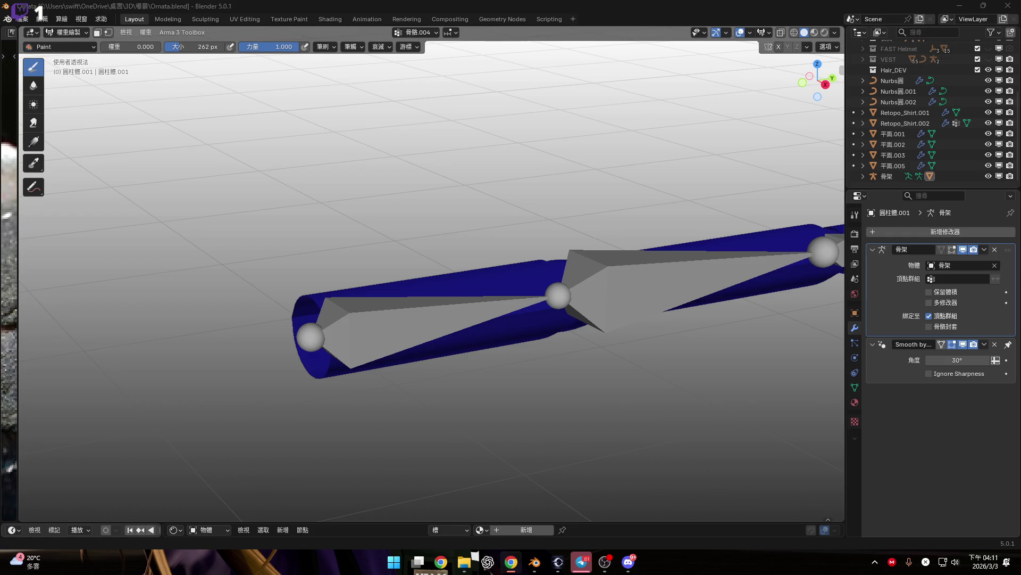
mouse_move(506, 184)
middle_mouse_down("shift")
mouse_move(581, 229)
mouse_move(571, 218)
middle_mouse_up("shift")
key("ctrl+Tab")
left_click(504, 226)
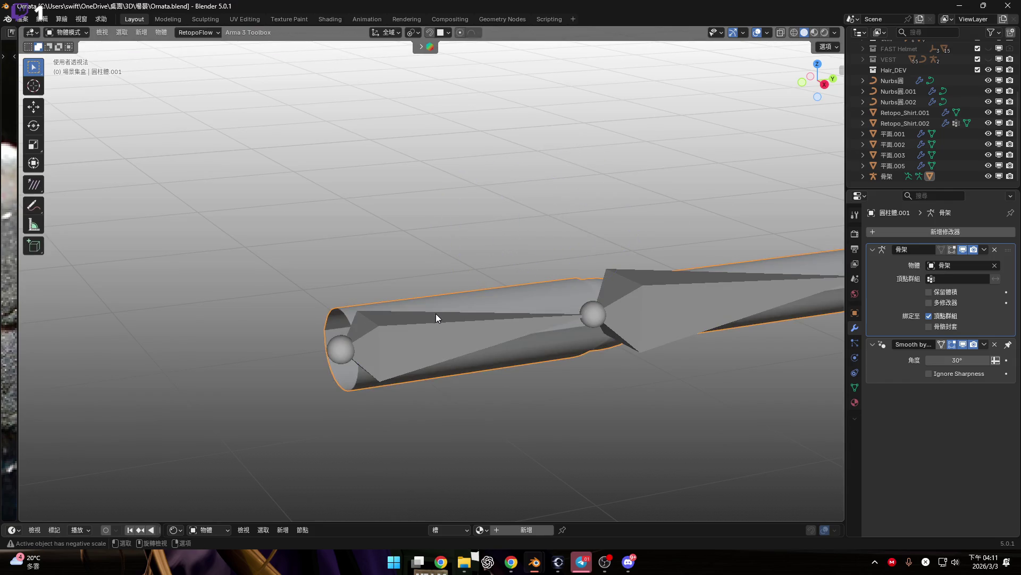
Step: Select armature 骨架 plus shaft 圓柱體.001 and switch into Weight Paint mode with bones selectable
left_click(372, 356)
mouse_move(485, 328)
middle_mouse_down()
mouse_move(426, 326)
mouse_move(505, 334)
middle_mouse_up()
left_click(534, 297, "shift")
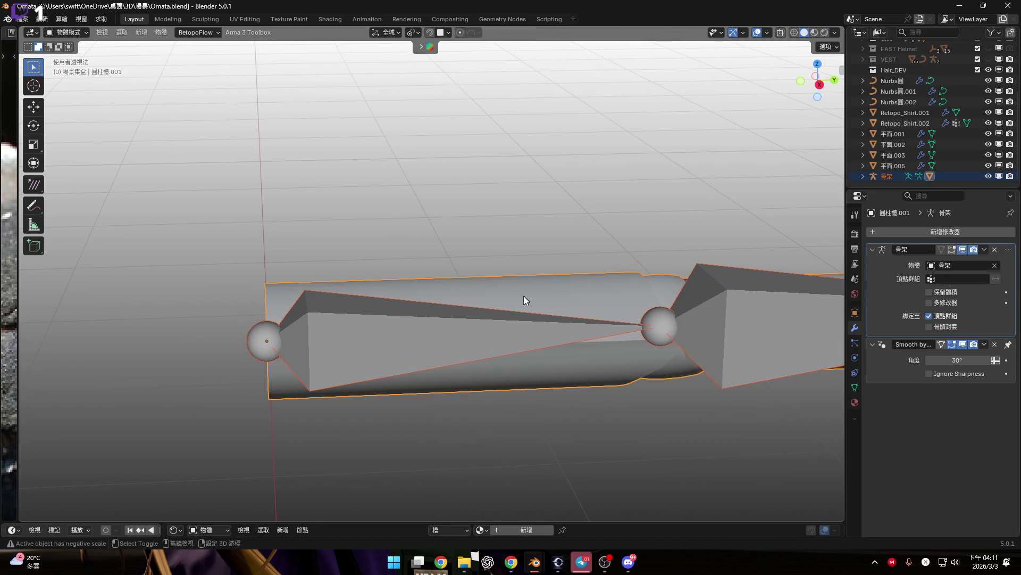
scroll(553, 282, "down", 2, "ctrl")
key("ctrl+Tab")
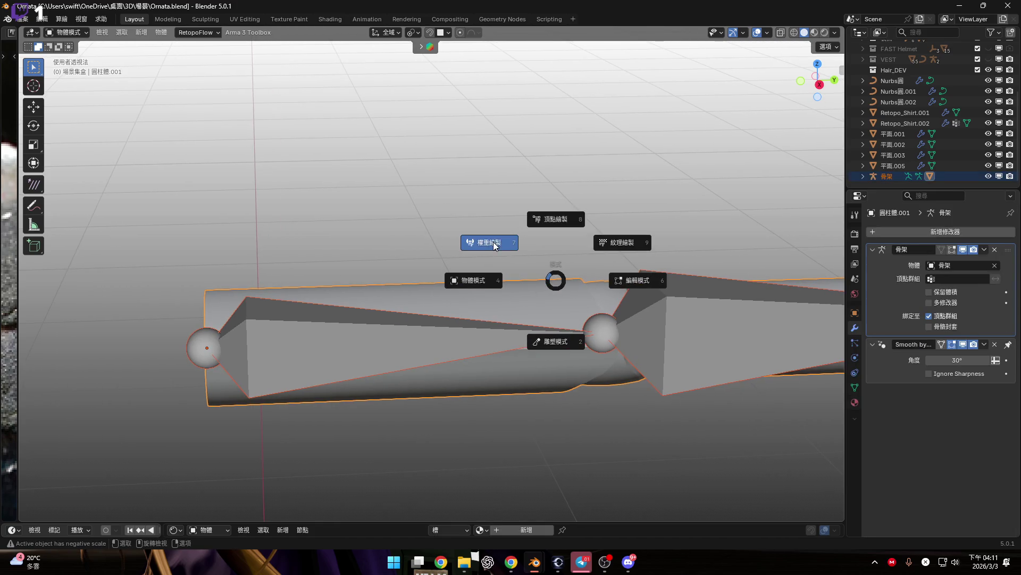
left_click(371, 340)
middle_click_drag(421, 314, 445, 324)
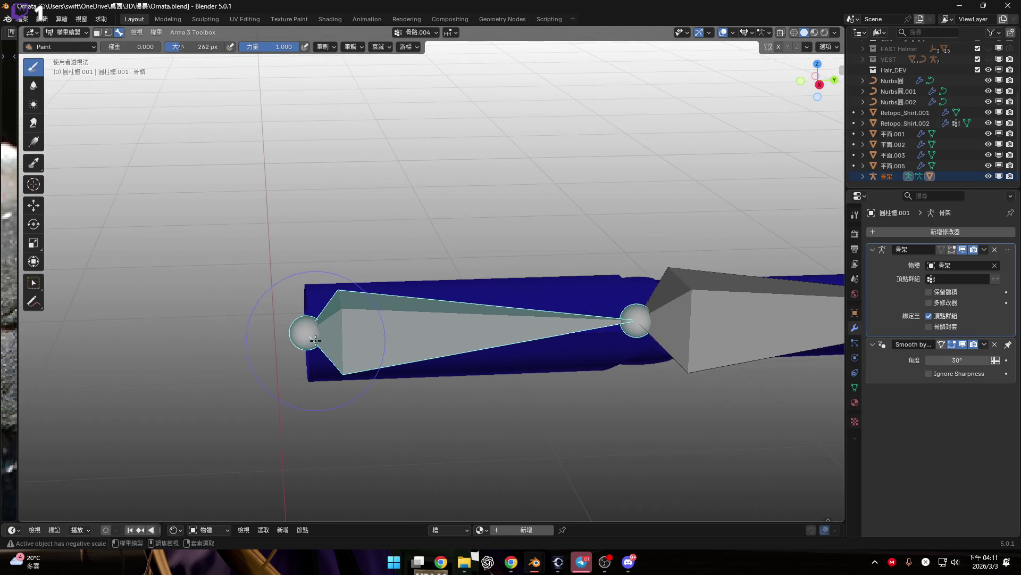
scroll(375, 338, "down", 5, "ctrl")
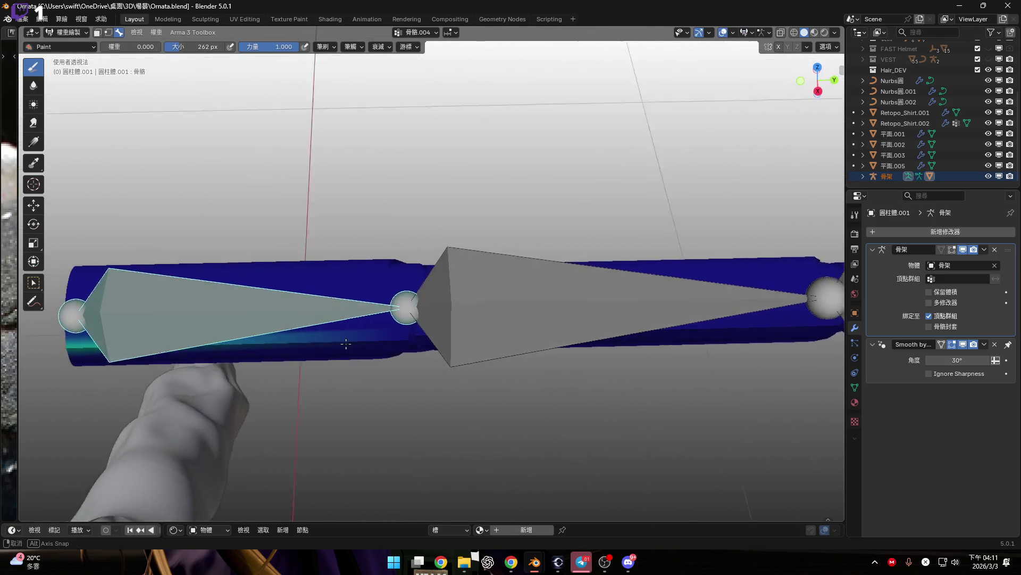
scroll(439, 308, "down", 2, "ctrl")
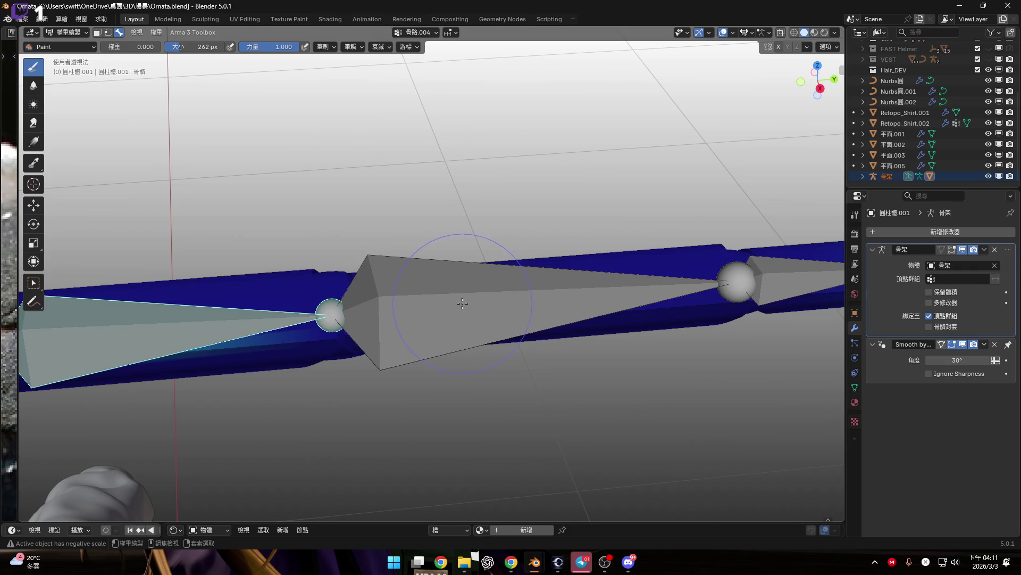
scroll(426, 314, "down", 2, "ctrl")
scroll(394, 319, "down", 3)
scroll(395, 319, "up", 3)
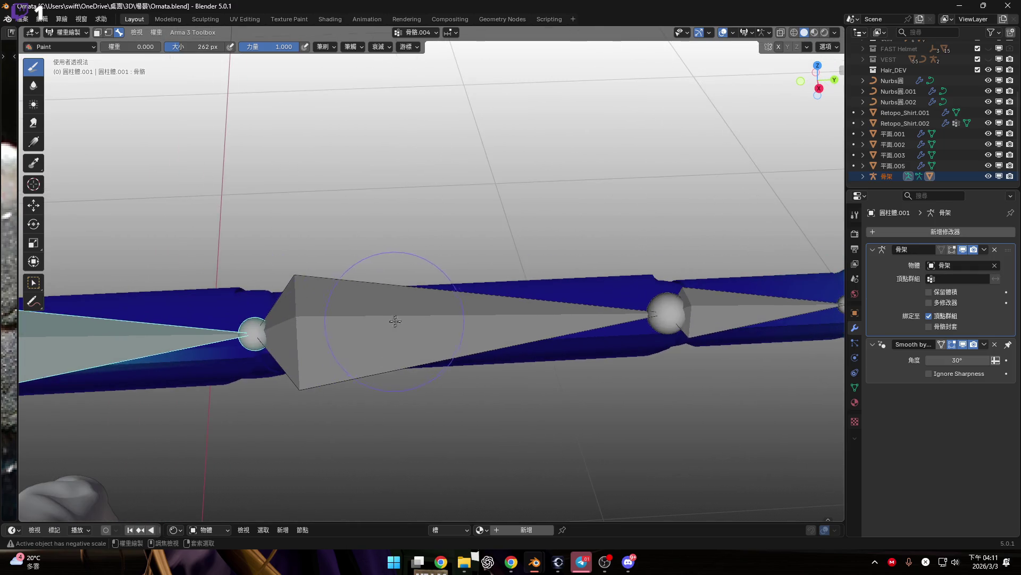
Step: Try a weight stroke at the bone joint, undo it, and reframe the shaft
left_click(658, 318)
middle_click_drag(658, 319, 473, 261)
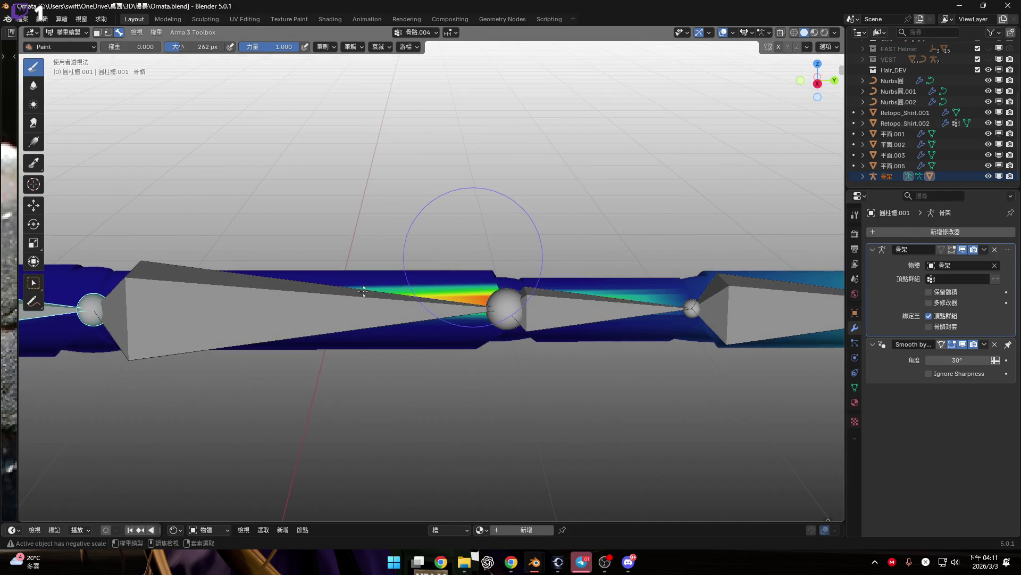
key("ctrl+z")
middle_click_drag(365, 241, 484, 297)
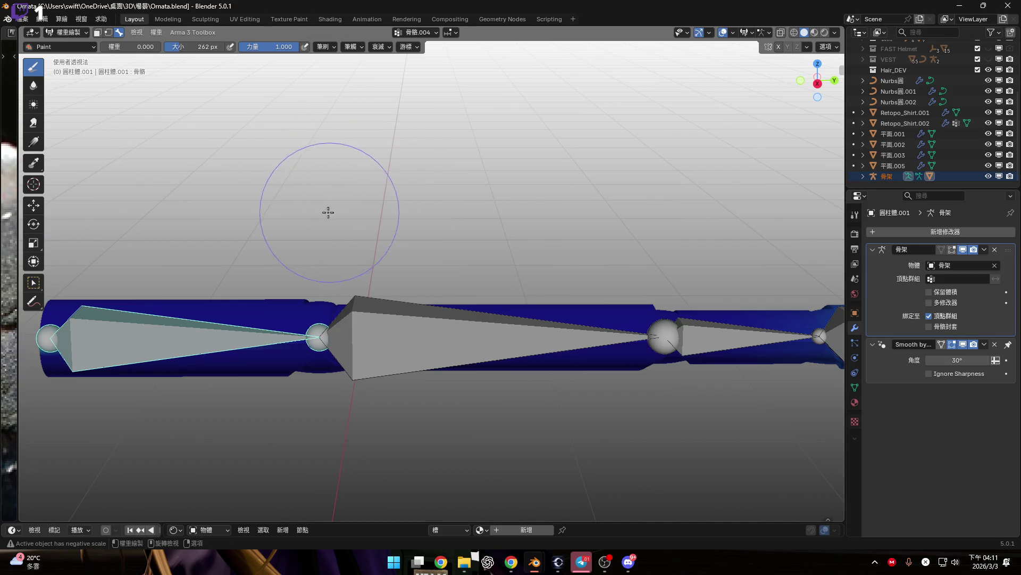
middle_click_drag(328, 213, 411, 216, "shift")
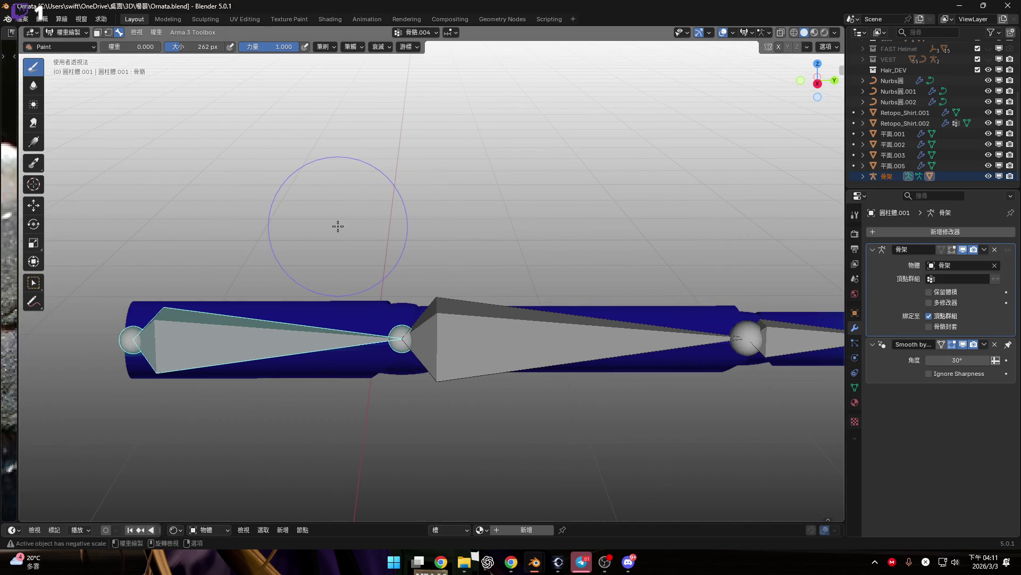
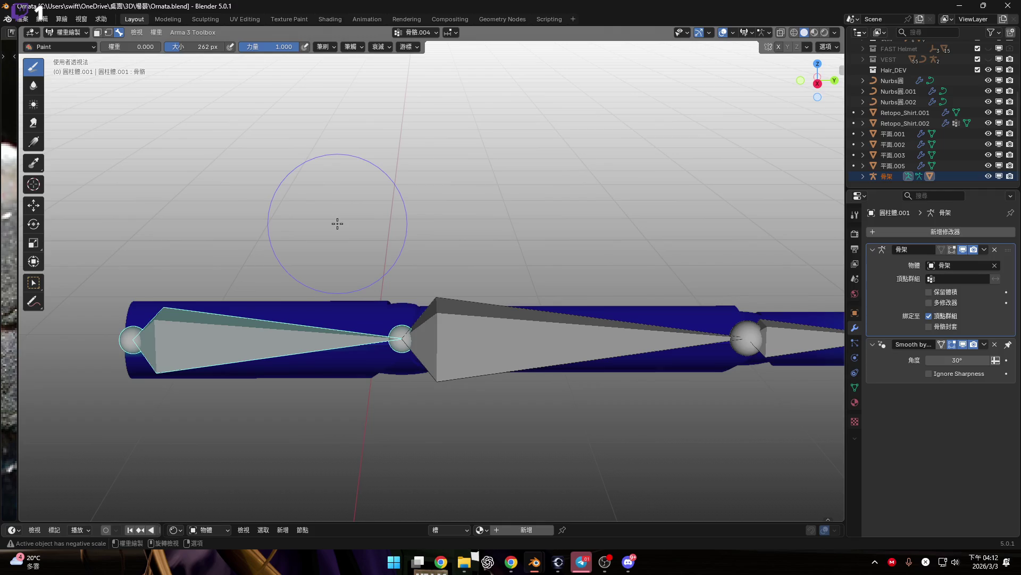
Step: Switch to the Select Box tool, frame the bone chain, and view it in Left Orthographic
left_click(34, 283)
mouse_move(91, 292)
middle_mouse_down("shift")
mouse_move(498, 320)
mouse_move(499, 294)
mouse_move(349, 302)
middle_mouse_up("shift")
middle_click_drag(471, 293, 237, 278, "shift")
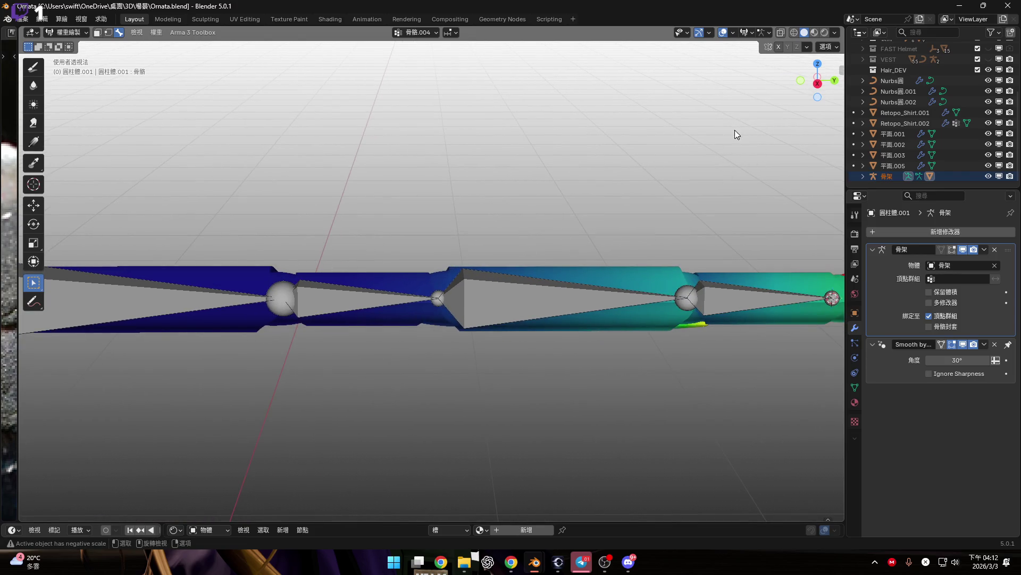
left_click(818, 77)
scroll(620, 259, "down", 5)
Step: Activate bones 骨骼.003, 骨骼.001 and 骨骼 in turn to inspect each one's weight colours
left_click(515, 267)
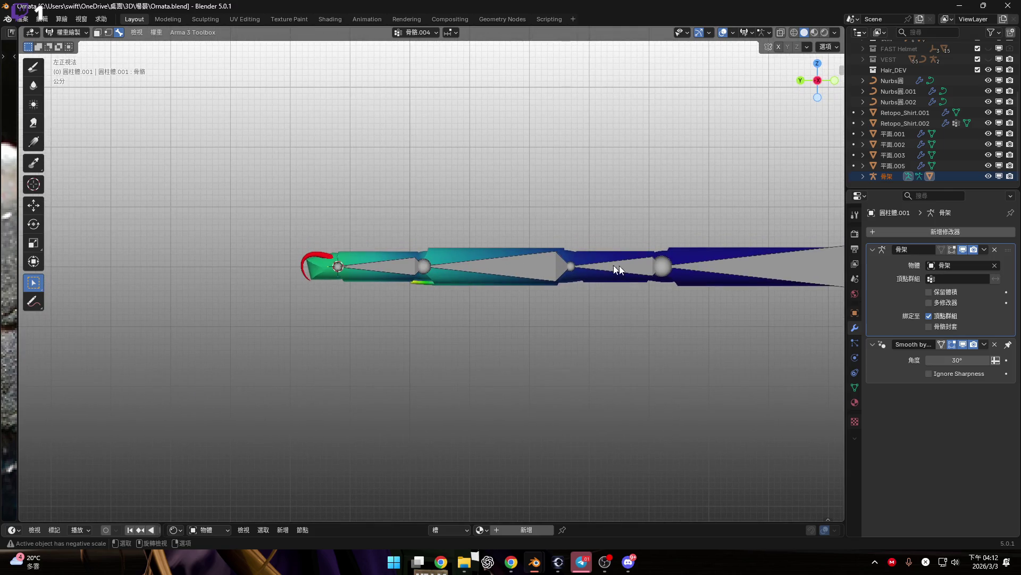
scroll(558, 274, "up", 2)
left_click(692, 278)
middle_click_drag(692, 278, 448, 283, "shift")
scroll(448, 283, "up", 1)
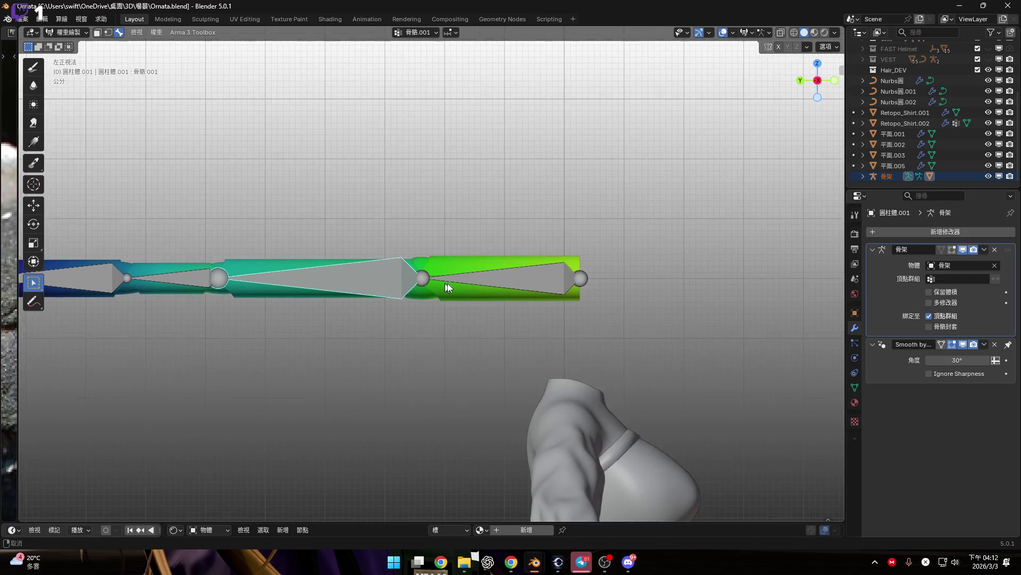
left_click(534, 289)
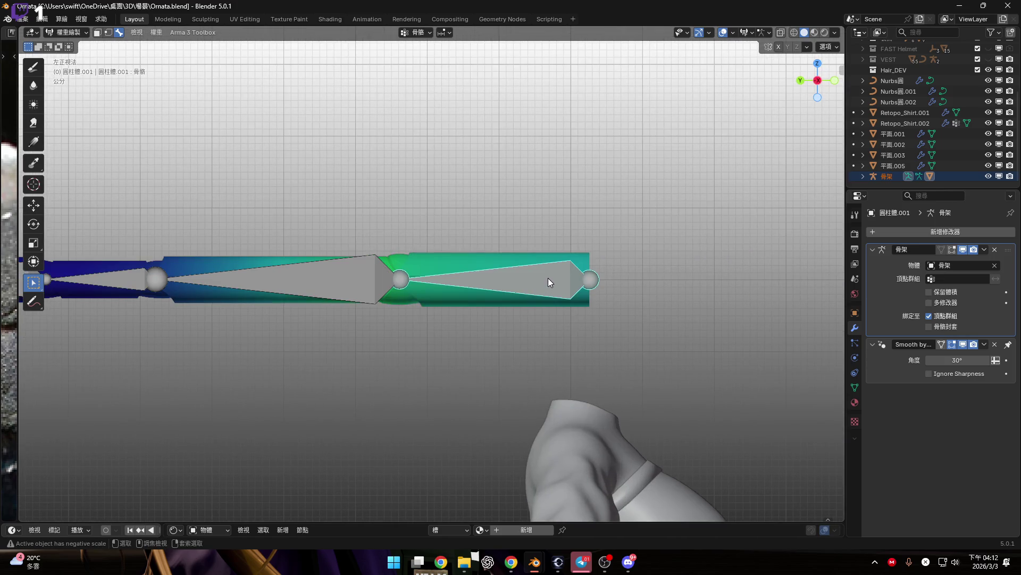
middle_click_drag(331, 305, 421, 311, "shift")
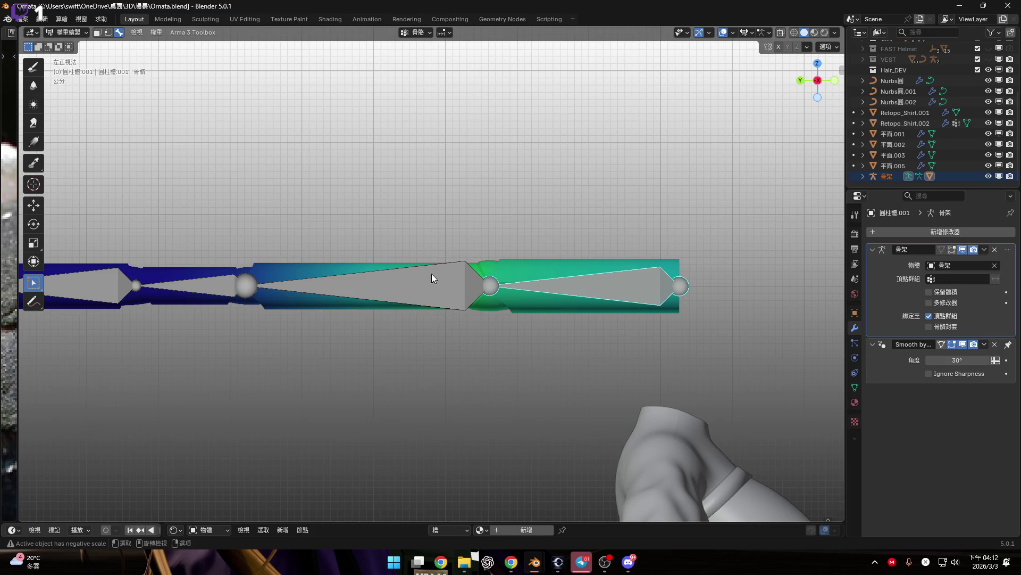
middle_click_drag(432, 273, 258, 285, "shift")
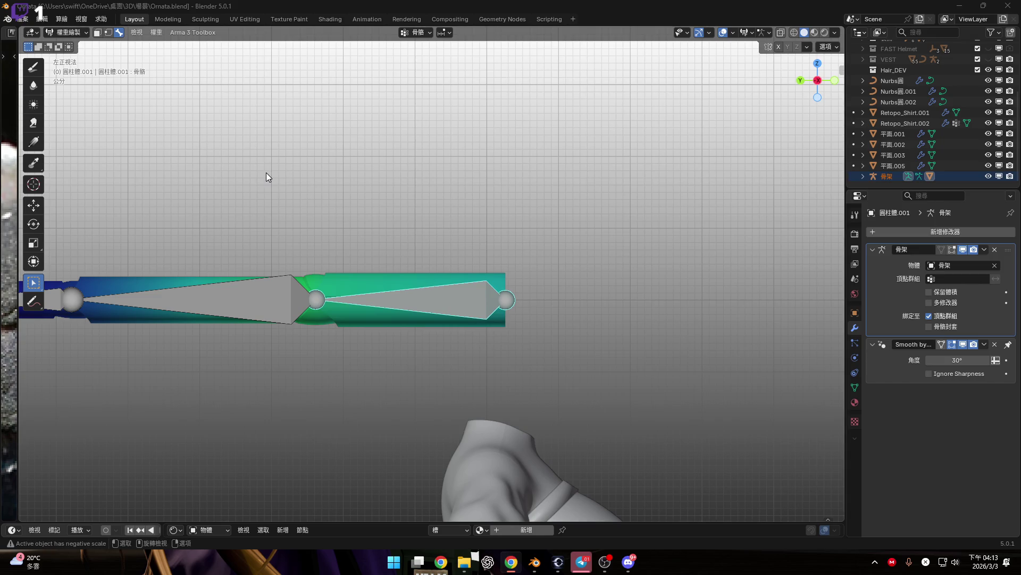
left_click(33, 67)
Step: Set the brush weight to 1.000 and paint full weight over the chain's right end for bone 骨骼
middle_click_drag(160, 136, 632, 235, "shift")
scroll(632, 235, "down", 2)
scroll(568, 230, "up", 2)
middle_click_drag(662, 301, 669, 274, "shift")
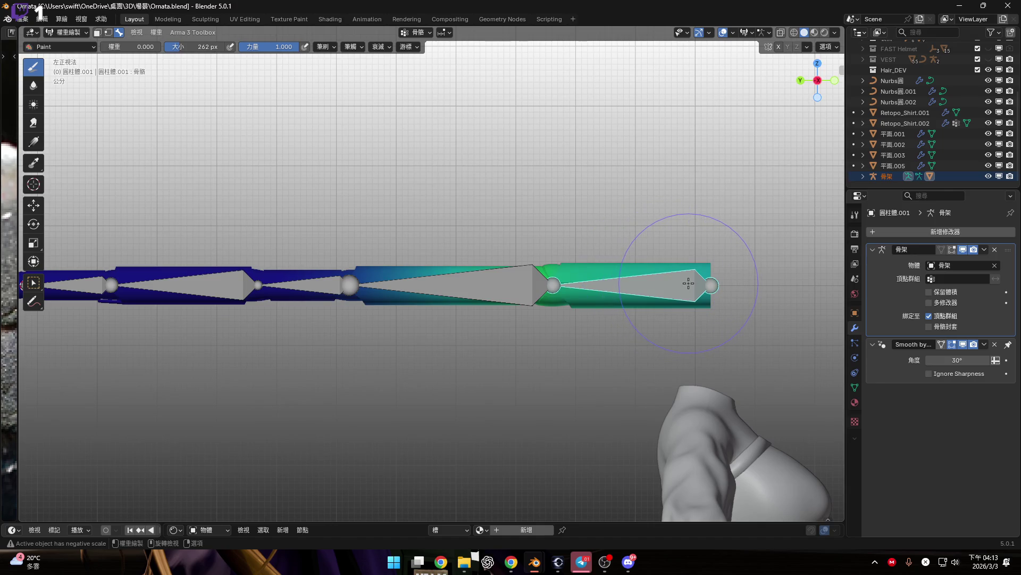
middle_click_drag(658, 260, 693, 260, "shift")
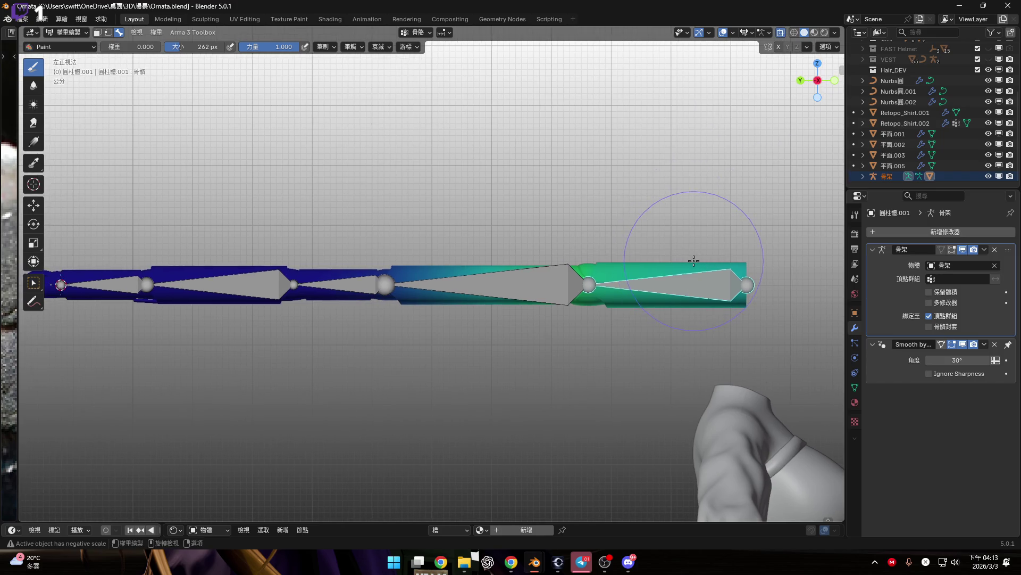
scroll(694, 260, "down", 1)
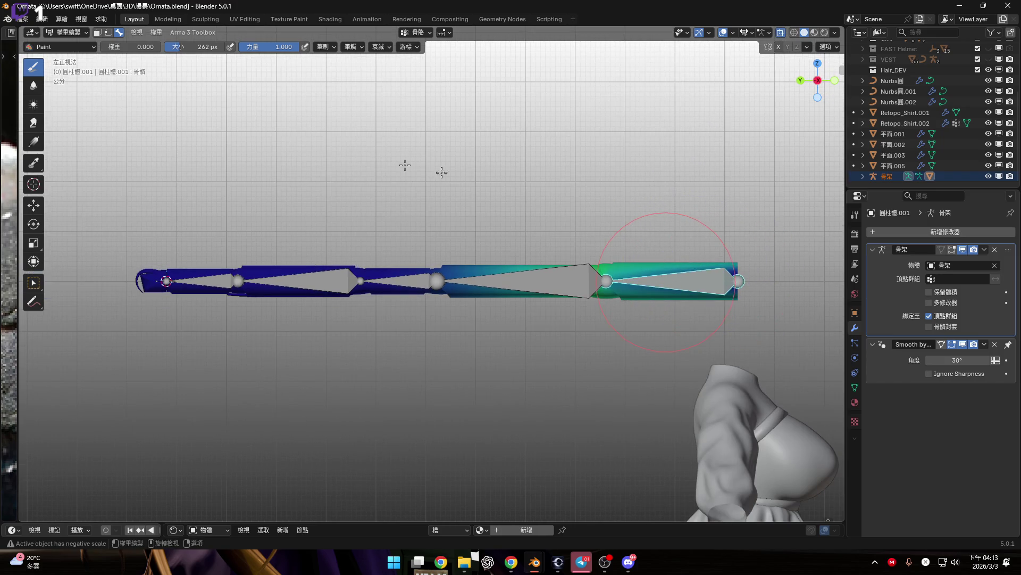
left_click_drag(128, 47, 159, 47)
mouse_move(731, 280)
left_mouse_down()
mouse_move(627, 234)
mouse_move(695, 229)
mouse_move(538, 257)
mouse_move(672, 290)
mouse_move(155, 277)
mouse_move(244, 287)
mouse_move(431, 266)
left_mouse_up()
mouse_move(432, 266)
middle_mouse_down()
mouse_move(533, 340)
mouse_move(335, 200)
middle_mouse_up()
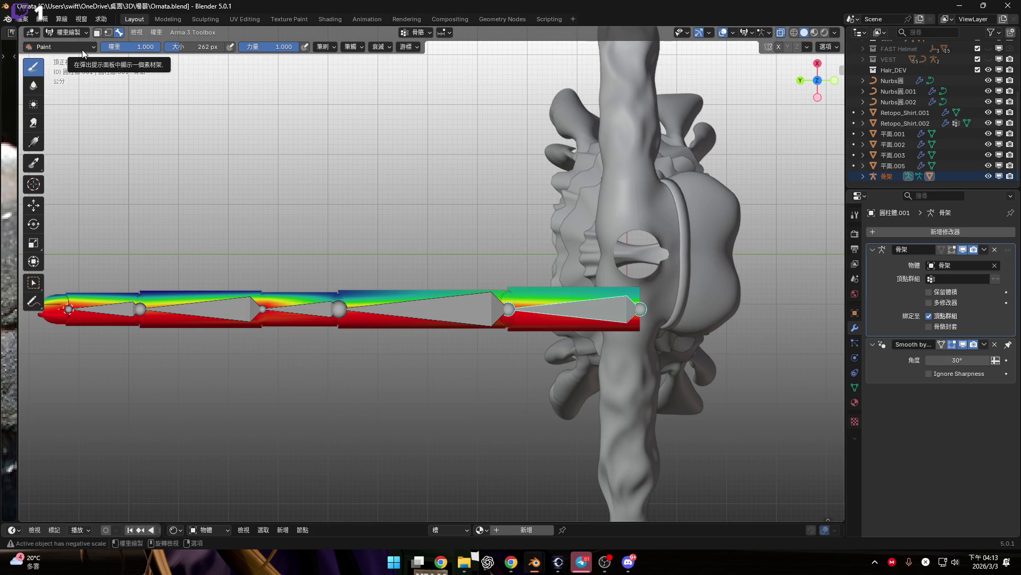
Step: With the Gradient tool, lay a first weight gradient leftward, then snap to right-side orthographic view
left_click(33, 141)
scroll(512, 312, "down", 3)
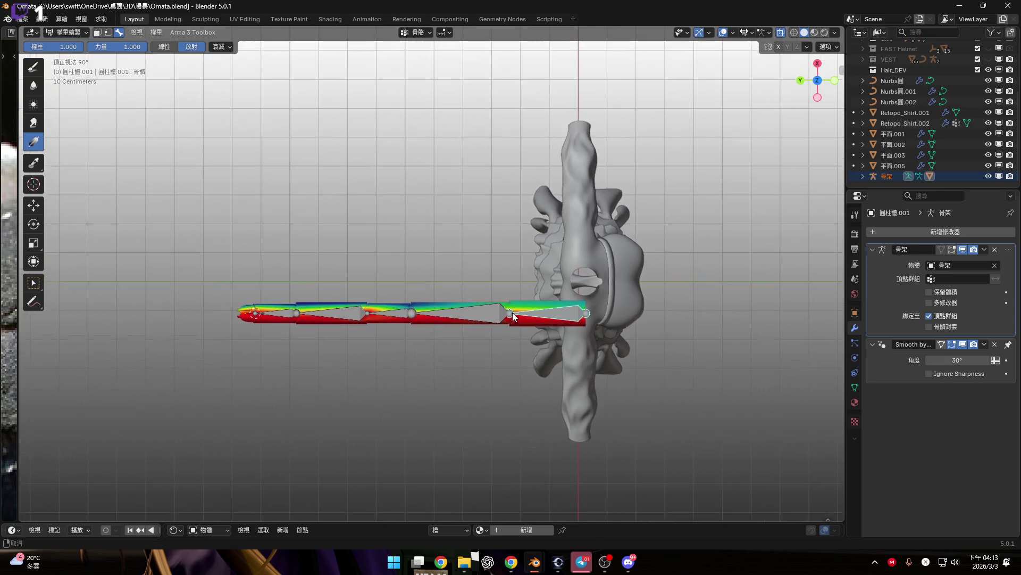
scroll(512, 312, "up", 2)
mouse_move(610, 315)
left_mouse_down()
mouse_move(2, 291)
mouse_move(2, 345)
mouse_move(251, 348)
mouse_move(522, 324)
mouse_move(537, 305)
mouse_move(20, 318)
left_mouse_up()
scroll(2, 330, "left", 2, "ctrl")
scroll(537, 306, "left", 3, "ctrl")
mouse_move(416, 300)
middle_mouse_down()
mouse_move(586, 288)
mouse_move(661, 137)
mouse_move(557, 288)
mouse_move(627, 318)
mouse_move(631, 353)
mouse_move(604, 381)
mouse_move(636, 331)
mouse_move(656, 349)
middle_mouse_up()
left_click(733, 32)
left_click(810, 79)
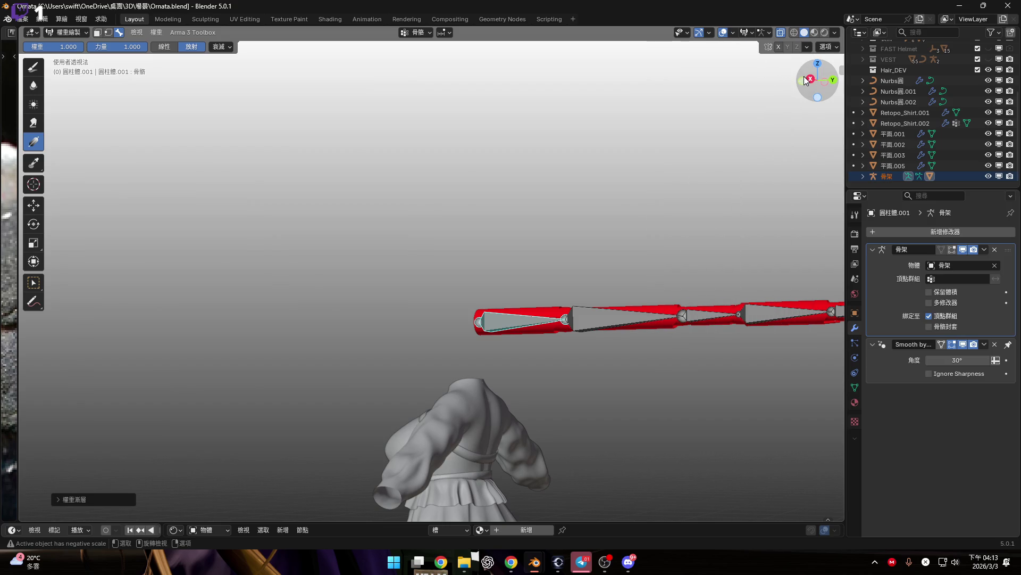
scroll(618, 282, "up", 5)
scroll(434, 282, "up", 1)
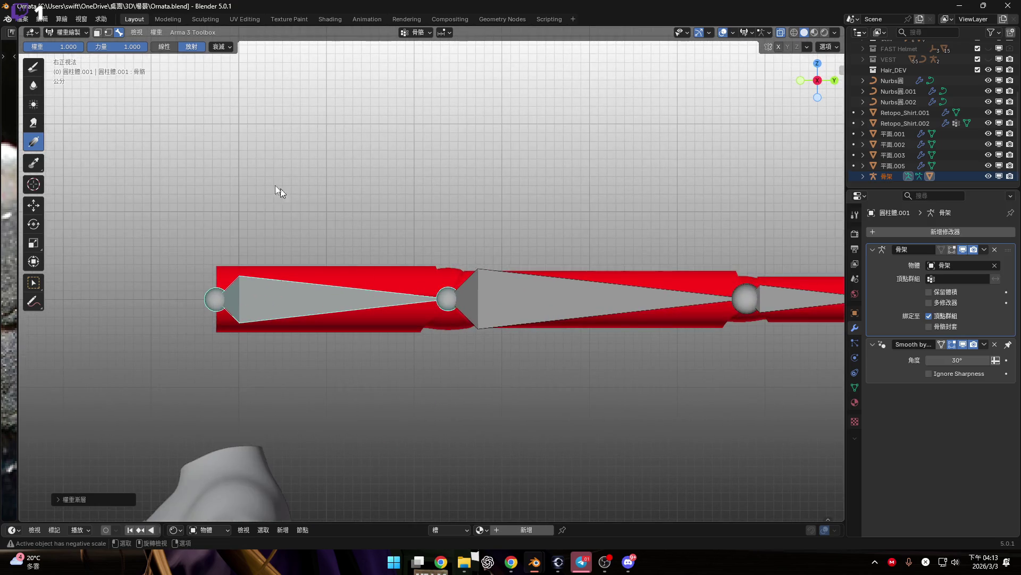
Step: Drag linear gradients across the whole chain until the cylinder is fully red for bone 骨骼
middle_click_drag(322, 241, 212, 258, "shift")
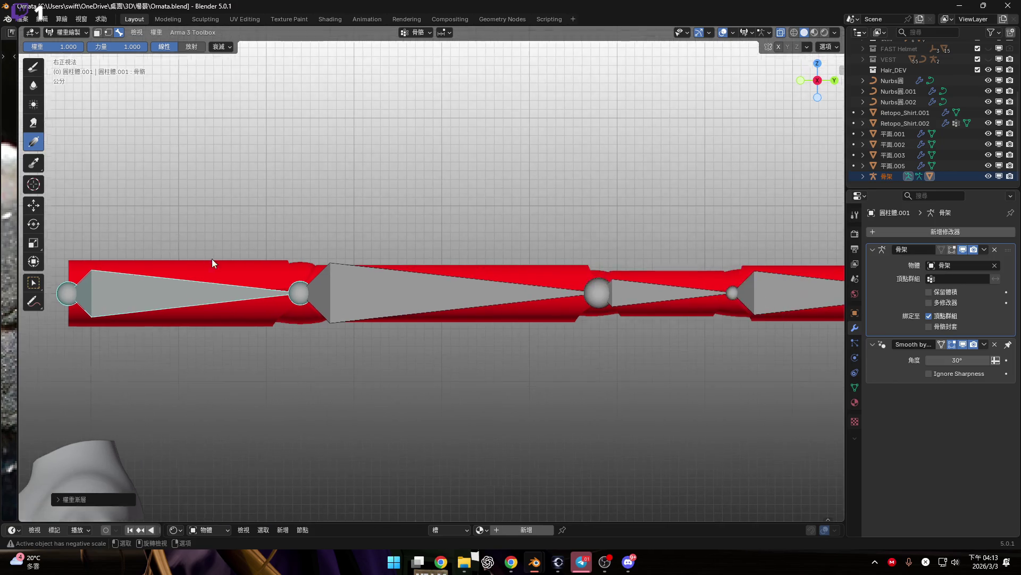
scroll(212, 259, "down", 2)
mouse_move(152, 285)
left_mouse_down()
mouse_move(575, 280)
mouse_move(553, 287)
left_mouse_up()
middle_click_drag(554, 288, 390, 271, "shift")
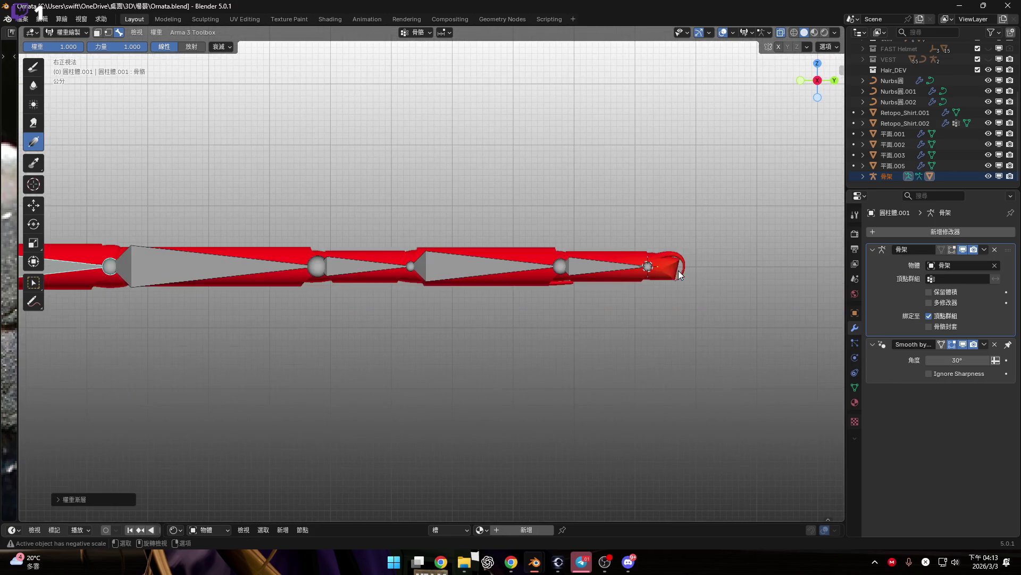
left_click_drag(659, 266, 1, 277)
mouse_move(376, 250)
middle_mouse_down("alt")
mouse_move(508, 302)
mouse_move(526, 222)
mouse_move(548, 286)
middle_mouse_up("alt")
left_click_drag(548, 287, 484, 240)
middle_click_drag(484, 239, 500, 336, "alt")
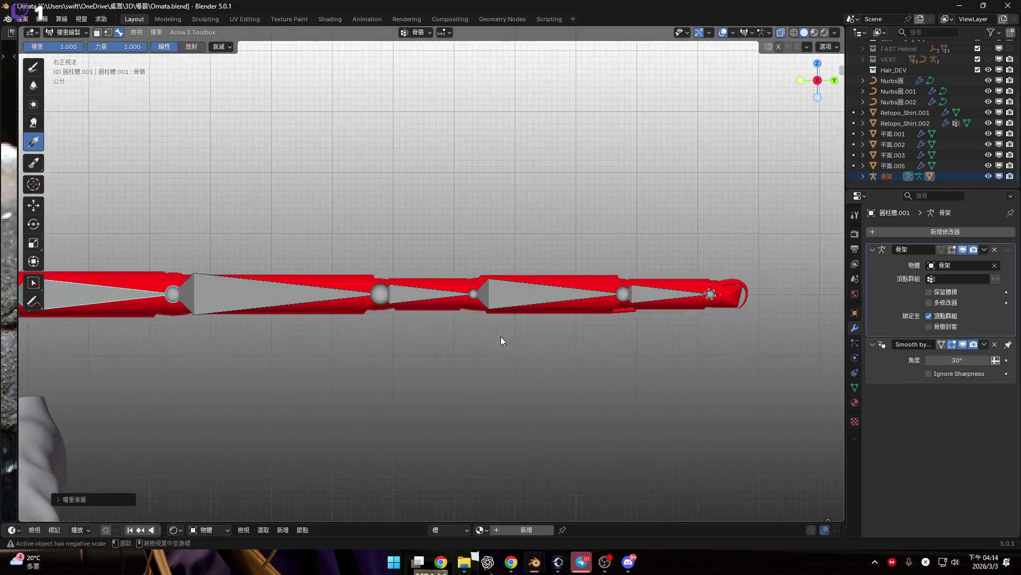
scroll(500, 337, "down", 2)
scroll(438, 310, "up", 3)
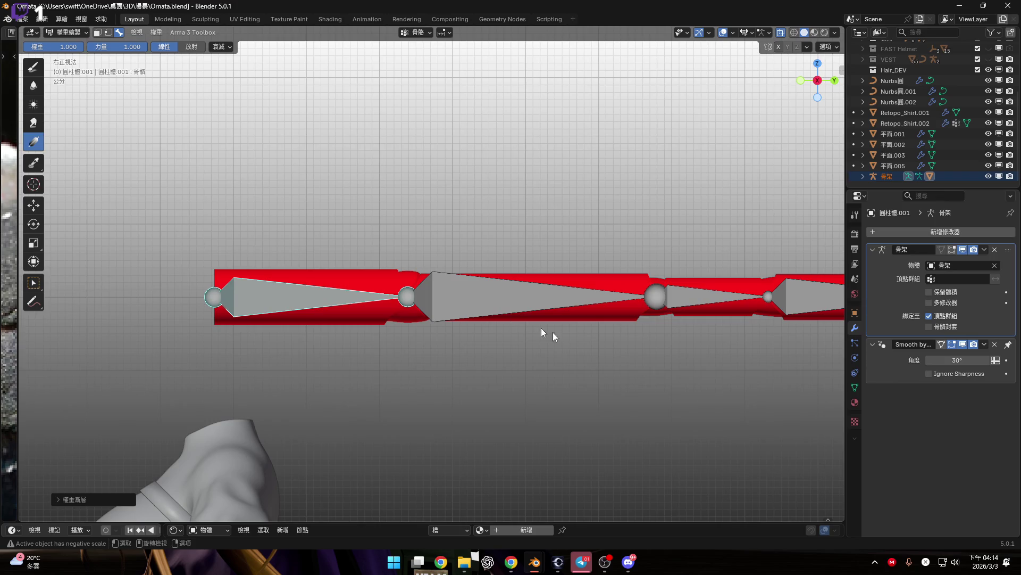
Step: Make bone 骨骼.001 active to show its green-to-blue weights, and edit the gradient weight value
left_click(511, 311, "ctrl")
middle_click_drag(320, 233, 251, 233, "shift")
scroll(251, 234, "up", 3)
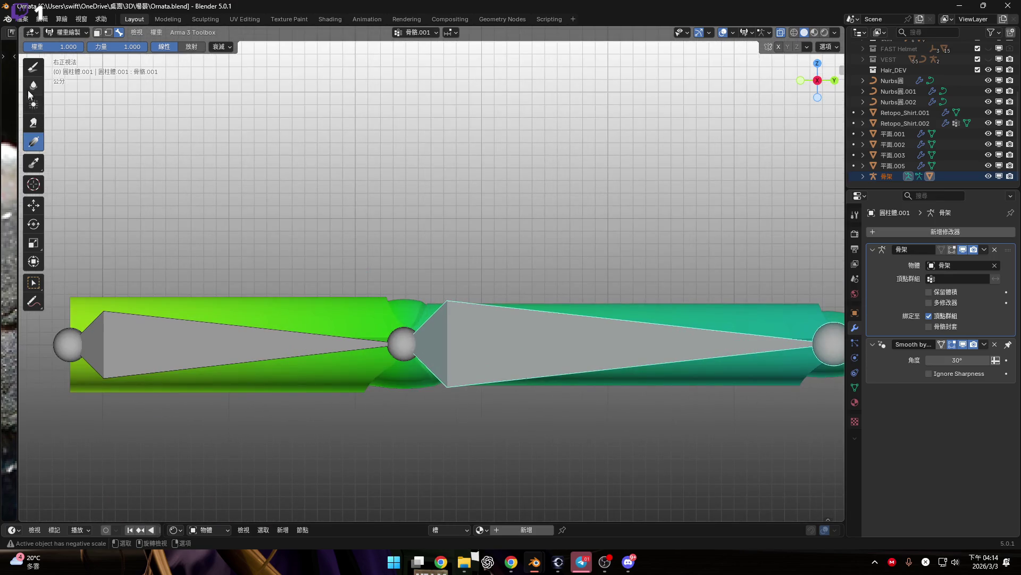
left_click(33, 67)
scroll(439, 319, "down", 3)
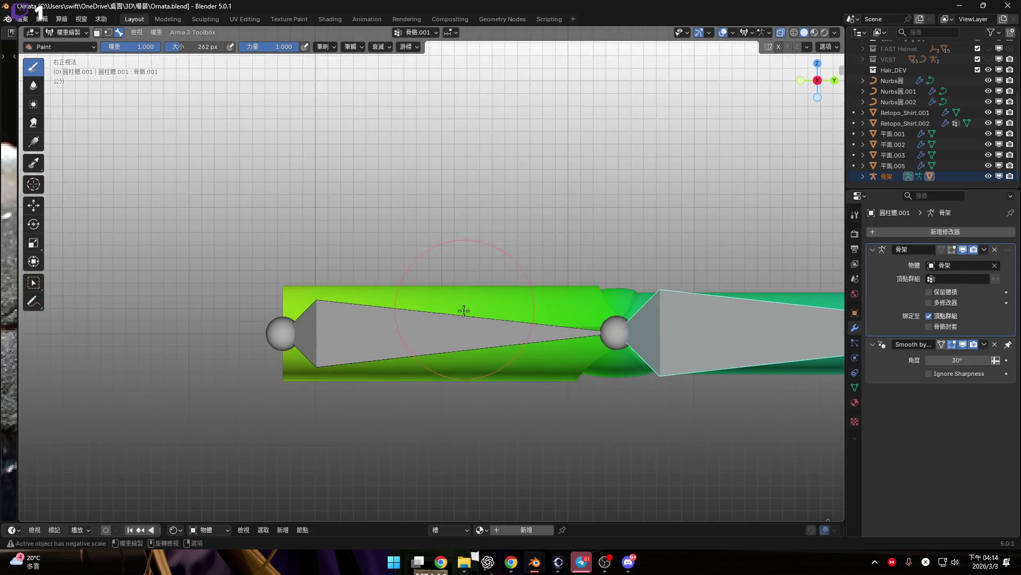
scroll(383, 319, "up", 2)
scroll(274, 229, "down", 4)
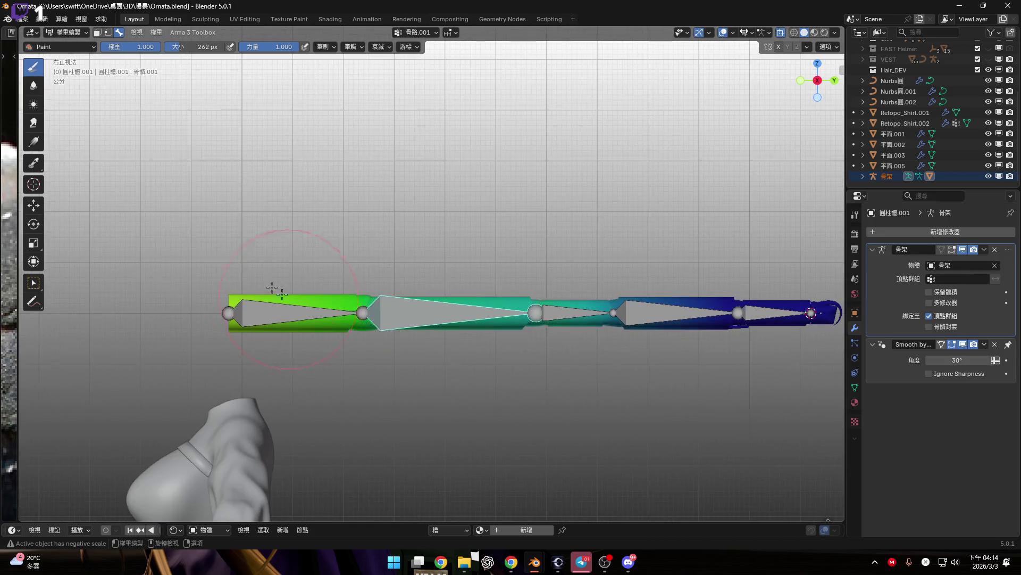
left_click(34, 141)
scroll(230, 312, "down", 3)
scroll(258, 324, "up", 3)
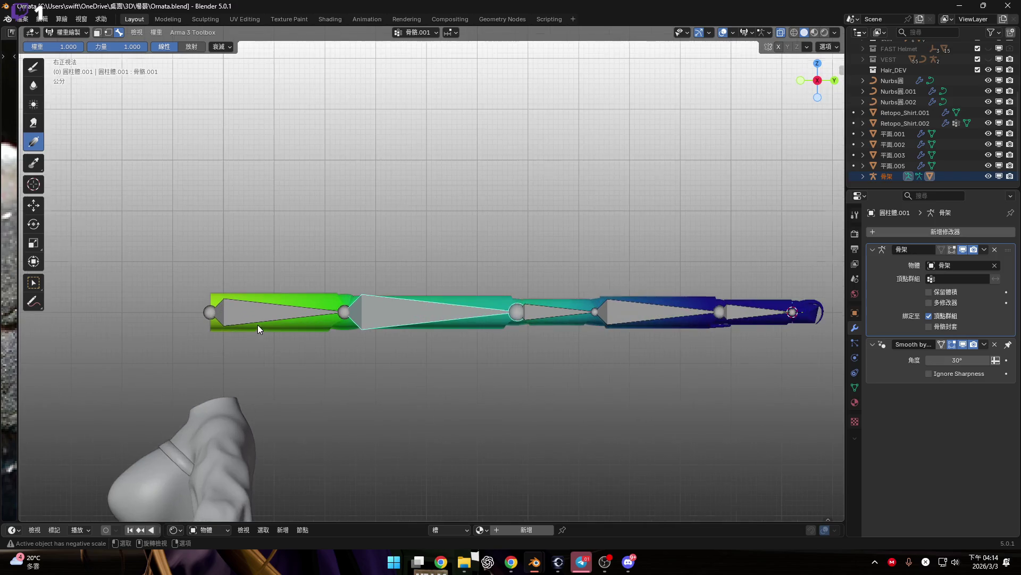
left_click(77, 47)
type("0")
key("Return")
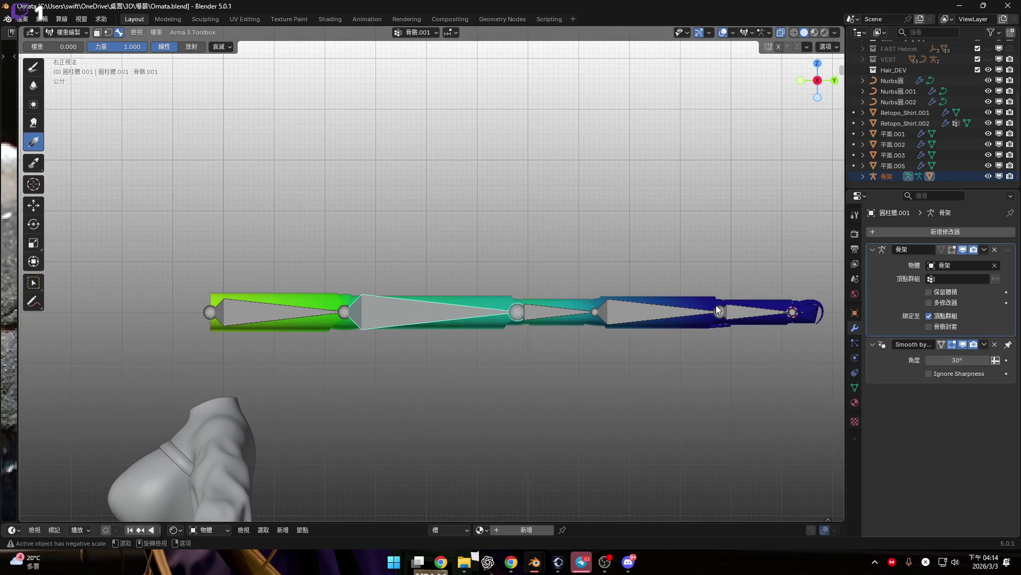
mouse_move(787, 314)
left_mouse_down()
mouse_move(216, 299)
mouse_move(465, 311)
mouse_move(229, 312)
left_mouse_up()
middle_click_drag(228, 313, 360, 312, "shift")
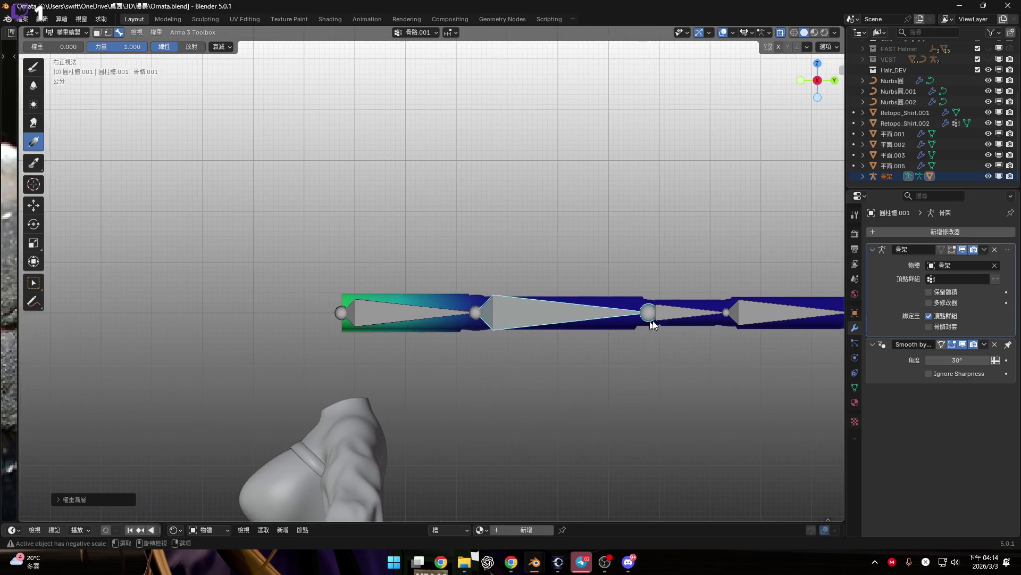
left_click(855, 388)
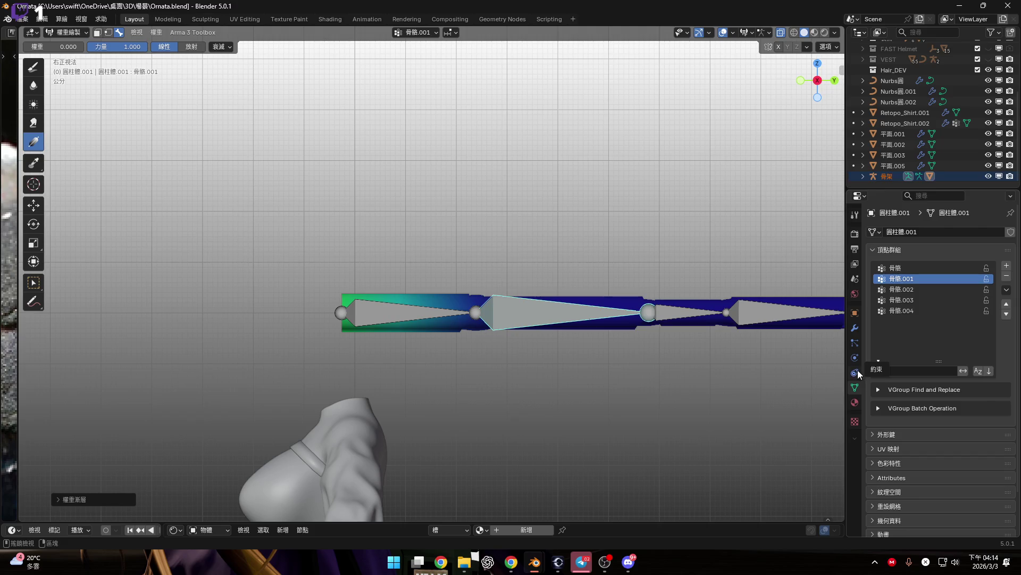
mouse_move(343, 312)
left_mouse_down()
mouse_move(80, 312)
mouse_move(290, 316)
left_mouse_up()
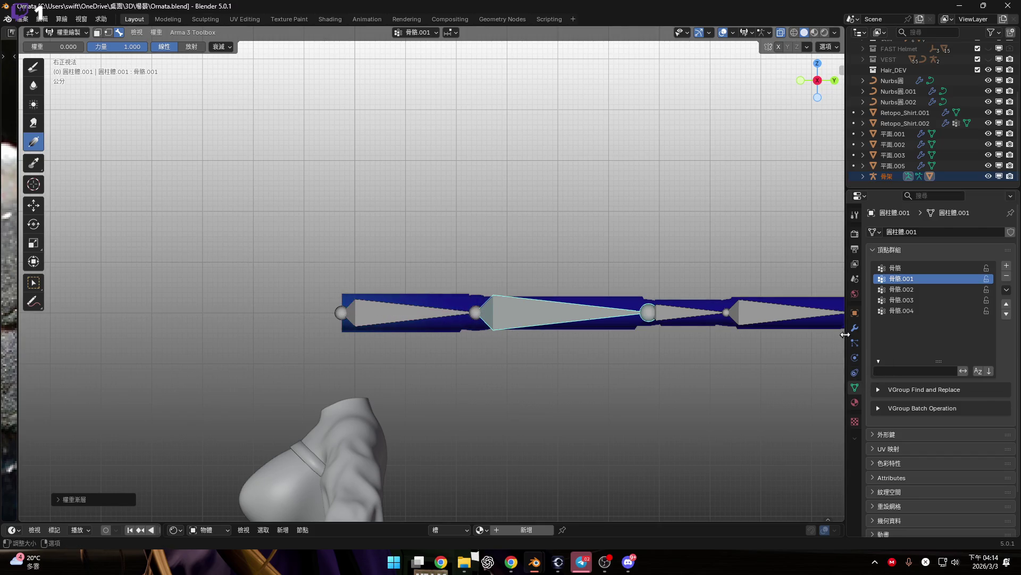
left_click(855, 329)
middle_click_drag(660, 352, 540, 352, "shift")
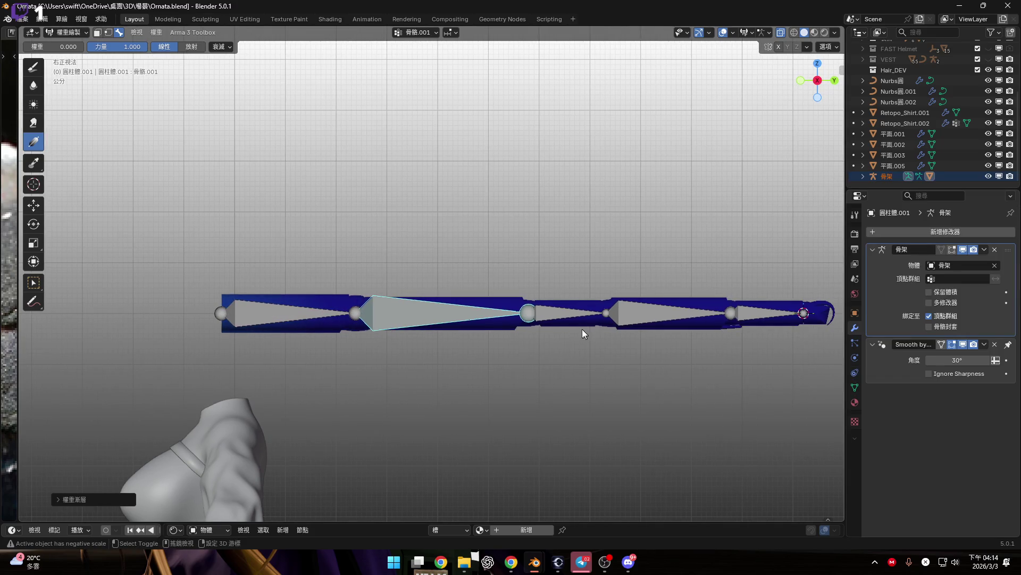
mouse_move(496, 310)
middle_mouse_down()
mouse_move(674, 340)
mouse_move(715, 323)
mouse_move(456, 324)
mouse_move(478, 327)
middle_mouse_up()
left_click(856, 347)
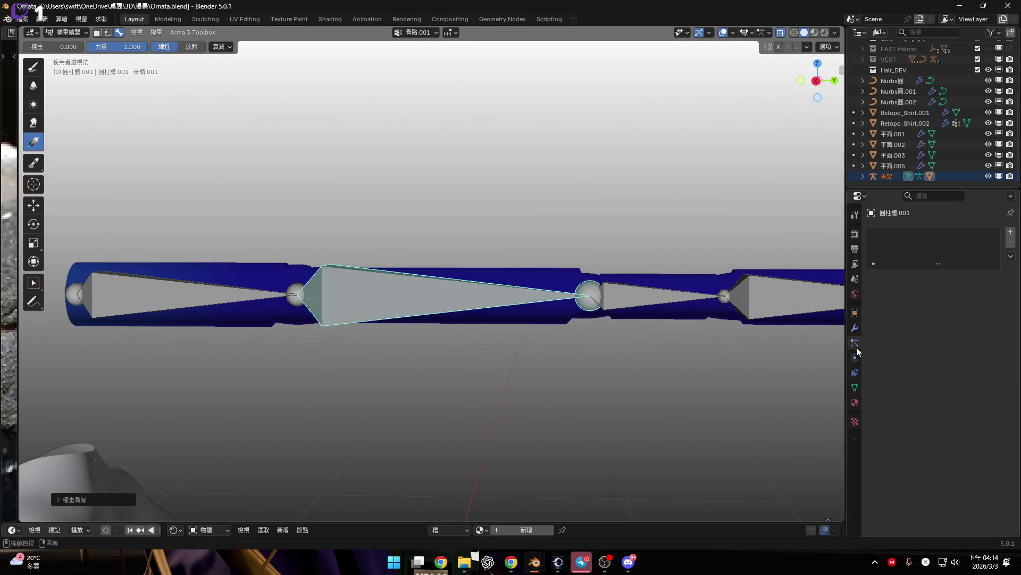
left_click(859, 390)
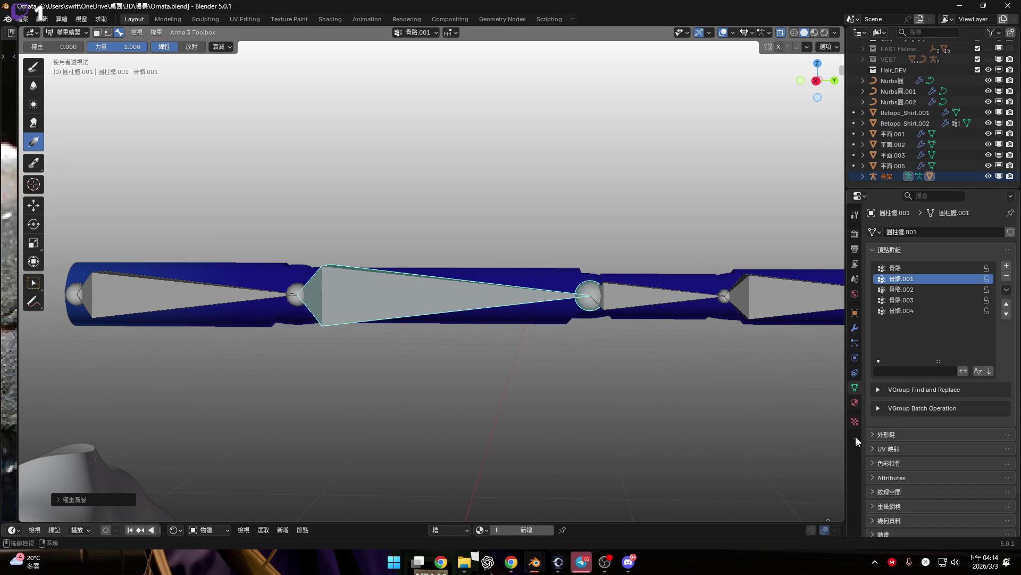
left_click(816, 81)
scroll(531, 345, "up", 5)
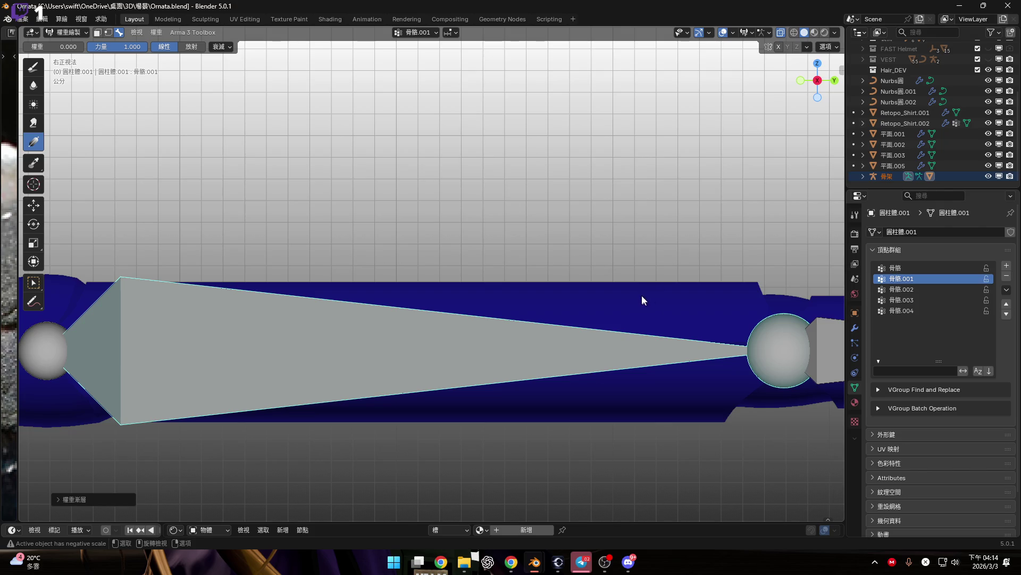
scroll(642, 295, "down", 3)
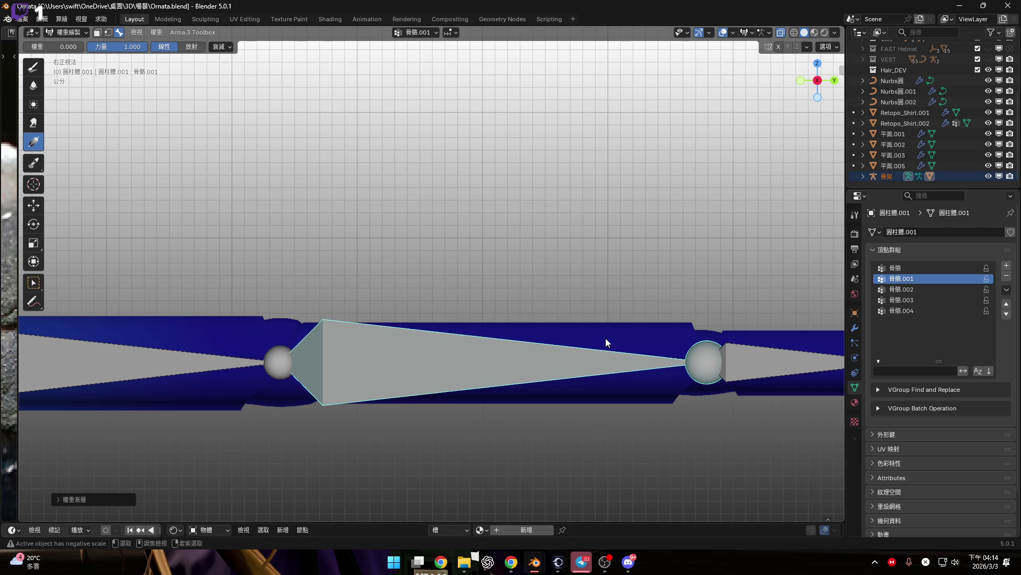
key("ctrl+Tab")
Step: Return to Object Mode with the armature active and set its bones to display as Stick
left_click(579, 344)
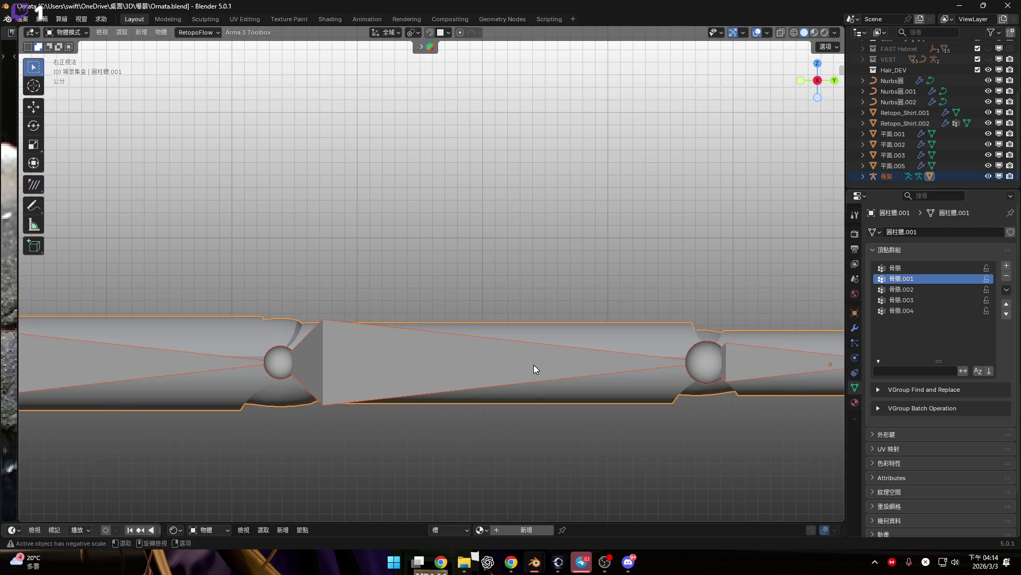
key("ctrl+z")
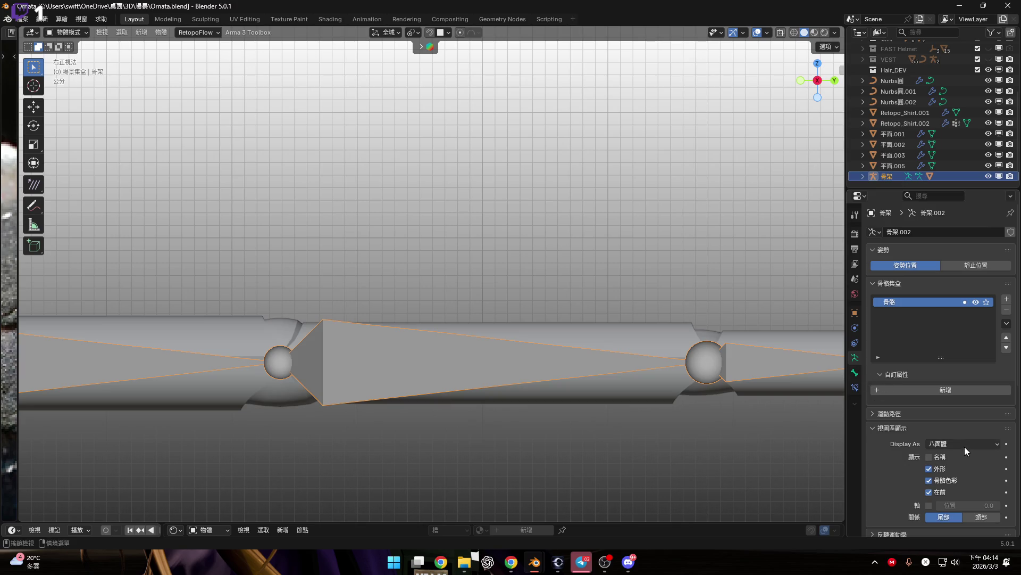
left_click(965, 444)
left_click(965, 501)
left_click(969, 443)
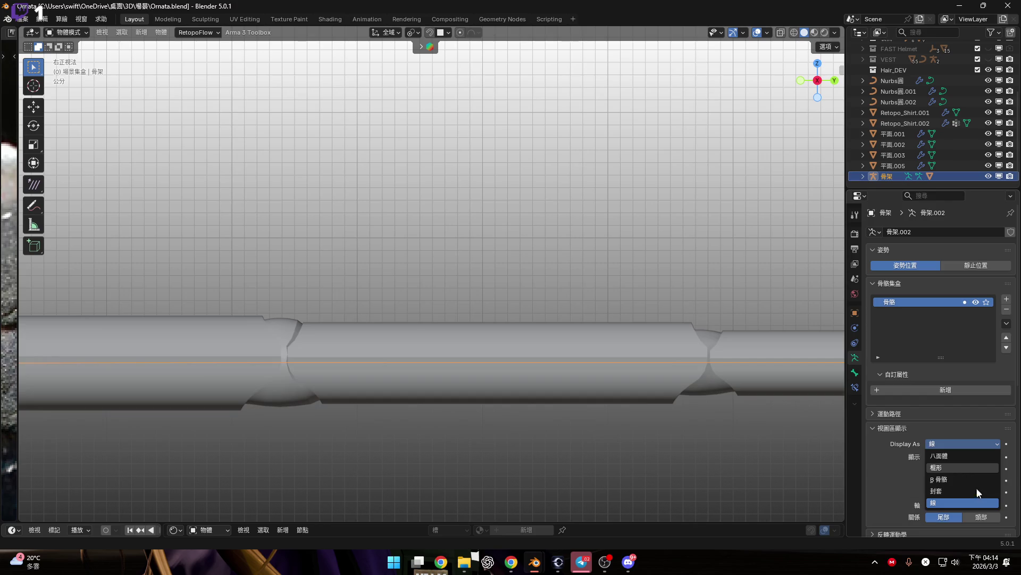
left_click(962, 467)
scroll(605, 364, "up", 2)
scroll(610, 370, "down", 3)
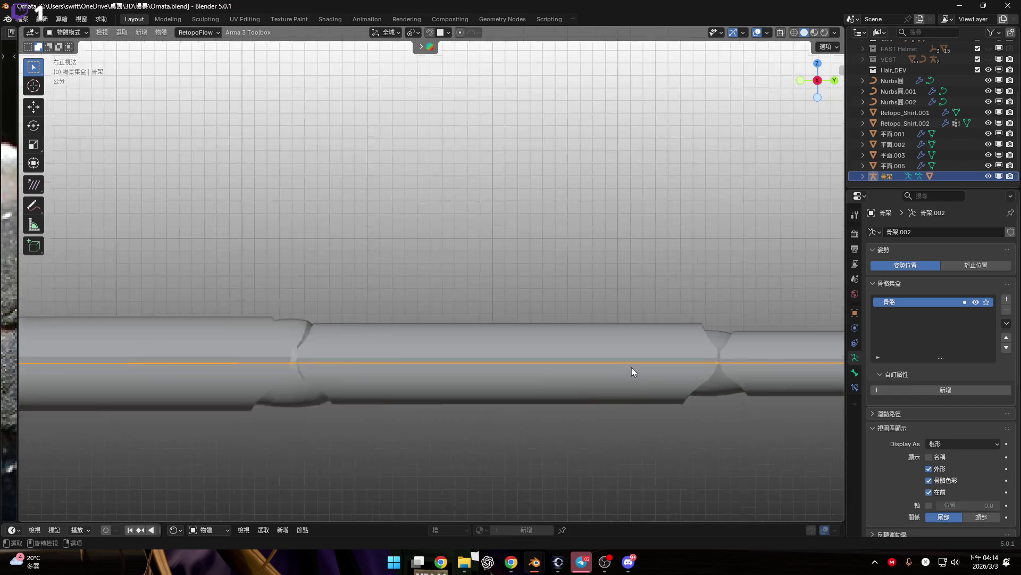
Step: Select the cylinder, show its transform values in the N sidebar, and return to Object Mode
left_click(741, 362)
key("ctrl+Tab")
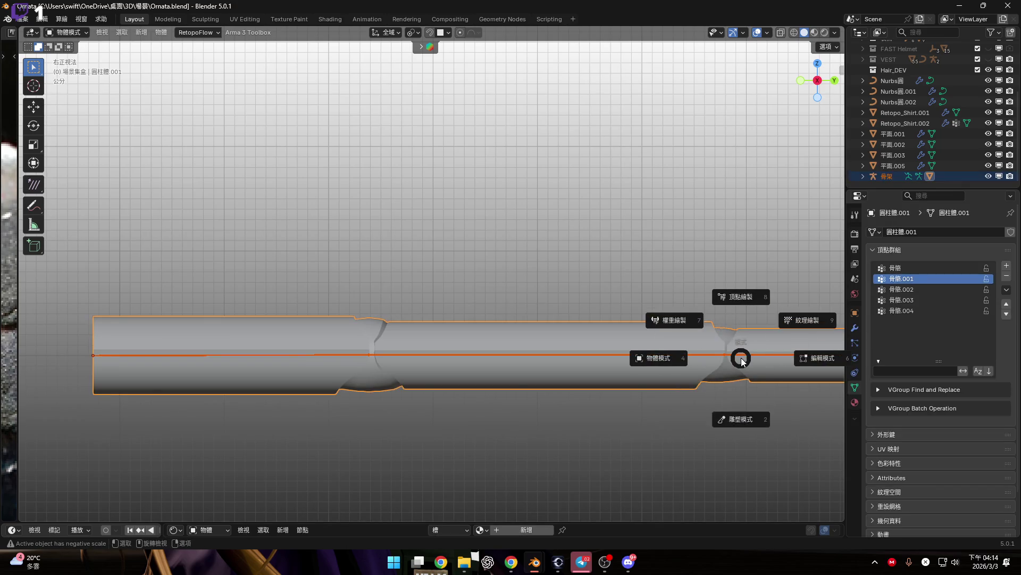
left_click(749, 413)
key("ctrl+Tab")
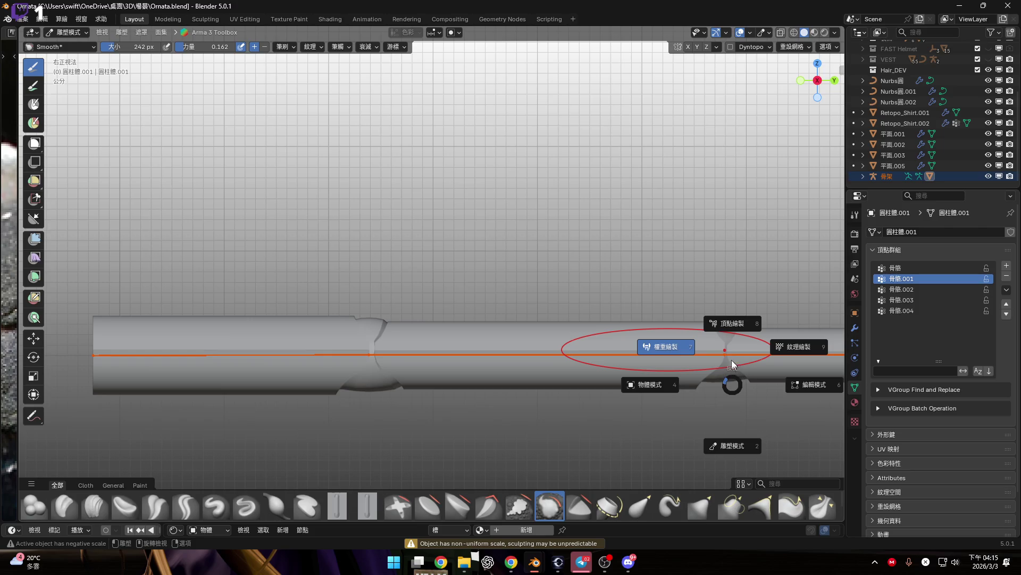
left_click(663, 352)
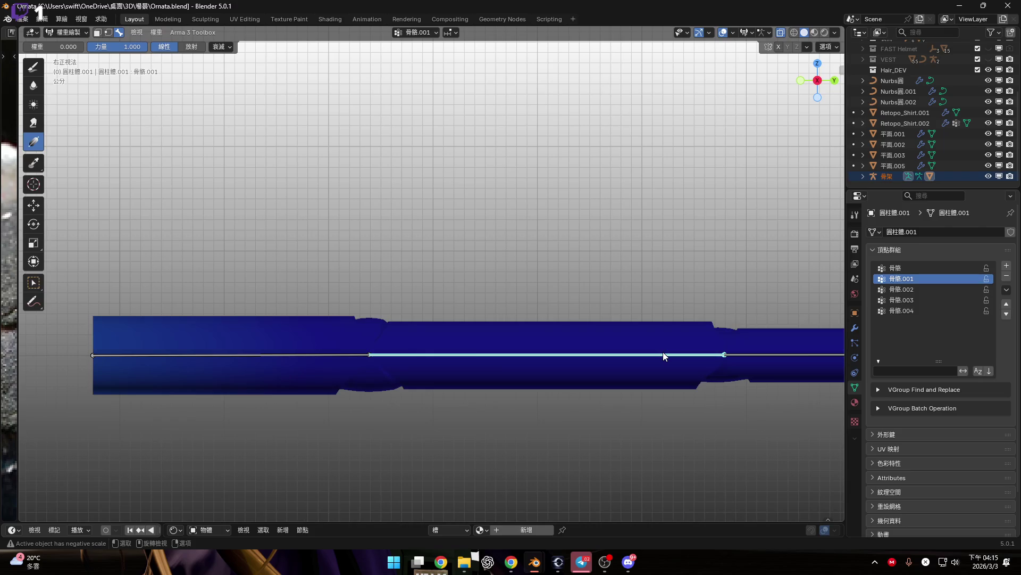
key("n")
key("n")
key("ctrl+Tab")
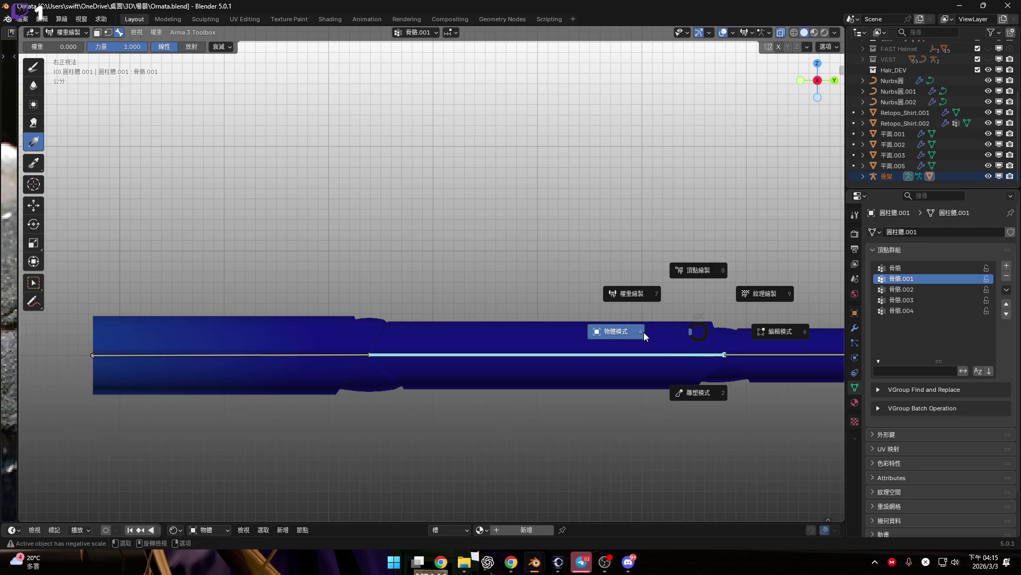
left_click(693, 342)
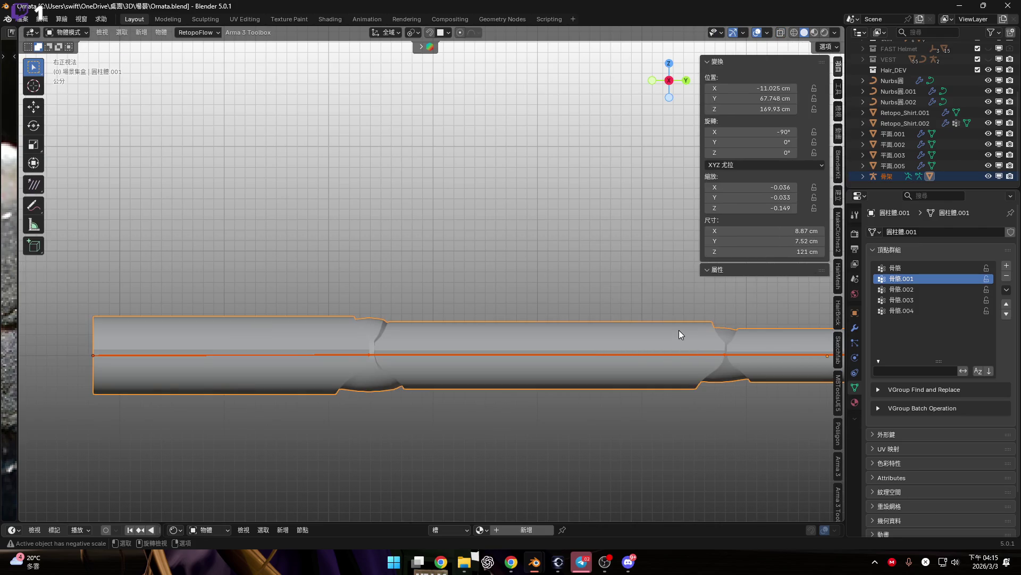
Step: Apply All Transforms to the cylinder so its scale becomes 1.000
left_click(678, 330)
middle_click_drag(679, 330, 637, 316, "shift")
key("ctrl+a")
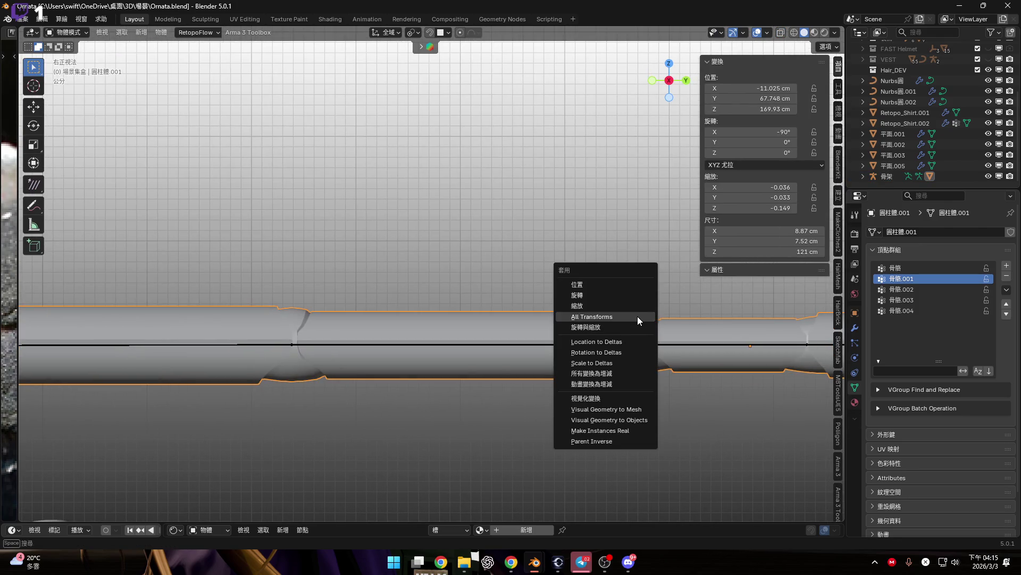
left_click(638, 316)
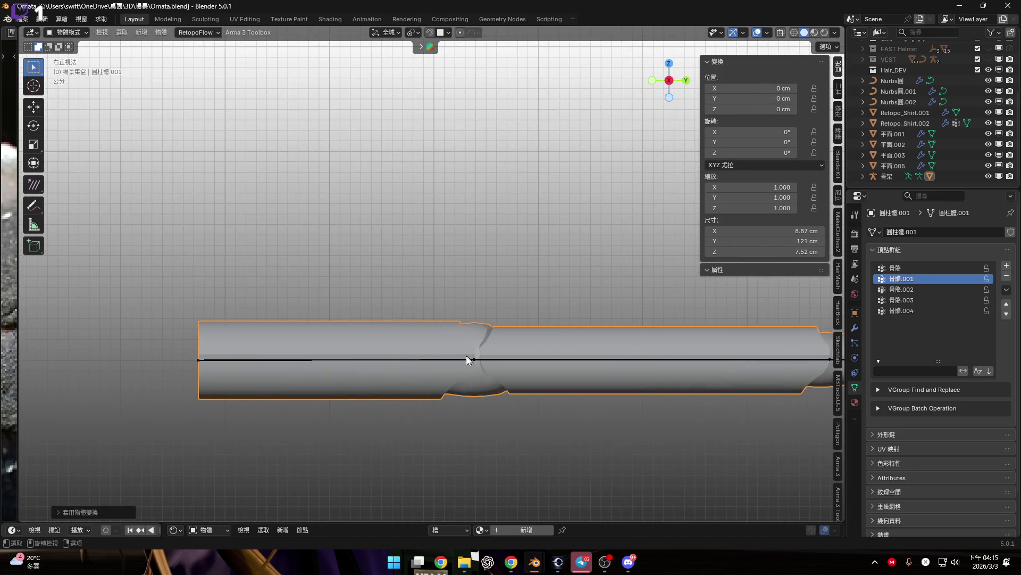
Step: Select the armature, then add the cylinder to the selection
left_click(483, 359)
scroll(492, 359, "down", 2)
middle_click_drag(579, 369, 471, 365, "shift")
scroll(472, 365, "up", 2)
mouse_move(547, 361)
middle_mouse_down("shift")
mouse_move(650, 365)
mouse_move(612, 338)
middle_mouse_up("shift")
scroll(650, 365, "up", 3)
left_click(612, 337, "shift")
Step: Enter Weight Paint mode, hide the sidebar, and activate bone 骨骼 to show its full-red weights
key("ctrl+Tab")
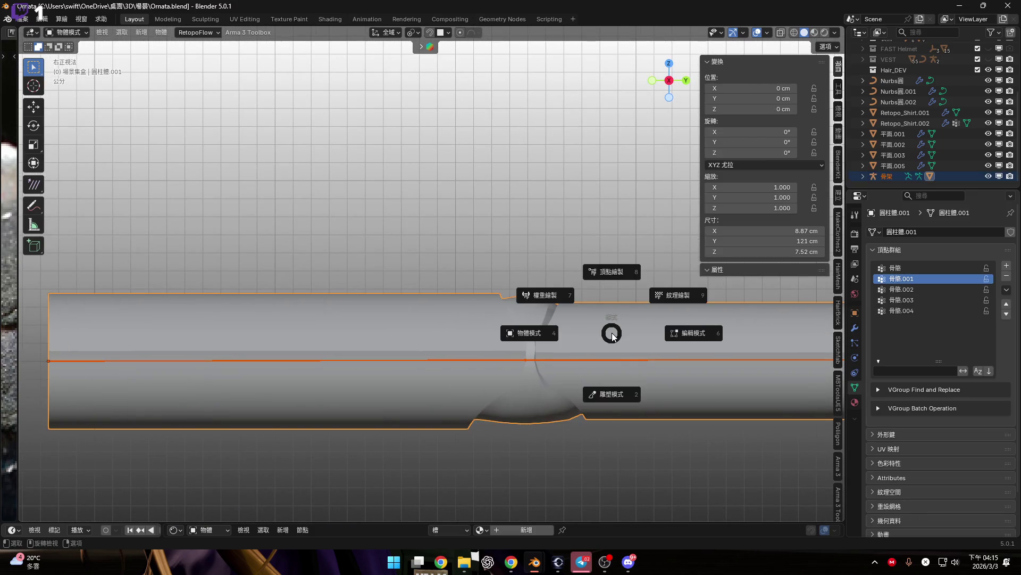
left_click(618, 387)
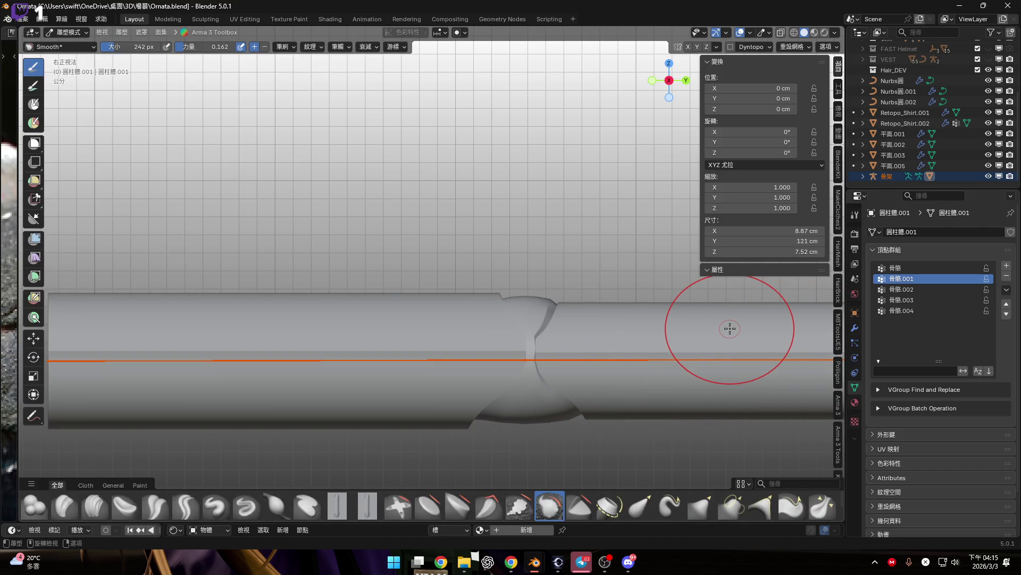
key("ctrl+Tab")
left_click(683, 340)
key("ctrl+Tab")
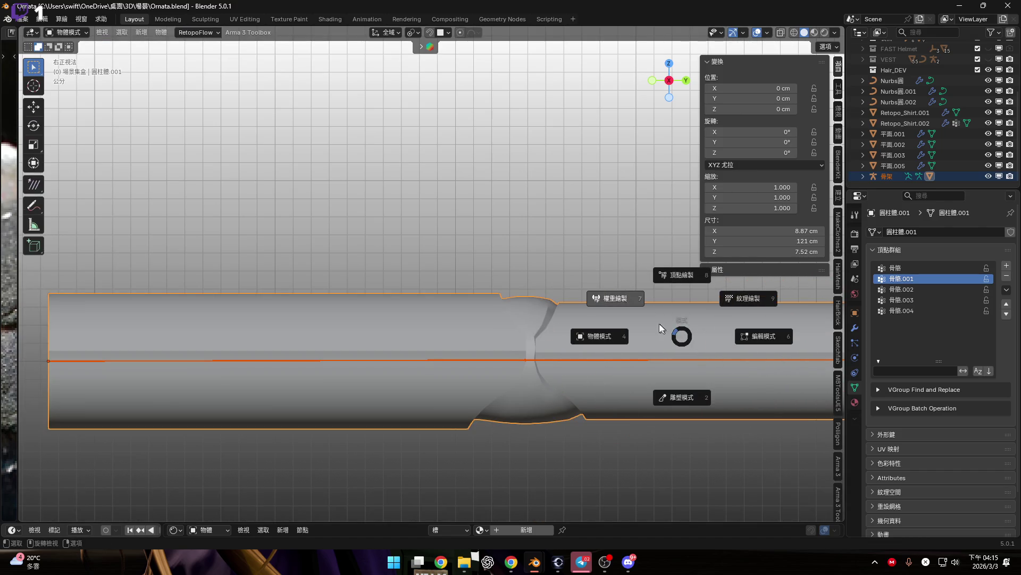
left_click(646, 315)
key("n")
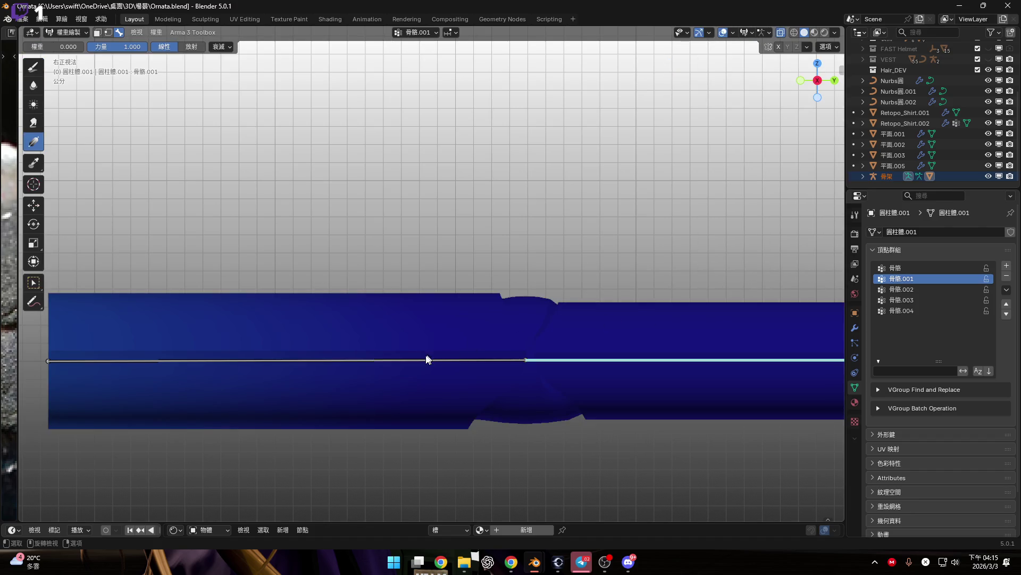
left_click(424, 360, "ctrl")
scroll(643, 353, "down", 5)
mouse_move(518, 324)
middle_mouse_down("shift")
mouse_move(311, 368)
mouse_move(306, 297)
mouse_move(388, 338)
mouse_move(372, 305)
mouse_move(439, 333)
mouse_move(452, 376)
mouse_move(410, 378)
middle_mouse_up("shift")
scroll(310, 367, "up", 2)
Step: In the right side view, activate bone 骨骼.001 and see that it has no weight on the cylinder
left_click(822, 81)
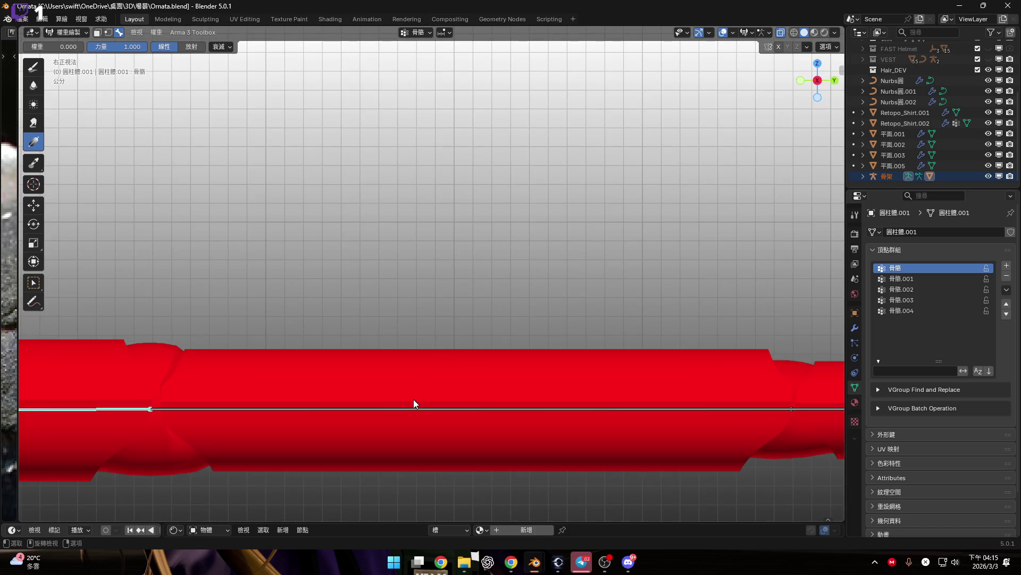
left_click(442, 410, "ctrl")
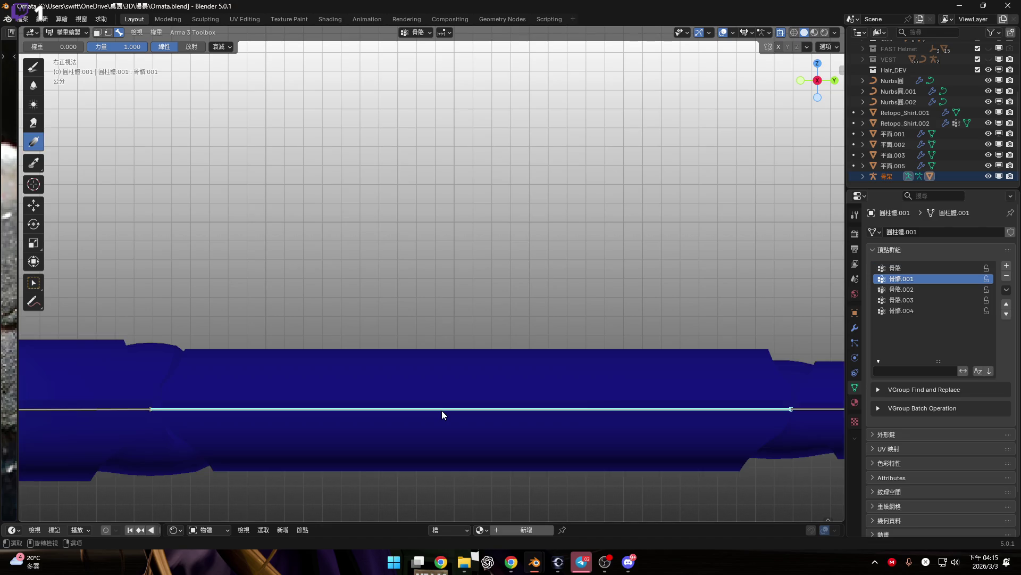
middle_click_drag(506, 447, 541, 421, "shift")
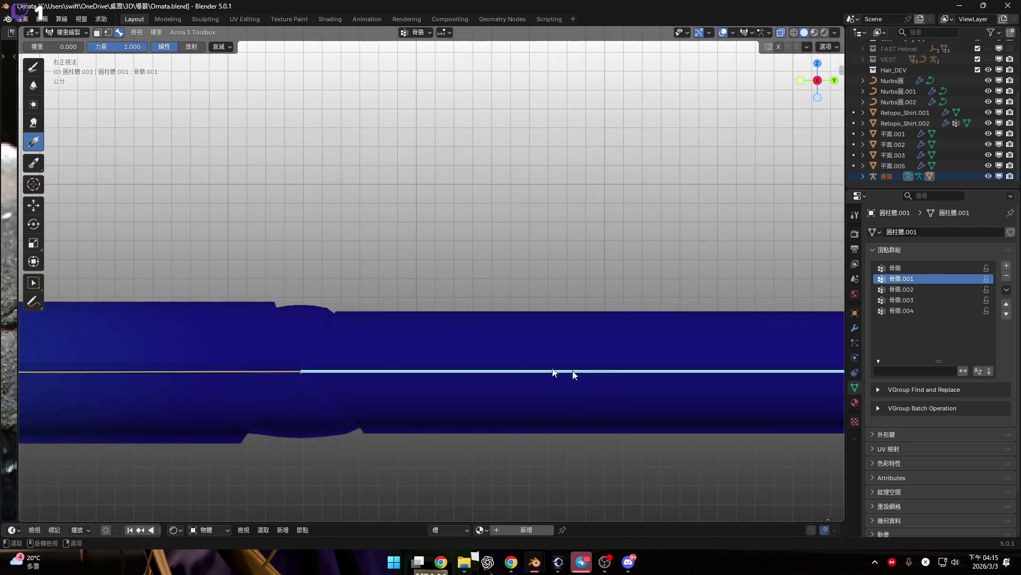
scroll(542, 421, "down", 2)
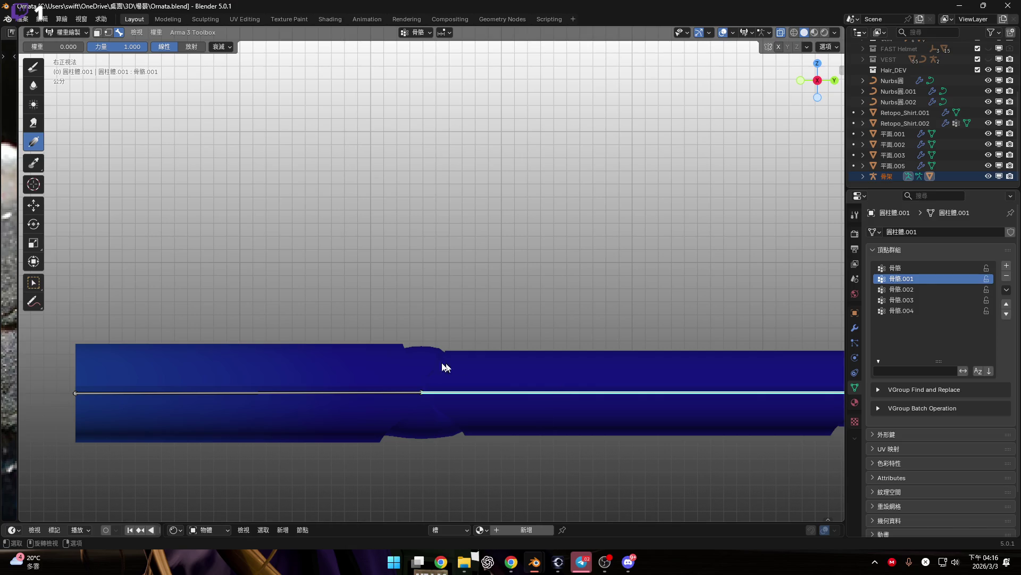
scroll(445, 365, "up", 5)
scroll(545, 349, "down", 5)
middle_click_drag(481, 378, 598, 336, "shift")
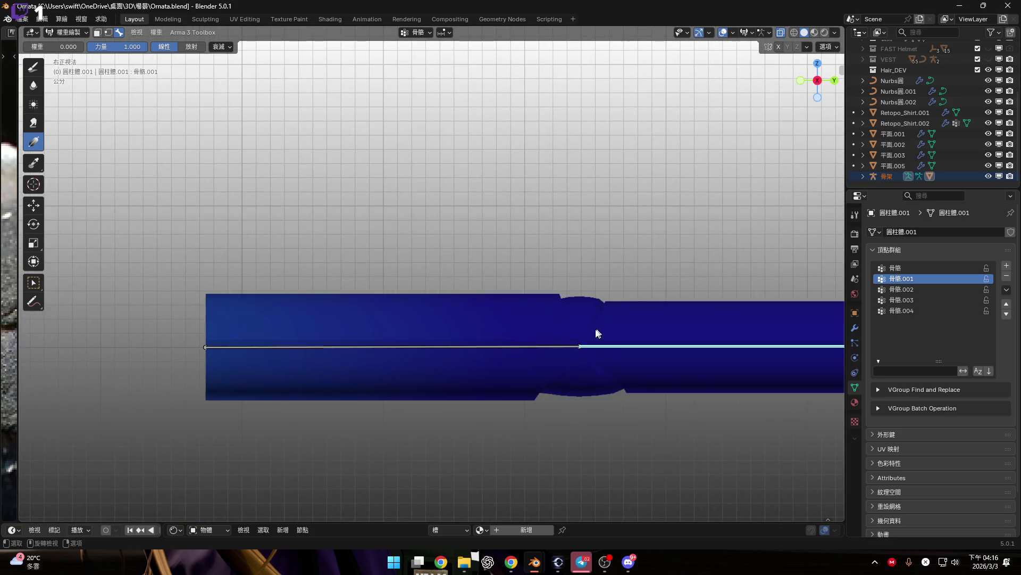
Step: Put the cylinder into Edit Mode and box-select the mesh at the tube's left end
key("Tab")
middle_click_drag(426, 327, 524, 329, "shift")
mouse_move(233, 224)
left_mouse_down()
mouse_move(631, 486)
mouse_move(629, 497)
left_mouse_up()
key("ctrl+z")
left_click_drag(207, 369, 497, 468)
key("b")
key("Escape")
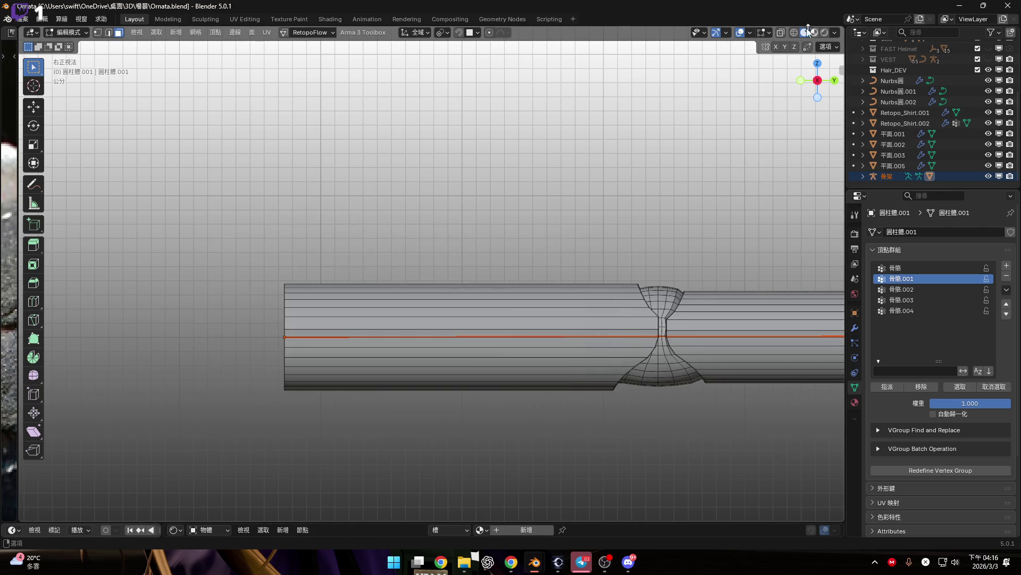
Step: With X-ray on, select the left section up to the hourglass joint, growing and shrinking the ring selection
key("alt+z")
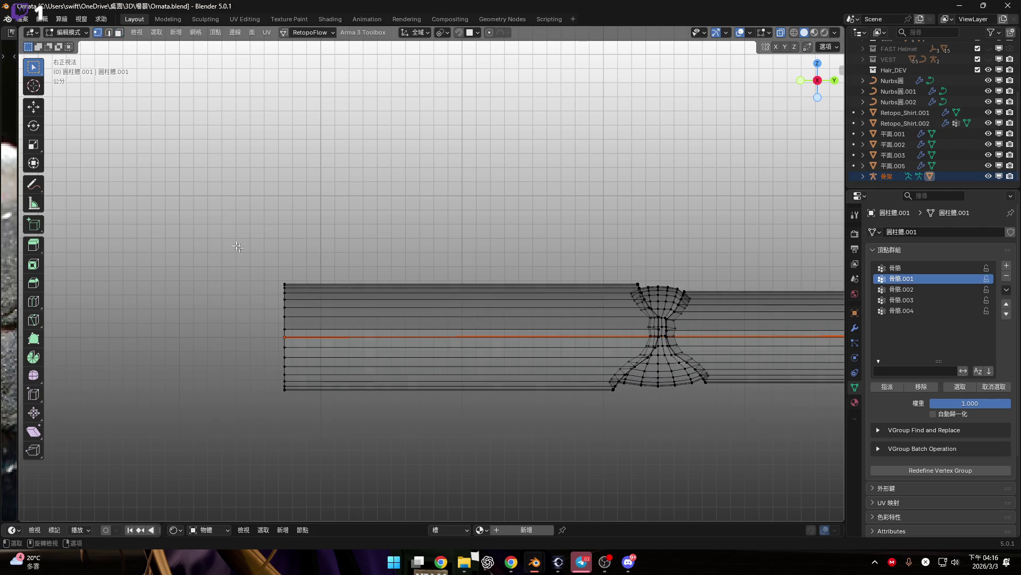
left_click_drag(236, 243, 451, 438)
scroll(465, 406, "up", 4)
scroll(372, 359, "down", 4)
scroll(392, 377, "up", 2)
mouse_move(392, 376)
middle_mouse_down("shift")
mouse_move(463, 351)
mouse_move(535, 399)
mouse_move(370, 394)
mouse_move(250, 339)
middle_mouse_up("shift")
key("2")
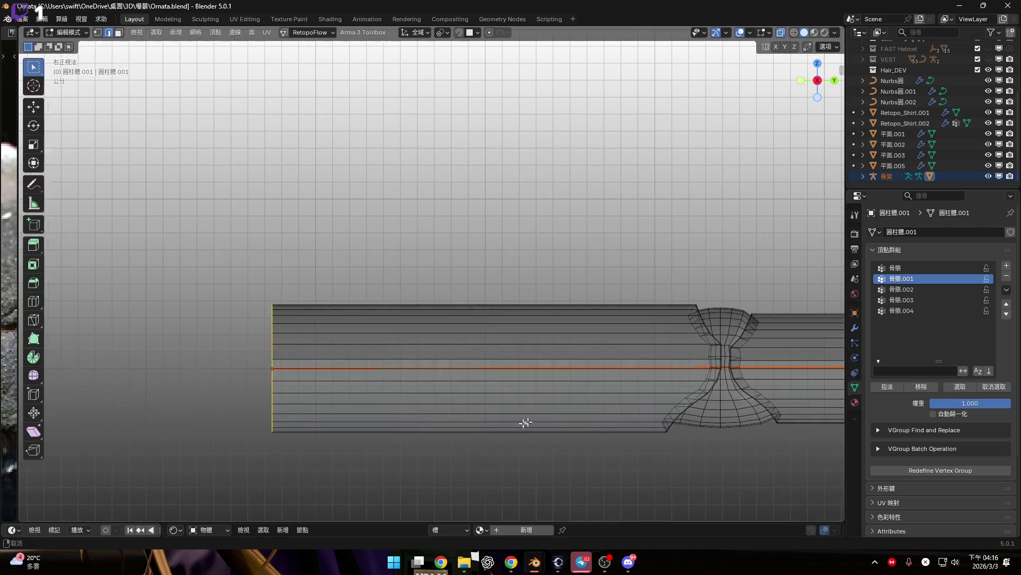
scroll(368, 417, "down", 6, "ctrl")
key("l")
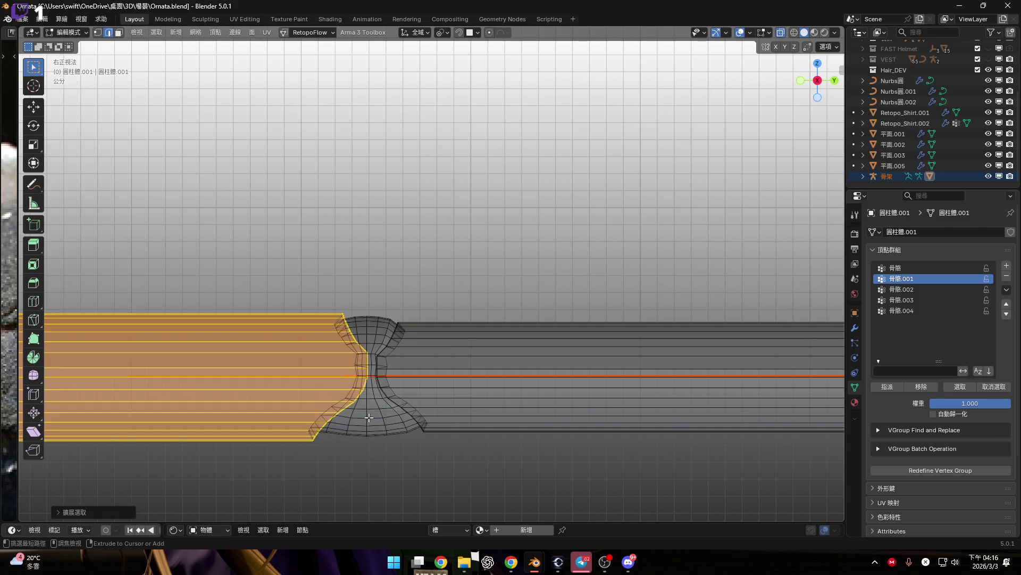
key("ctrl+KP_Add")
key("ctrl+KP_Add")
key("ctrl+KP_Add")
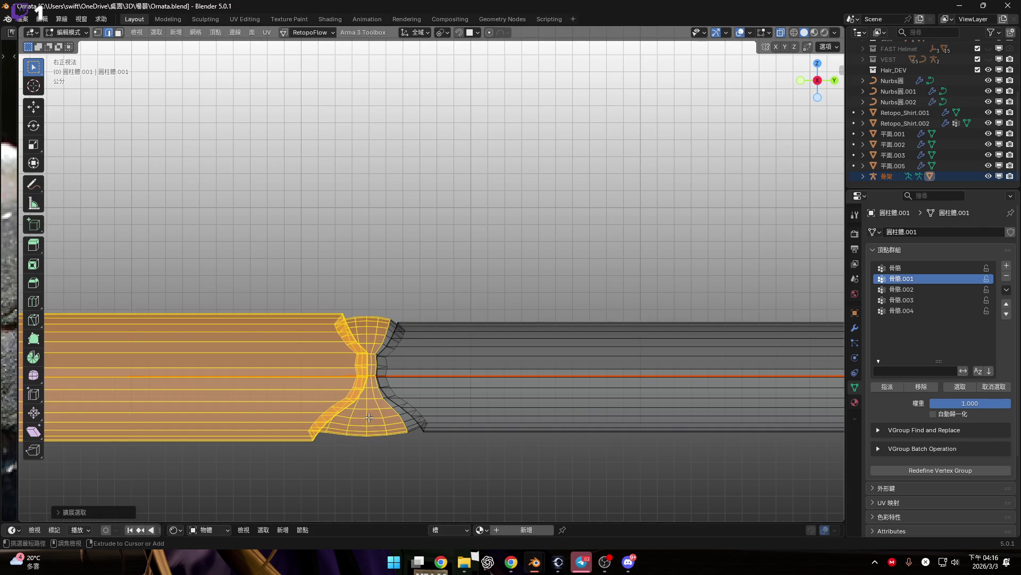
key("ctrl+KP_Add")
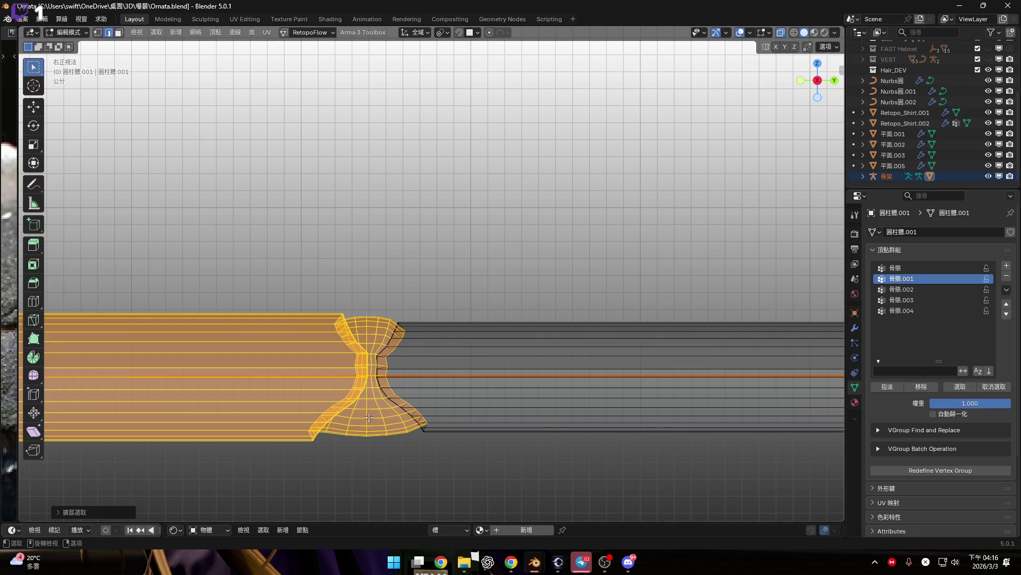
key("ctrl+KP_Subtract")
key("ctrl+KP_Subtract")
key("ctrl+KP_Subtract")
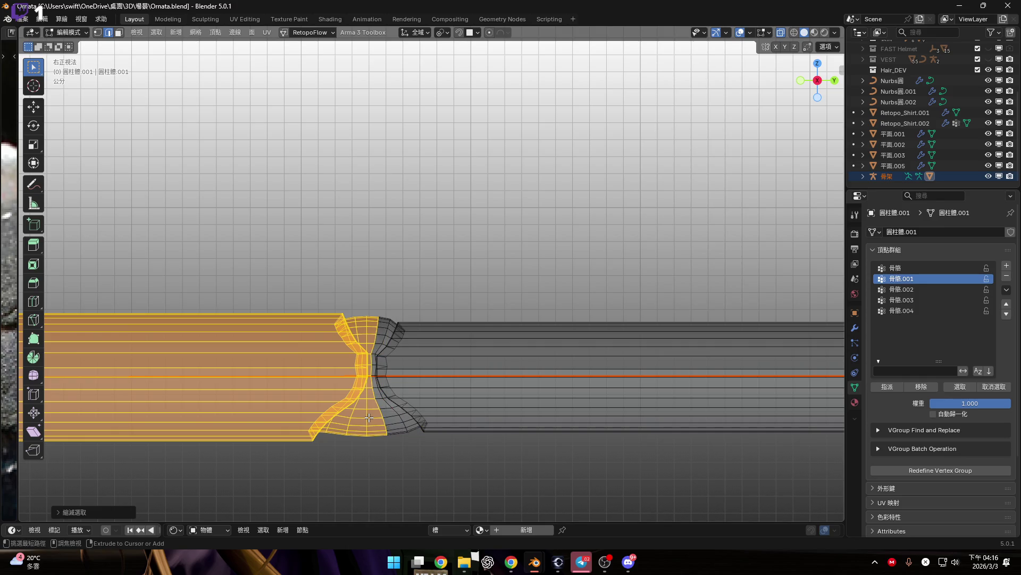
Step: Orbit around the sleeve, then hide and unhide the selection to inspect it
scroll(369, 417, "up", 5)
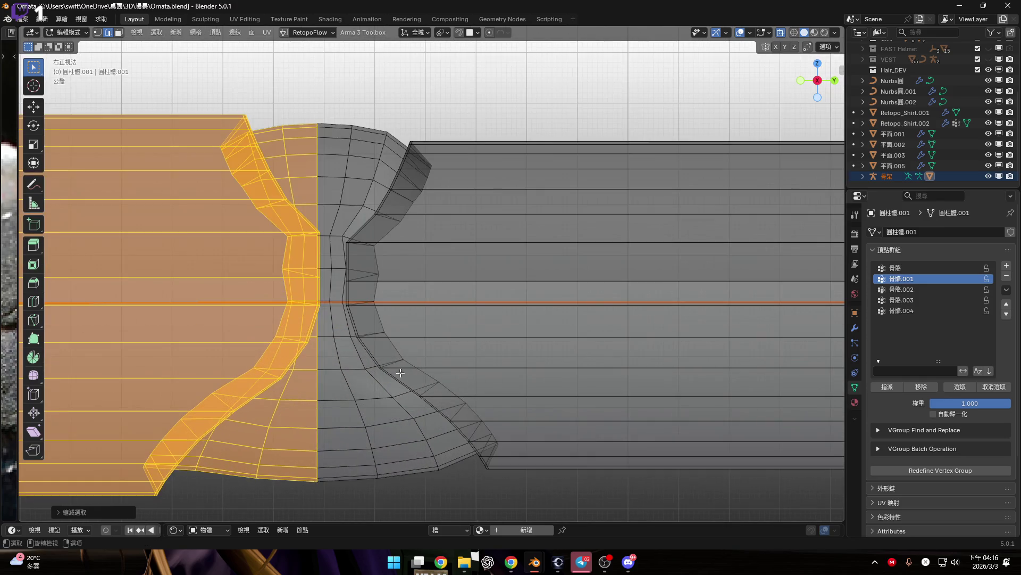
scroll(394, 372, "down", 4)
scroll(446, 389, "up", 1)
scroll(446, 388, "up", 3)
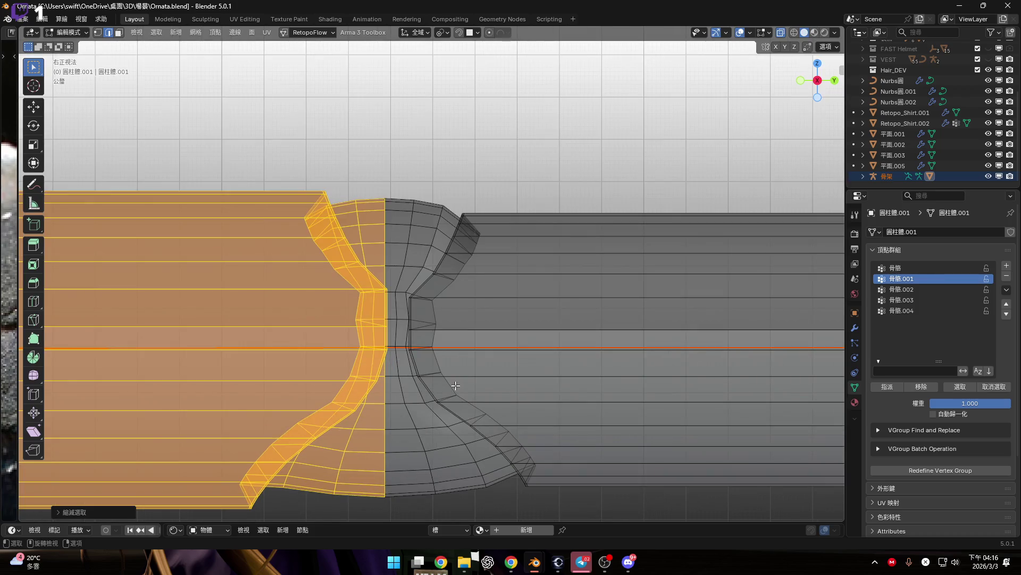
scroll(466, 382, "up", 1)
scroll(463, 386, "down", 7)
scroll(404, 362, "up", 4)
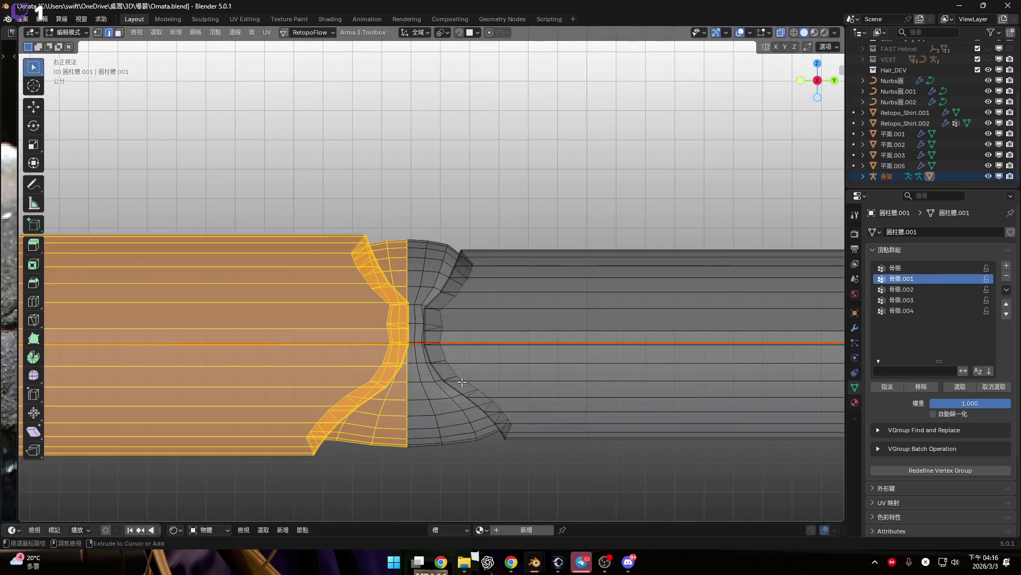
scroll(401, 352, "up", 1)
scroll(401, 352, "up", 4)
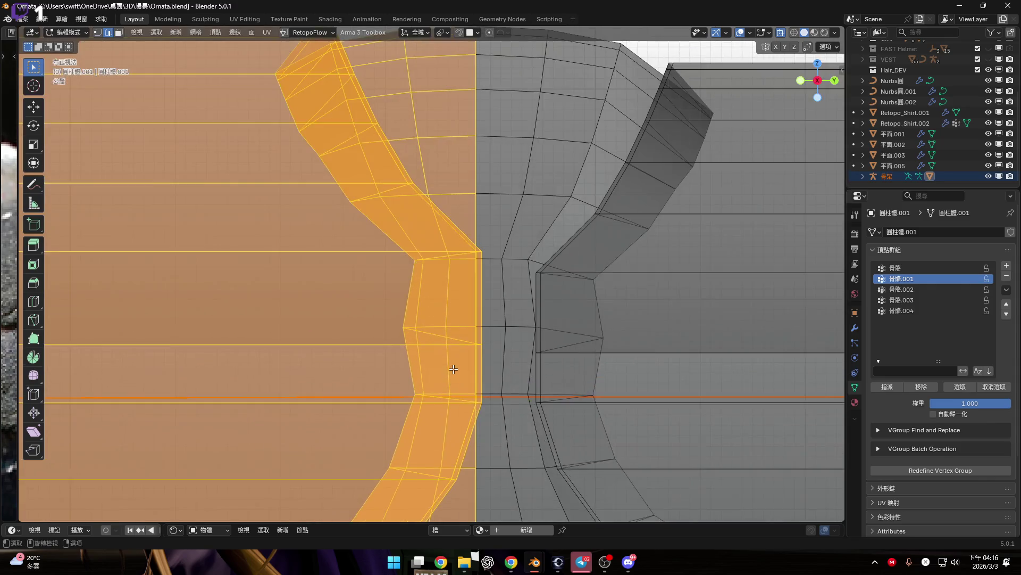
mouse_move(454, 368)
middle_mouse_down()
mouse_move(526, 336)
mouse_move(585, 277)
mouse_move(745, 154)
middle_mouse_up()
key("h")
key("alt+h")
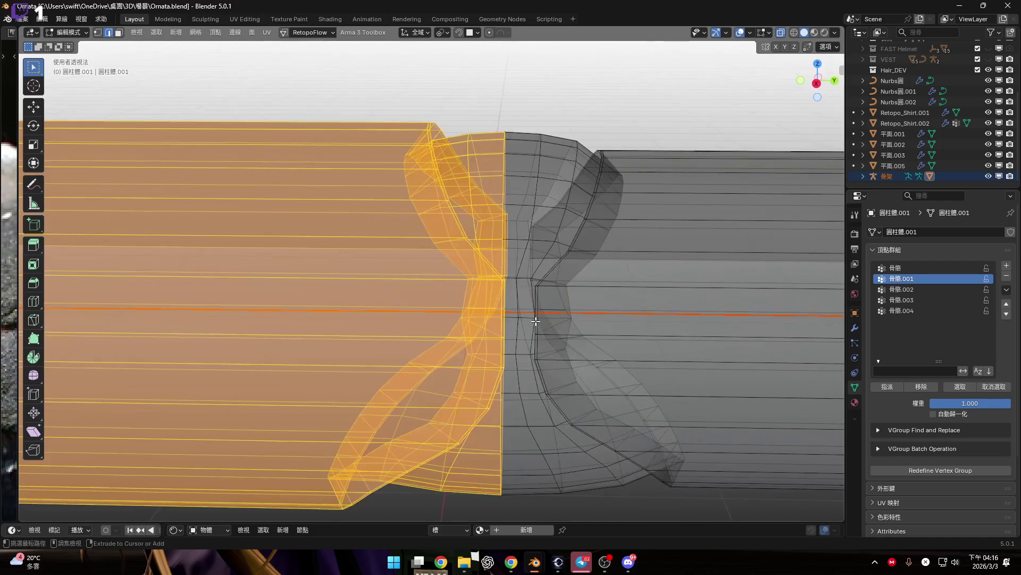
Step: Back in the side view, switch to face select and hide the selected first section
left_click(817, 83)
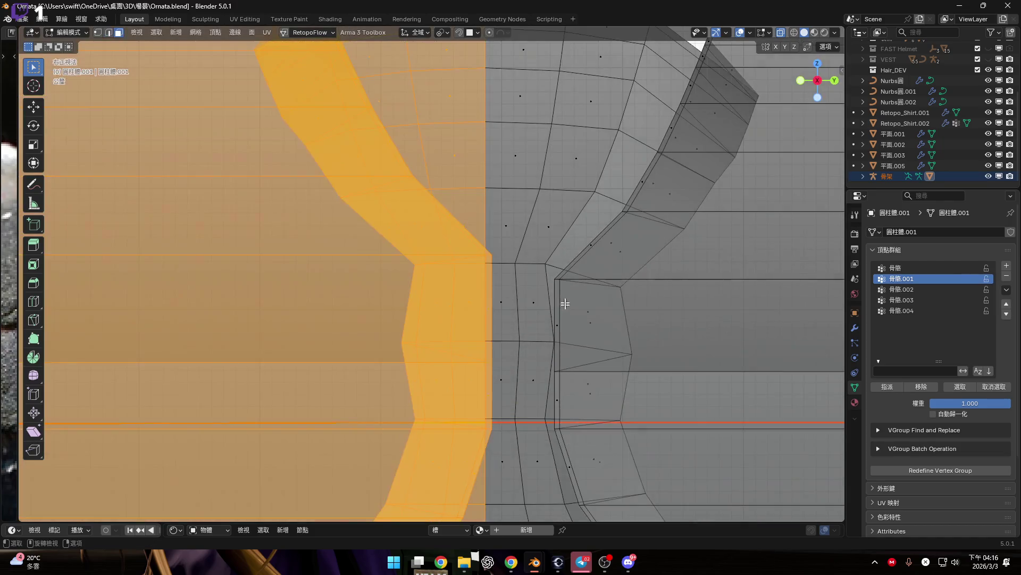
key("3")
key("h")
scroll(563, 316, "down", 5)
mouse_move(692, 325)
middle_mouse_down("shift")
mouse_move(598, 338)
mouse_move(376, 338)
mouse_move(635, 349)
middle_mouse_up("shift")
scroll(520, 320, "down", 3)
scroll(427, 335, "down", 2)
Step: Box-select the sleeve faces right of the first joint and frame the sleeve
mouse_move(752, 399)
left_mouse_down()
mouse_move(425, 259)
mouse_move(451, 258)
mouse_move(415, 260)
left_mouse_up()
scroll(454, 342, "up", 5)
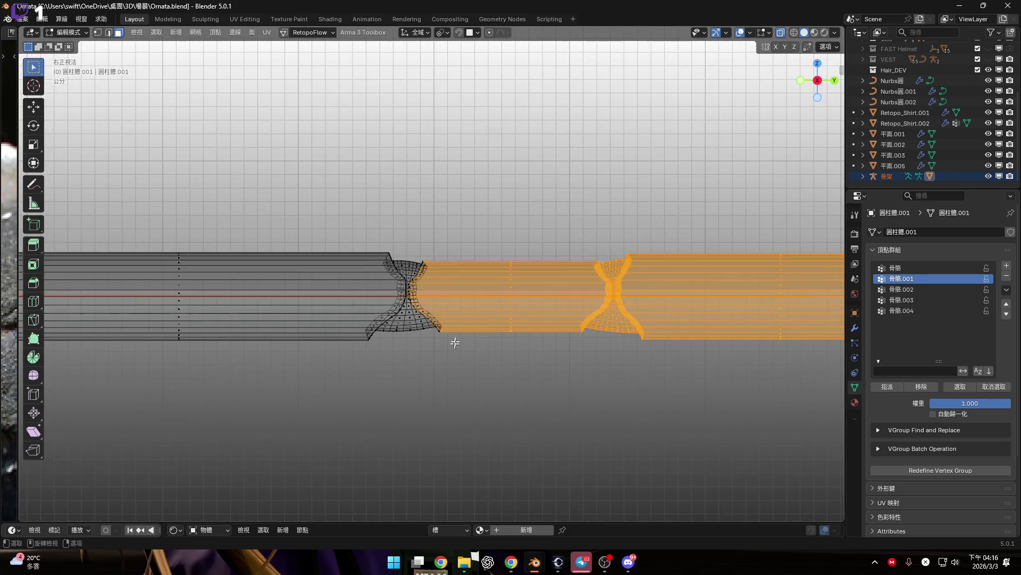
middle_click_drag(467, 345, 474, 356, "shift")
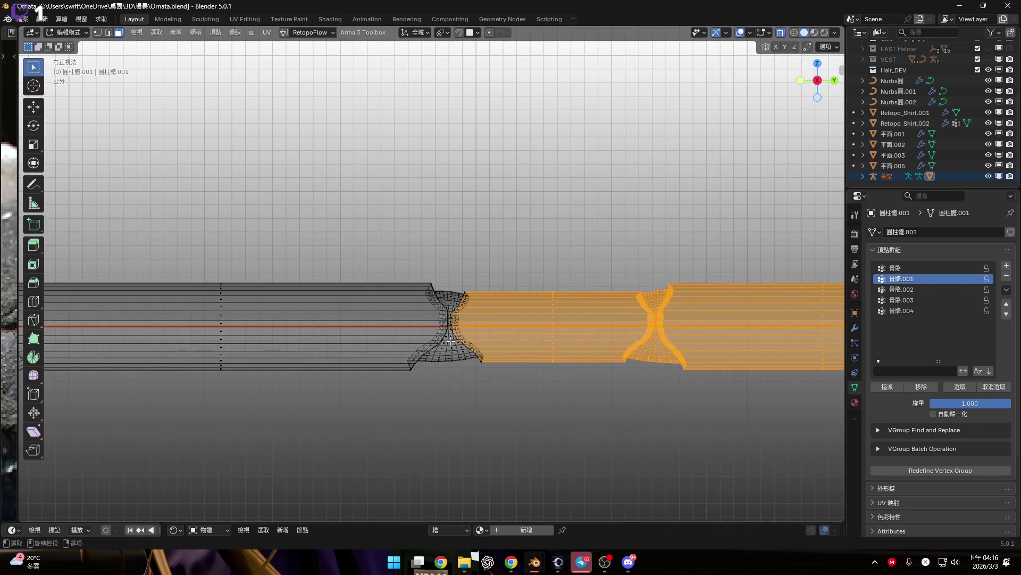
scroll(451, 341, "down", 5)
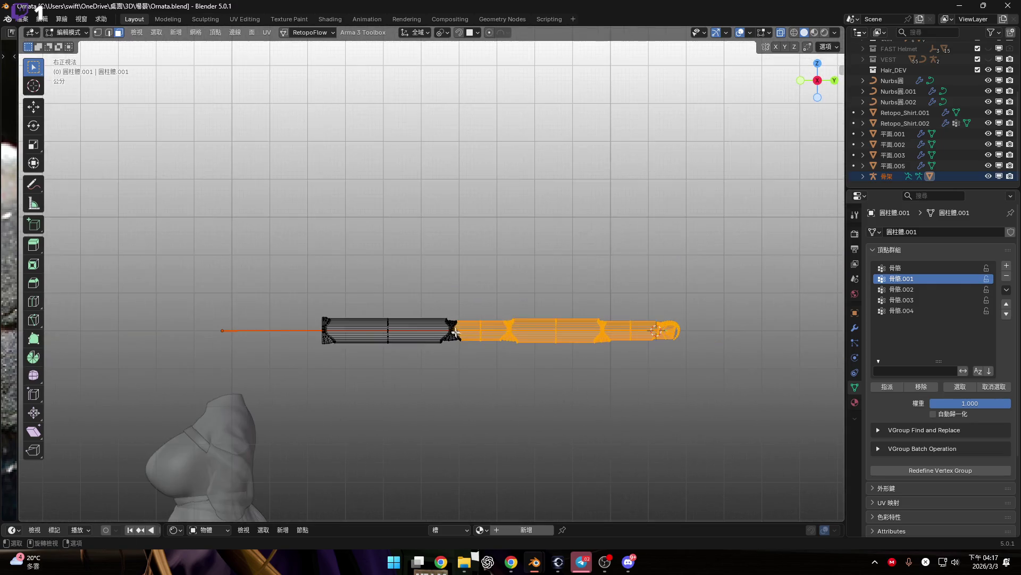
scroll(478, 319, "up", 5)
middle_click_drag(479, 319, 522, 281, "shift")
scroll(522, 280, "down", 3)
scroll(485, 280, "up", 2)
key("ctrl+Tab")
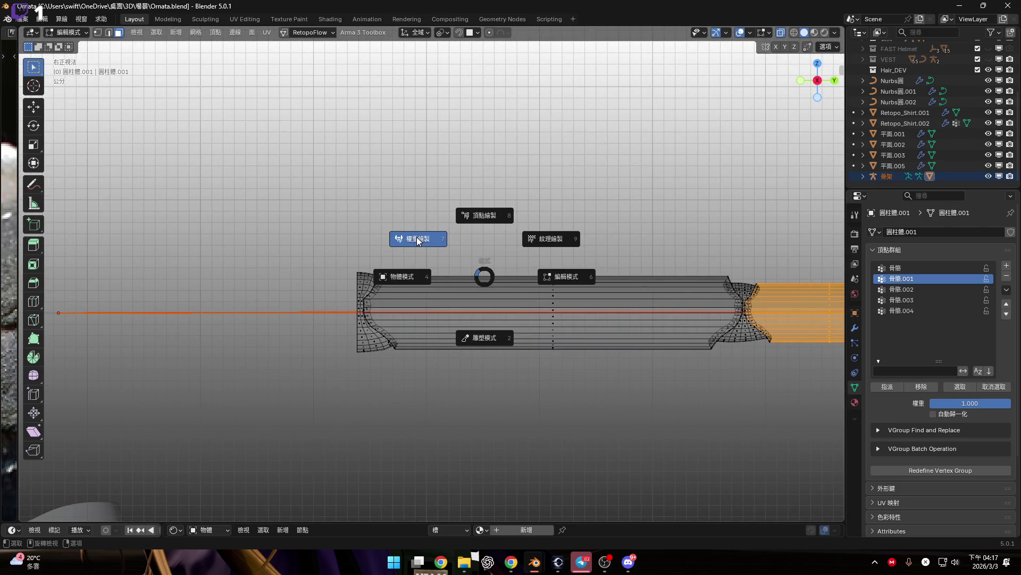
Step: Enter Weight Paint mode and set the paint weight to 1.000
left_click(497, 311)
scroll(497, 311, "down", 2)
middle_click_drag(495, 312, 393, 286, "shift")
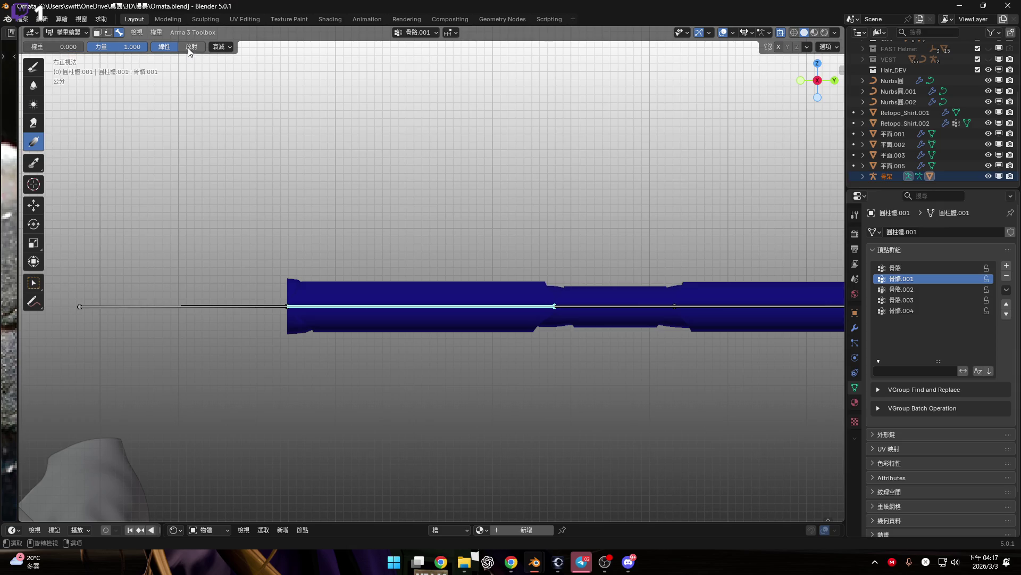
left_click_drag(59, 46, 106, 47)
scroll(255, 320, "down", 3)
scroll(202, 318, "up", 1)
scroll(150, 319, "down", 2)
Step: Gradient-fill the cylinder with full weight for 骨骼.001, then recentre the red mesh in side view
left_click_drag(106, 322, 841, 330)
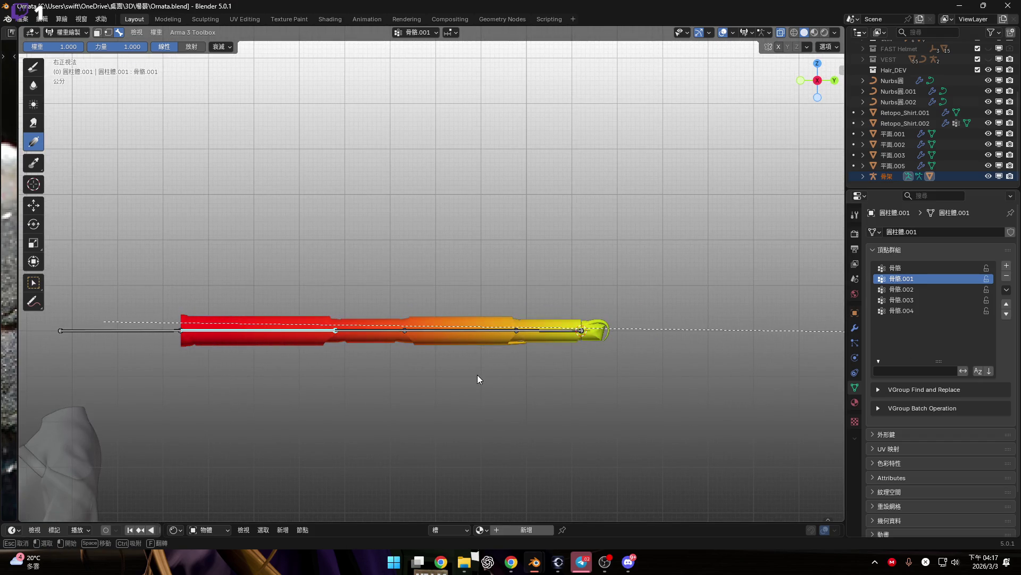
mouse_move(307, 323)
left_mouse_down()
mouse_move(589, 347)
mouse_move(458, 391)
left_mouse_up()
mouse_move(418, 376)
middle_mouse_down("shift")
mouse_move(665, 350)
mouse_move(388, 356)
mouse_move(456, 352)
mouse_move(423, 305)
mouse_move(496, 309)
mouse_move(713, 383)
mouse_move(800, 138)
middle_mouse_up("shift")
scroll(654, 347, "up", 3)
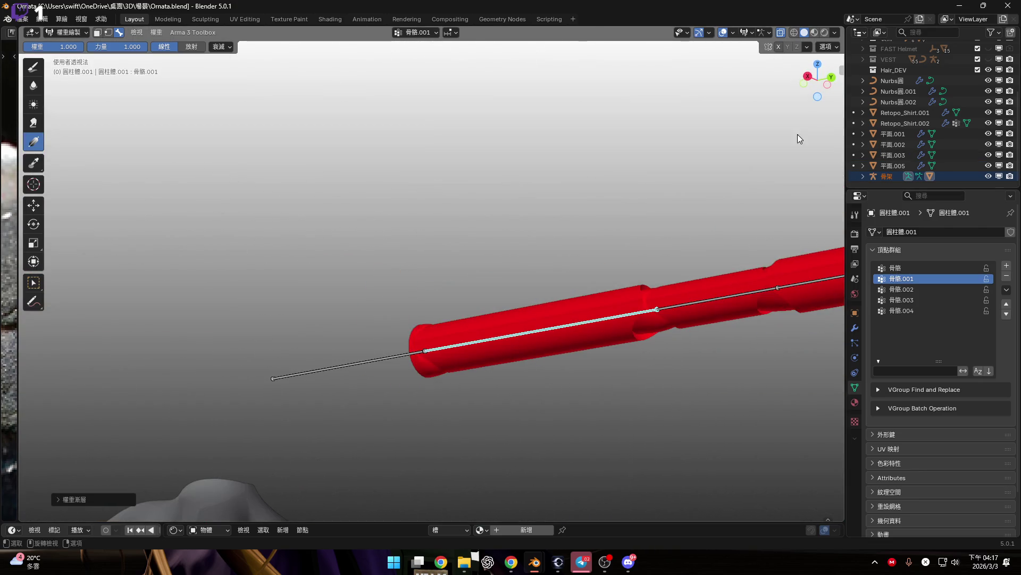
left_click(808, 76)
scroll(475, 393, "up", 5)
middle_click_drag(475, 392, 563, 396, "shift")
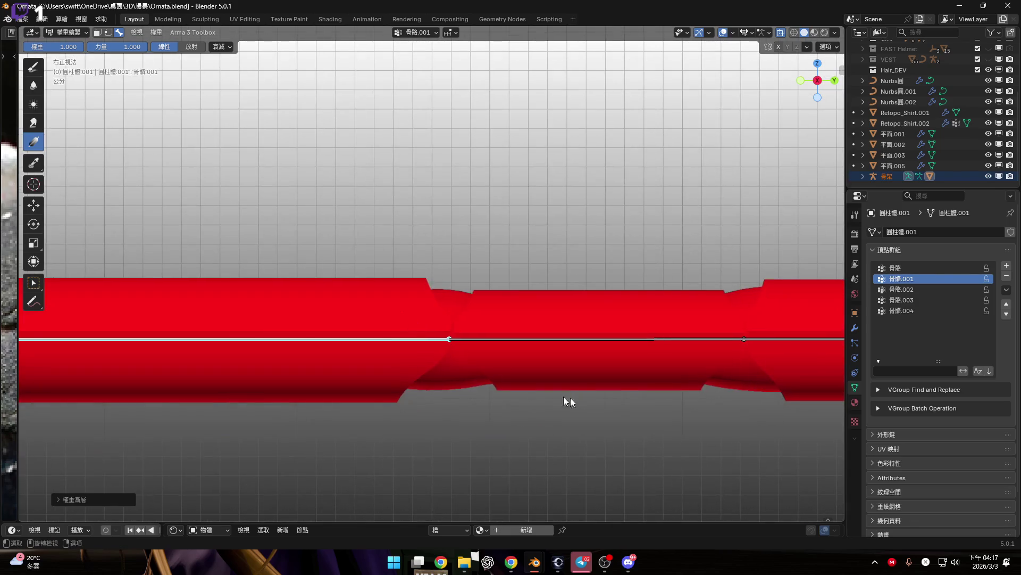
scroll(566, 394, "down", 3)
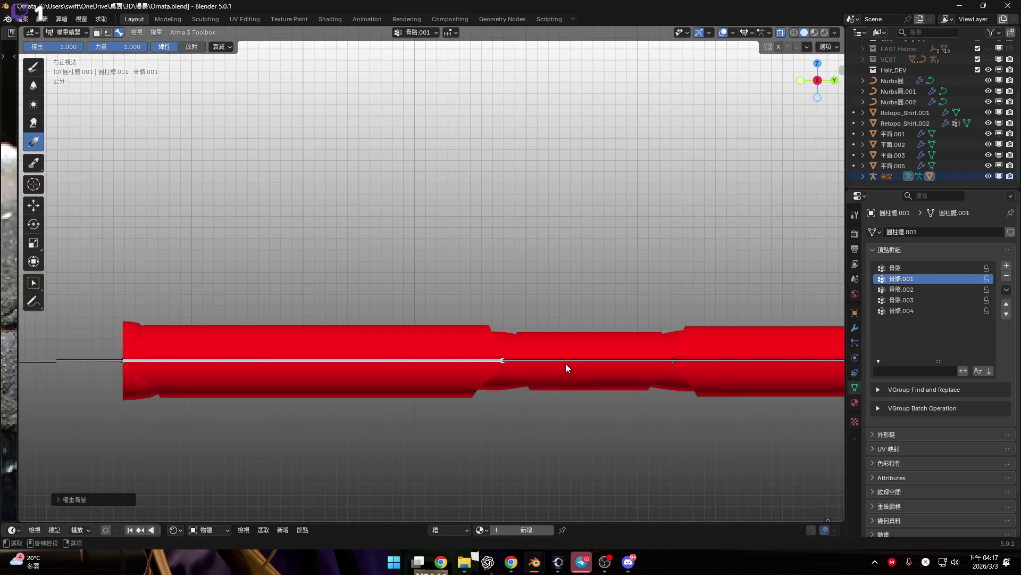
Step: Make 骨骼.002 active and gradient-fill the cylinder with weight 0.000
left_click(567, 361)
scroll(567, 361, "down", 5)
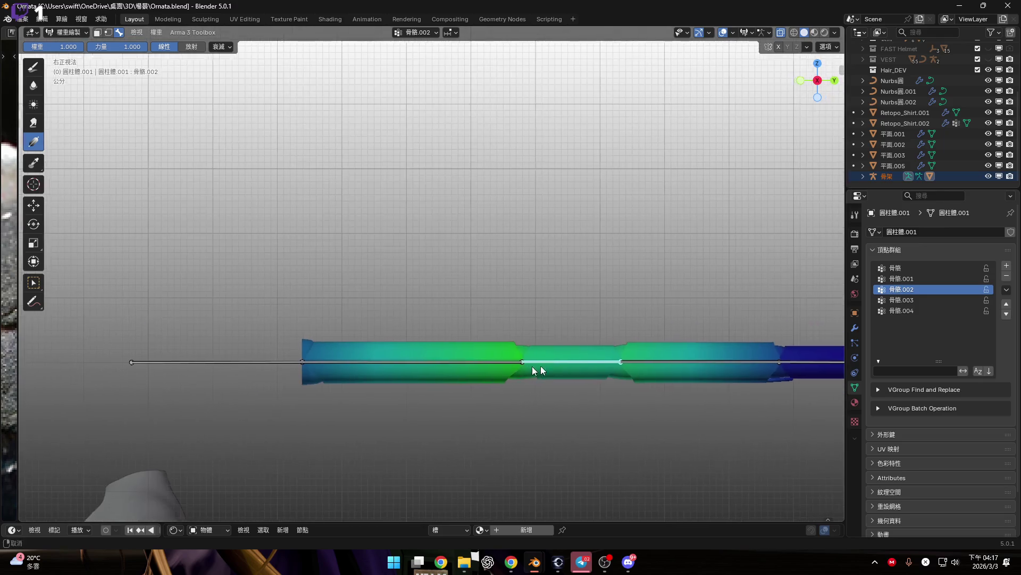
scroll(420, 314, "up", 2)
left_click_drag(64, 47, 26, 47)
scroll(151, 328, "down", 2)
left_click_drag(151, 328, 782, 296)
left_click_drag(490, 281, 486, 283)
scroll(486, 282, "up", 3)
middle_click_drag(486, 283, 653, 222, "shift")
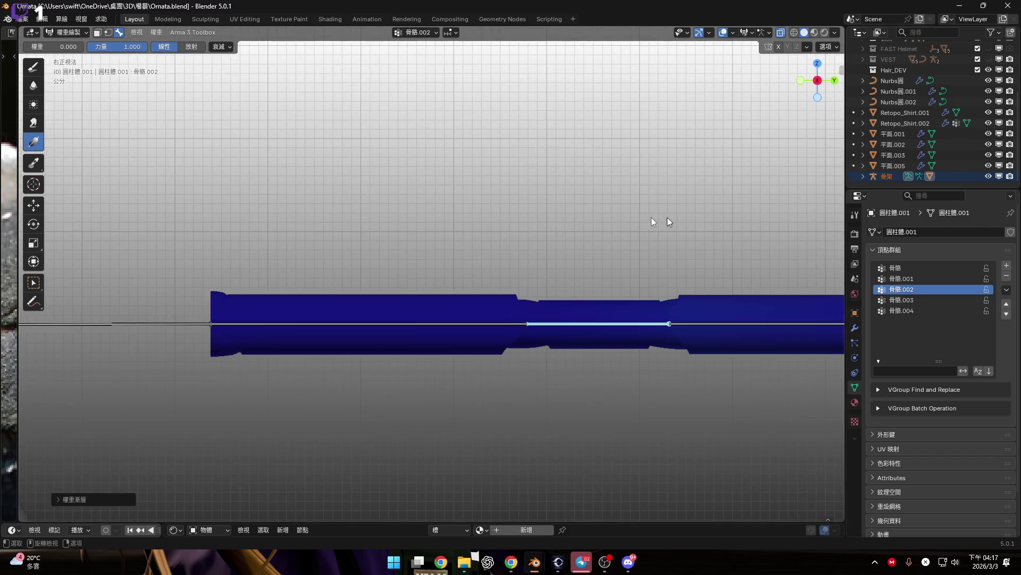
Step: Return to Edit Mode and box-select the first cylinder section
key("ctrl+Tab")
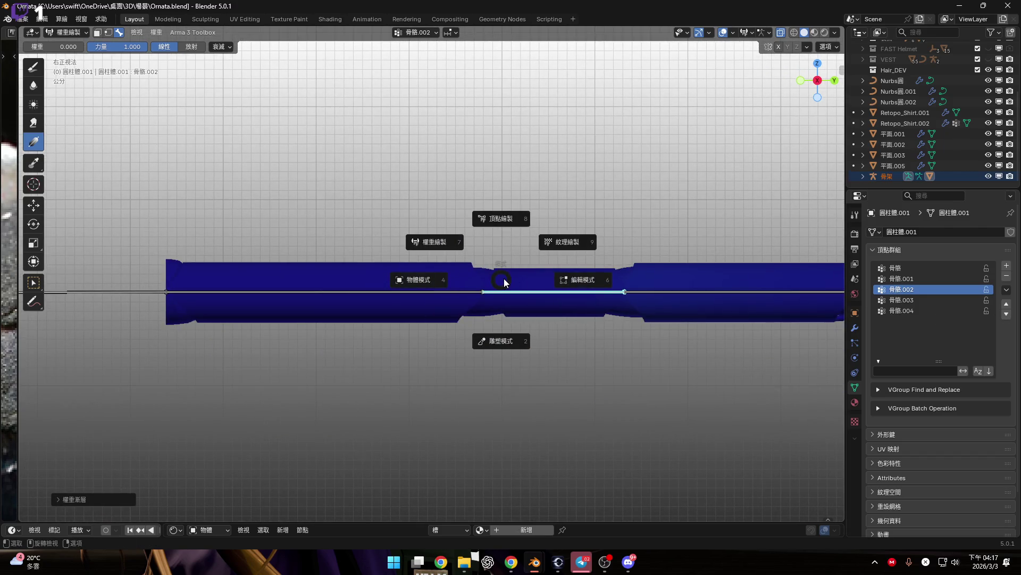
scroll(502, 266, "up", 2)
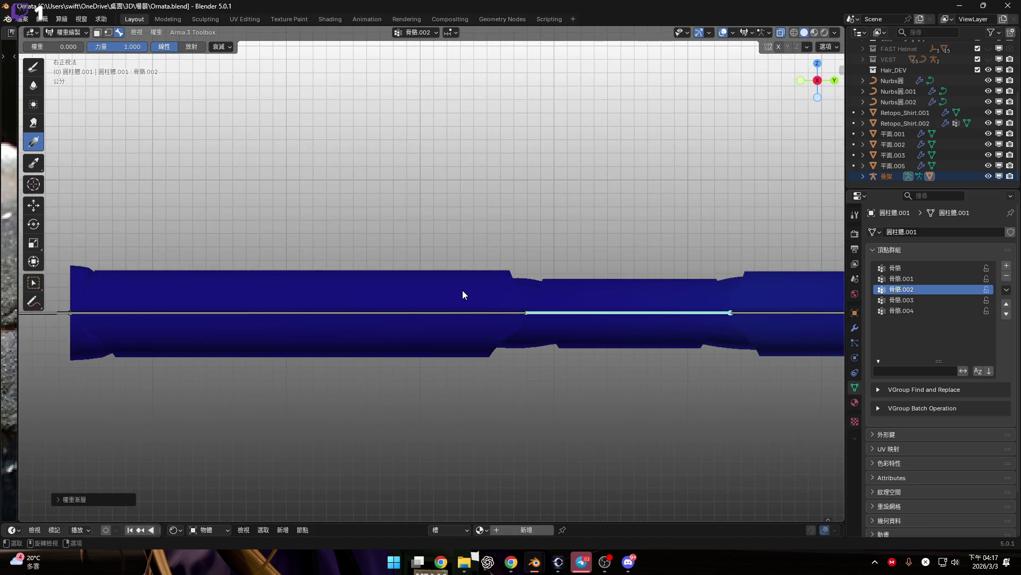
scroll(497, 291, "down", 2)
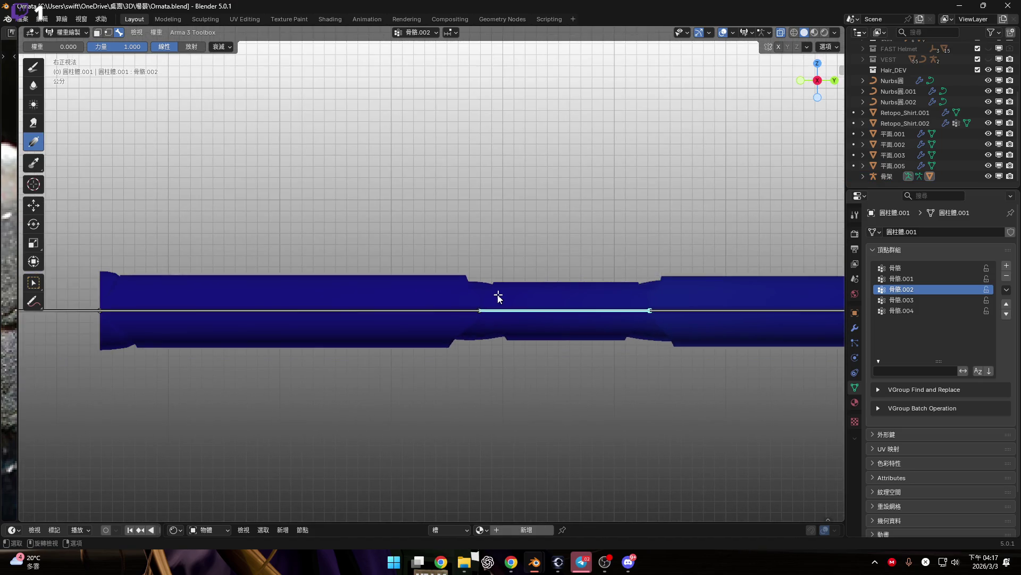
key("Tab")
mouse_move(75, 238)
left_mouse_down()
mouse_move(335, 357)
mouse_move(481, 403)
left_mouse_up()
scroll(487, 292, "up", 1)
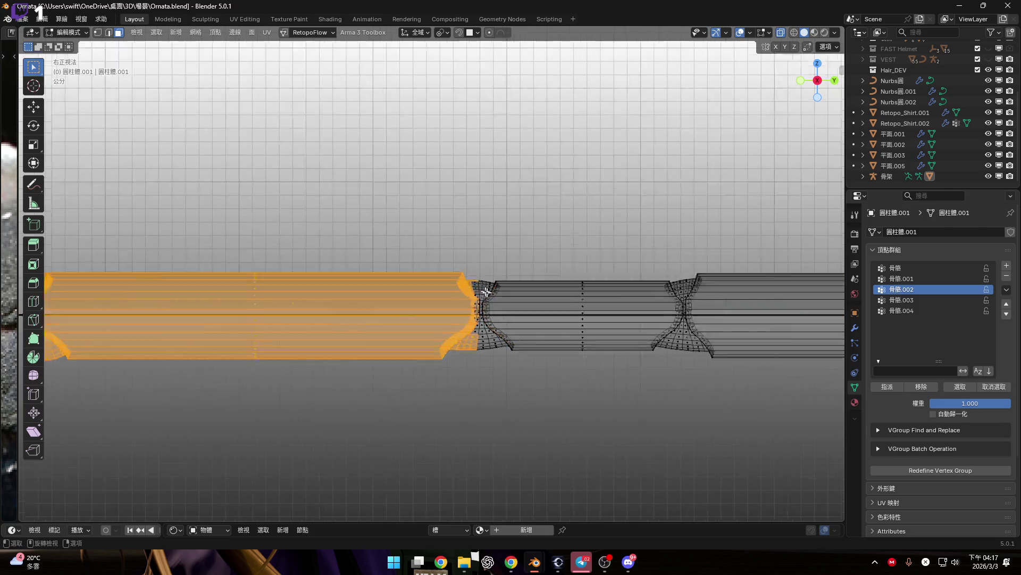
scroll(486, 292, "up", 3)
scroll(493, 296, "down", 1)
scroll(419, 248, "down", 7)
Step: Reselect the first section, grow it across the joint strip, and hide it
left_click(217, 211)
mouse_move(216, 211)
left_mouse_down()
mouse_move(392, 401)
mouse_move(497, 354)
left_mouse_up()
scroll(406, 363, "up", 5)
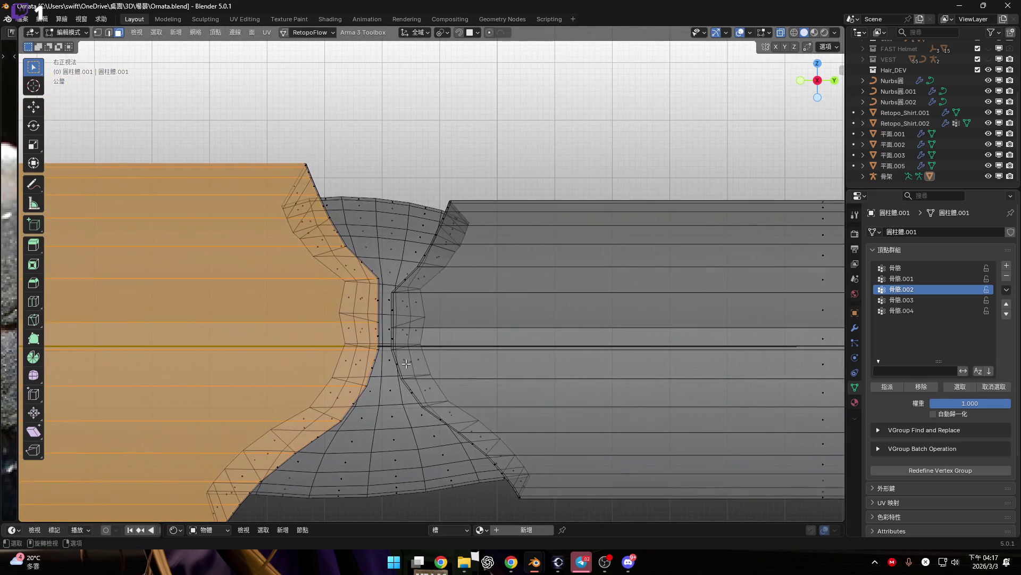
key("ctrl+KP_Add")
key("ctrl+KP_Add")
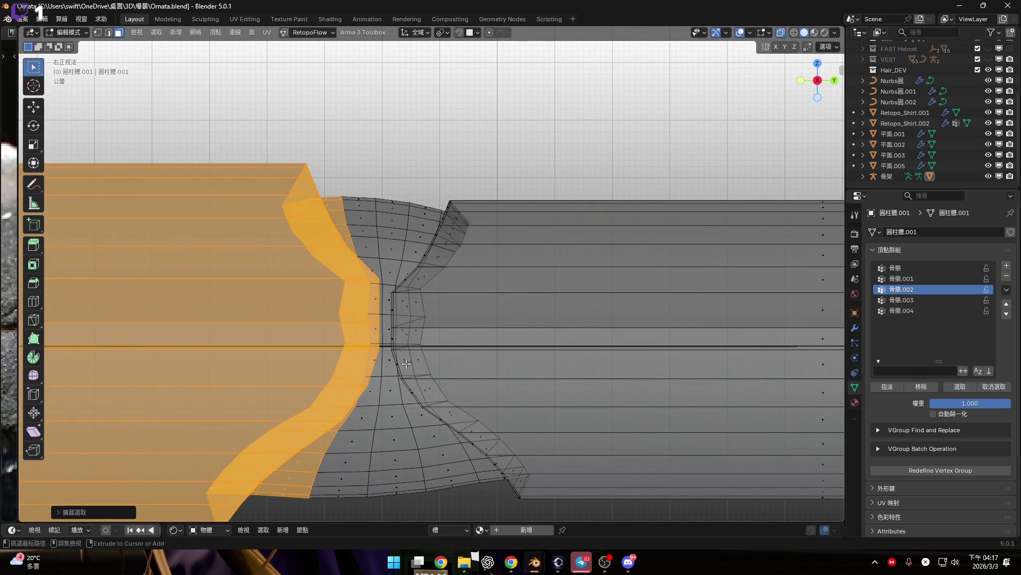
scroll(426, 349, "down", 3)
key("h")
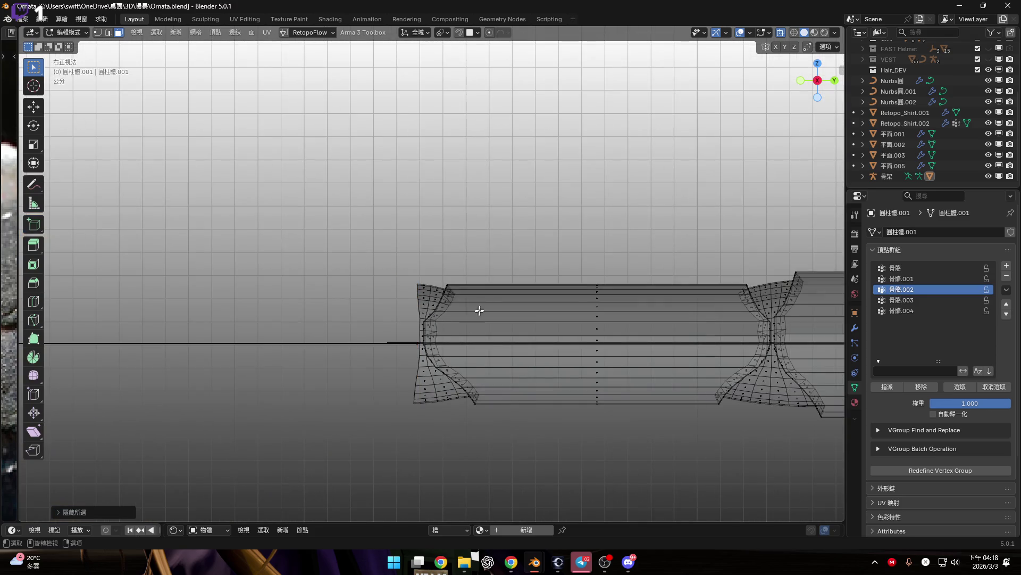
scroll(479, 310, "down", 4)
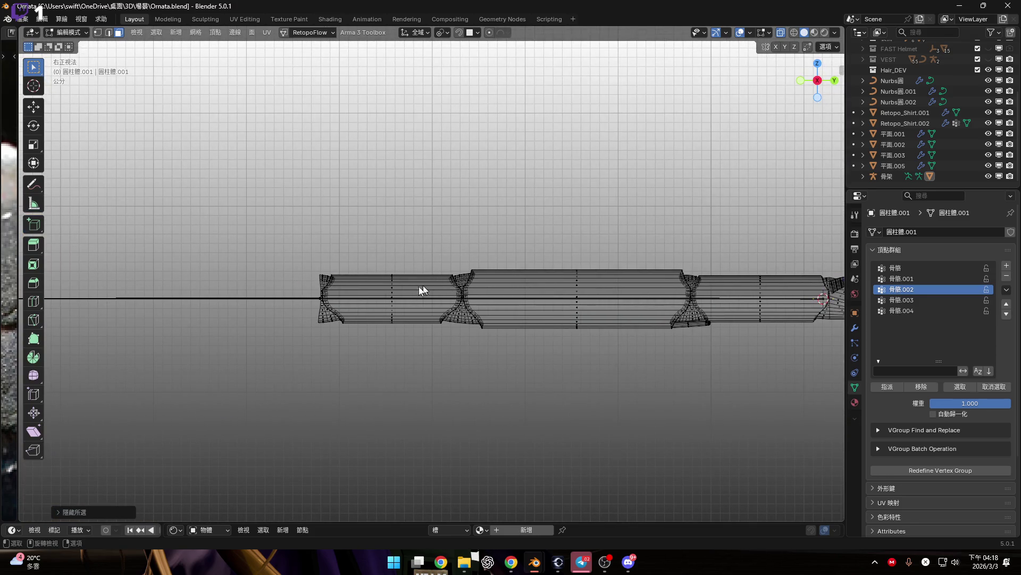
key("ctrl+Tab")
Step: Set paint weight to 1.000 and gradient-fill the visible cylinder for 骨骼.002
middle_click_drag(408, 304, 348, 304, "shift")
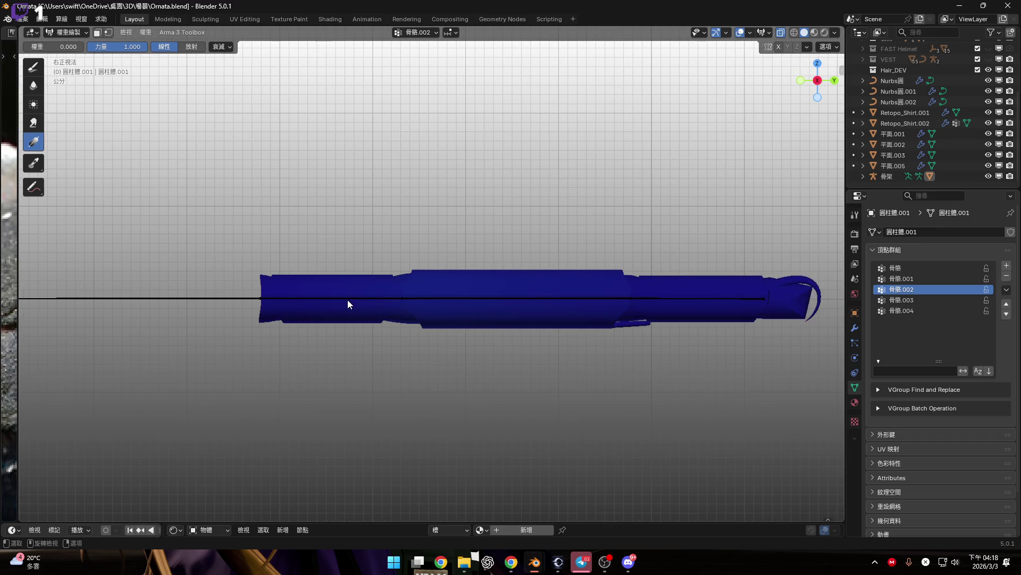
scroll(356, 298, "down", 3)
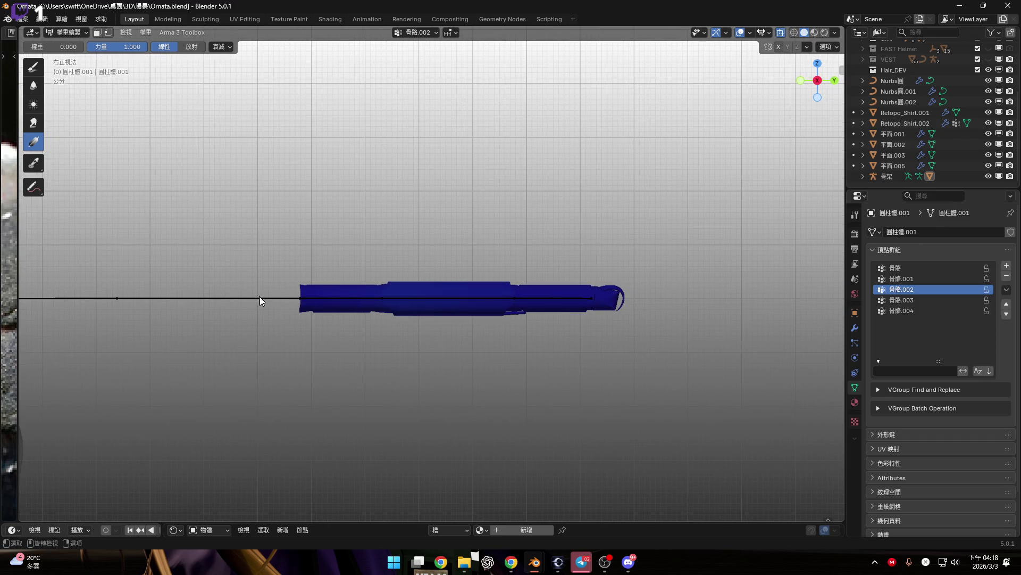
scroll(277, 299, "up", 10)
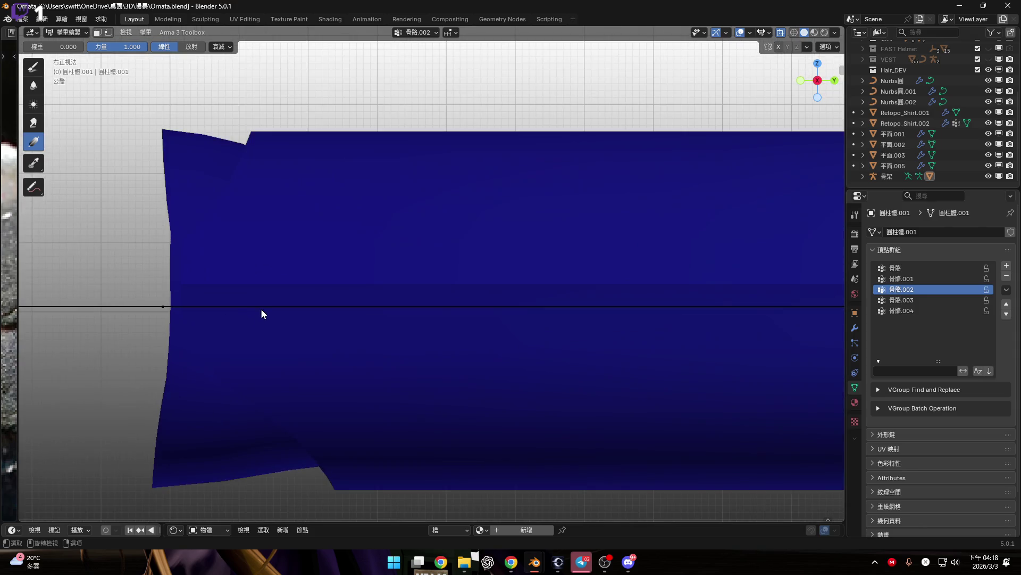
scroll(306, 309, "down", 8)
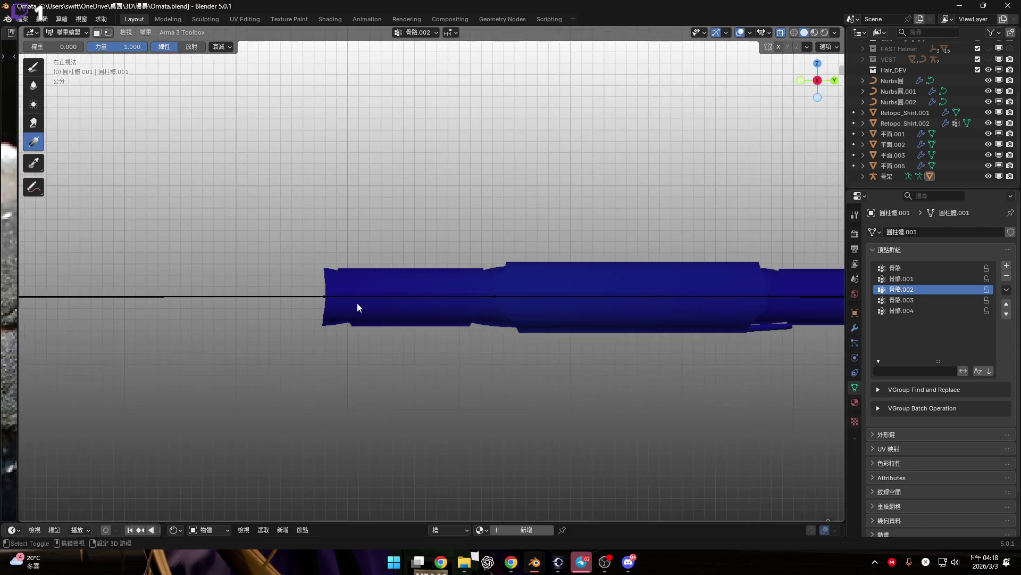
scroll(299, 309, "up", 3)
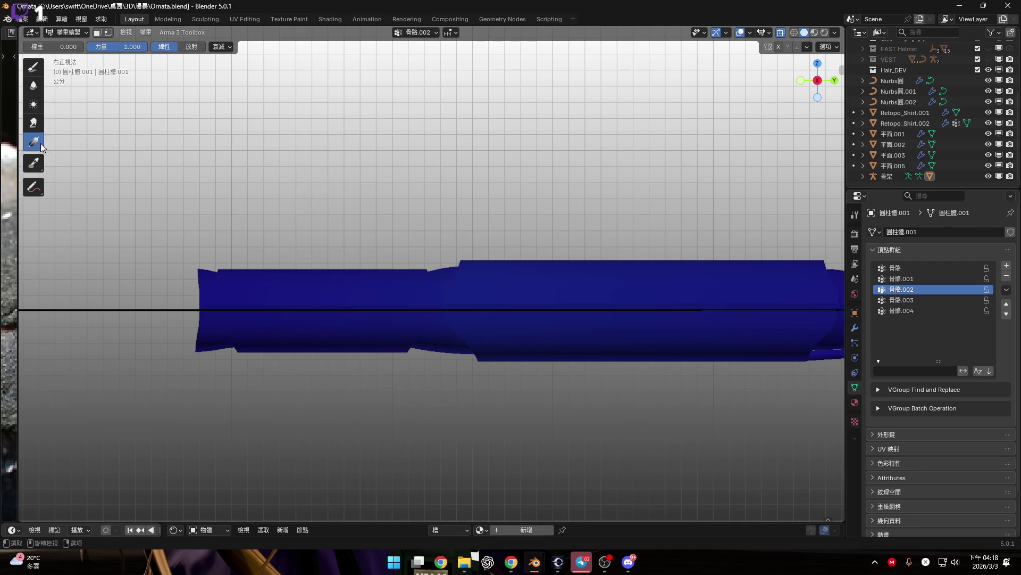
scroll(161, 254, "down", 2)
mouse_move(154, 279)
left_mouse_down()
mouse_move(844, 298)
mouse_move(492, 185)
left_mouse_up()
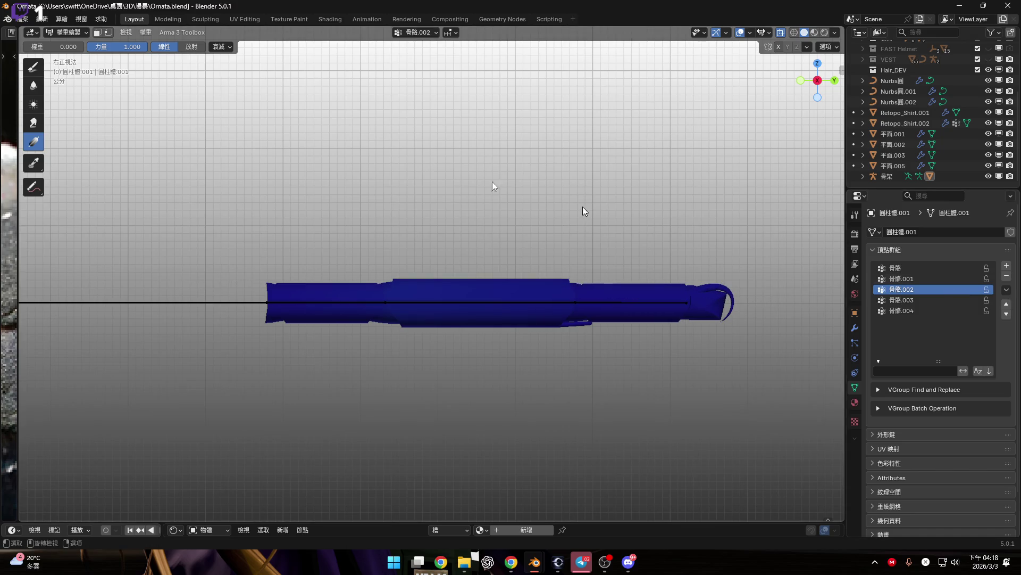
left_click_drag(69, 54, 127, 54)
middle_click_drag(230, 229, 186, 260, "shift")
left_click_drag(190, 310, 852, 314)
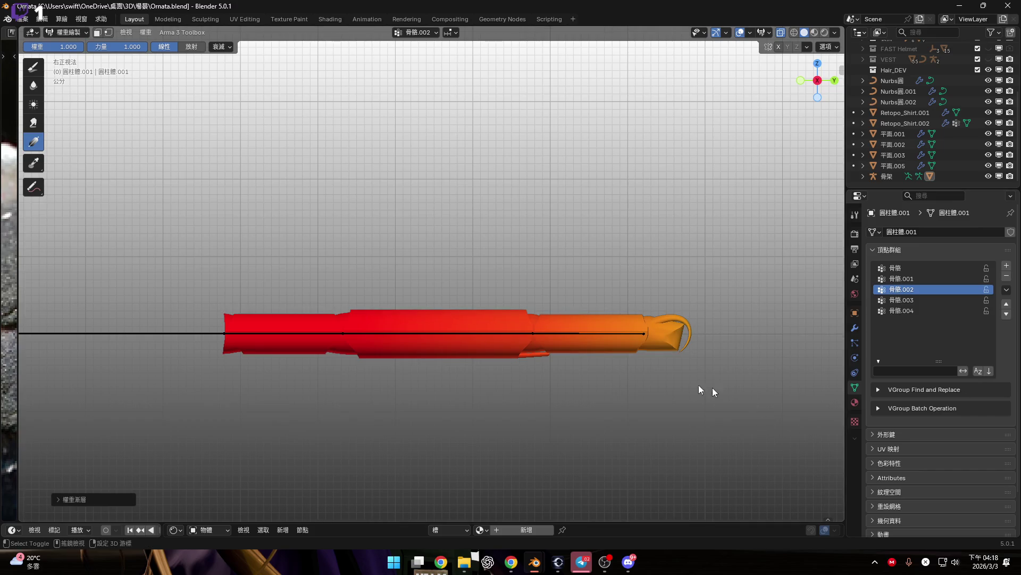
middle_click_drag(375, 345, 352, 340, "shift")
mouse_move(352, 340)
left_mouse_down()
mouse_move(787, 343)
mouse_move(433, 359)
mouse_move(331, 337)
left_mouse_up()
Step: Try a gradient fading toward the cylinder's tip, then undo the recent gradients
scroll(503, 346, "up", 4)
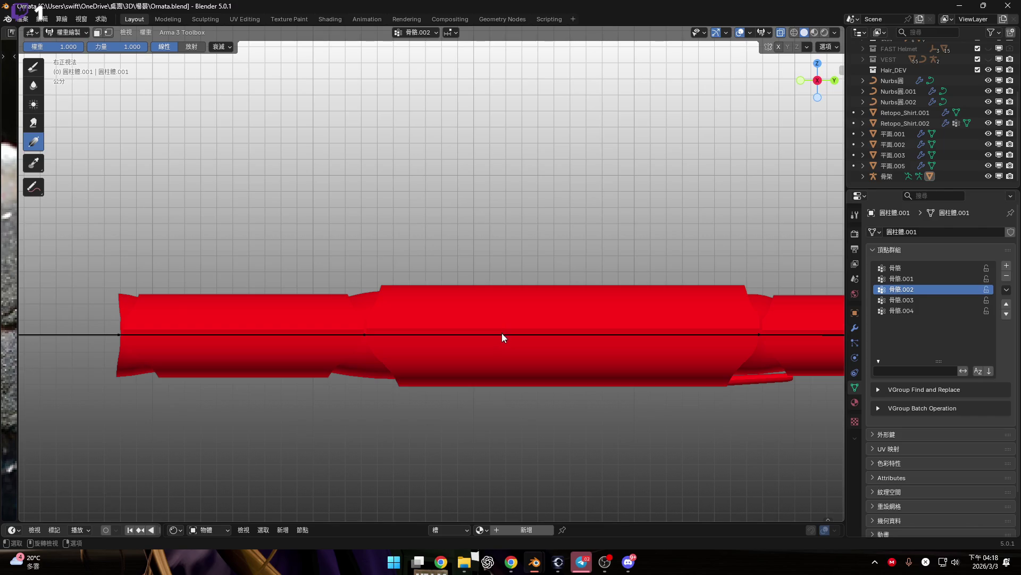
scroll(582, 352, "down", 5, "ctrl")
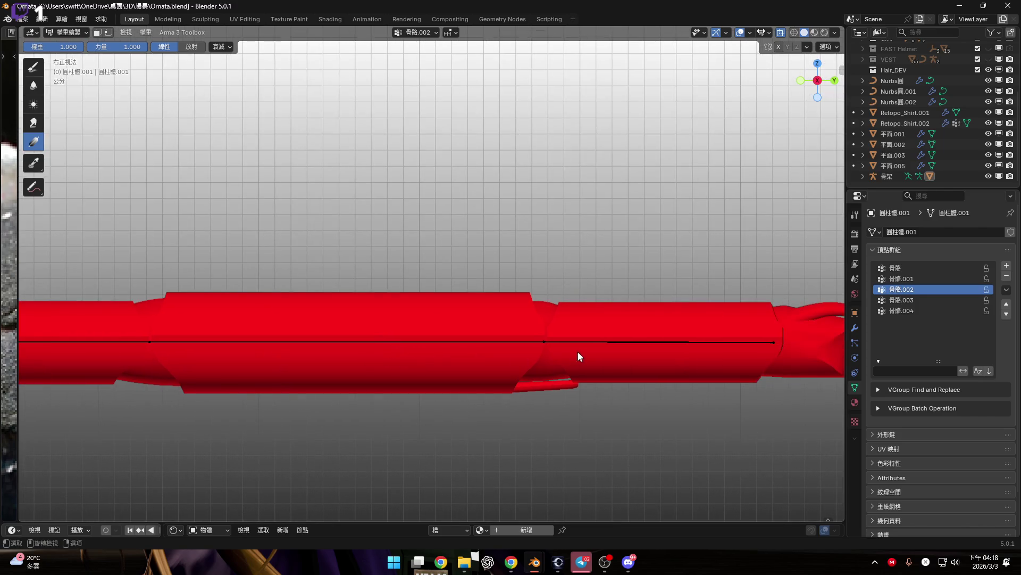
scroll(541, 352, "up", 5, "ctrl")
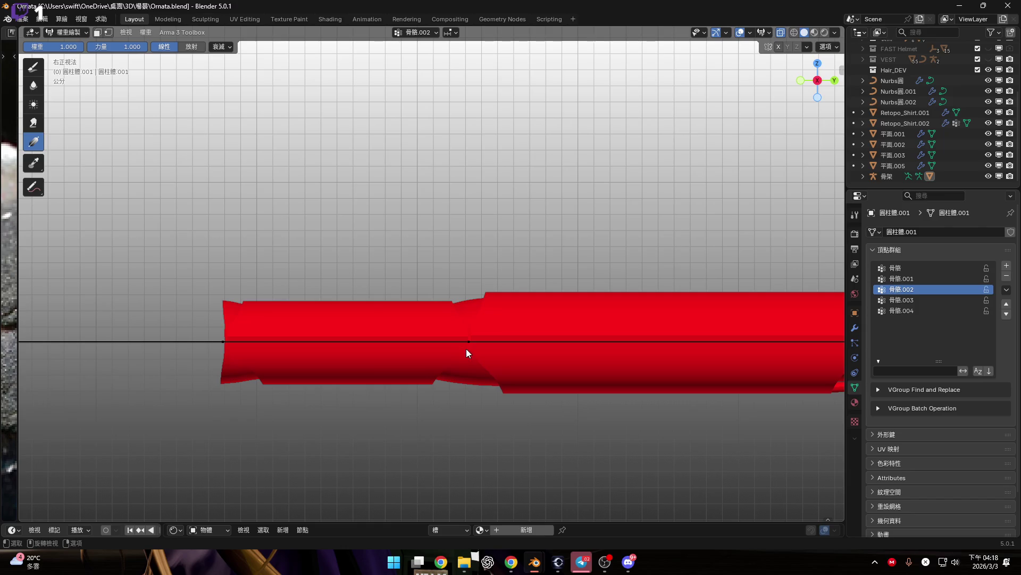
scroll(366, 352, "down", 5)
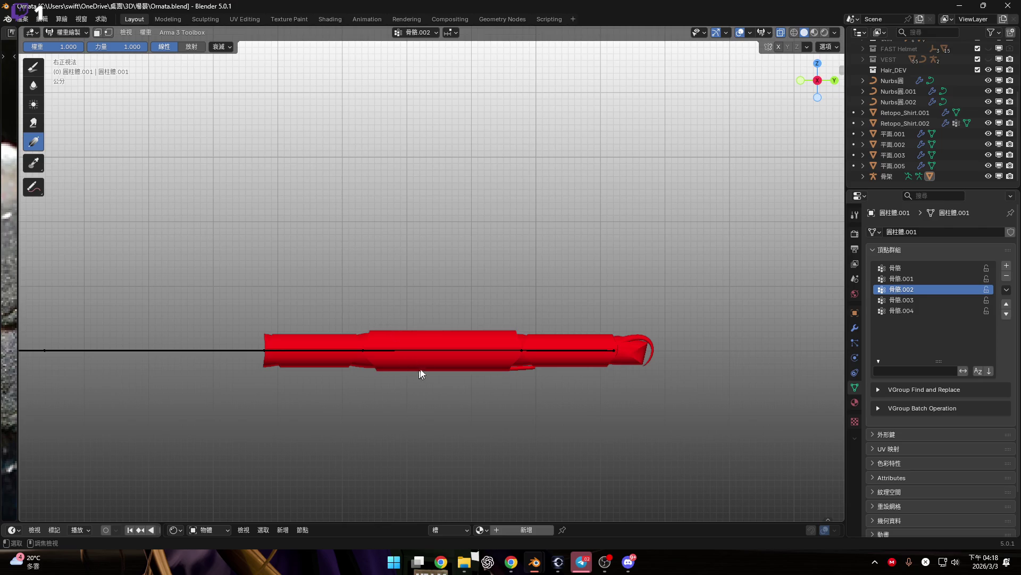
middle_click_drag(388, 319, 452, 342, "ctrl")
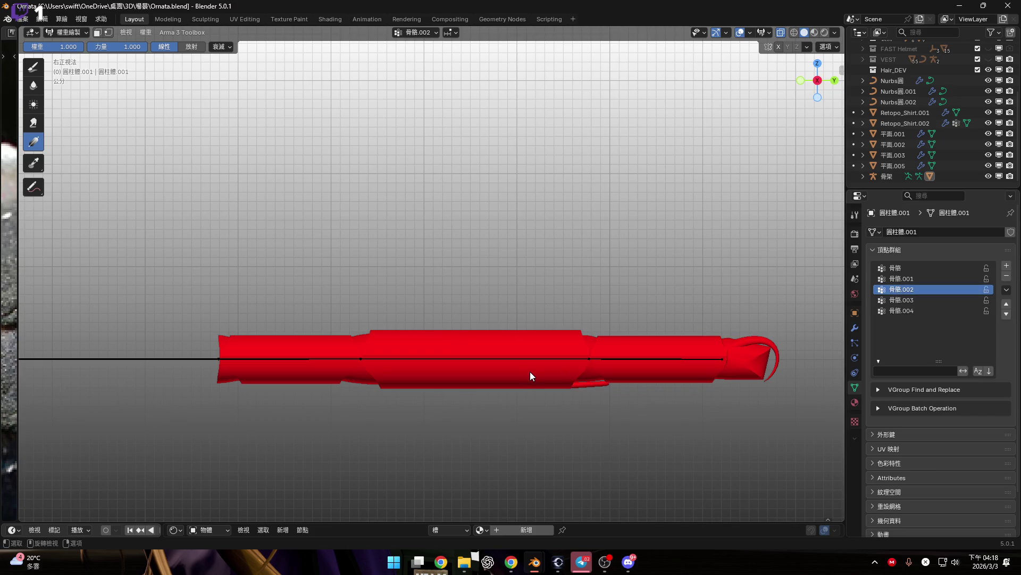
scroll(527, 368, "down", 3)
middle_click_drag(527, 368, 538, 340, "shift")
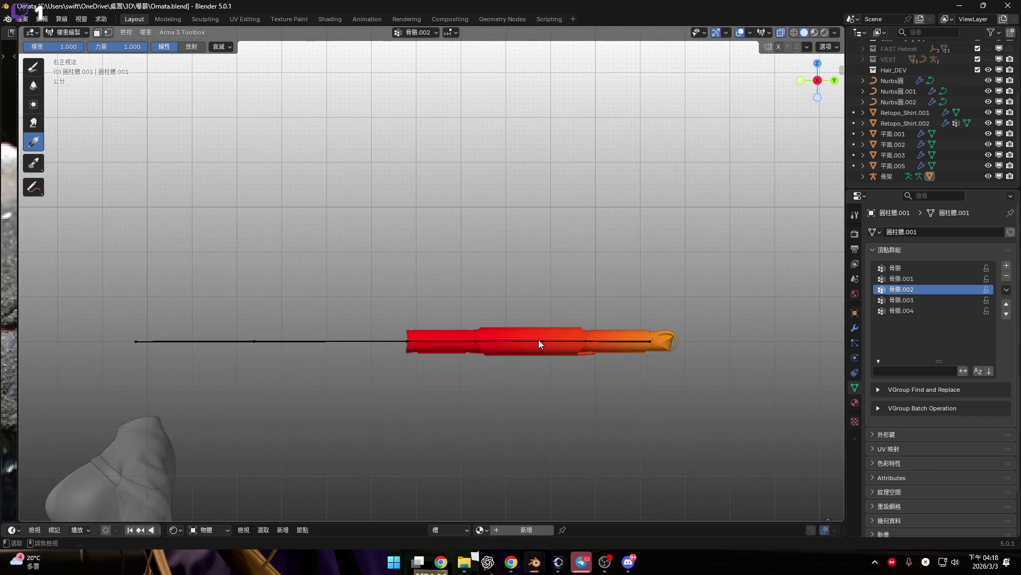
key("ctrl+z")
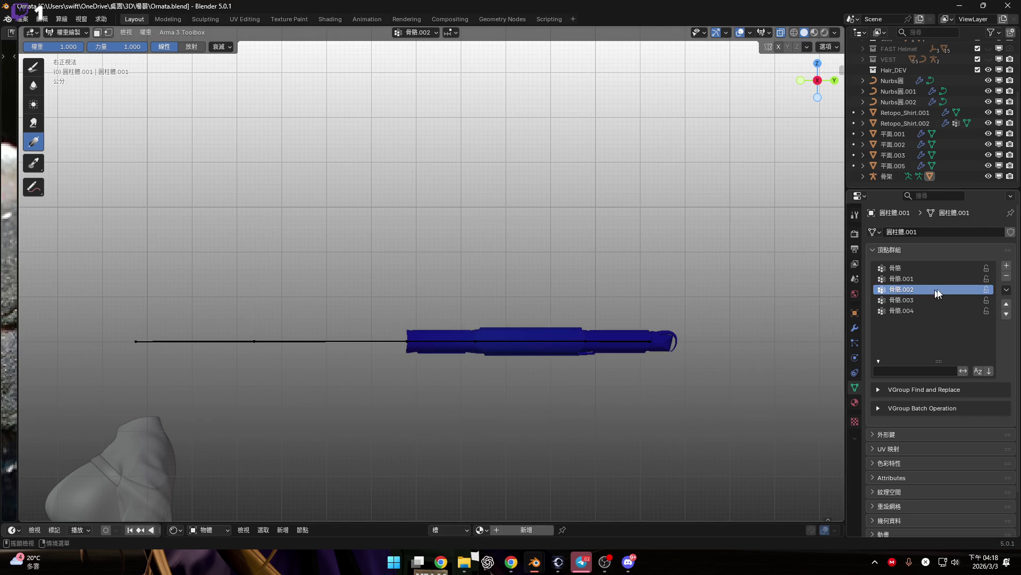
Step: Compare weights of groups 骨骼.001, 骨骼.003 and 骨骼.004, then redraw the 骨骼.002 gradient
left_click(934, 297)
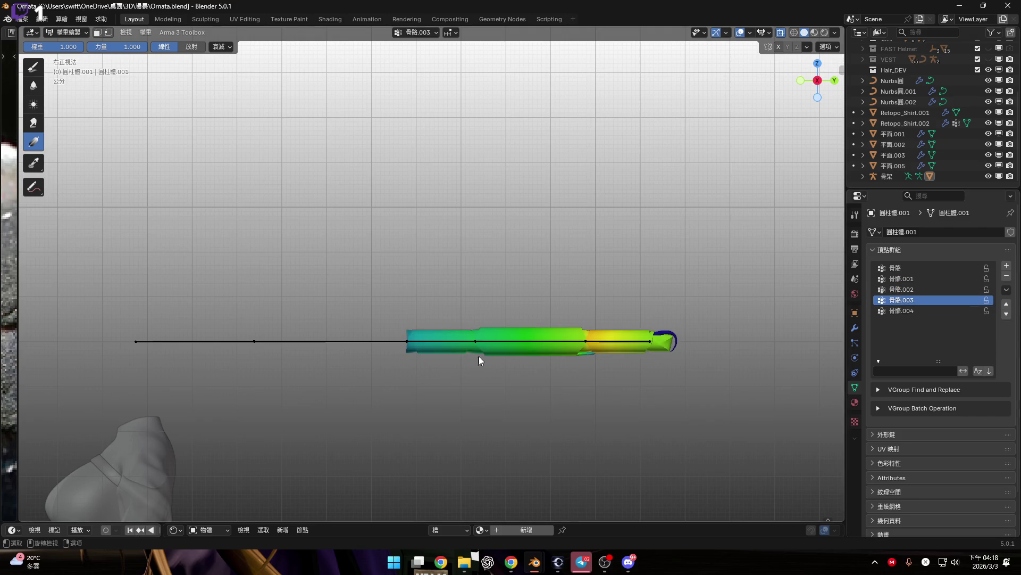
scroll(480, 361, "up", 4)
middle_click_drag(563, 351, 495, 360, "shift")
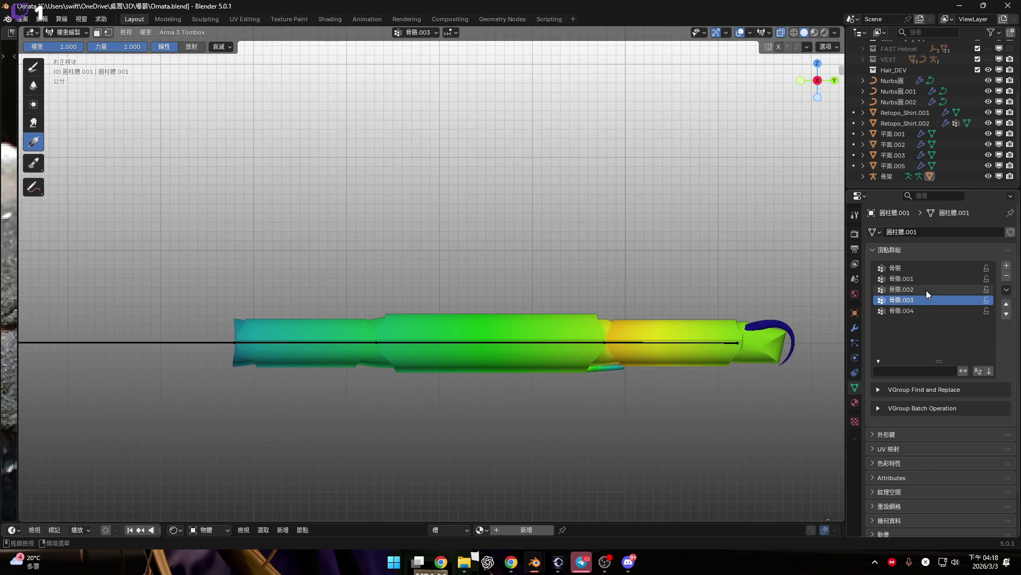
left_click(934, 279)
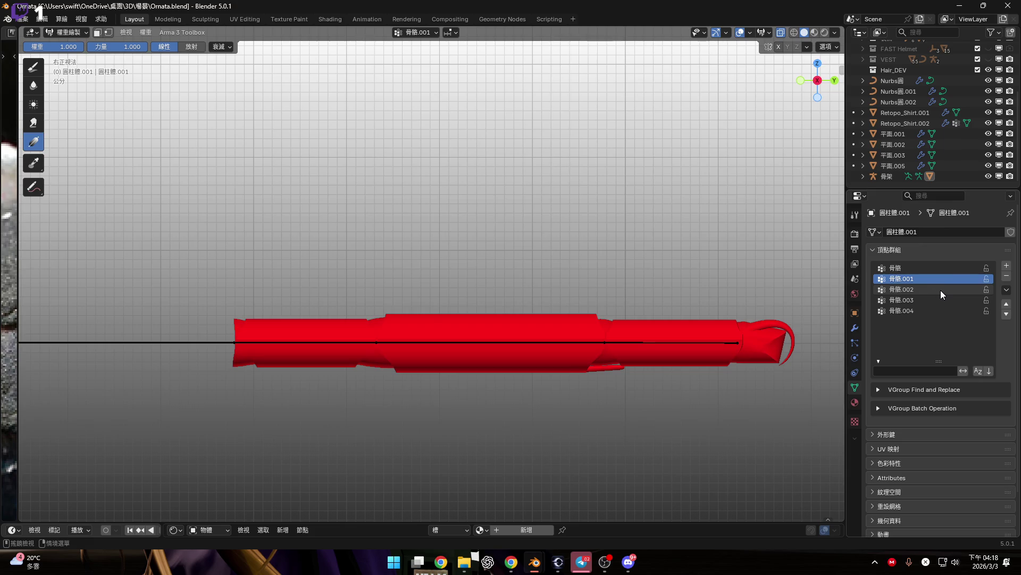
left_click(941, 290)
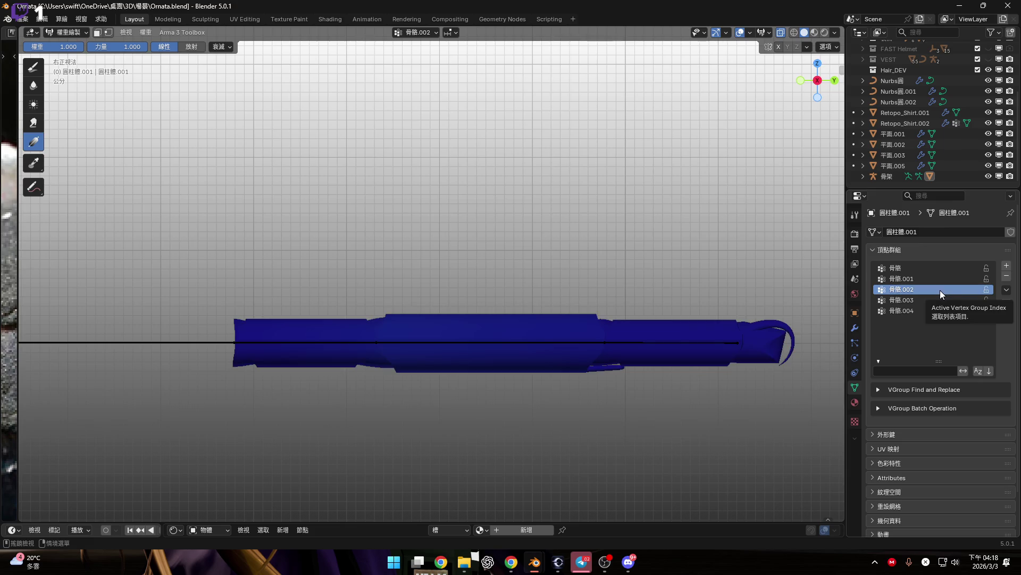
left_click(944, 305)
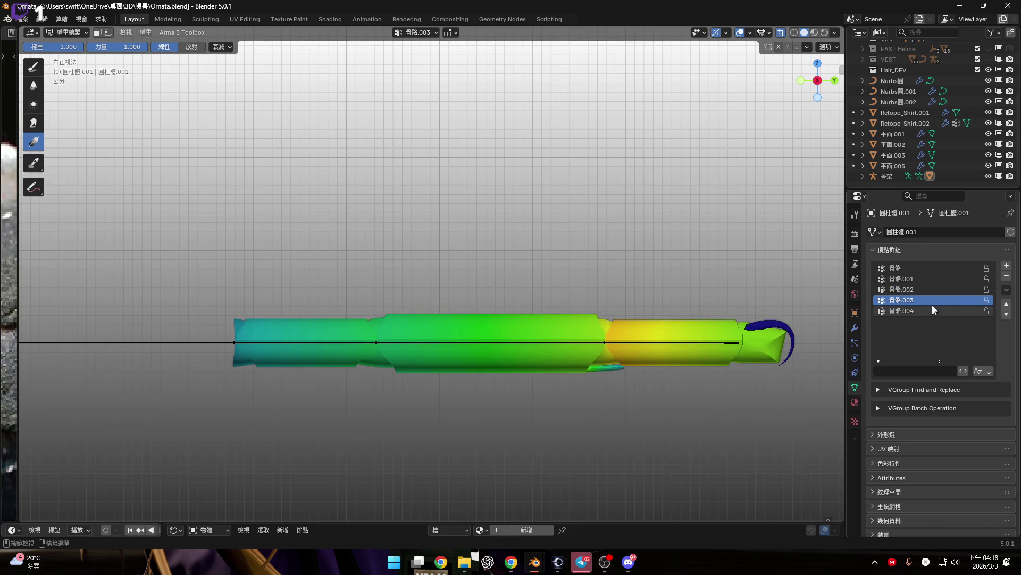
left_click(933, 308)
left_click(927, 298)
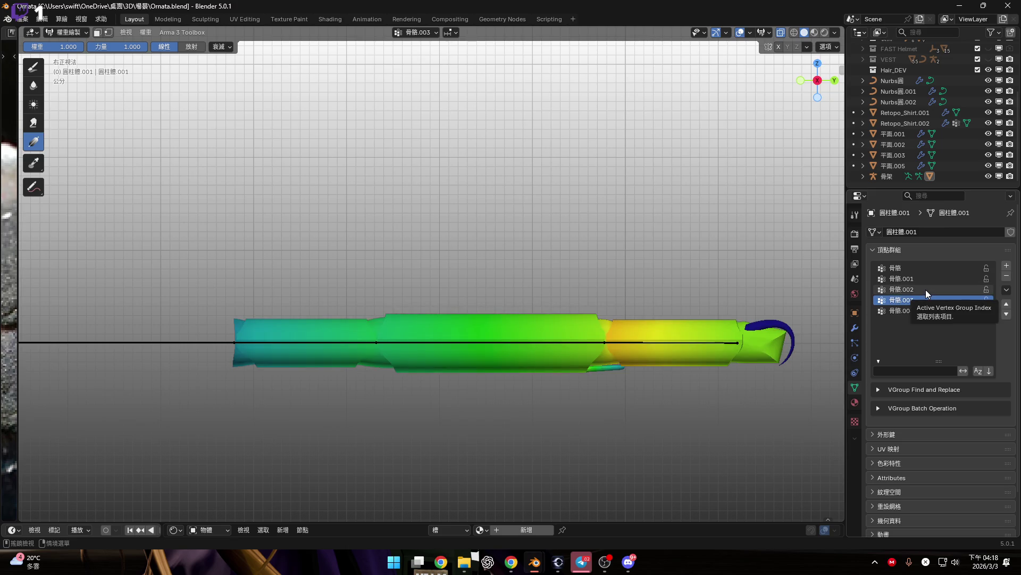
left_click(925, 290)
left_click_drag(289, 322, 1007, 359)
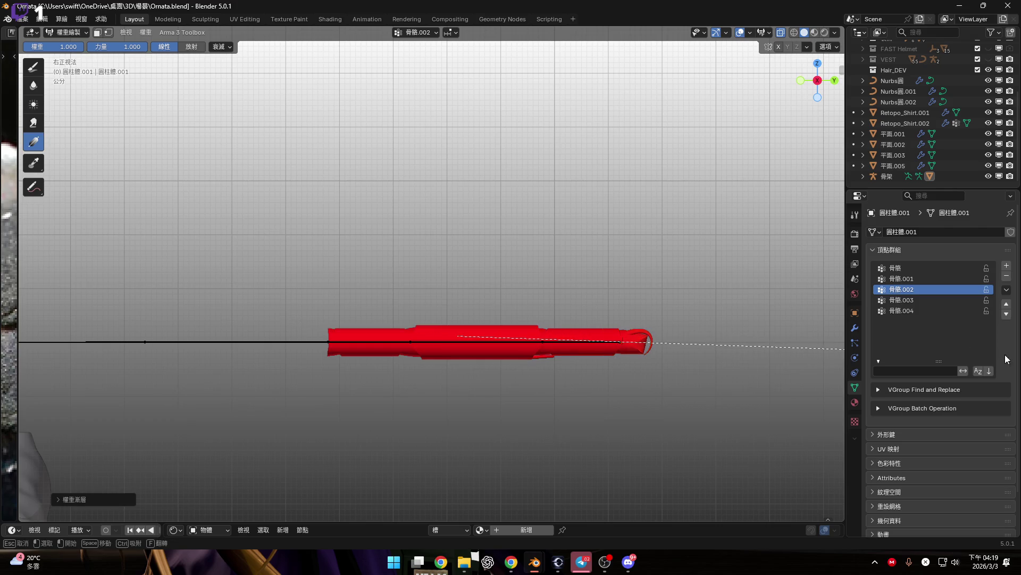
scroll(560, 350, "up", 8)
Step: In Edit Mode, select the leftmost section, grow it into the waist ring, and hide it
key("Tab")
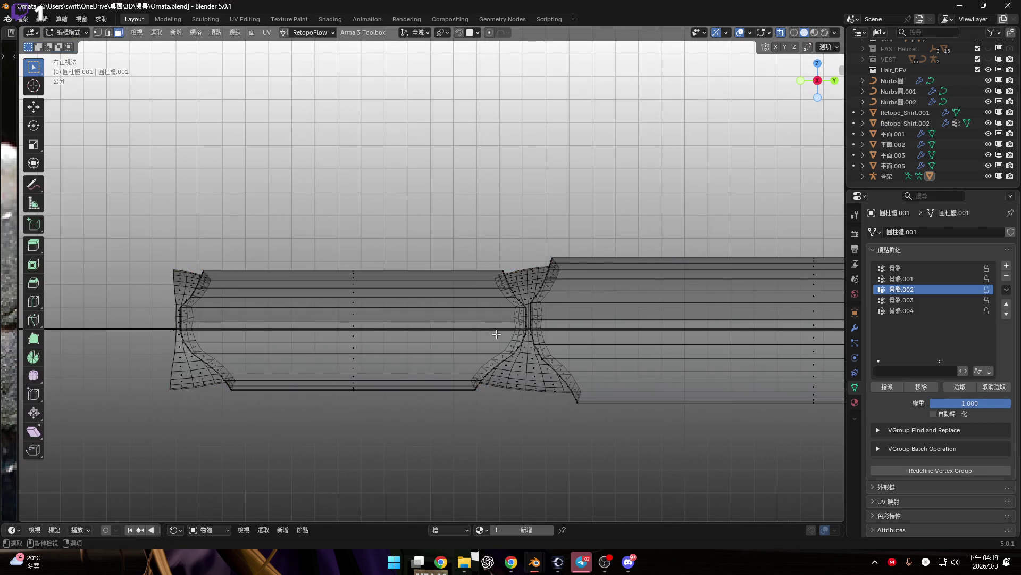
scroll(334, 304, "down", 4)
mouse_move(205, 230)
left_mouse_down()
mouse_move(388, 413)
mouse_move(410, 471)
mouse_move(388, 478)
mouse_move(457, 473)
left_mouse_up()
scroll(382, 390, "up", 1)
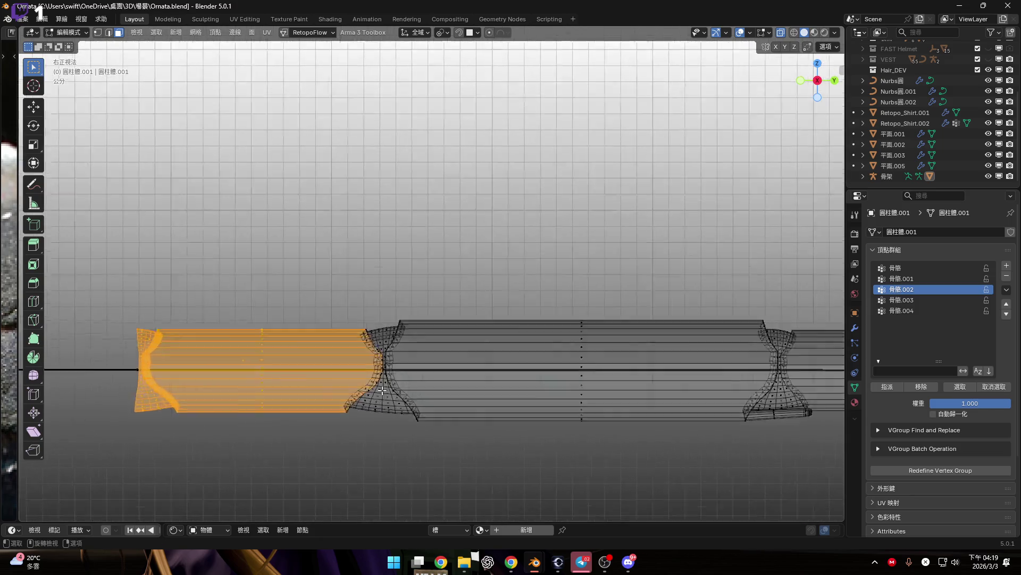
scroll(382, 390, "up", 6)
key("ctrl+KP_Add")
key("ctrl+KP_Add")
key("ctrl+KP_Add")
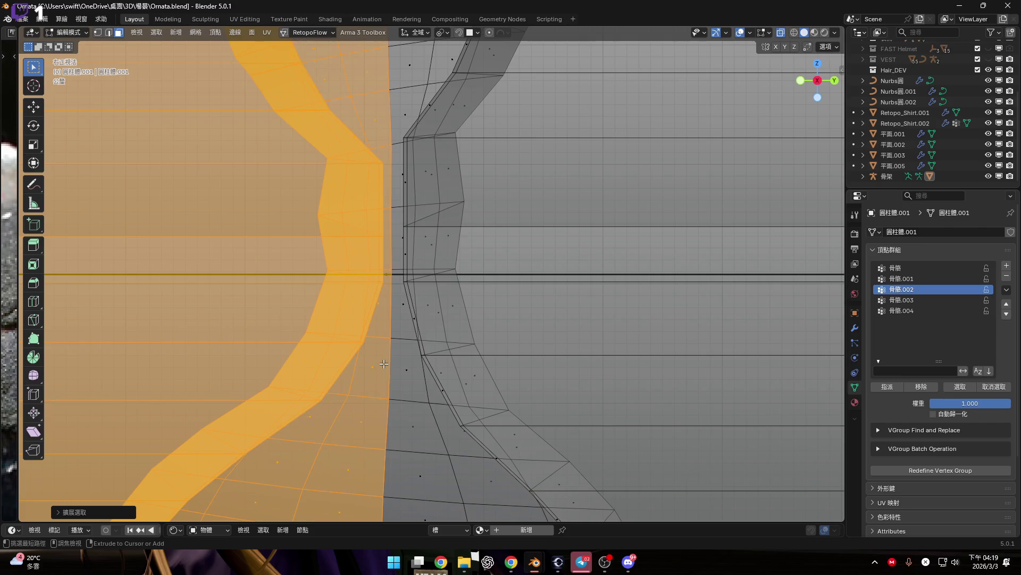
scroll(384, 363, "down", 8)
key("h")
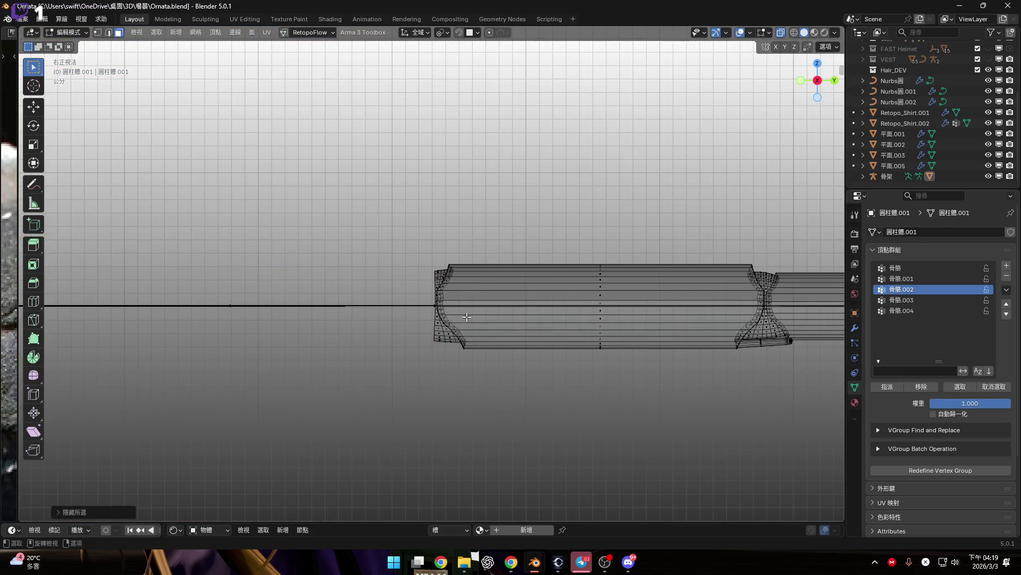
middle_click_drag(466, 317, 273, 343, "shift")
scroll(392, 332, "up", 2)
Step: Go back to Weight Paint and make 骨骼.003 the active vertex group
key("ctrl+Tab")
left_click(337, 297)
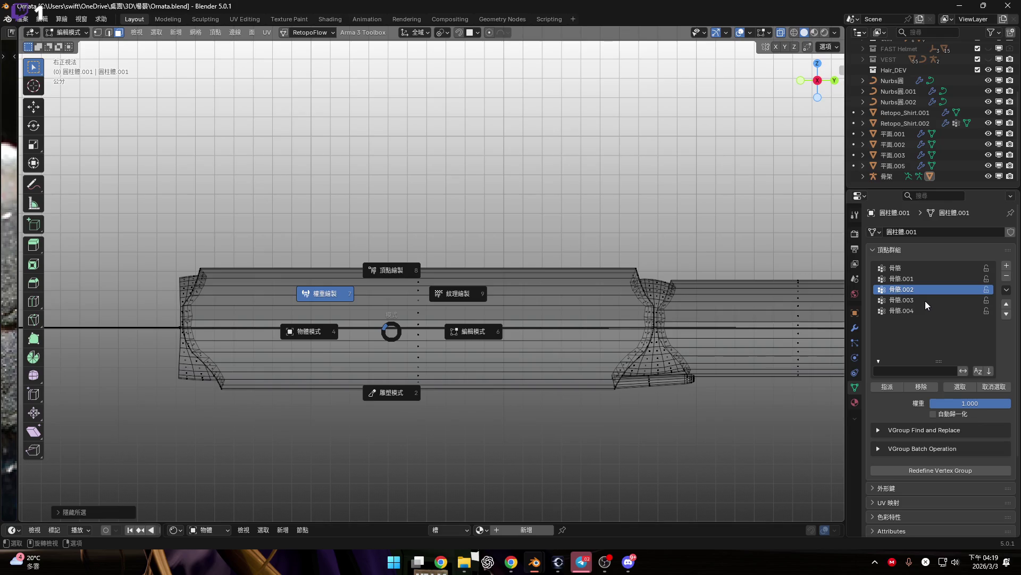
left_click(925, 301)
scroll(541, 331, "down", 5)
Step: Drag Gradient weights along the cylinder so 骨骼.003 gets full weight on the visible sections
scroll(541, 332, "up", 3)
middle_click_drag(461, 349, 399, 337, "shift")
scroll(399, 337, "down", 3)
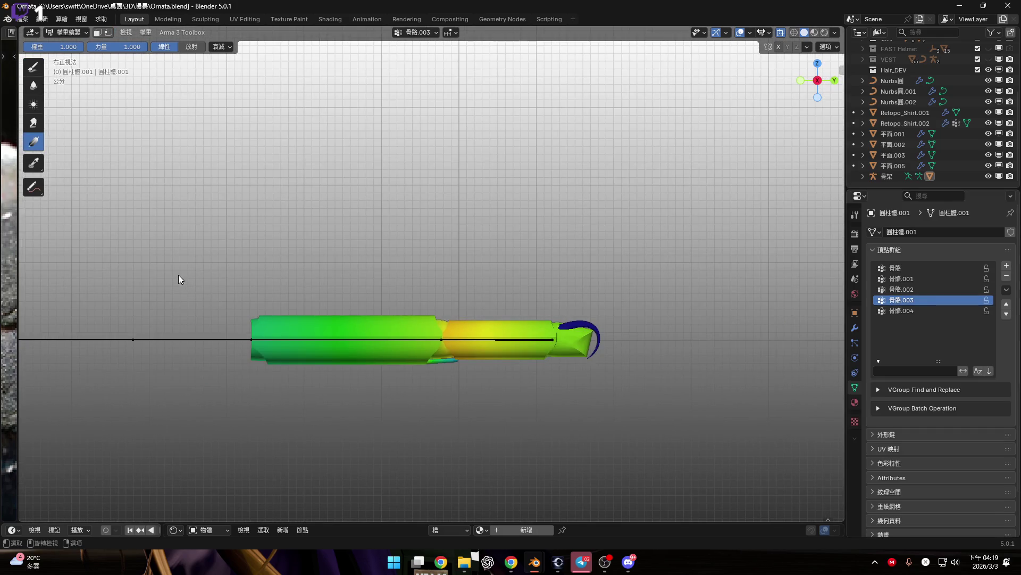
mouse_move(178, 275)
left_mouse_down()
mouse_move(753, 446)
mouse_move(931, 412)
mouse_move(904, 353)
left_mouse_up()
mouse_move(162, 231)
left_mouse_down()
mouse_move(596, 341)
mouse_move(641, 372)
left_mouse_up()
middle_click_drag(291, 319, 353, 315, "shift")
left_click_drag(239, 278, 891, 451)
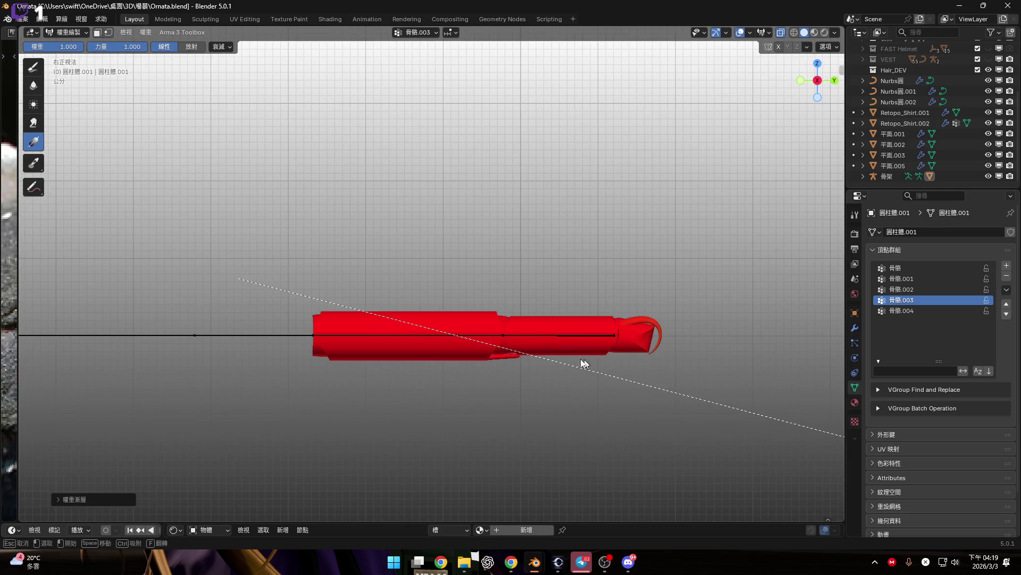
left_click_drag(584, 363, 584, 363)
Step: In Edit Mode, select the cylinder's connected left-end section and grow it into the waist ring
scroll(550, 357, "up", 3)
middle_click_drag(550, 357, 593, 374, "shift")
scroll(592, 374, "down", 3)
key("Tab")
left_click_drag(209, 286, 347, 449)
key("ctrl+l")
key("ctrl+KP_Add")
key("ctrl+KP_Add")
key("ctrl+KP_Add")
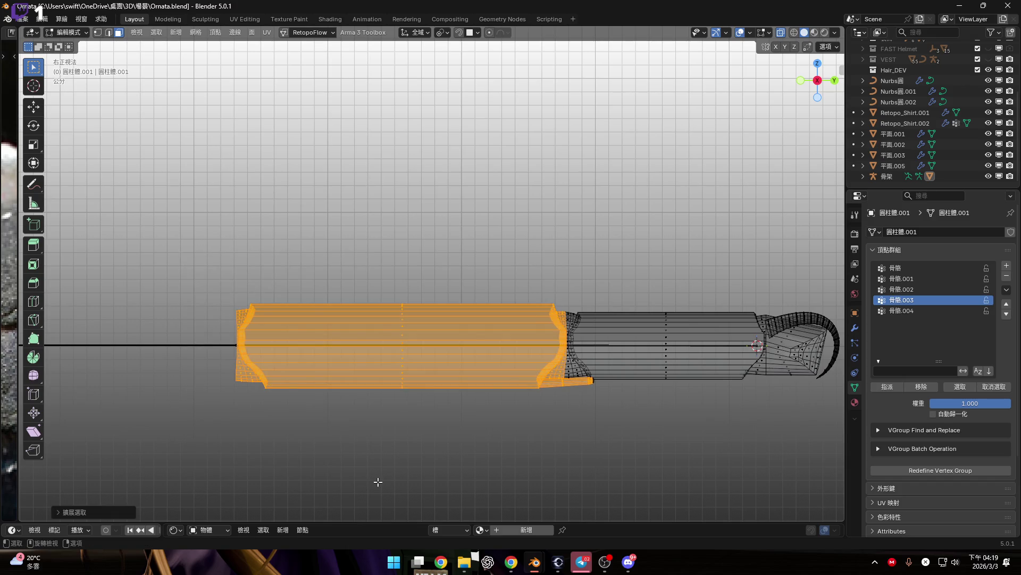
Step: Circle-select the vertices of the cylinder's end cap
scroll(551, 384, "up", 8)
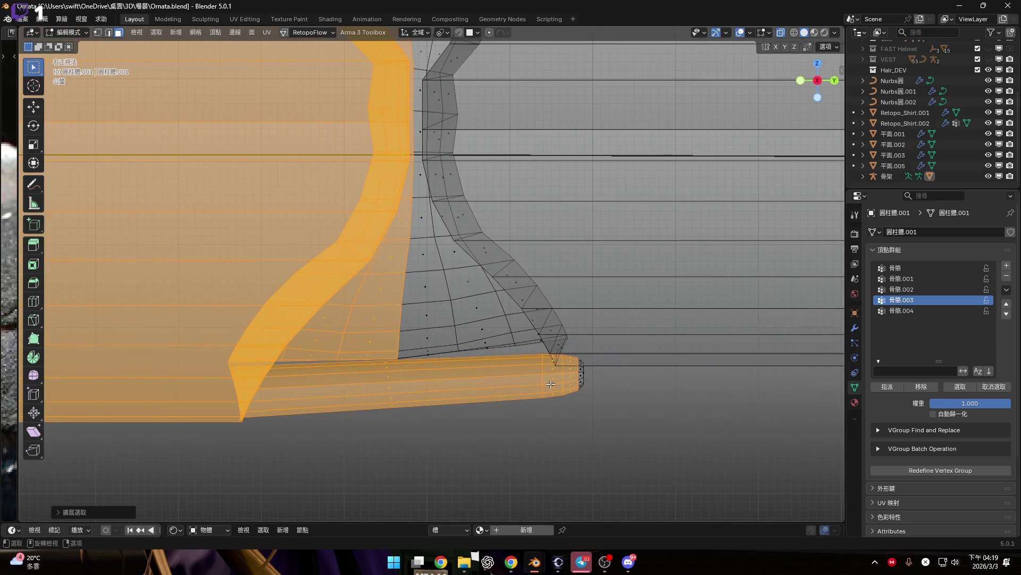
scroll(552, 384, "down", 8)
scroll(553, 384, "up", 8)
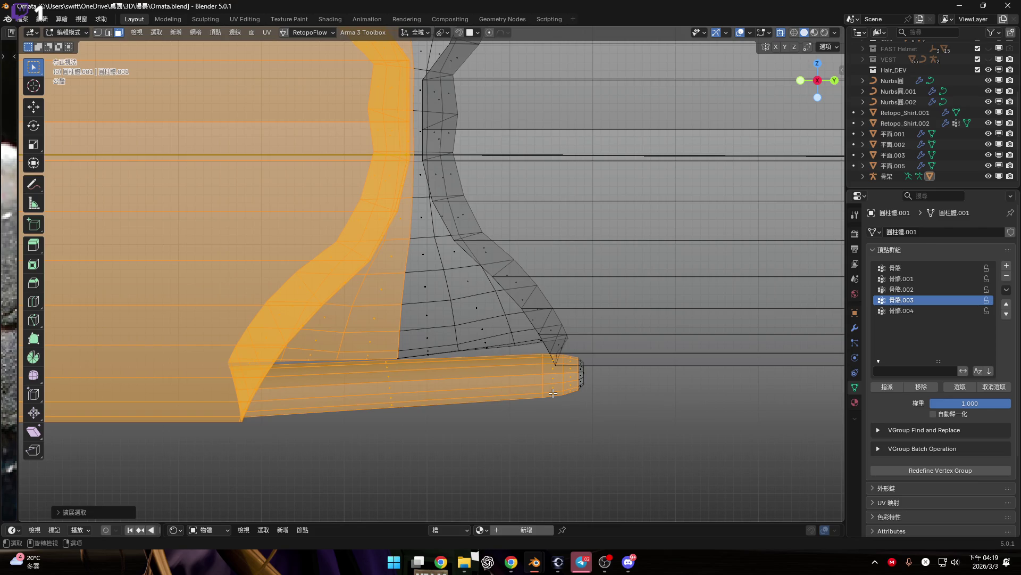
scroll(554, 393, "up", 6)
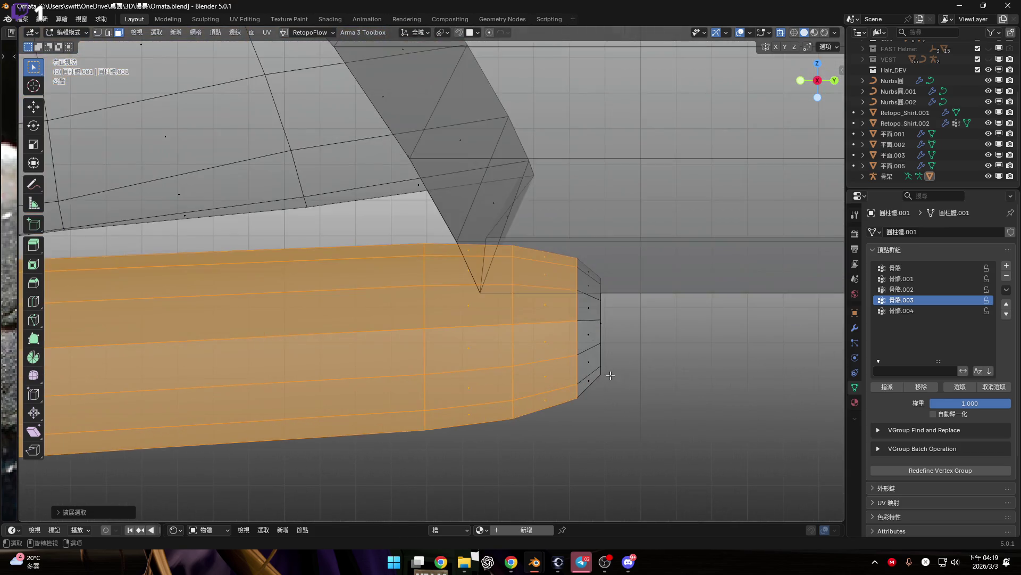
scroll(592, 324, "down", 1)
key("c")
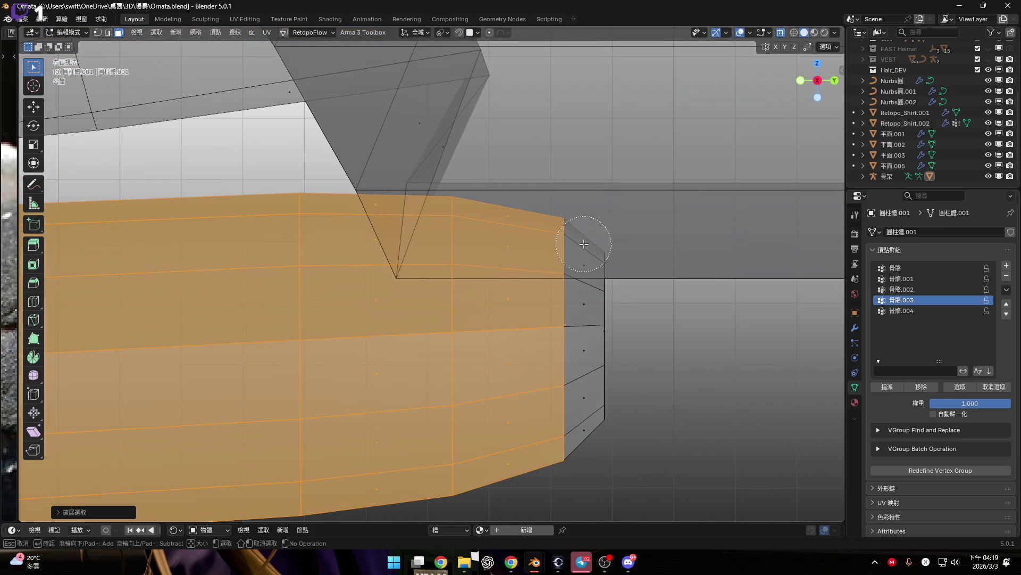
left_click_drag(588, 239, 598, 467)
key("Escape")
Step: Switch to Right Ortho view and hide the selected cylinder sections
scroll(555, 374, "down", 1)
middle_click_drag(554, 374, 638, 250)
left_click(822, 80)
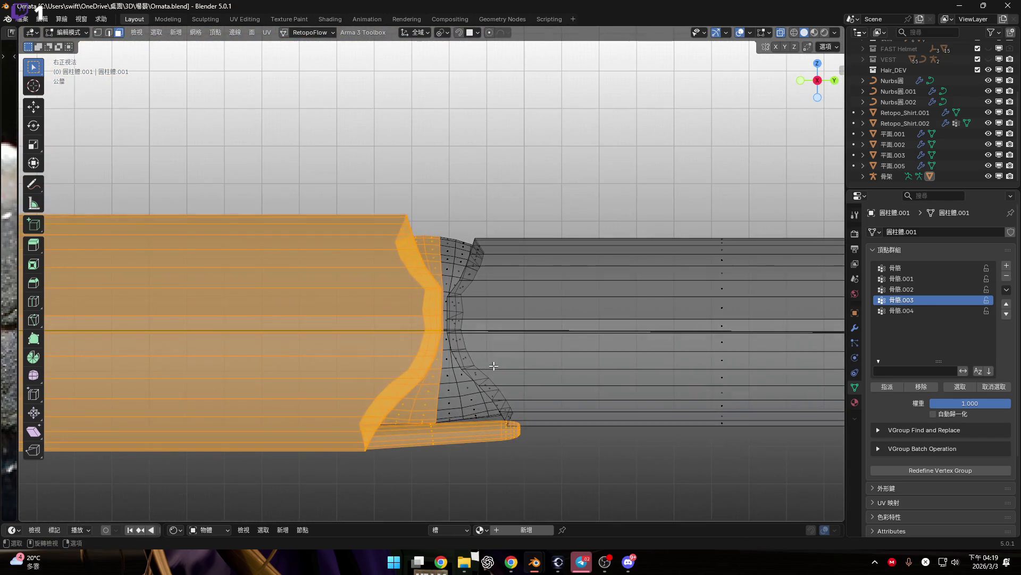
key("h")
Step: Switch the cylinder into Weight Paint mode through the mode pie menu
scroll(494, 366, "down", 3)
scroll(484, 326, "up", 2)
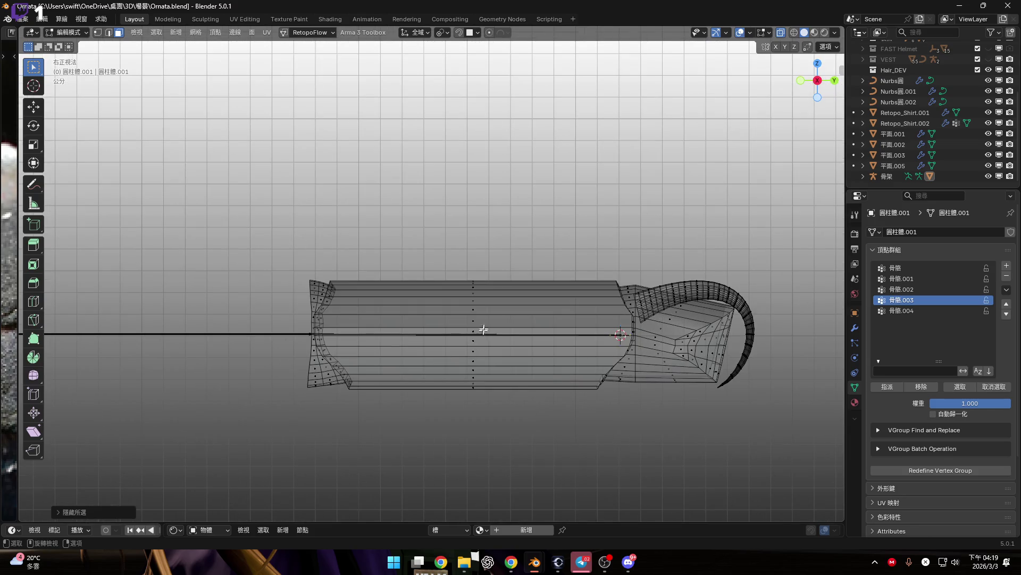
scroll(497, 304, "down", 3)
key("ctrl+Tab")
left_click(434, 267)
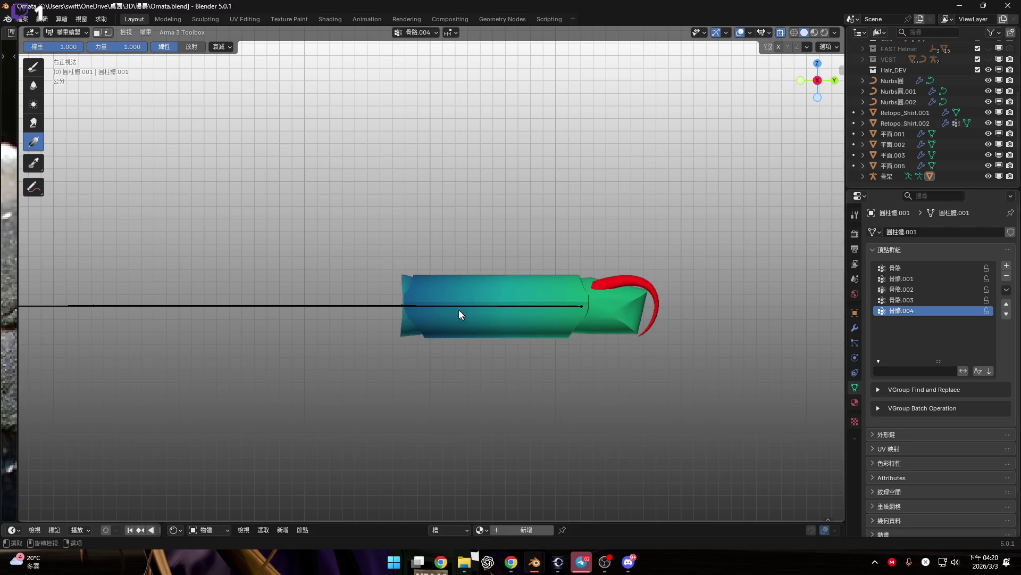
Step: Drag the Gradient tool over the tip so it gets full 骨骼.004 weight
left_click_drag(313, 294, 995, 348)
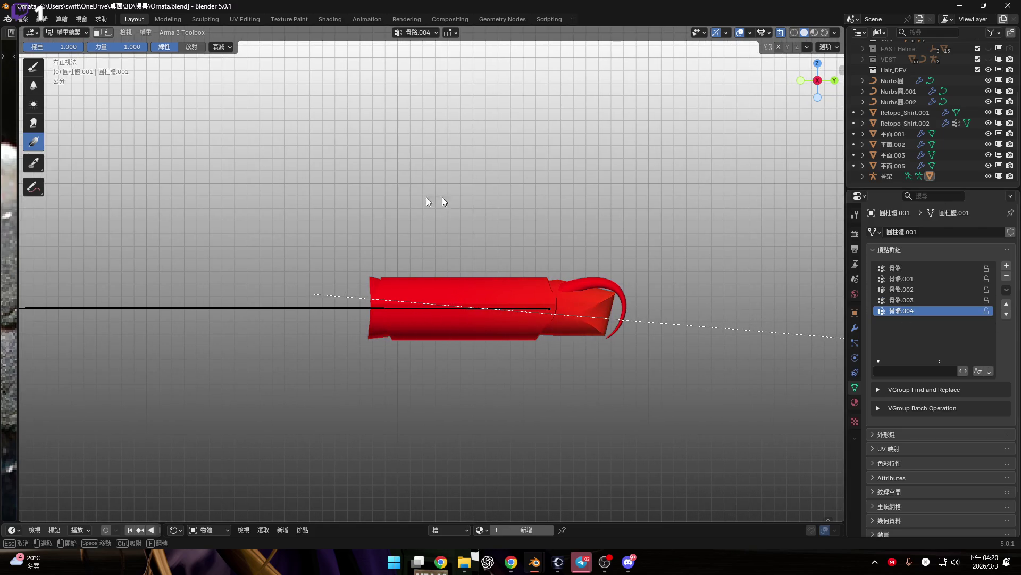
left_click_drag(340, 292, 995, 326)
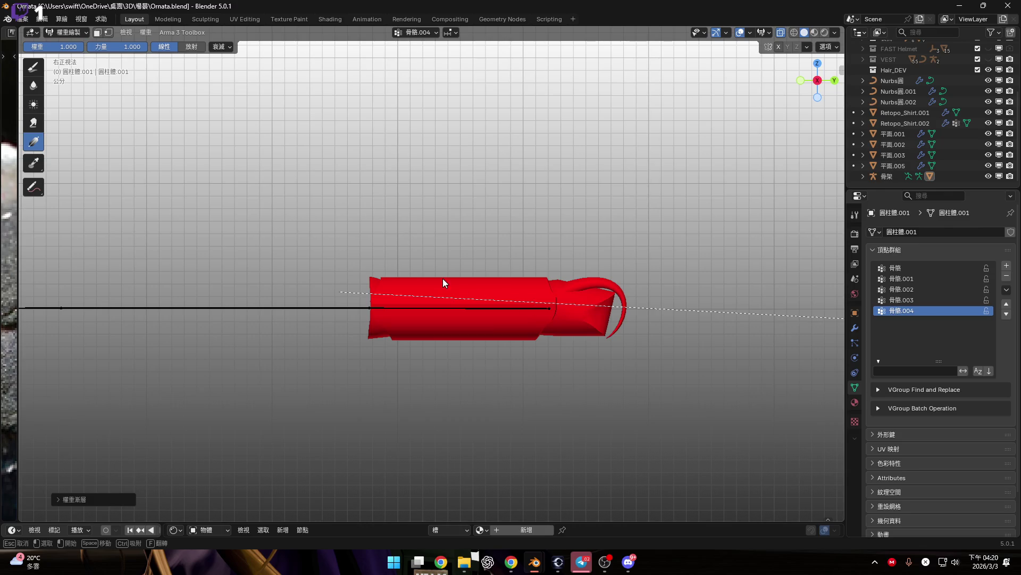
scroll(443, 278, "down", 3)
mouse_move(423, 279)
middle_mouse_down("shift")
mouse_move(634, 276)
mouse_move(607, 277)
mouse_move(620, 278)
middle_mouse_up("shift")
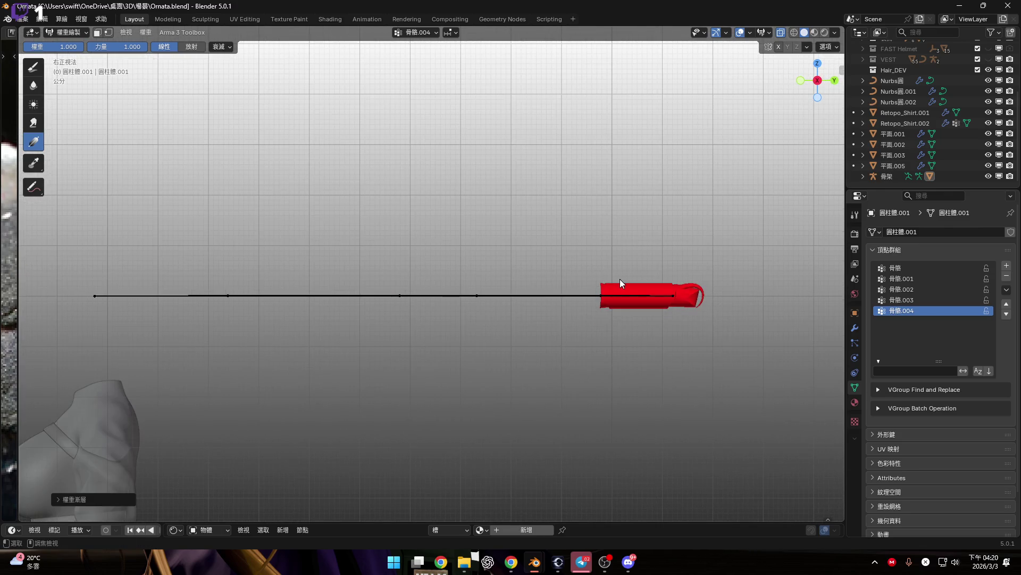
Step: Reveal the hidden cylinder sections in Edit Mode with Alt+H and return to Weight Paint
key("Tab")
key("alt+h")
scroll(604, 273, "down", 3)
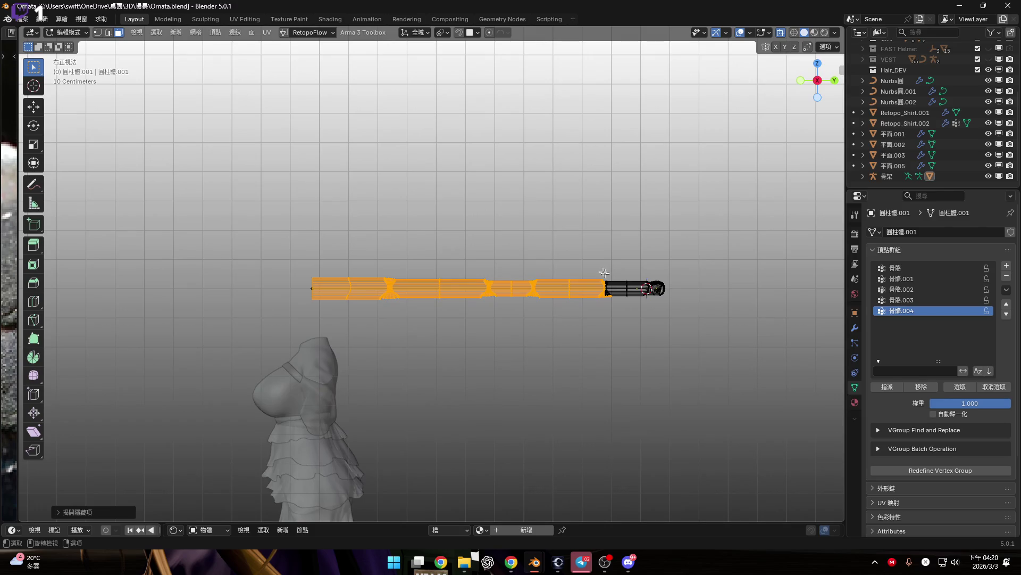
key("Tab")
Step: Compare weights of vertex groups 骨骼.003, 骨骼, 骨骼.001 and 骨骼.002, ending on 骨骼.001
scroll(645, 280, "up", 5)
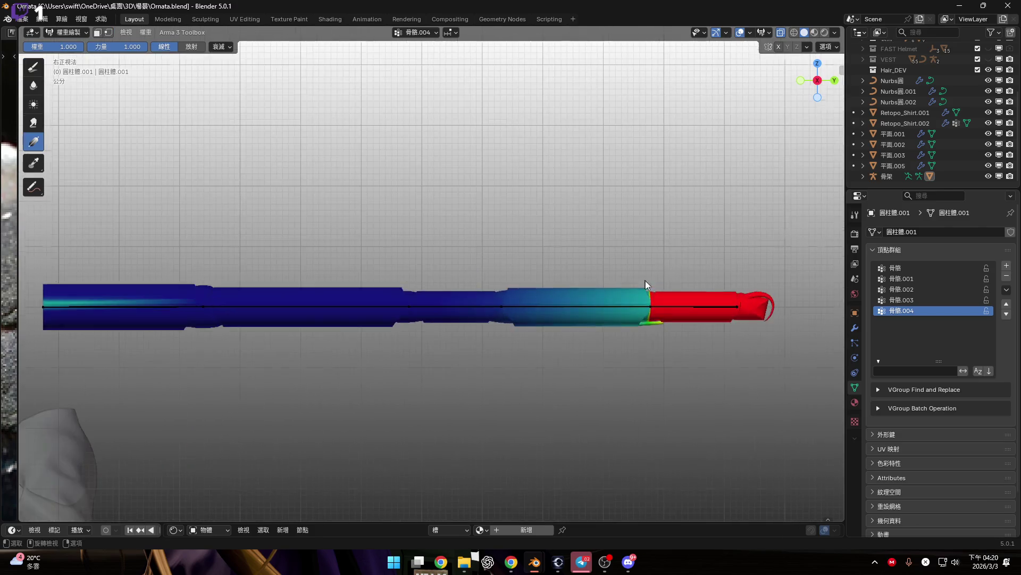
left_click(933, 300)
scroll(669, 294, "down", 3)
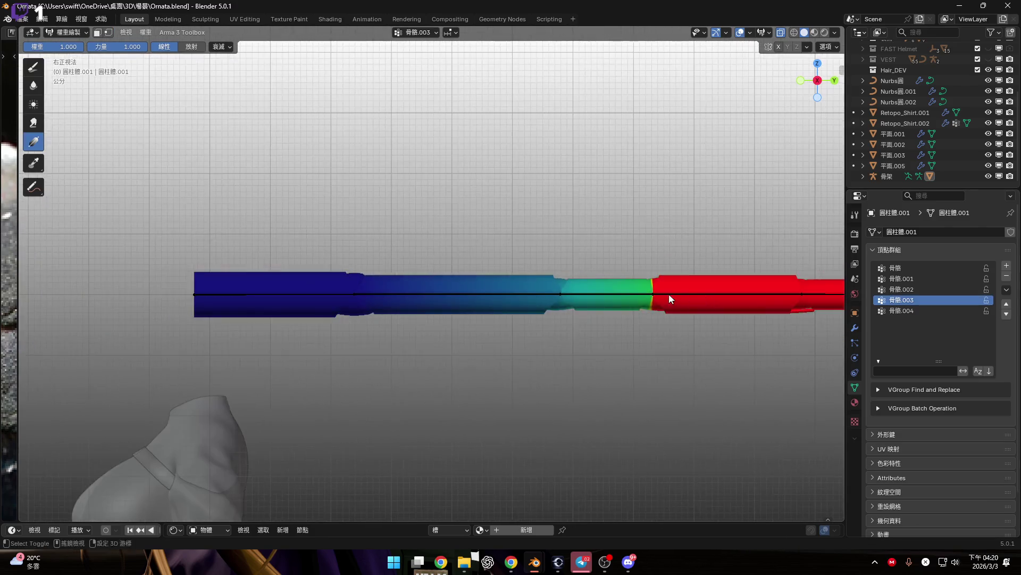
left_click(953, 272)
middle_click_drag(790, 273, 566, 273, "shift")
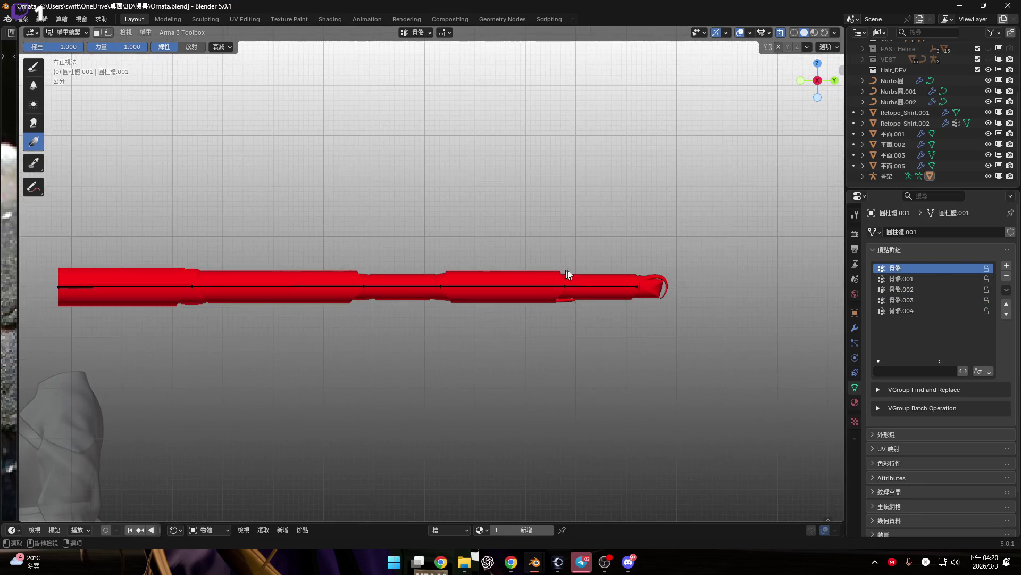
left_click(944, 278)
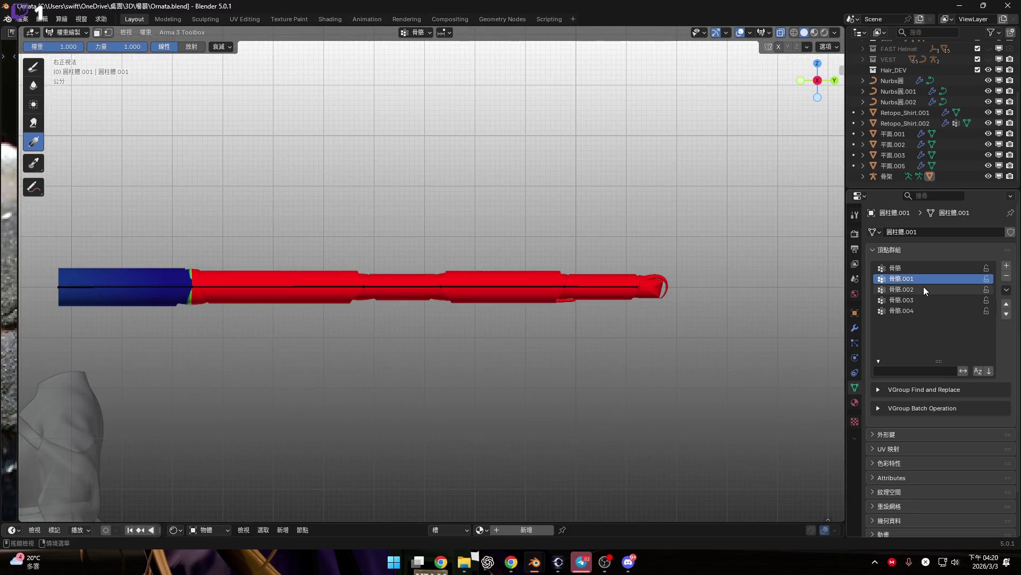
left_click(923, 287)
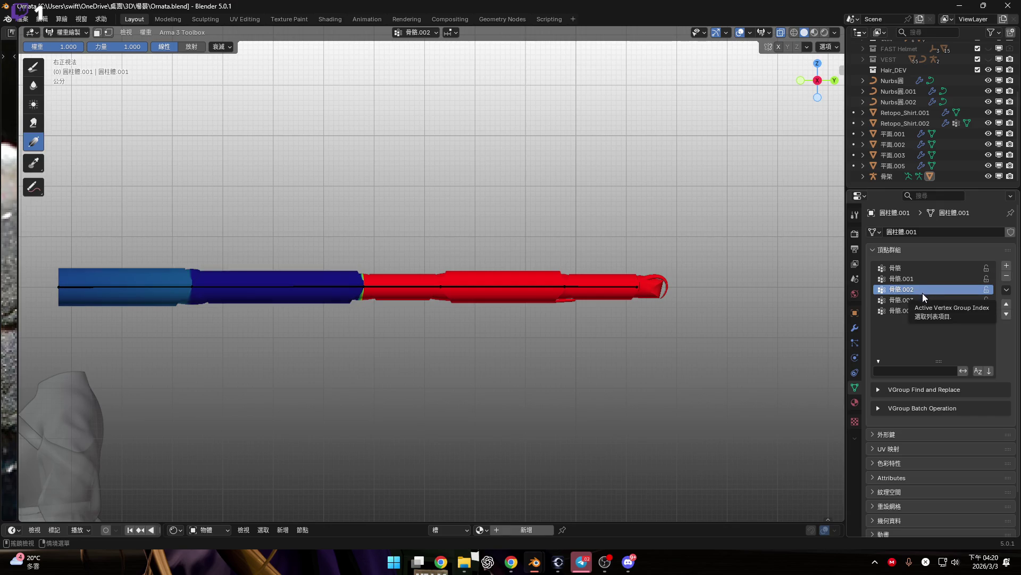
left_click(923, 297)
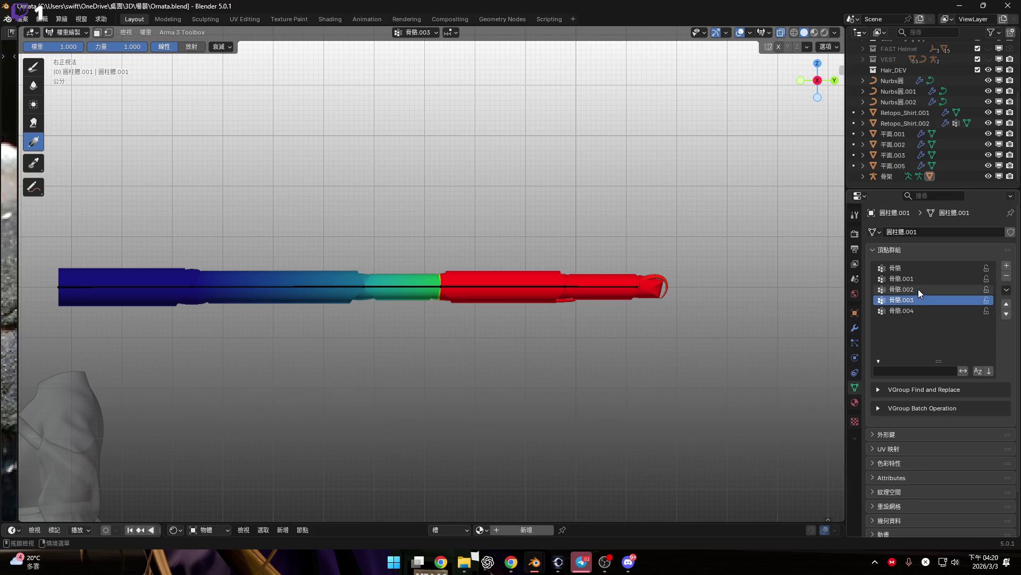
left_click(921, 279)
scroll(385, 297, "up", 4)
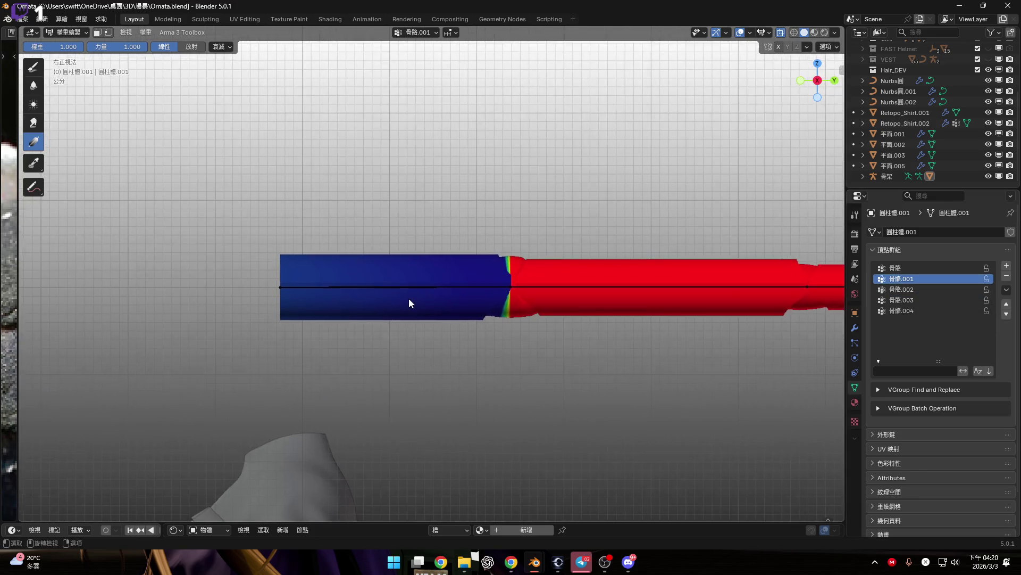
scroll(461, 299, "down", 5)
mouse_move(461, 299)
middle_mouse_down("shift")
mouse_move(338, 299)
mouse_move(357, 320)
middle_mouse_up("shift")
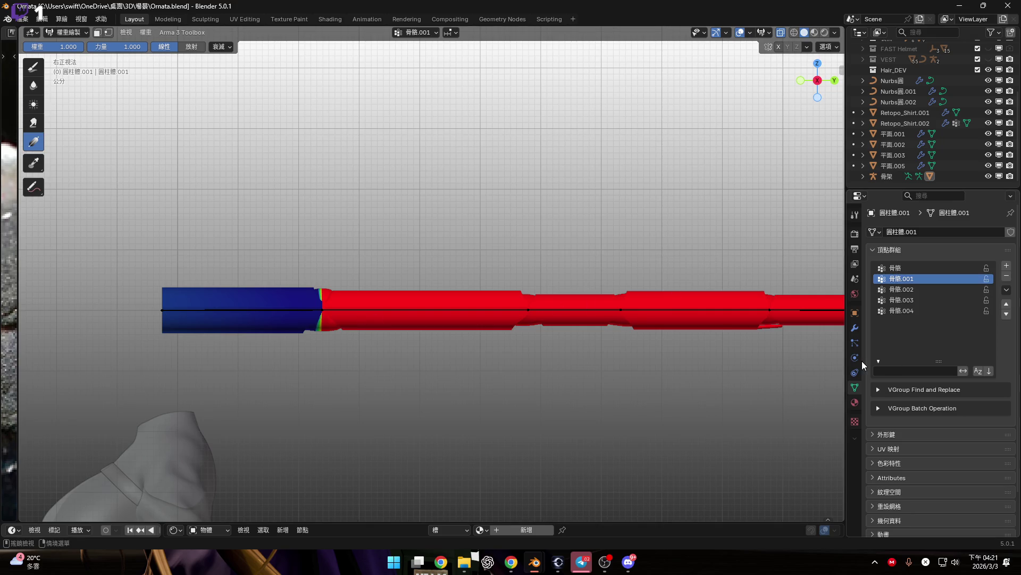
scroll(548, 341, "up", 4)
scroll(406, 305, "down", 1)
scroll(409, 305, "down", 2)
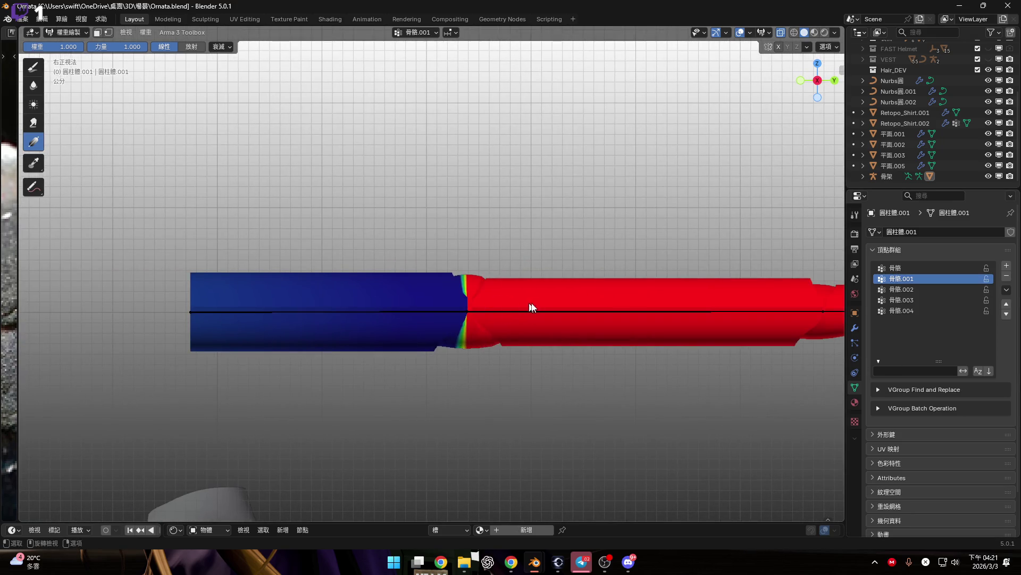
key("Tab")
scroll(446, 319, "down", 4)
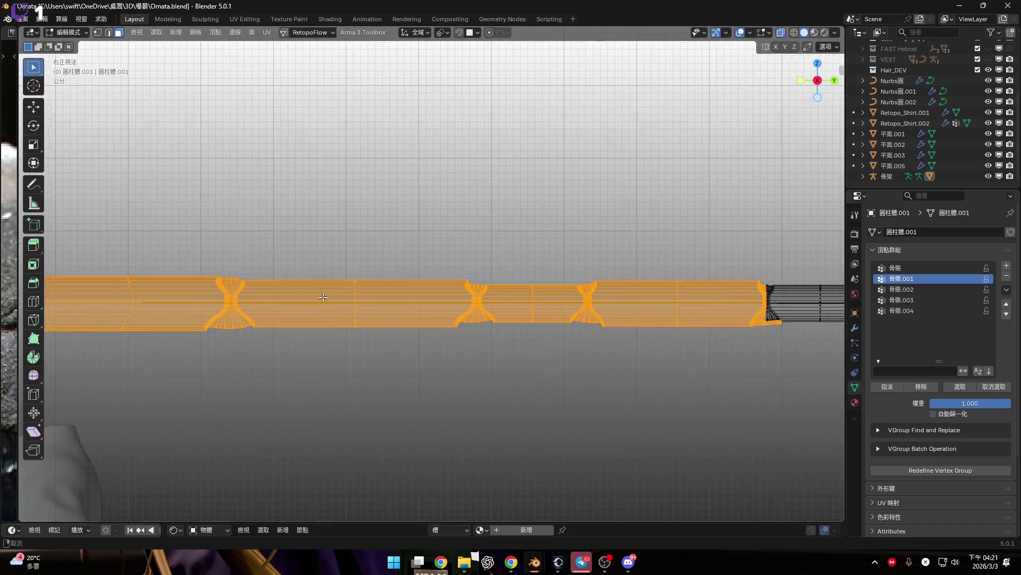
scroll(580, 391, "up", 2)
left_click(581, 391)
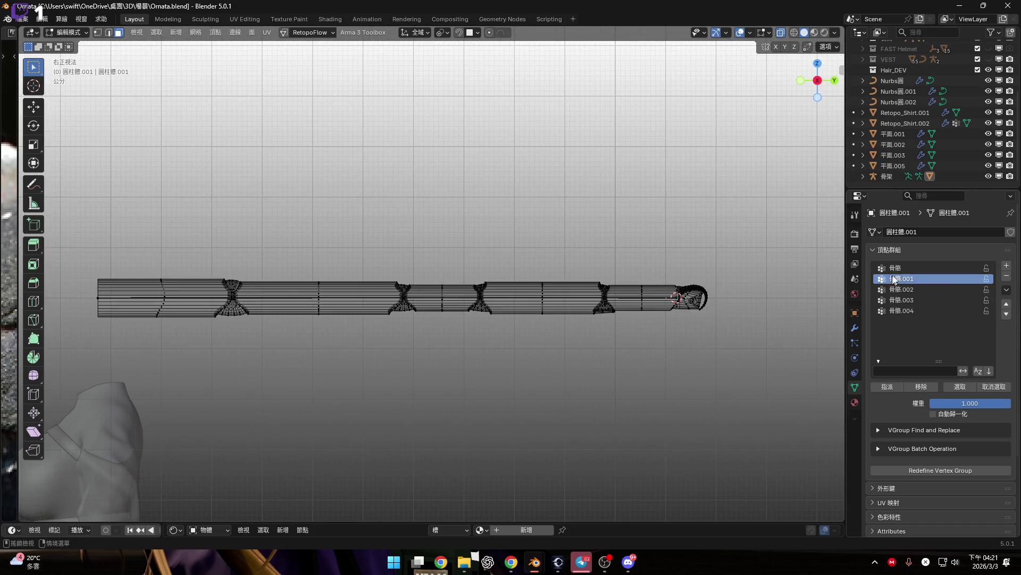
scroll(615, 326, "up", 1)
scroll(615, 326, "up", 1)
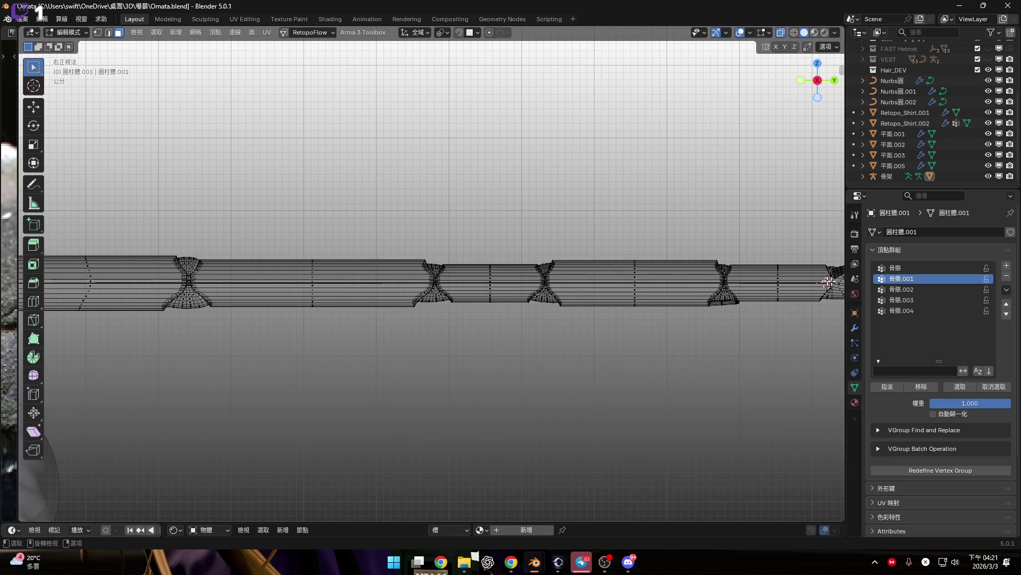
key("Tab")
scroll(599, 308, "down", 2)
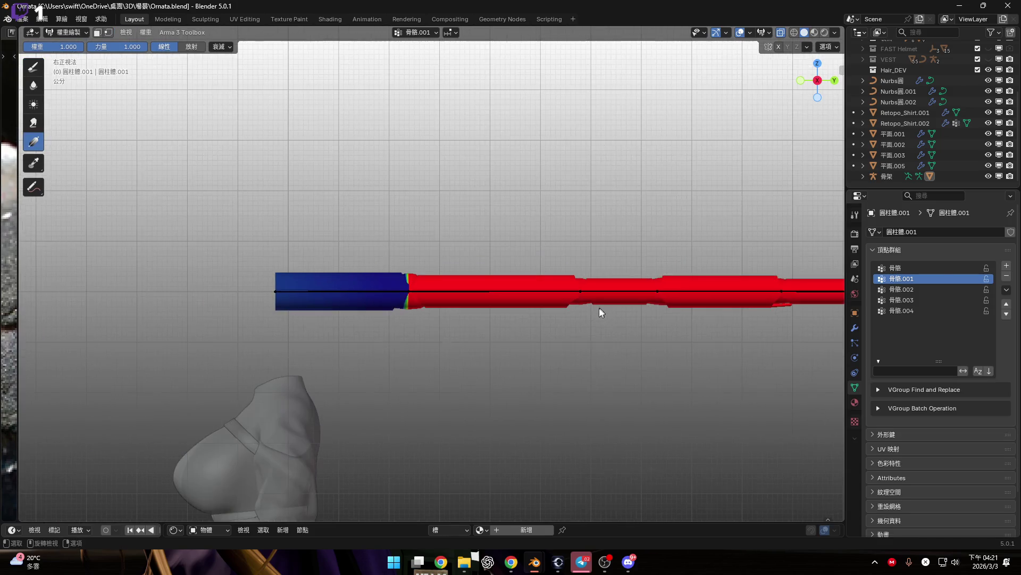
left_click(925, 269)
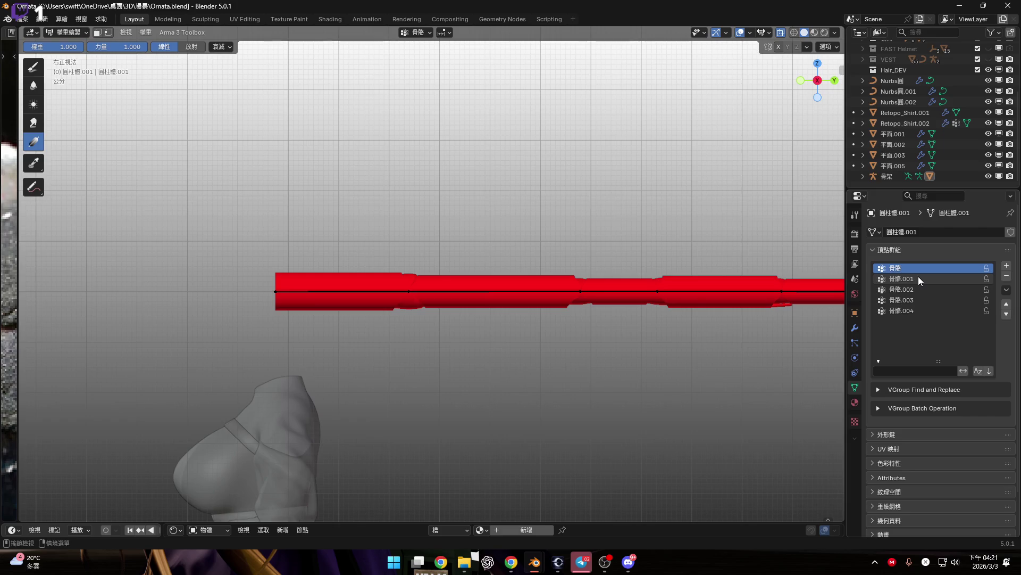
left_click(918, 277)
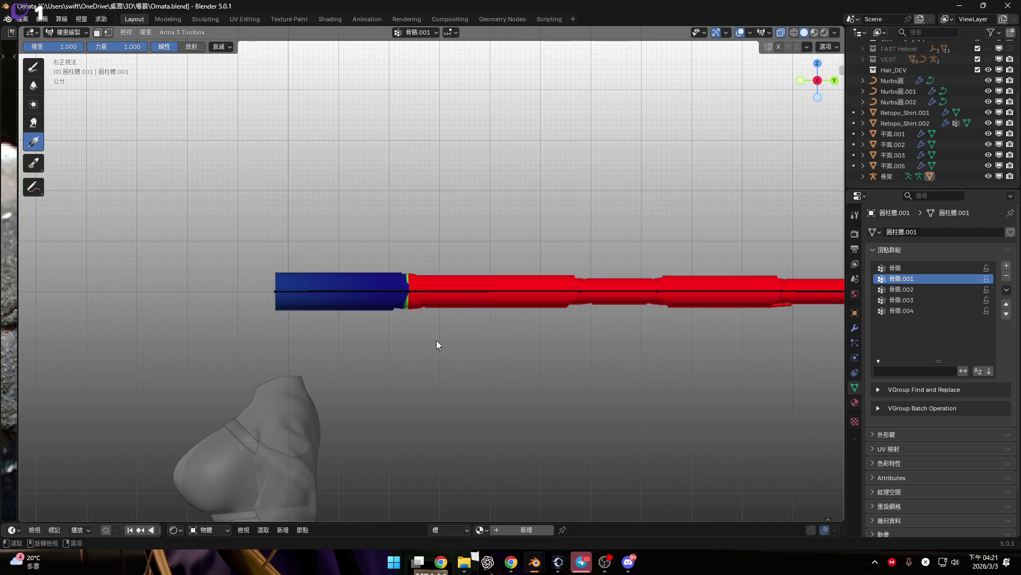
scroll(437, 340, "down", 4, "ctrl")
scroll(456, 323, "up", 2)
scroll(402, 312, "down", 2)
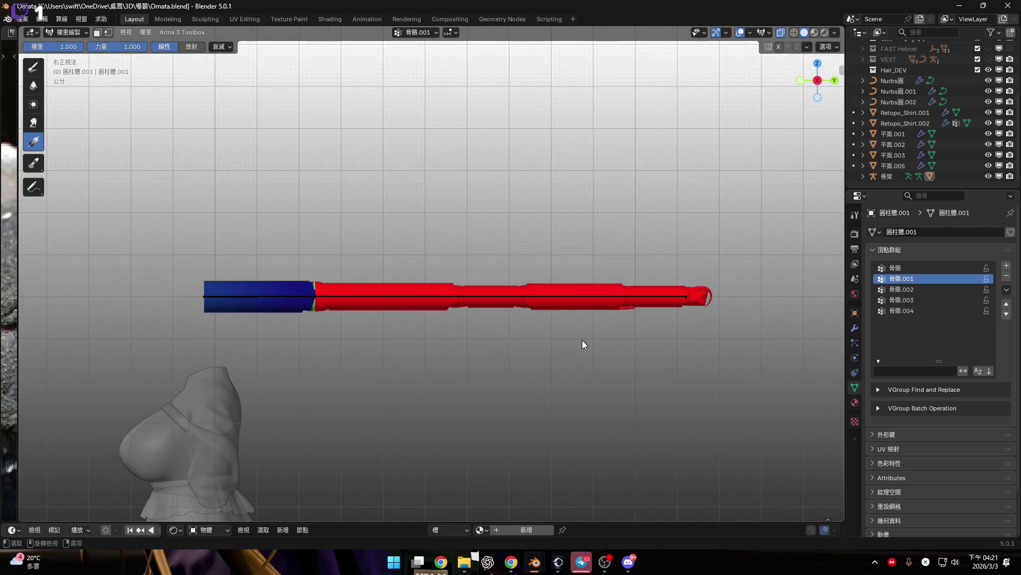
Step: In Edit Mode, select the vertices assigned to 骨骼.001
key("Tab")
mouse_move(766, 358)
left_mouse_down()
mouse_move(424, 278)
mouse_move(333, 287)
mouse_move(341, 246)
left_mouse_up()
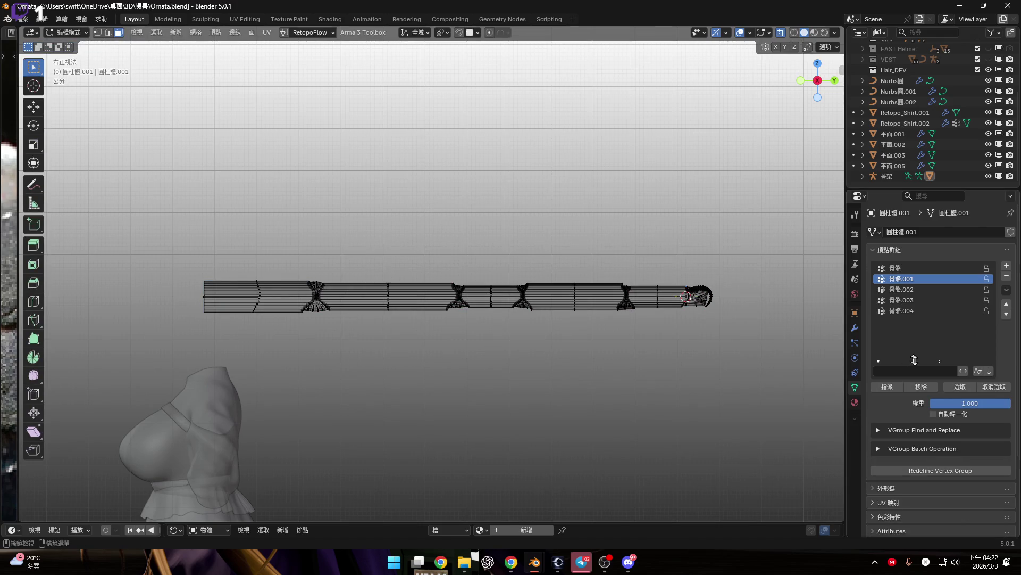
left_click(959, 389)
scroll(503, 320, "up", 3)
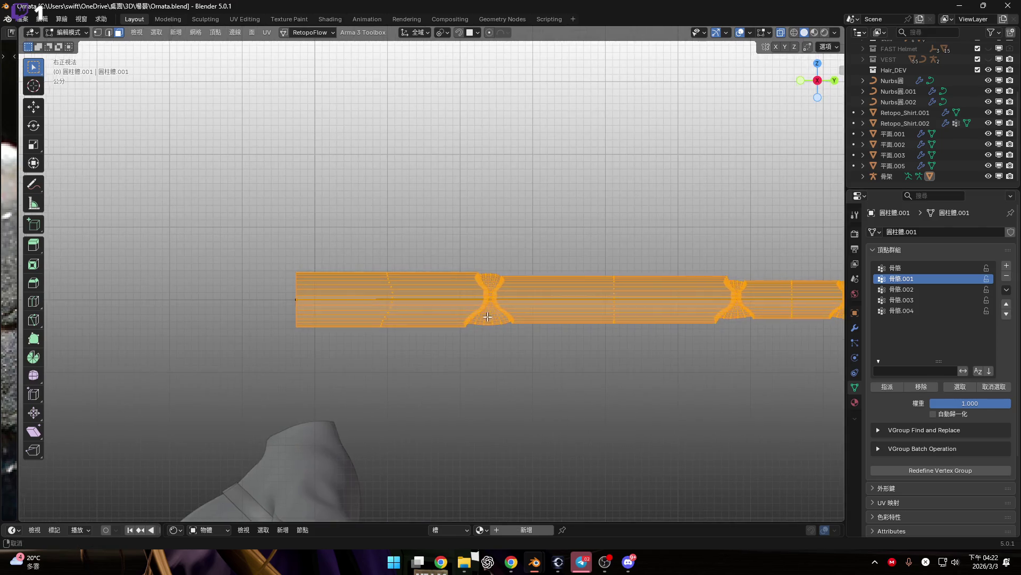
scroll(503, 320, "up", 3)
scroll(412, 307, "down", 2)
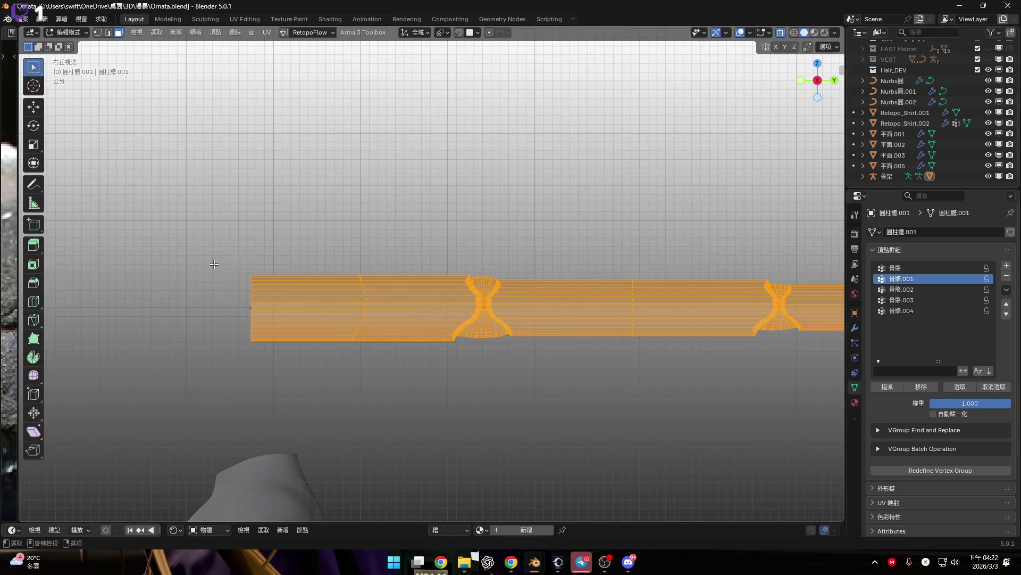
scroll(237, 278, "down", 3)
Step: Clear the selection and select the vertices assigned to 骨骼.004
key("alt+a")
left_click(950, 312)
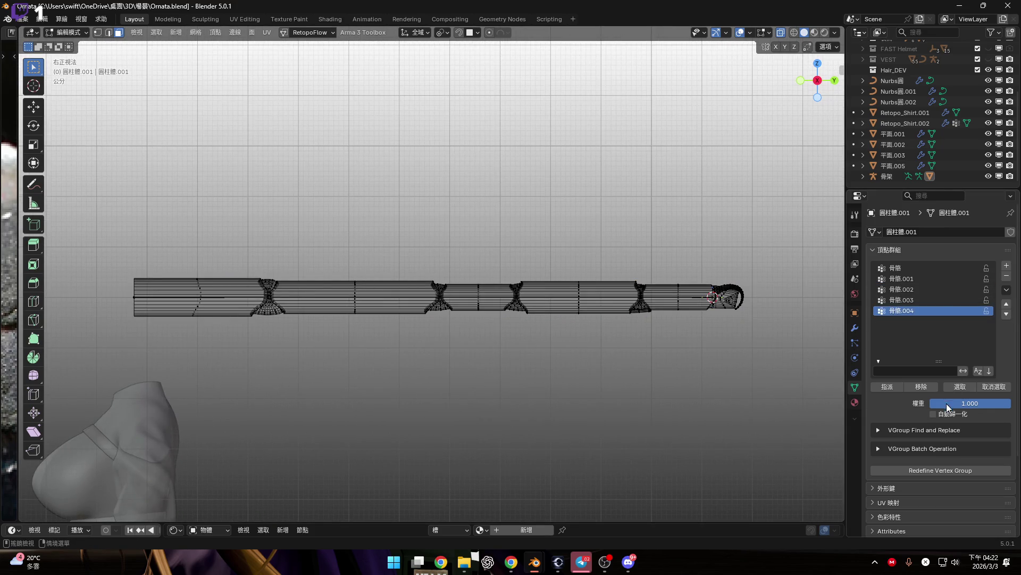
left_click(956, 388)
Step: Reselect the 骨骼.001 vertices, then circle-deselect those left of a cylinder joint
key("alt+a")
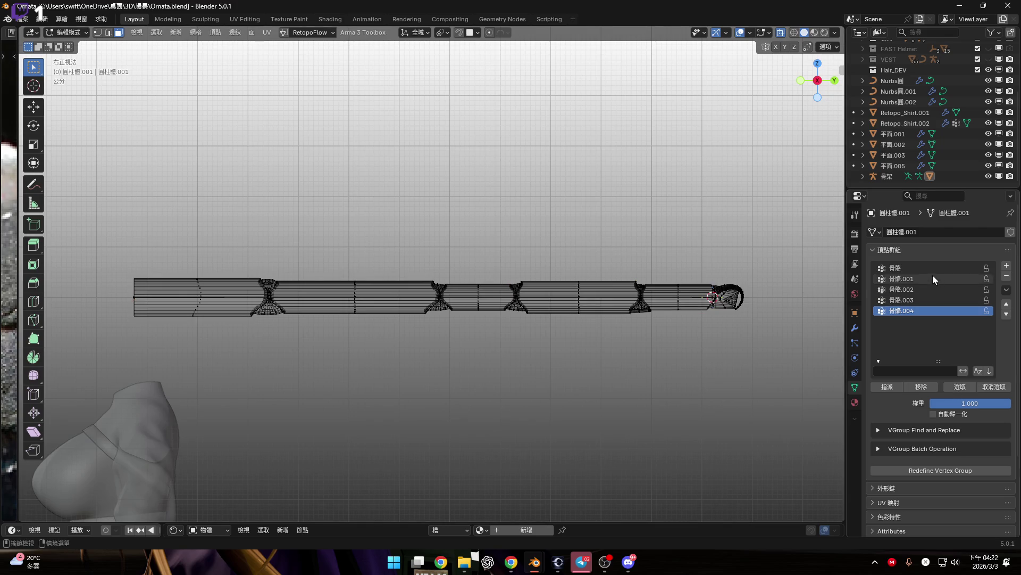
left_click(934, 279)
left_click(960, 387)
scroll(342, 320, "up", 4)
mouse_move(341, 319)
middle_mouse_down("shift")
mouse_move(342, 299)
mouse_move(330, 320)
mouse_move(383, 317)
mouse_move(194, 297)
mouse_move(263, 286)
mouse_move(270, 313)
mouse_move(274, 292)
mouse_move(277, 351)
mouse_move(392, 340)
mouse_move(319, 360)
mouse_move(338, 343)
middle_mouse_up("shift")
key("c")
scroll(304, 299, "down", 4)
scroll(200, 290, "down", 3, "ctrl")
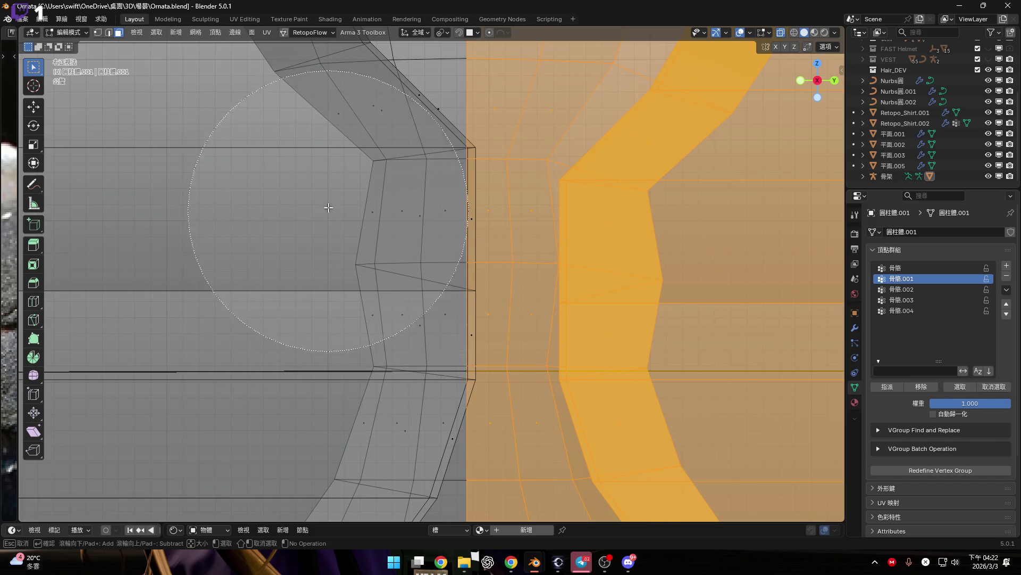
key("Escape")
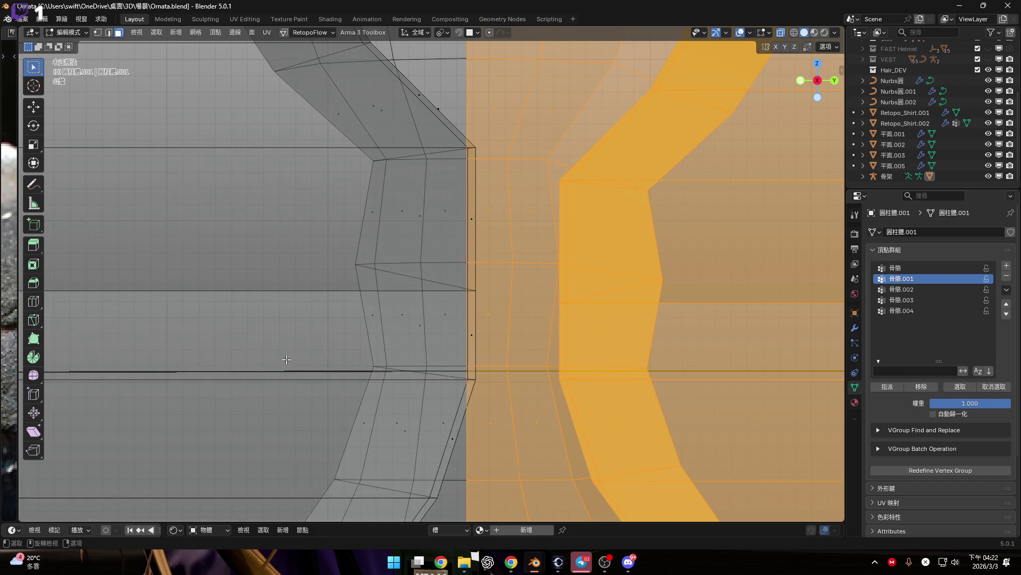
Step: Invert the selection to the cylinder's left section, then clear the selection
scroll(304, 353, "down", 8)
scroll(304, 353, "down", 3)
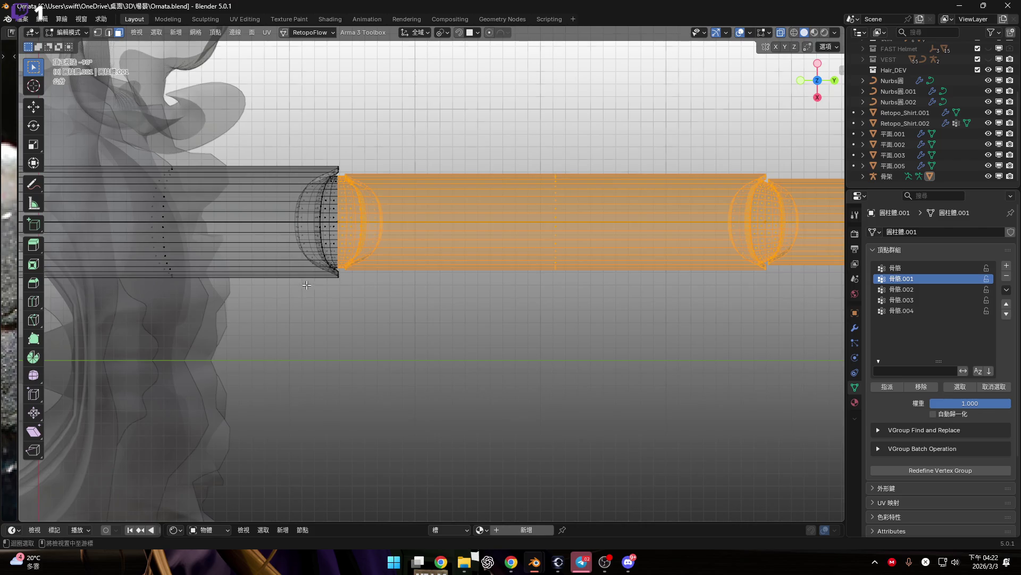
scroll(316, 303, "down", 3)
middle_click_drag(316, 303, 378, 308, "shift")
scroll(383, 347, "up", 3)
scroll(392, 335, "down", 3)
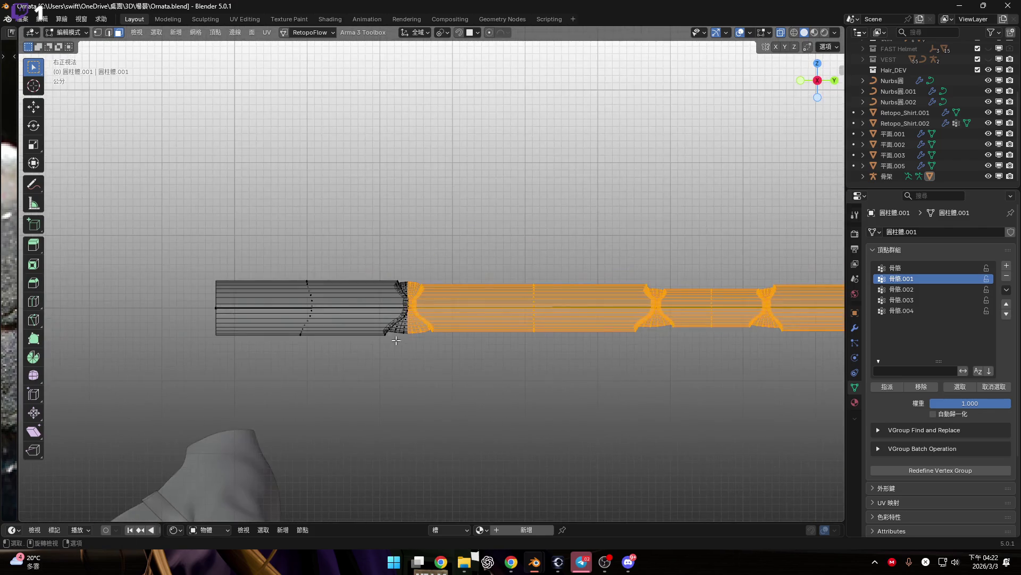
key("ctrl+i")
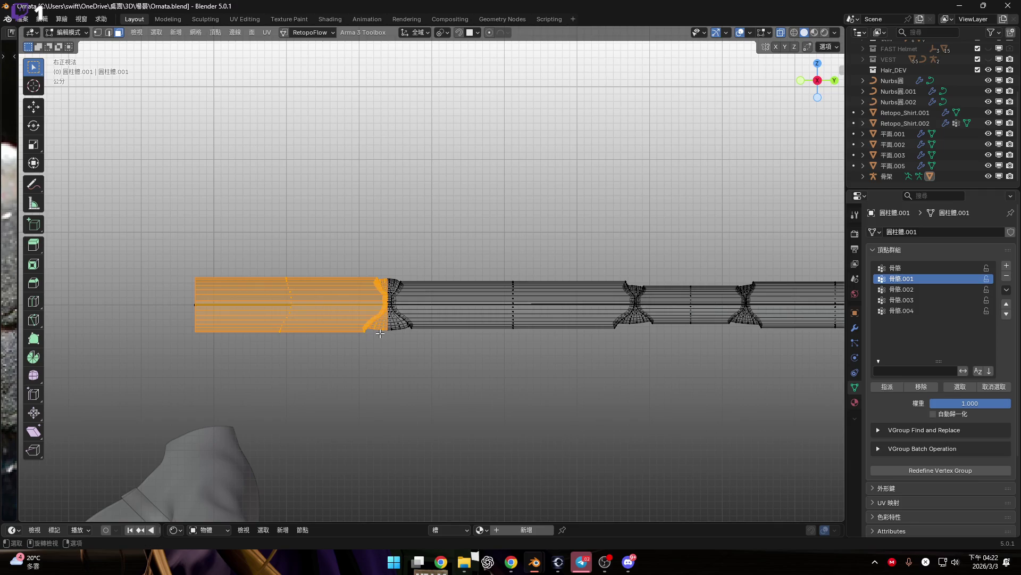
middle_click_drag(653, 367, 523, 360, "shift")
scroll(586, 368, "down", 2)
key("alt+a")
Step: Enter Weight Paint via Object Mode, view 骨骼.002's weights, and return to Edit Mode
key("ctrl+Tab")
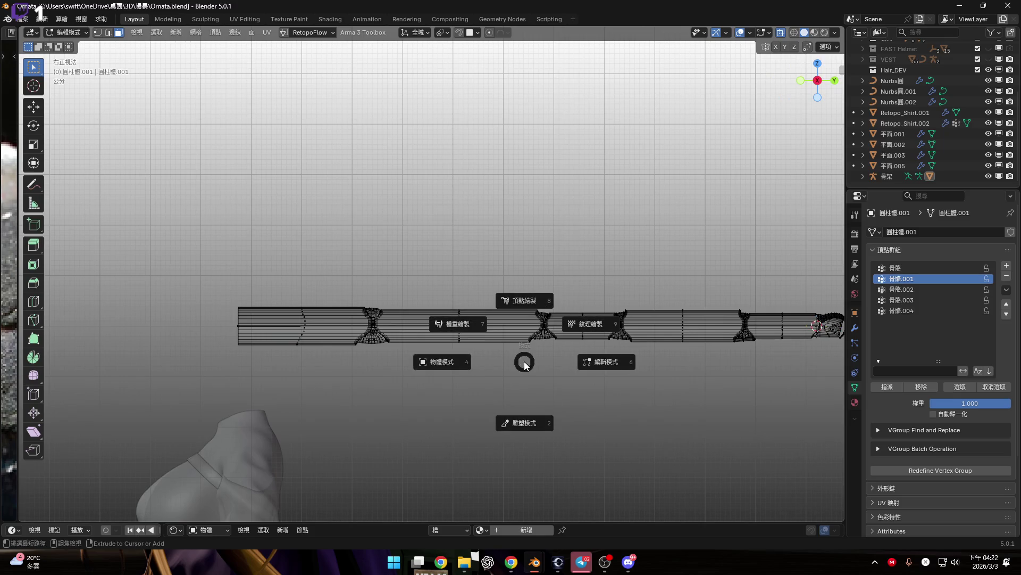
left_click(473, 369)
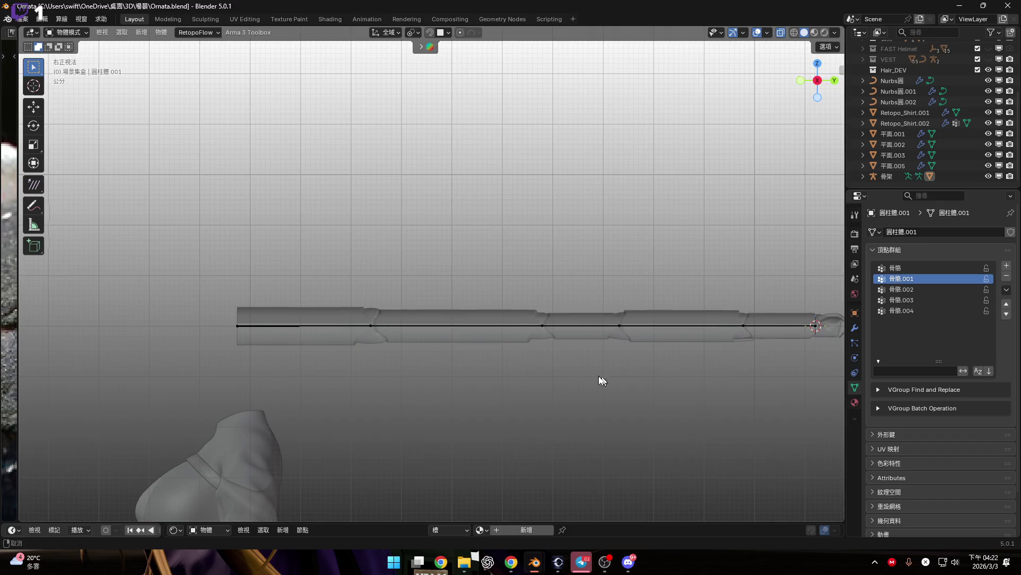
middle_click_drag(622, 372, 591, 371, "shift")
key("ctrl+Tab")
left_click(542, 331)
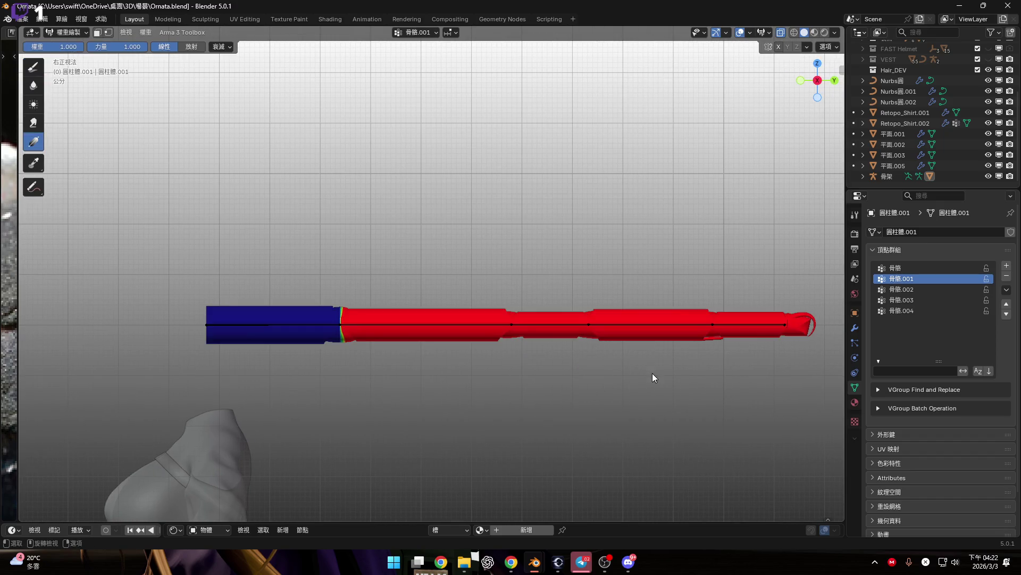
left_click(920, 289)
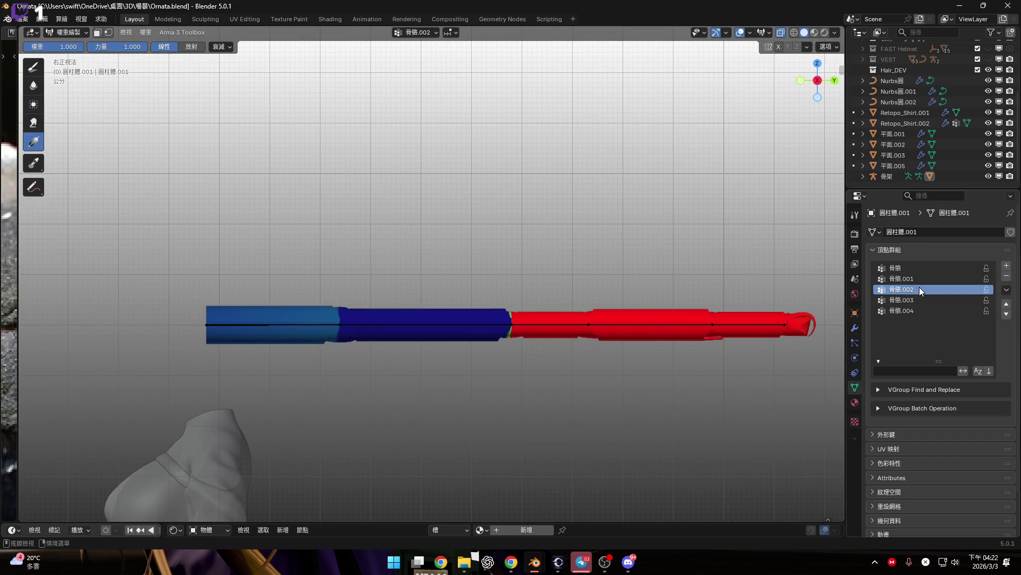
scroll(583, 320, "up", 3)
mouse_move(436, 352)
middle_mouse_down("shift")
mouse_move(583, 321)
mouse_move(548, 318)
middle_mouse_up("shift")
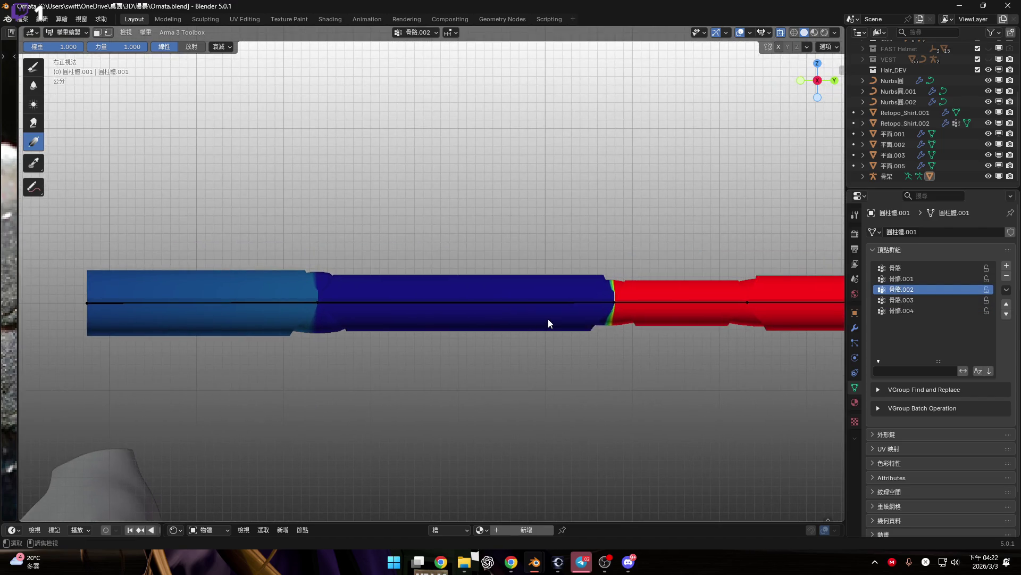
key("ctrl+Tab")
key("Tab")
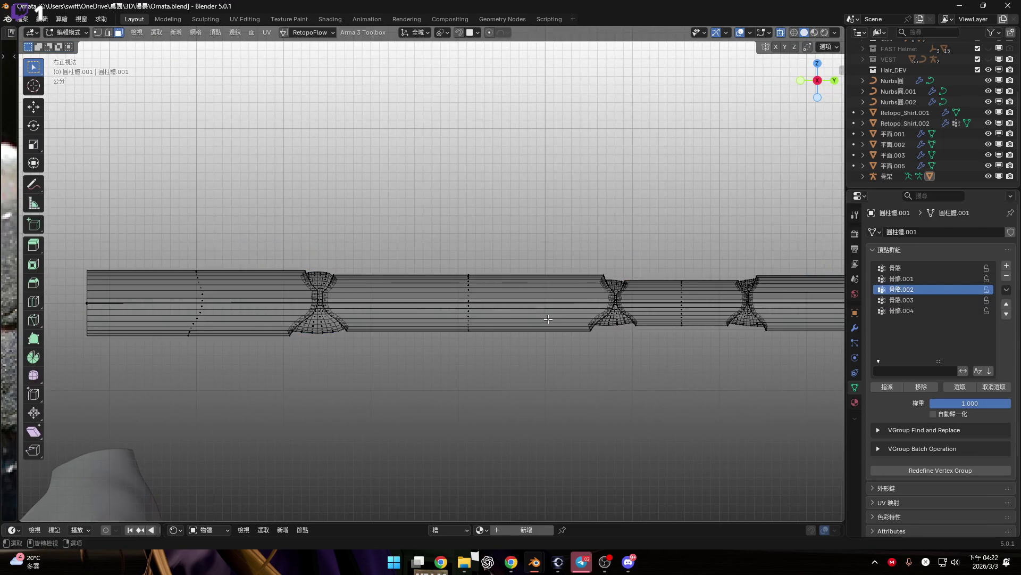
Step: Select all vertices in group 骨骼.002 and frame the selected band
left_click(963, 391)
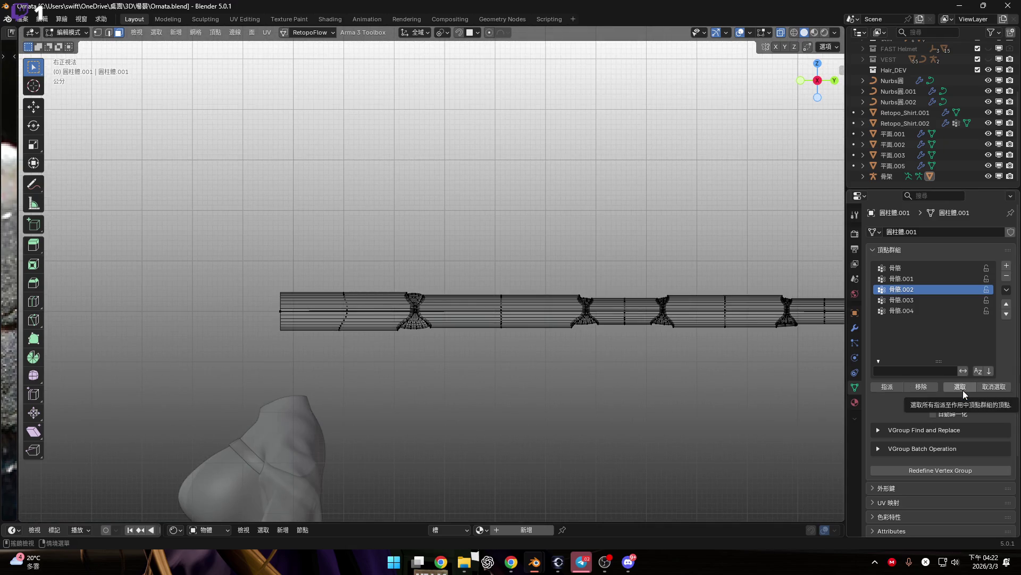
middle_click_drag(539, 361, 470, 358, "shift")
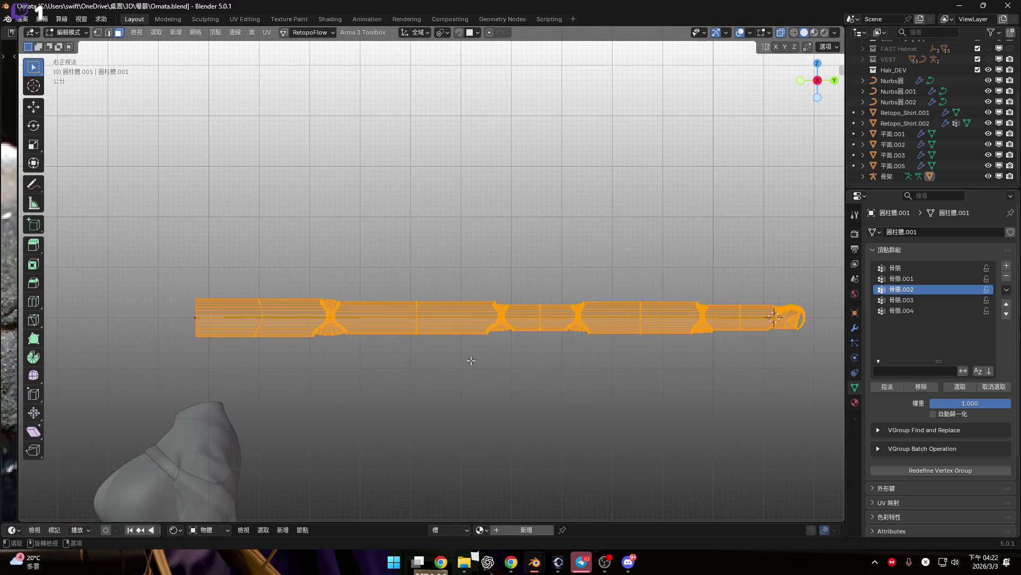
scroll(470, 351, "up", 3)
key("c")
scroll(186, 318, "up", 15)
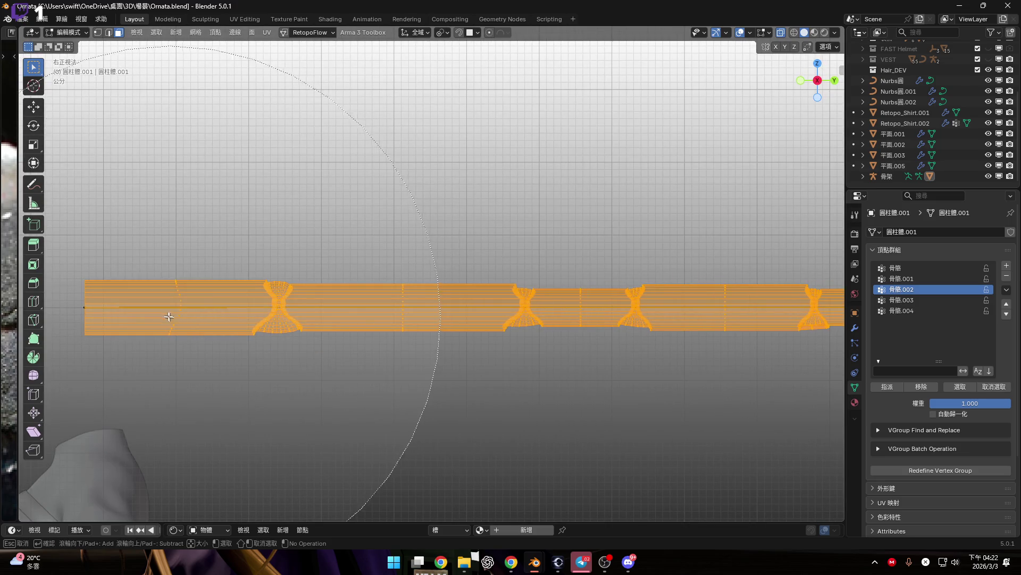
middle_click_drag(170, 324, 346, 330, "shift")
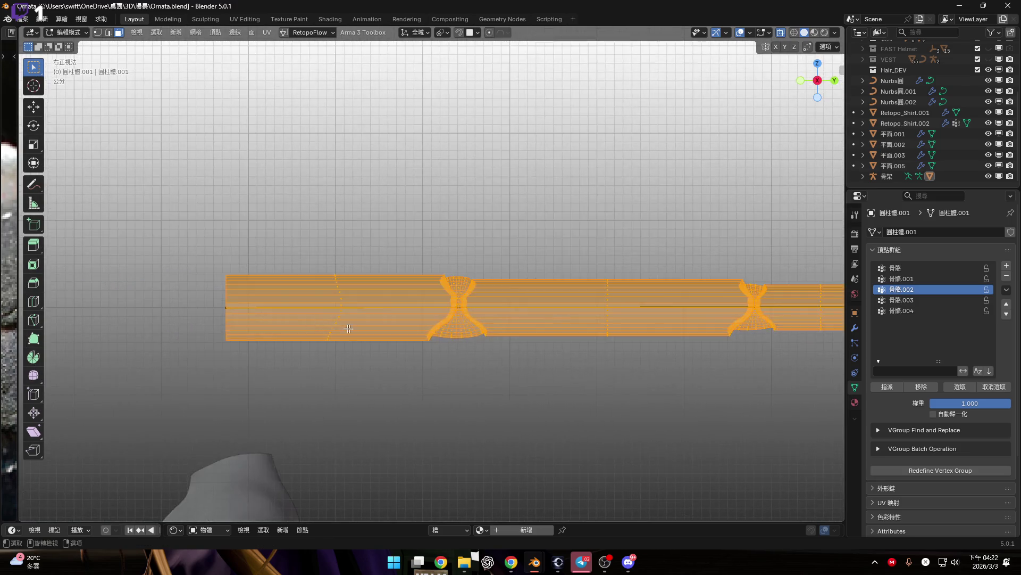
scroll(346, 329, "down", 6)
scroll(406, 307, "up", 7)
middle_click_drag(406, 308, 337, 311, "shift")
Step: Shrink the edge selection twice, invert it, and remove the left section from 骨骼.002
key("2")
mouse_move(391, 360)
middle_mouse_down("shift")
mouse_move(399, 333)
mouse_move(349, 339)
middle_mouse_up("shift")
key("ctrl+KP_Subtract")
key("ctrl+KP_Subtract")
key("ctrl+KP_Subtract")
key("ctrl+KP_Subtract")
key("ctrl+KP_Subtract")
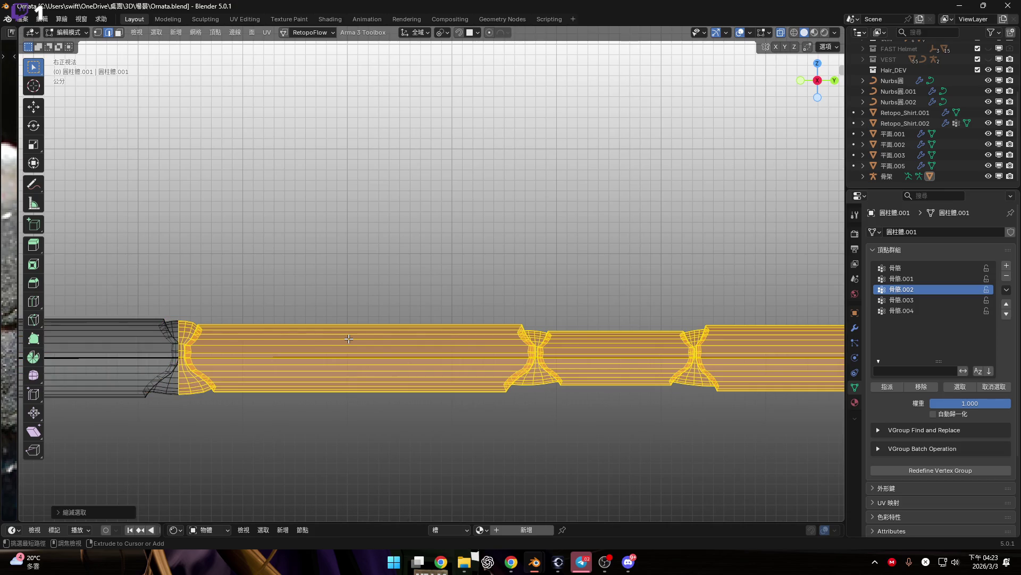
key("ctrl+KP_Subtract")
key("ctrl+KP_Subtract")
key("ctrl+KP_Subtract")
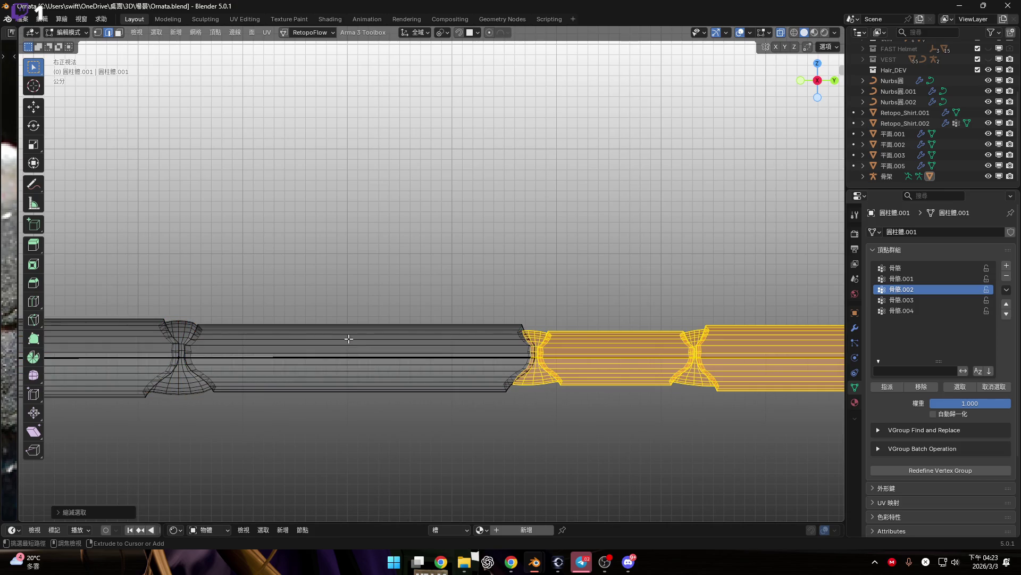
scroll(326, 339, "down", 4)
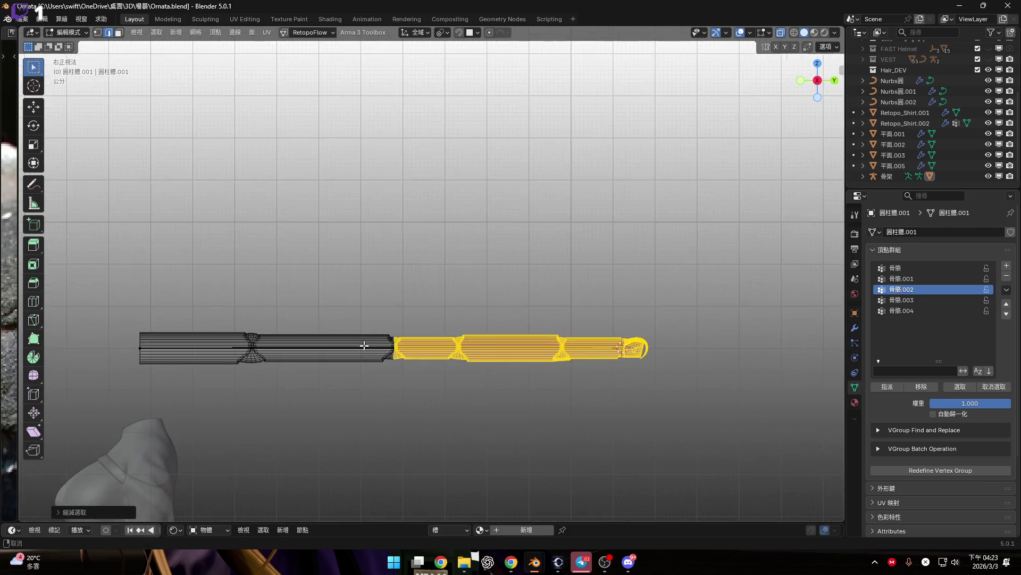
scroll(373, 362, "up", 1)
key("ctrl+i")
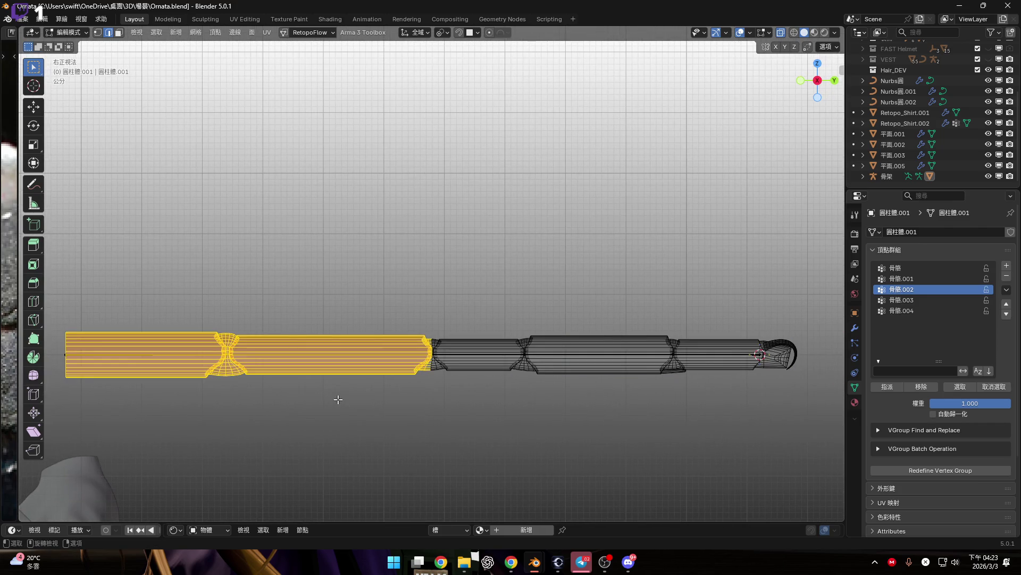
left_click(924, 386)
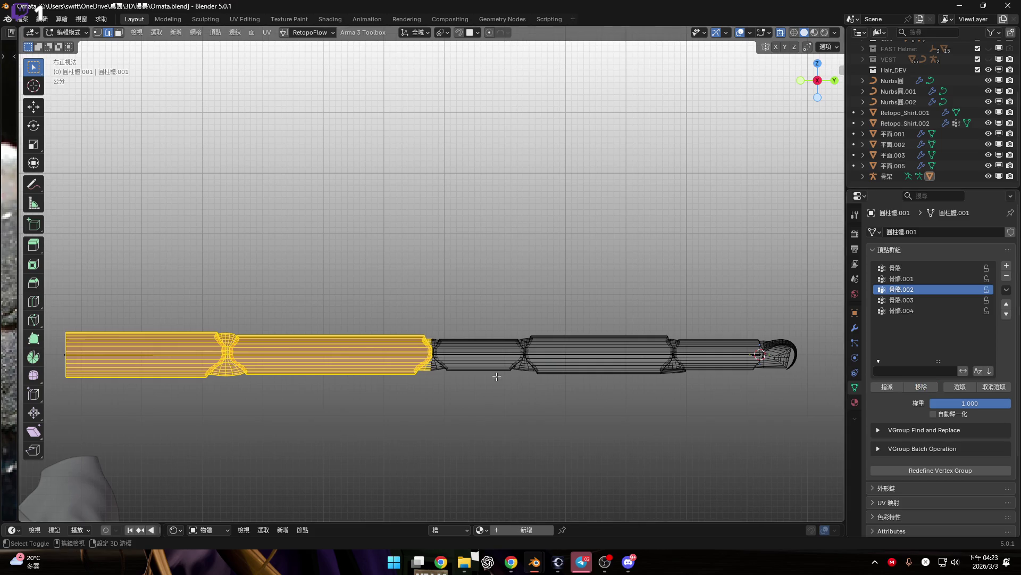
Step: Switch to solid shading and check weights of 骨骼.001, 骨骼.002 and 骨骼.003 in Weight Paint
scroll(498, 377, "down", 2)
scroll(497, 383, "up", 2)
key("alt+z")
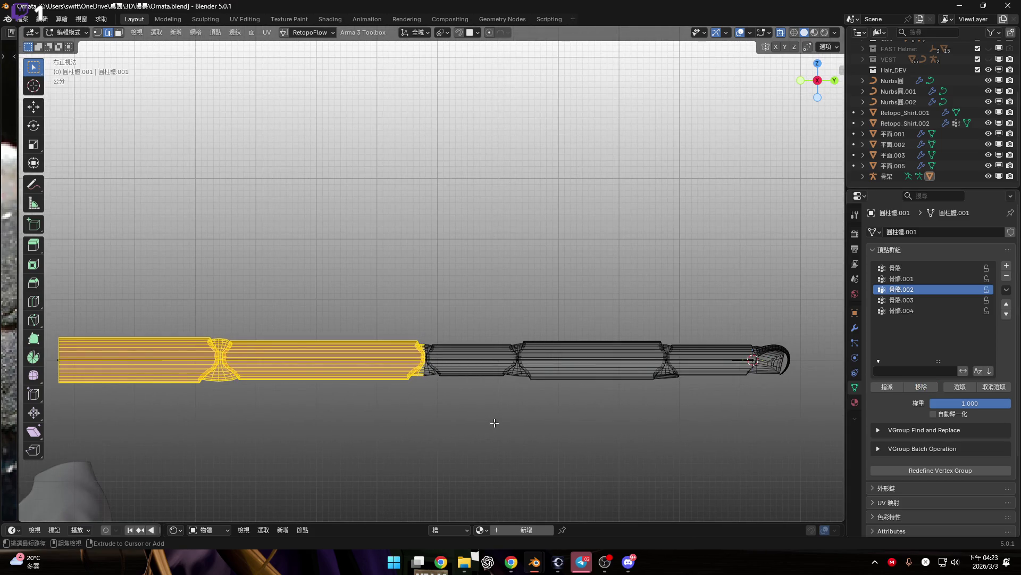
key("ctrl+Tab")
left_click(431, 386)
left_click(931, 279)
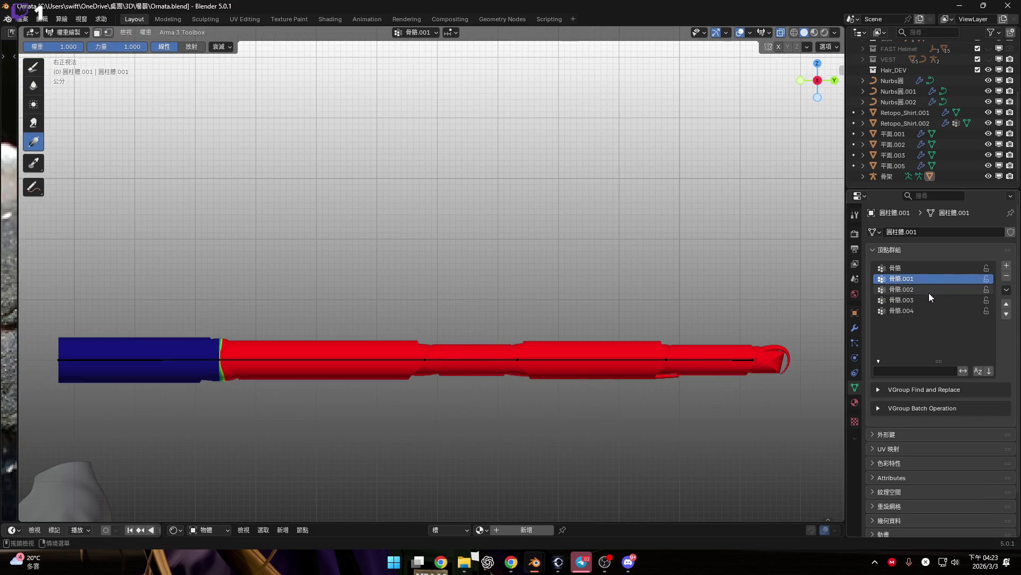
left_click(927, 292)
left_click(926, 300)
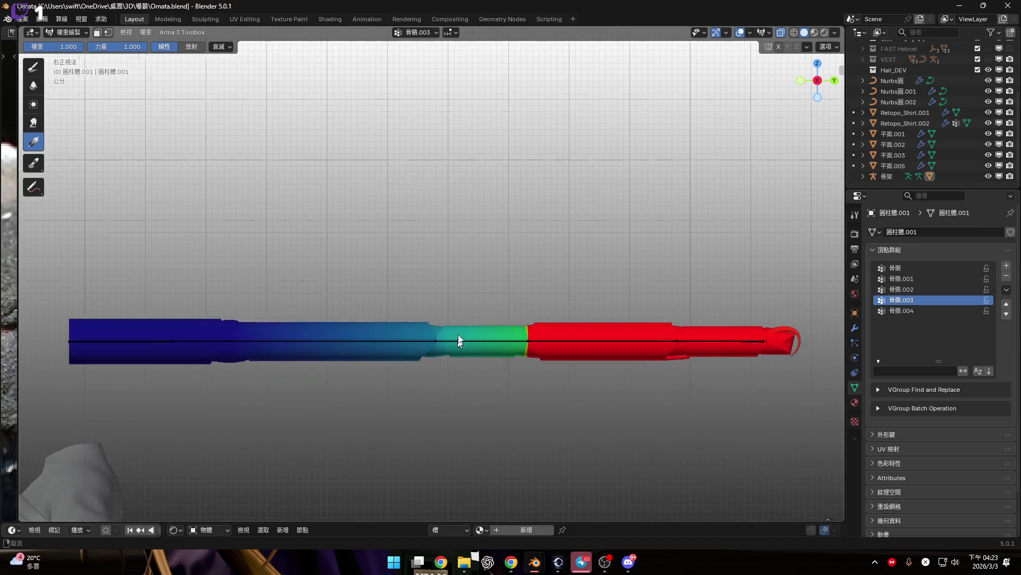
scroll(548, 338, "up", 2)
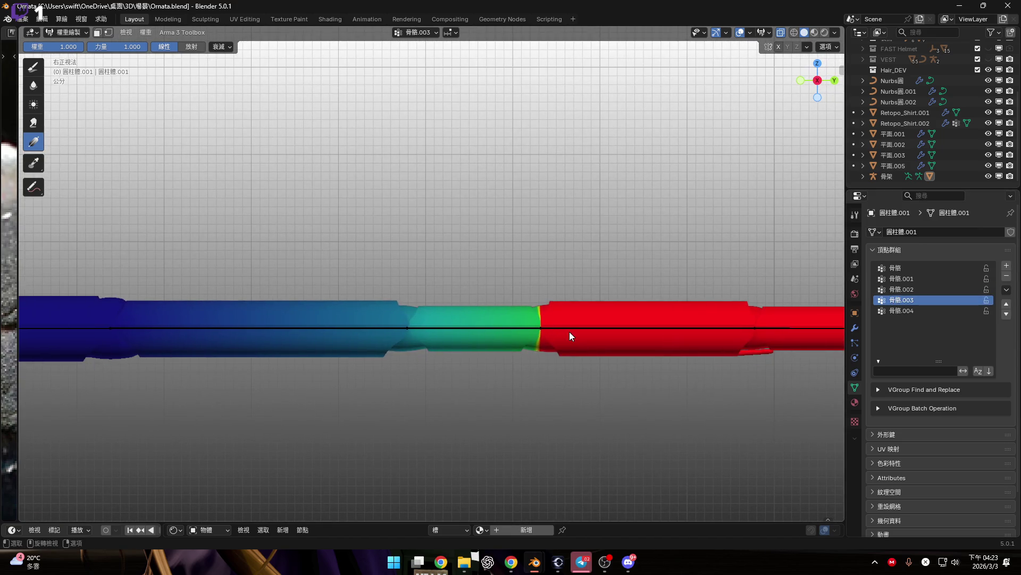
Step: Back in Edit Mode, select only 骨骼.003's vertices and shrink the selection inward
key("Tab")
scroll(673, 403, "down", 2)
key("alt+a")
left_click(960, 386)
mouse_move(266, 318)
middle_mouse_down("shift")
mouse_move(322, 316)
mouse_move(302, 351)
middle_mouse_up("shift")
scroll(297, 318, "down", 3, "ctrl")
key("ctrl+KP_Subtract")
key("ctrl+KP_Subtract")
key("ctrl+KP_Subtract")
key("ctrl+KP_Subtract")
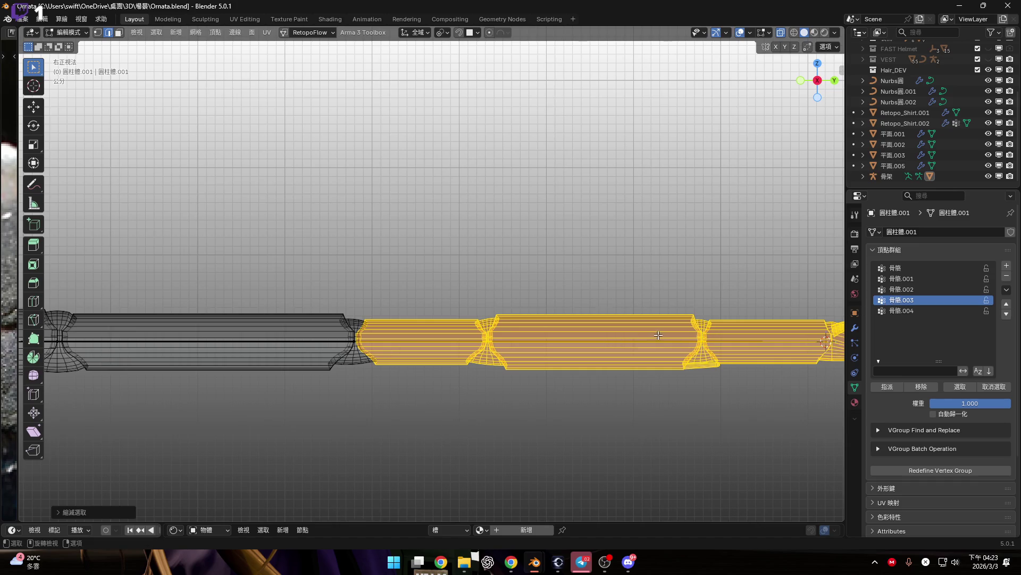
Step: Remove the left rod sections, grown by one face ring, from vertex group 骨骼.003
key("ctrl+Tab")
key("ctrl+Tab")
scroll(516, 354, "up", 3)
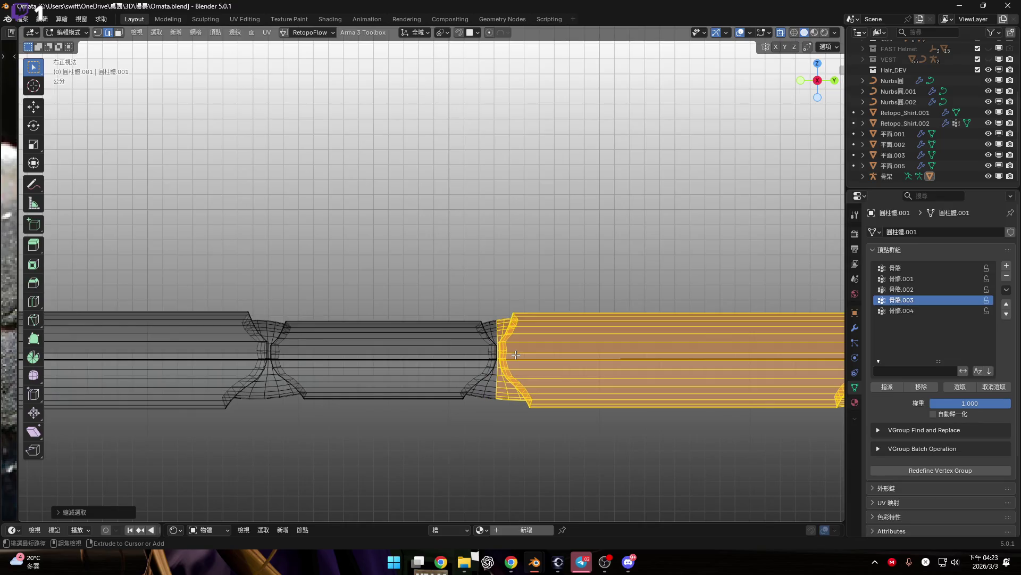
key("ctrl+i")
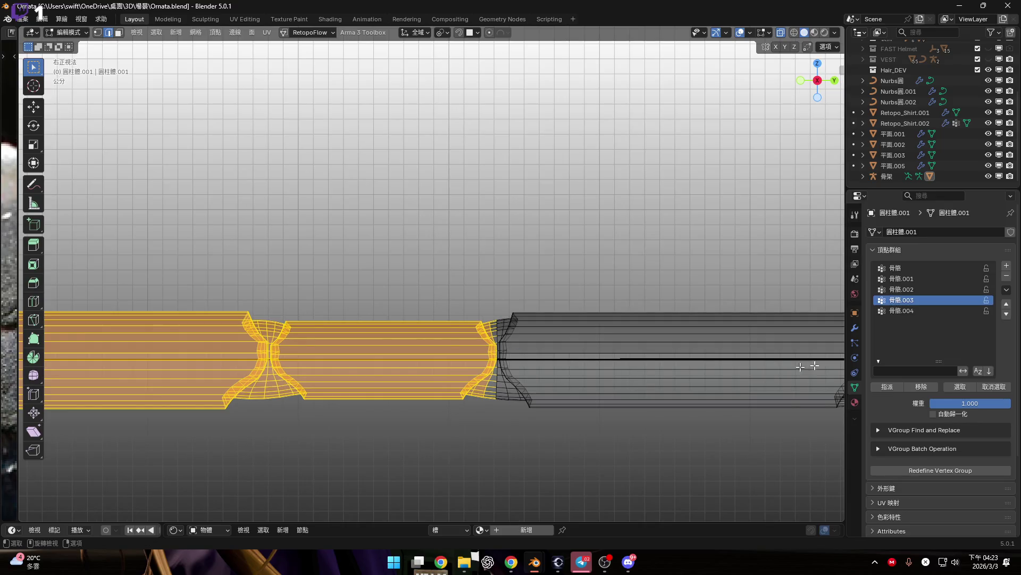
left_click(917, 388)
scroll(504, 393, "up", 5)
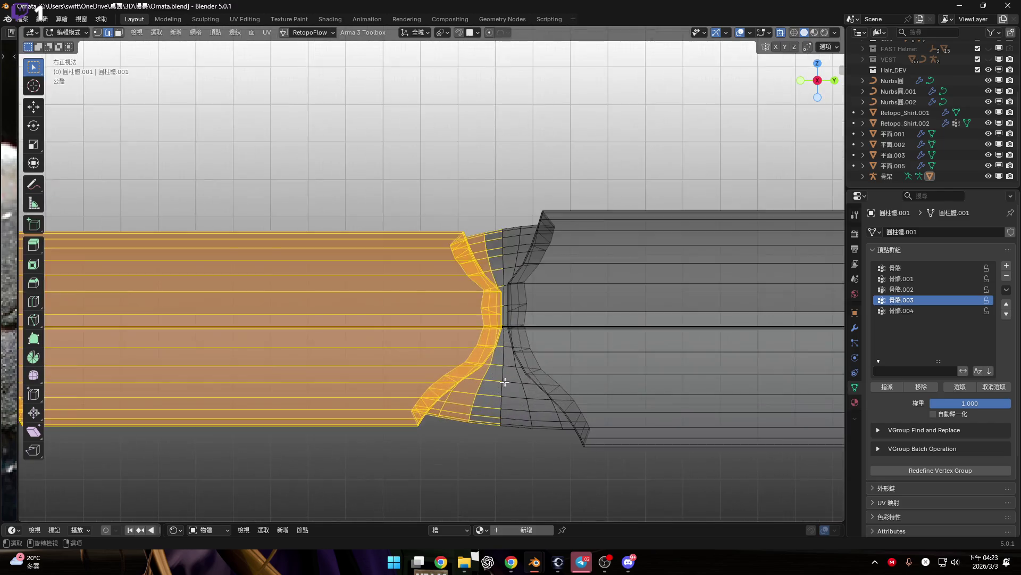
key("3")
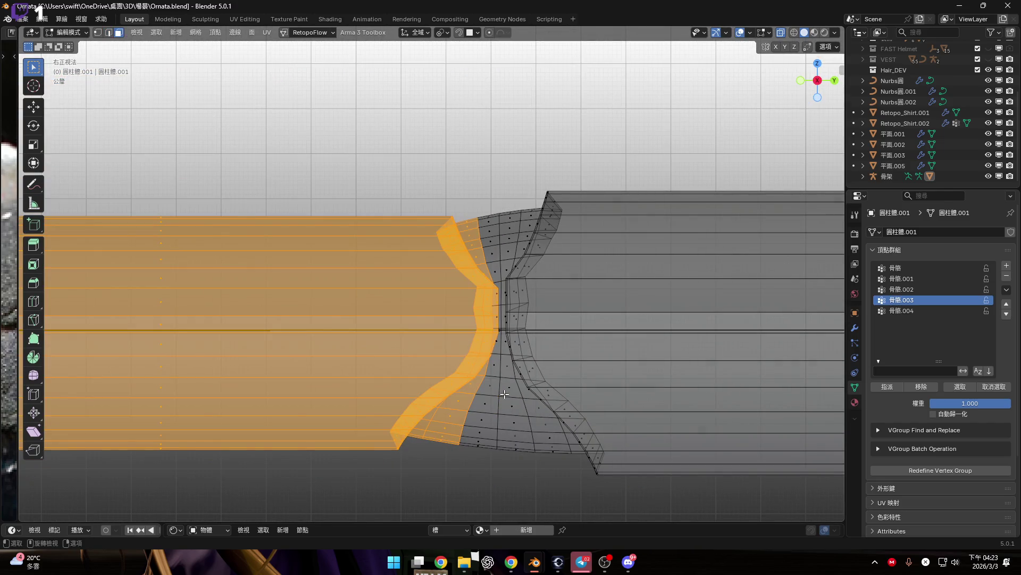
key("ctrl+KP_Add")
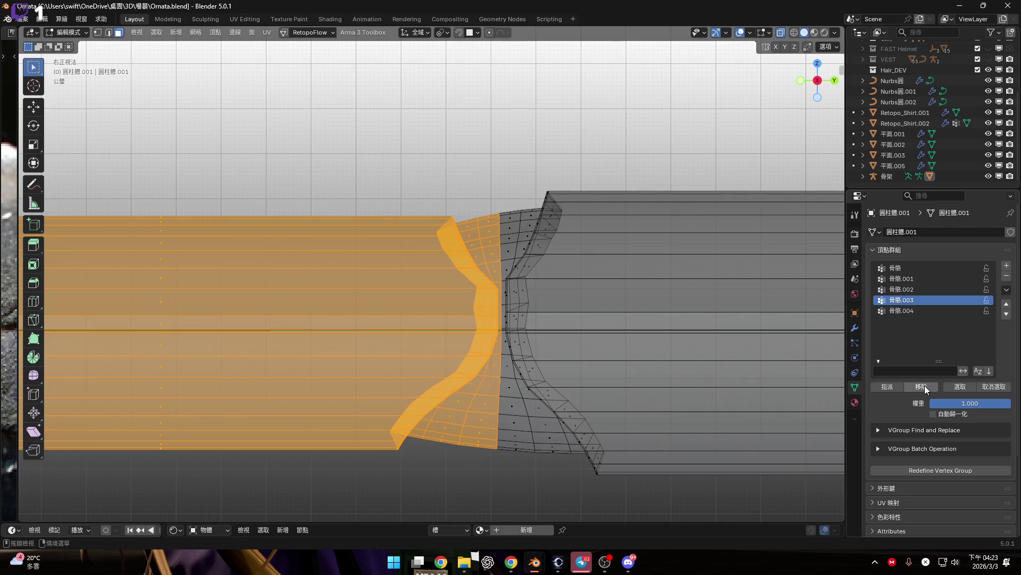
left_click(925, 389)
scroll(470, 362, "down", 5)
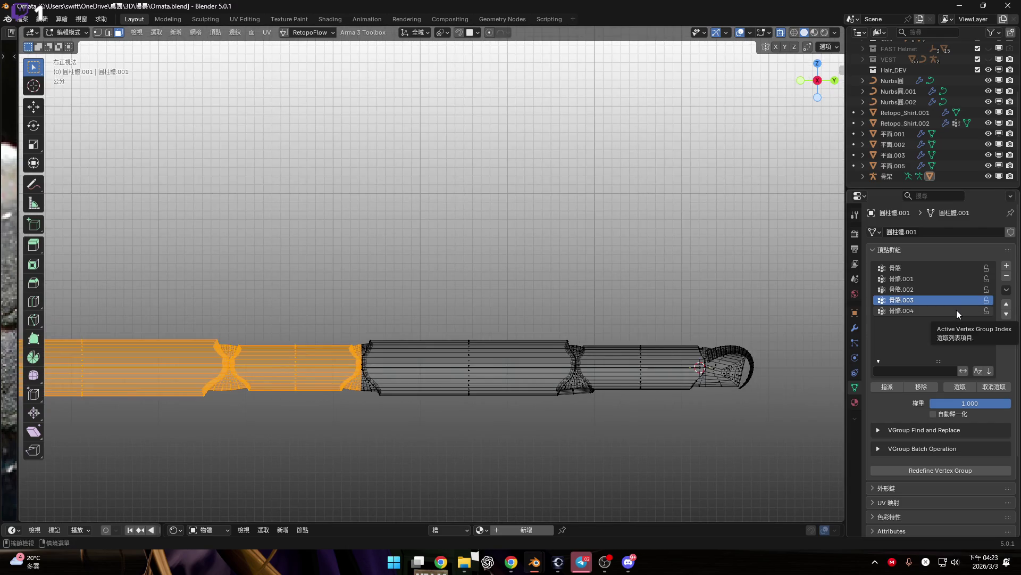
scroll(607, 363, "up", 3)
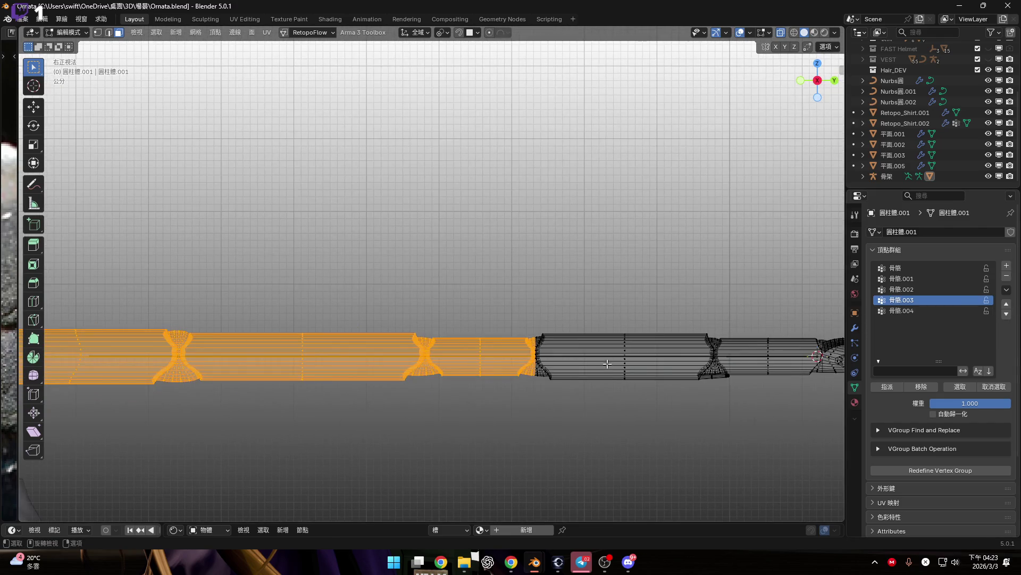
Step: Switch the cylinder to Weight Paint and inspect the 骨骼.003 and 骨骼.004 weights along it
key("ctrl+Tab")
left_click(543, 328)
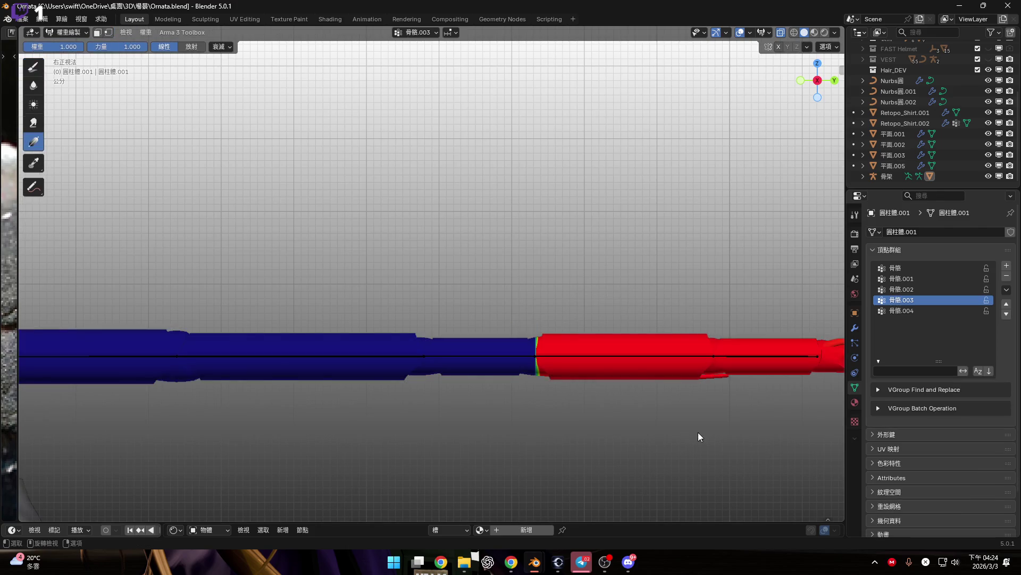
scroll(668, 356, "down", 2)
scroll(670, 343, "up", 1)
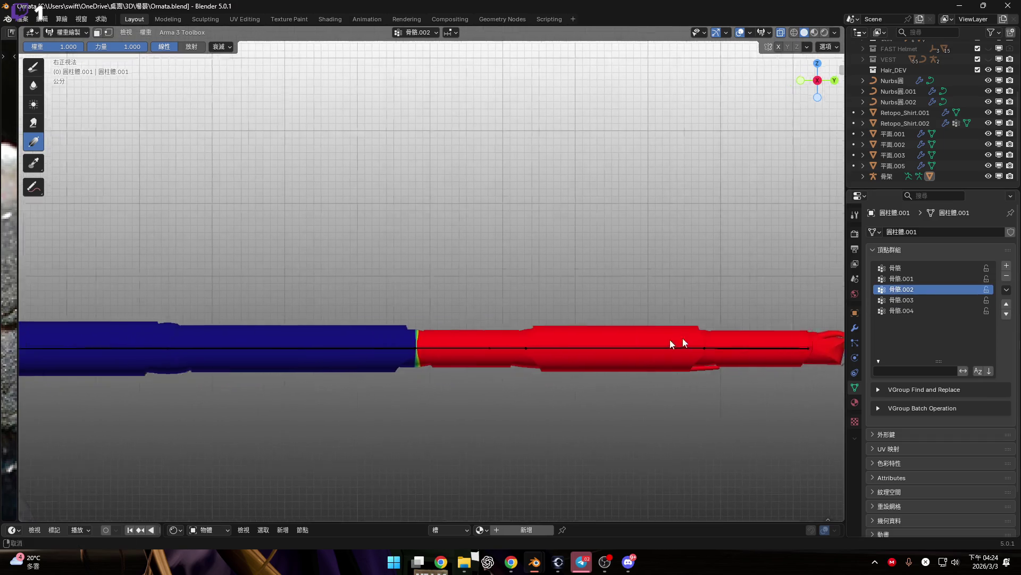
middle_click_drag(669, 339, 740, 333, "shift")
scroll(924, 269, "up", 2, "ctrl")
scroll(923, 279, "down", 1, "ctrl")
scroll(920, 295, "down", 2, "ctrl")
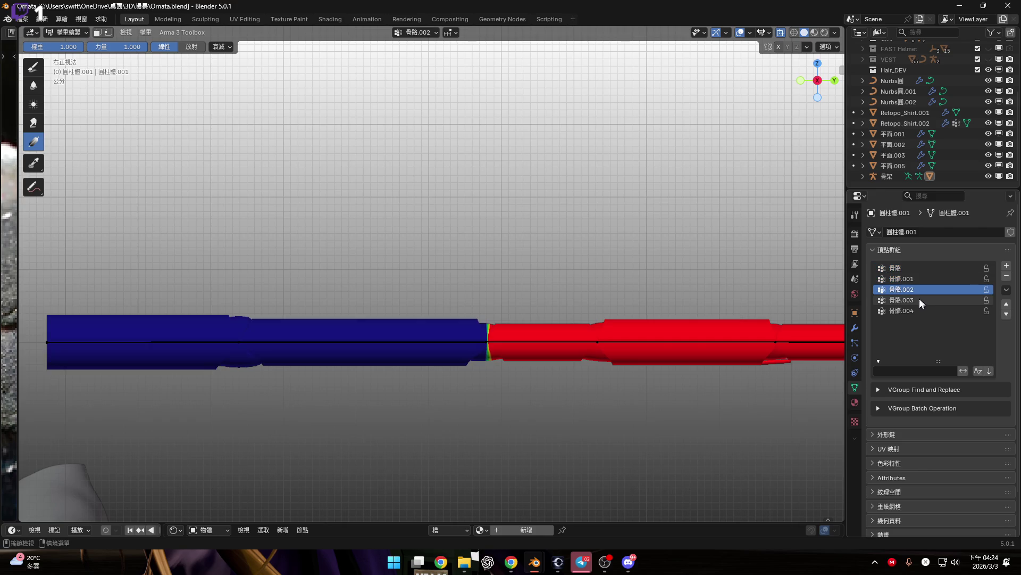
middle_click_drag(653, 339, 810, 316, "shift")
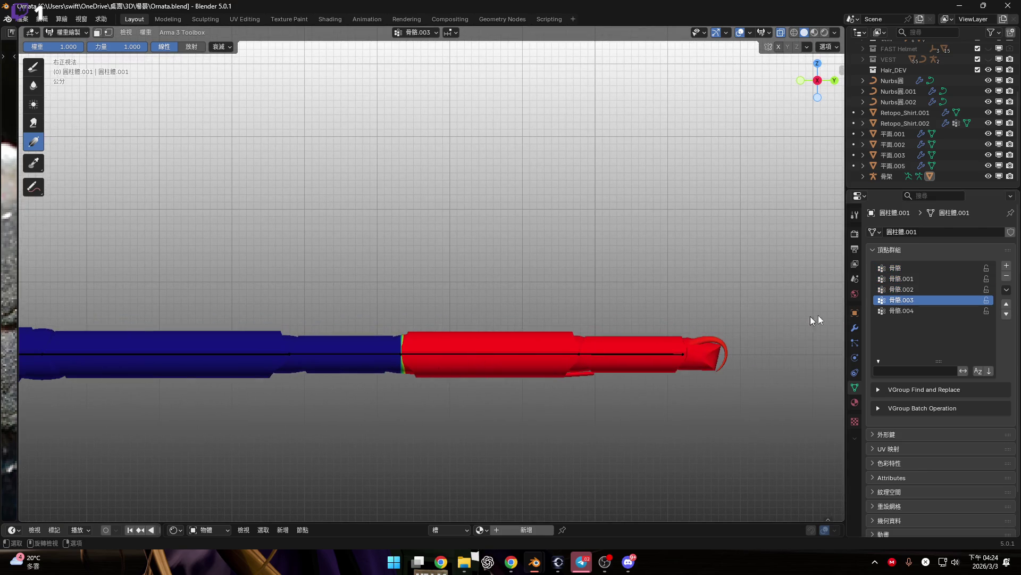
left_click(924, 311)
scroll(586, 331, "up", 3)
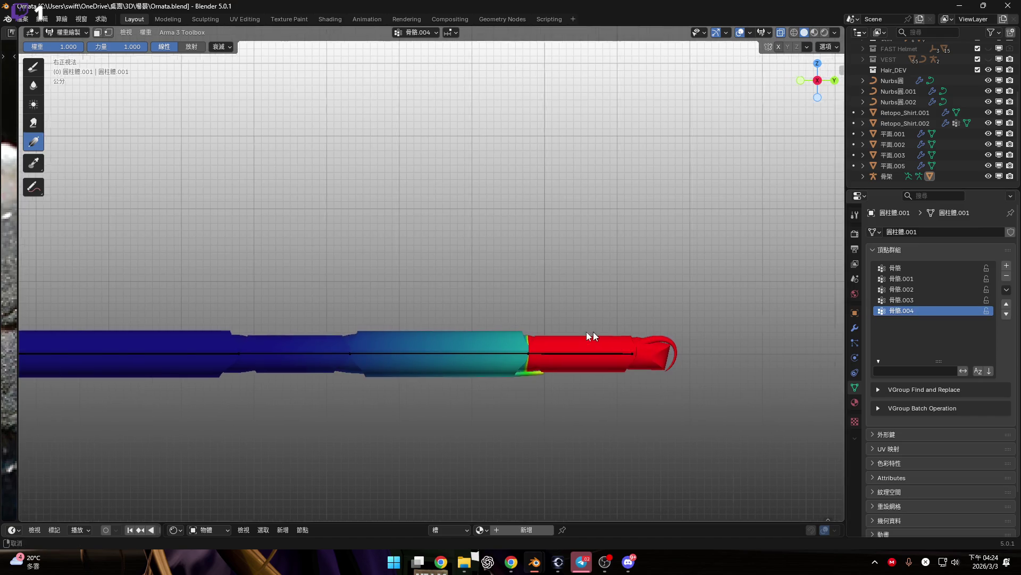
middle_click_drag(523, 365, 686, 348, "shift")
Step: In Edit Mode, select the 骨骼.004 group's vertices and refine the selection around the tip section
key("ctrl+Tab")
key("Tab")
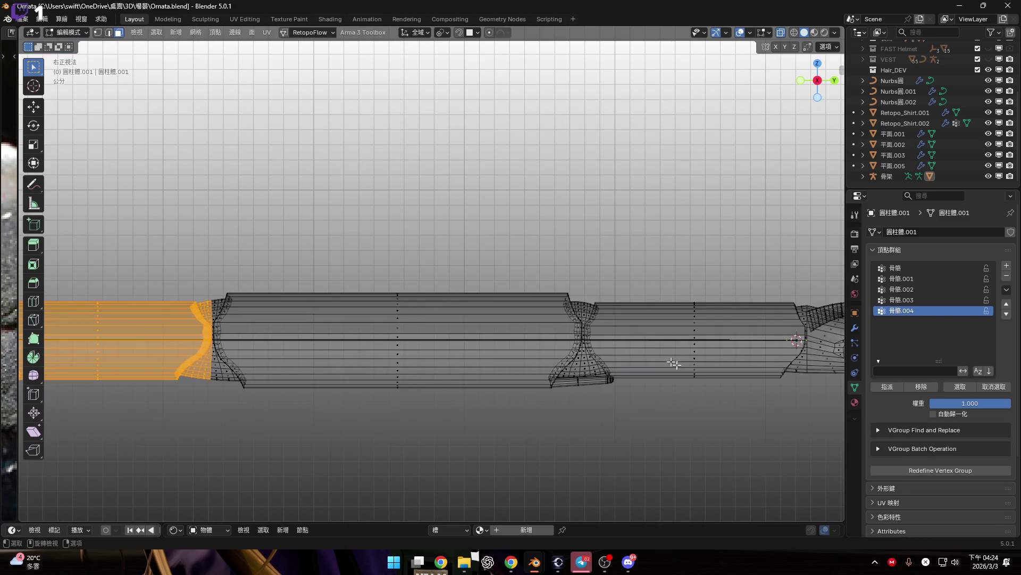
key("alt+a")
left_click(960, 387)
key("KP_Decimal")
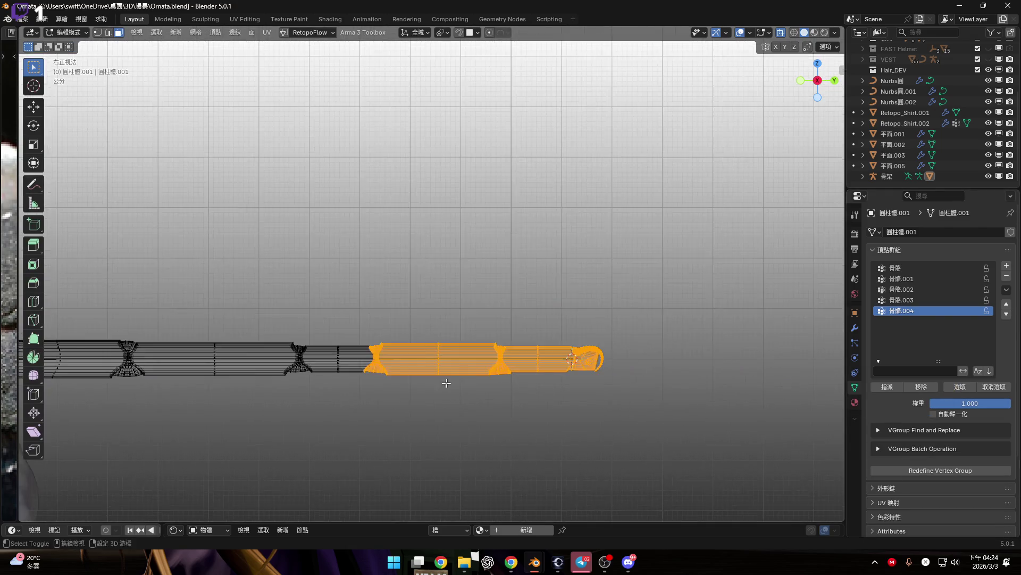
scroll(439, 357, "up", 4)
middle_click_drag(683, 341, 398, 354, "shift")
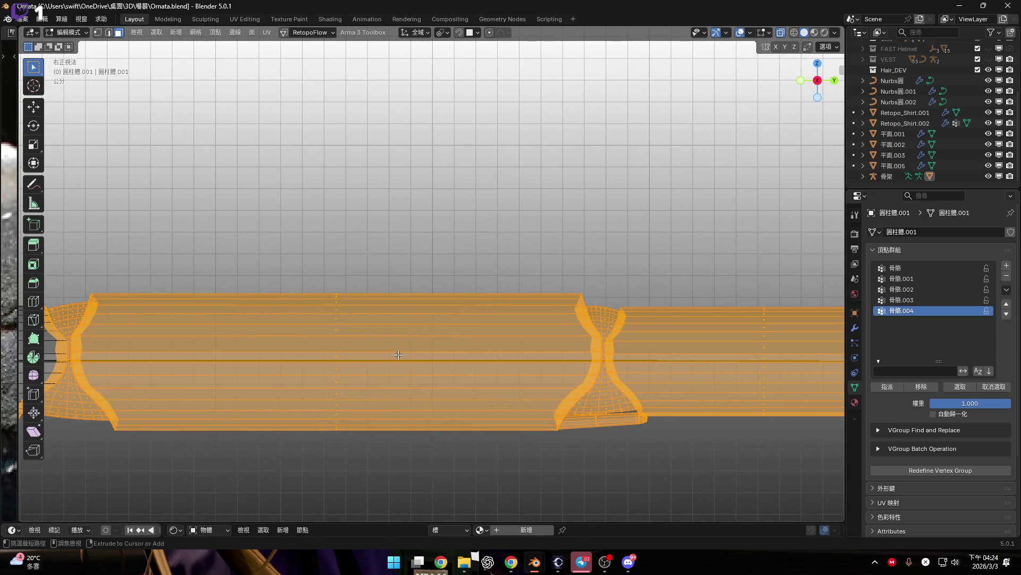
key("ctrl+KP_Add")
key("ctrl+KP_Subtract")
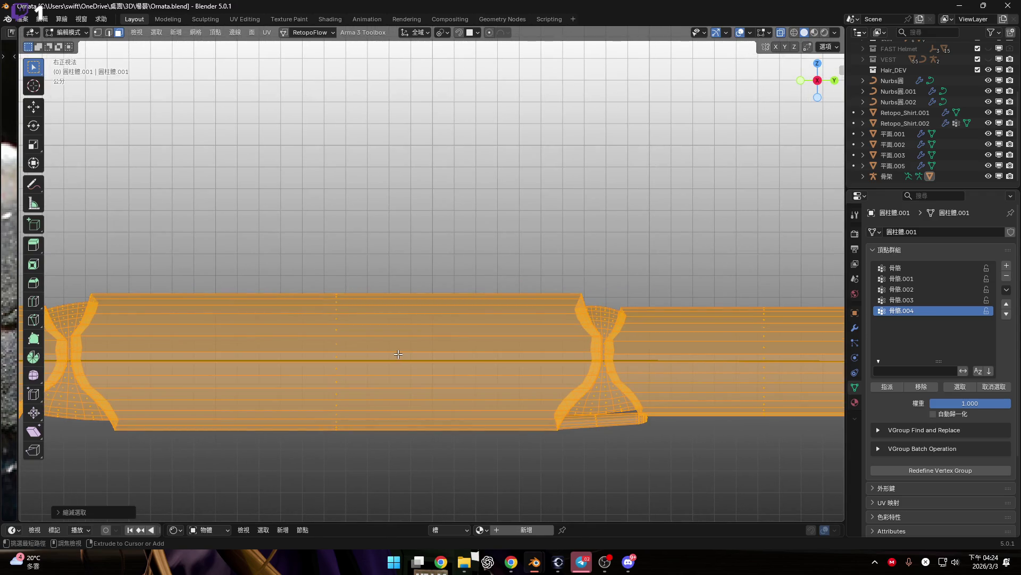
key("ctrl+KP_Subtract")
key("ctrl+KP_Subtract")
key("ctrl+KP_Subtract")
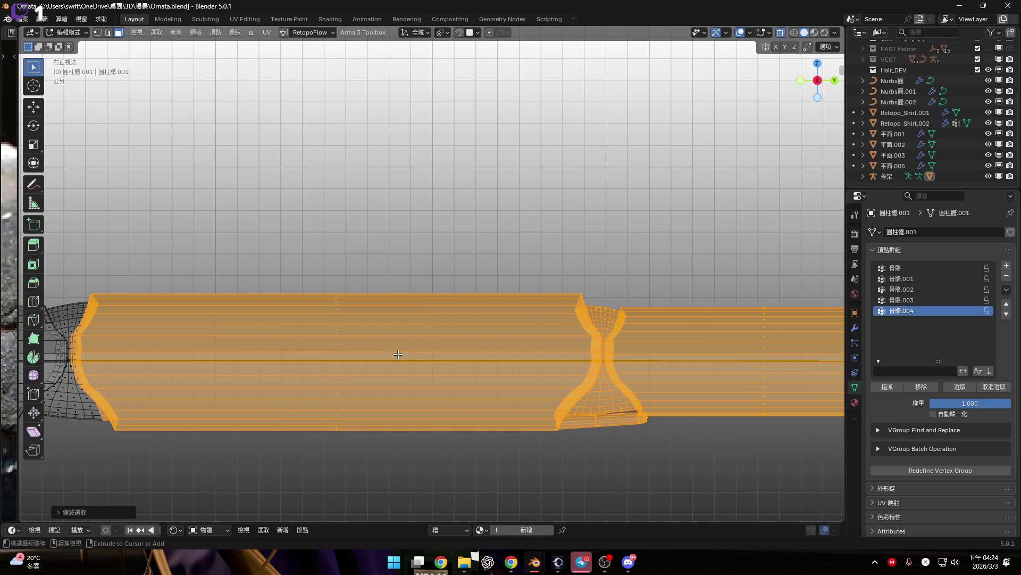
key("ctrl+KP_Add")
key("ctrl+KP_Add")
key("ctrl+KP_Add")
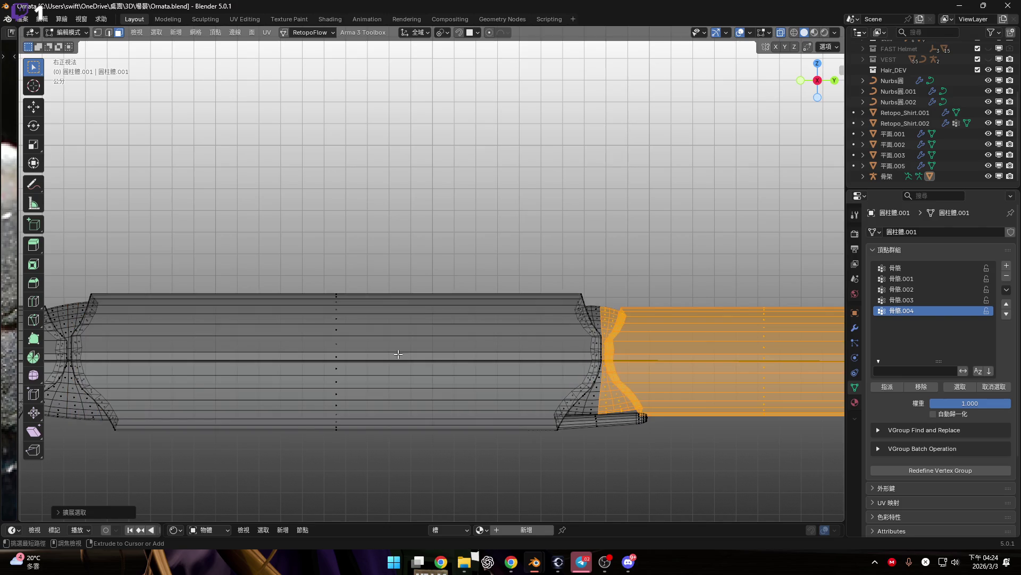
Step: Invert the selection, remove it from 骨骼.004, and check the result in Weight Paint
scroll(401, 355, "down", 6, "ctrl")
scroll(420, 341, "up", 2)
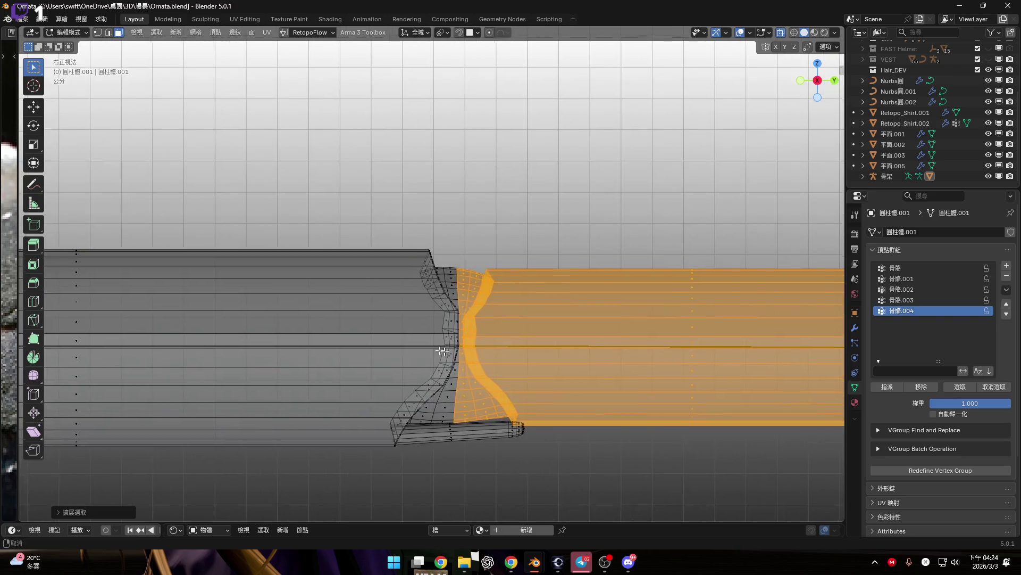
scroll(630, 347, "down", 5)
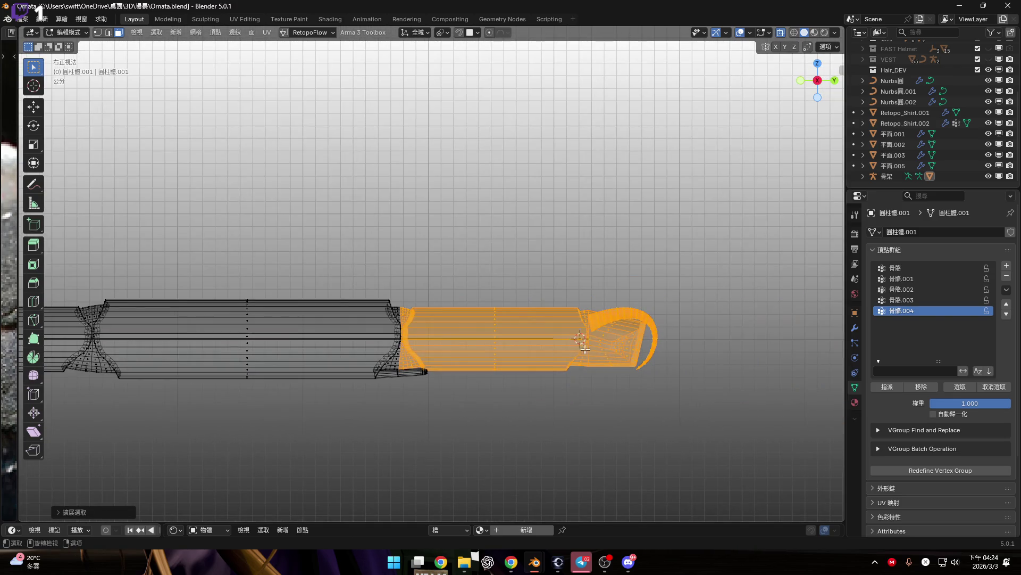
key("ctrl+i")
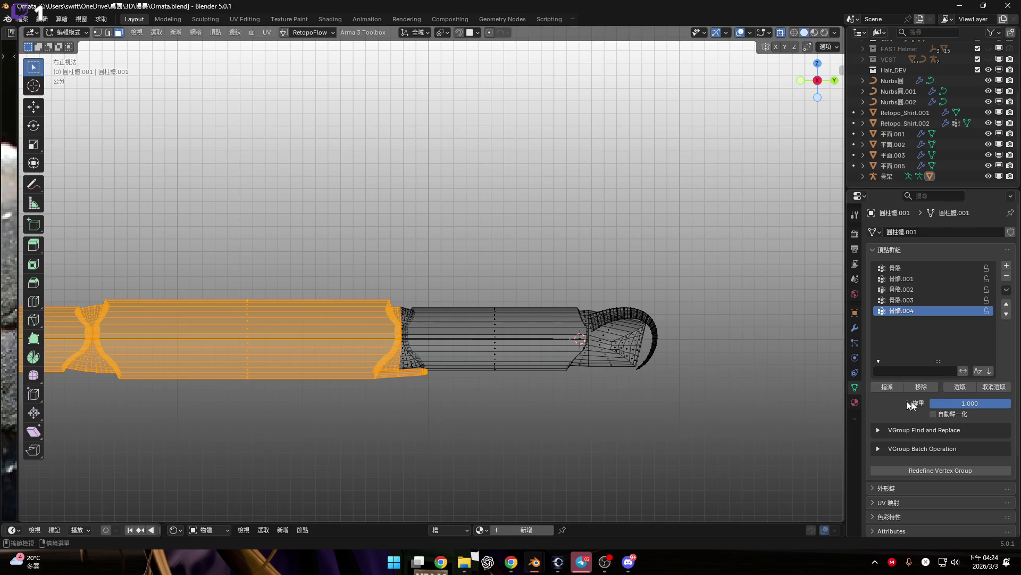
left_click(924, 388)
scroll(605, 413, "down", 3)
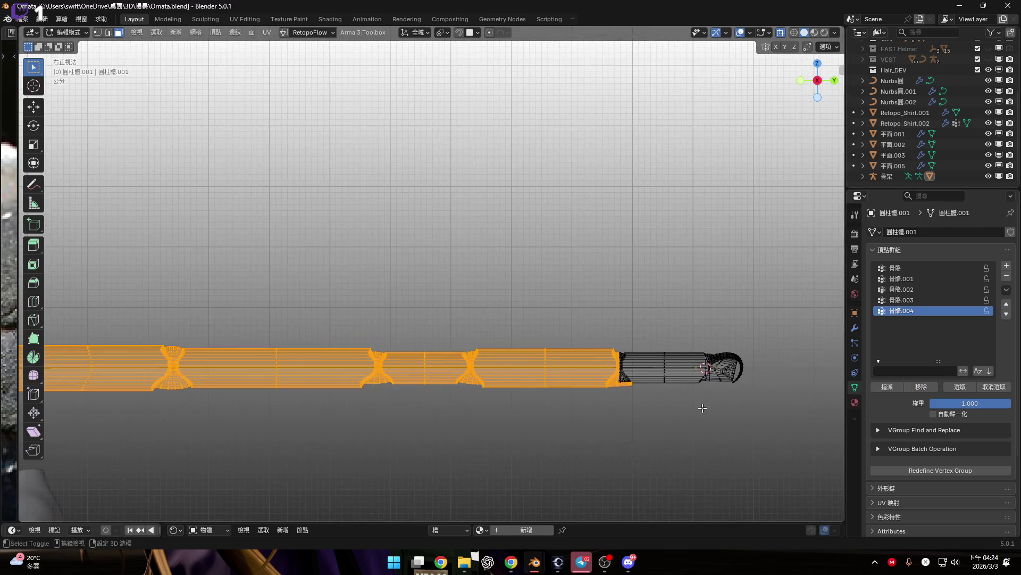
left_click(673, 430)
scroll(669, 425, "up", 3)
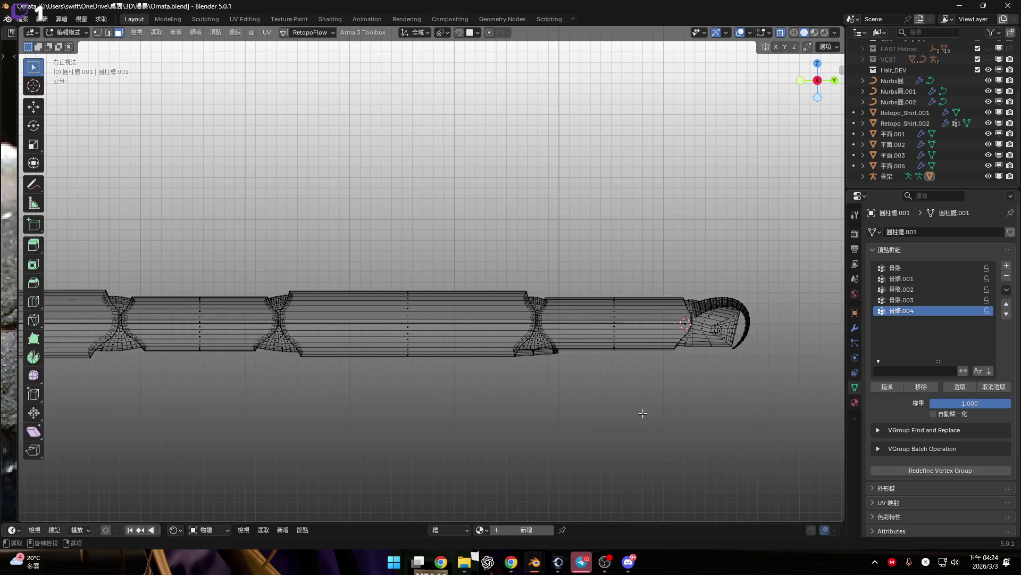
key("ctrl+Tab")
scroll(639, 389, "down", 4)
middle_click_drag(592, 390, 631, 358, "shift")
key("ctrl+Tab")
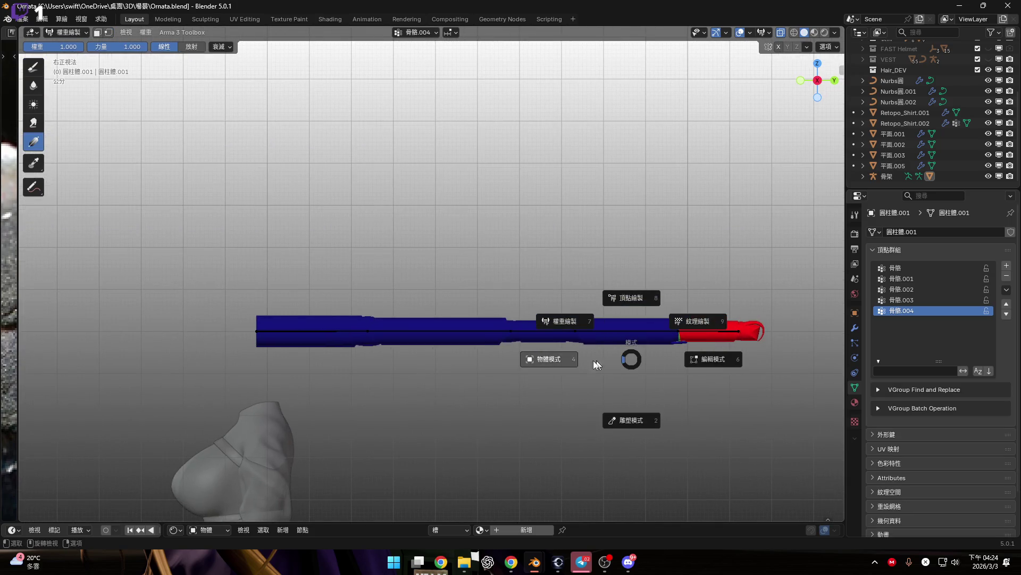
Step: Select the armature in Object Mode and display its bones as Octahedral after trying B-Bone
left_click(553, 358)
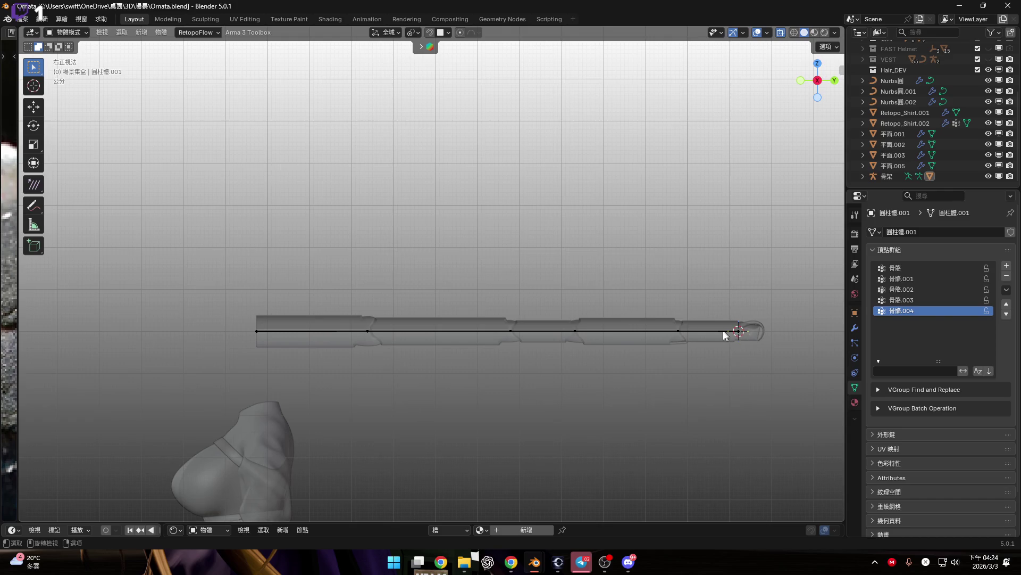
left_click(705, 330)
left_click(959, 443)
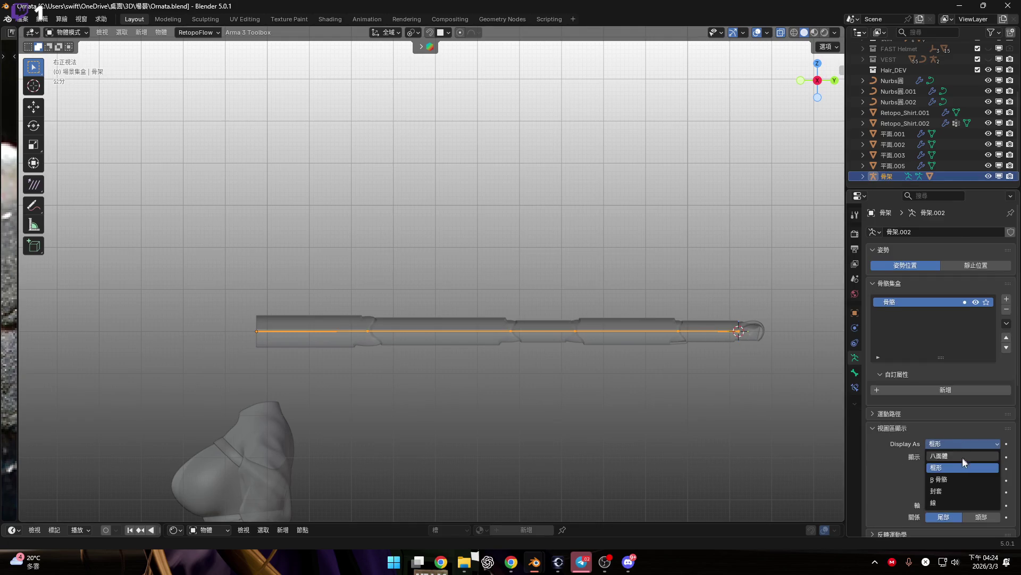
left_click(964, 478)
scroll(474, 340, "up", 4)
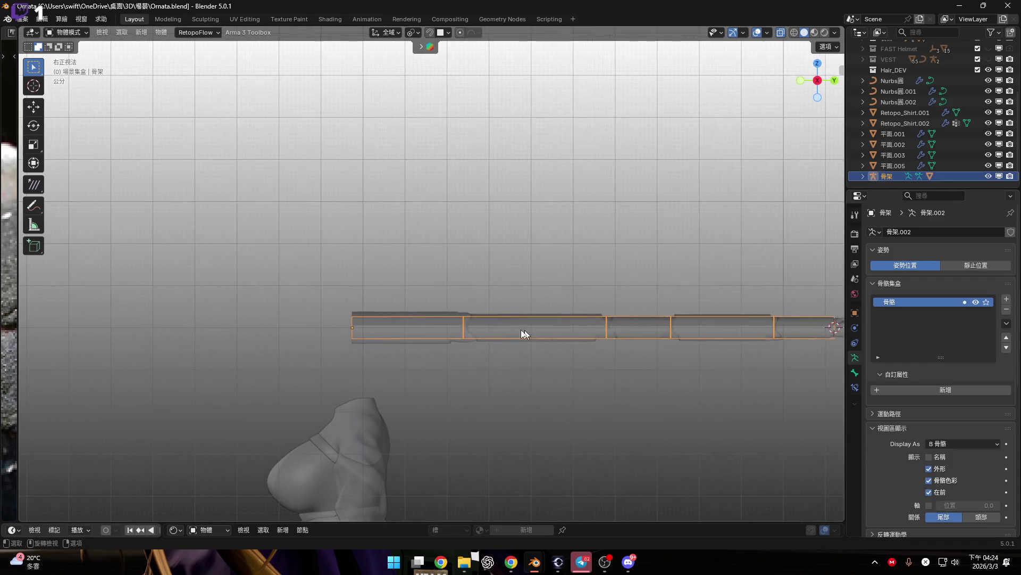
left_click(964, 445)
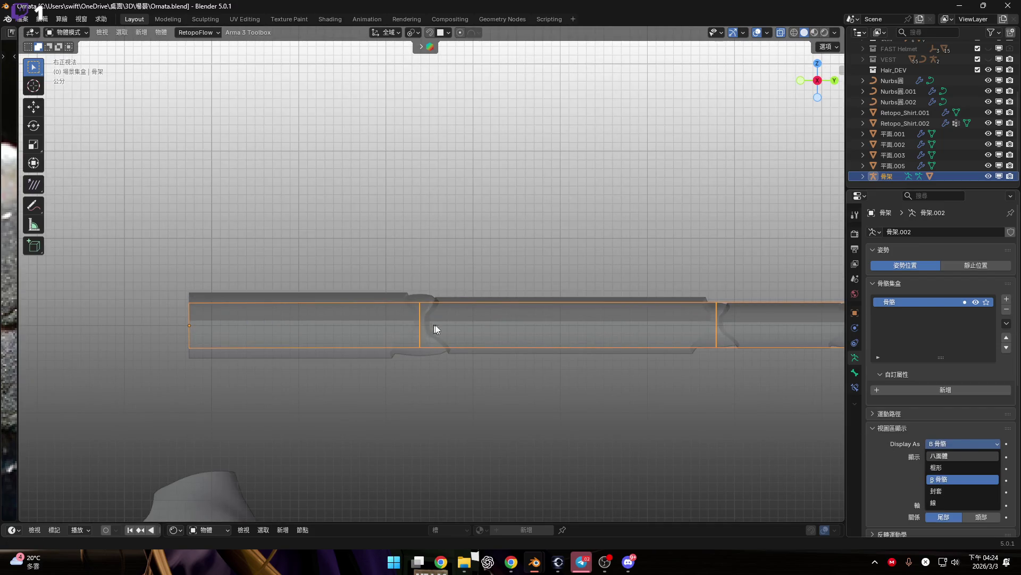
left_click(938, 455)
Step: Put the armature into Pose Mode and select the first bone 骨骼
scroll(371, 313, "down", 4)
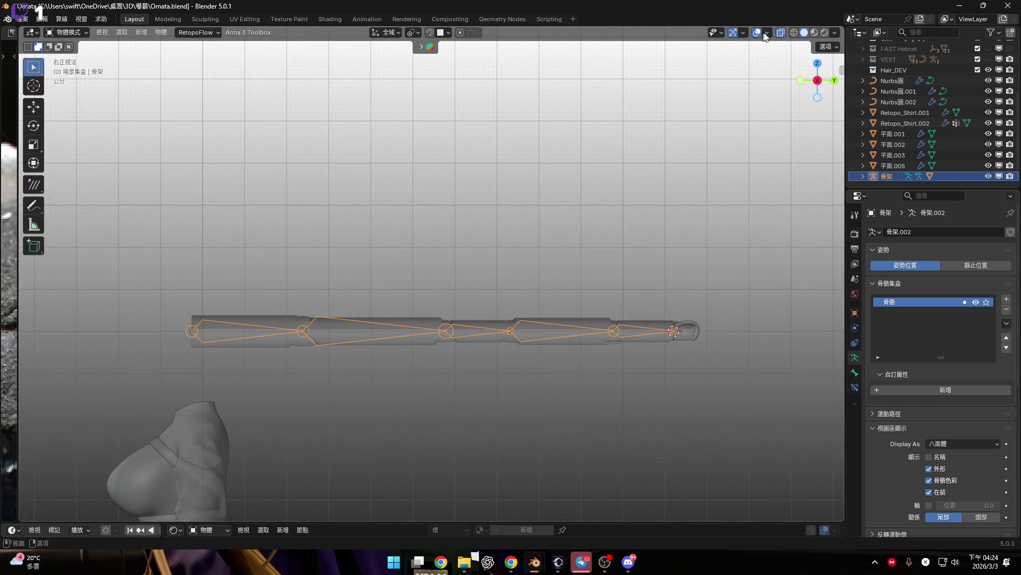
scroll(382, 371, "up", 4)
scroll(414, 356, "down", 1)
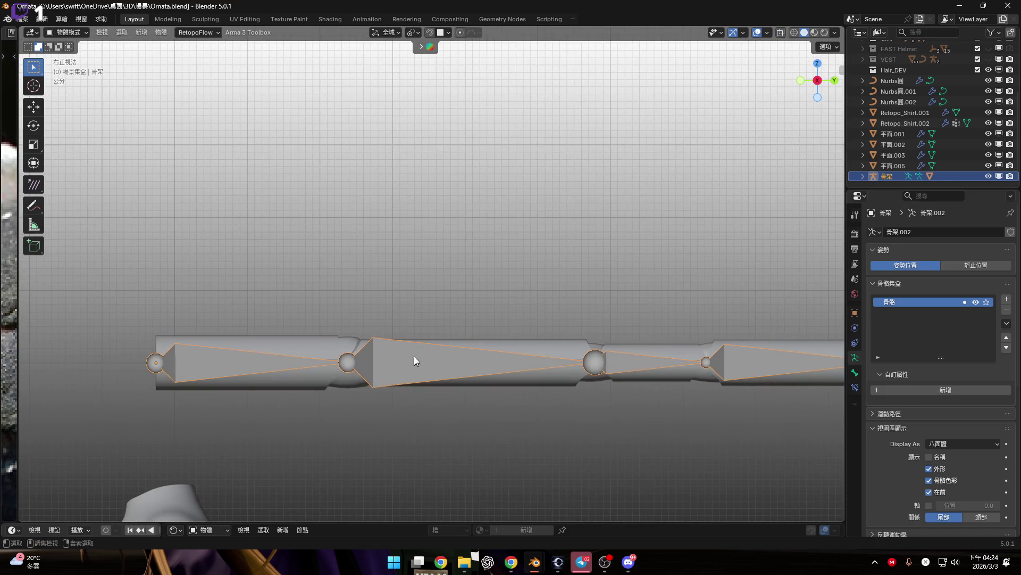
key("ctrl+Tab")
mouse_move(386, 369)
middle_mouse_down("shift")
mouse_move(403, 330)
mouse_move(480, 291)
middle_mouse_up("shift")
left_click(365, 332)
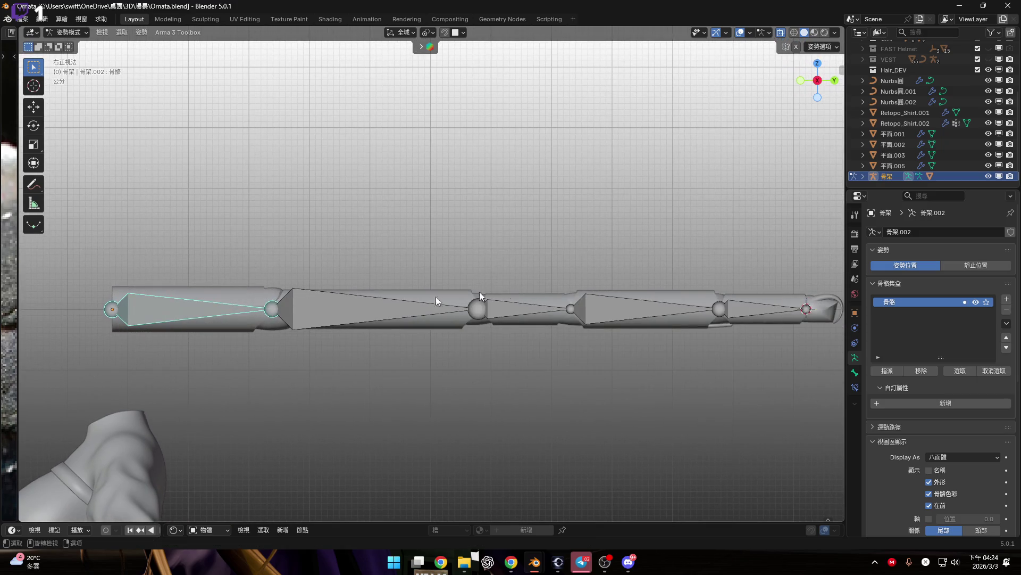
left_click(431, 309)
key("r")
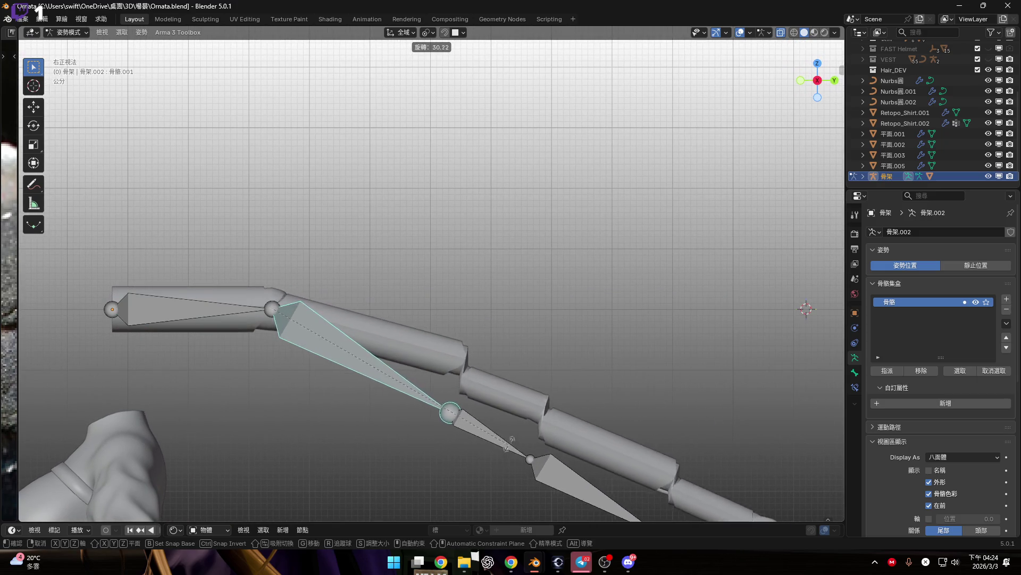
scroll(426, 452, "up", 5)
scroll(715, 514, "down", 5)
scroll(554, 251, "up", 4)
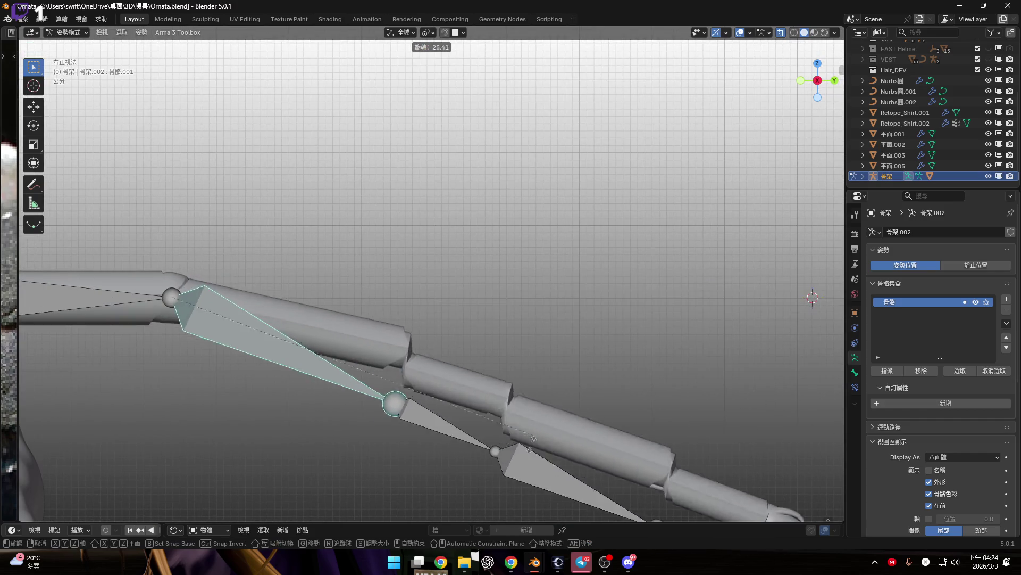
scroll(532, 442, "down", 4)
scroll(563, 298, "up", 5)
scroll(479, 325, "down", 2)
key("Escape")
scroll(468, 325, "down", 2)
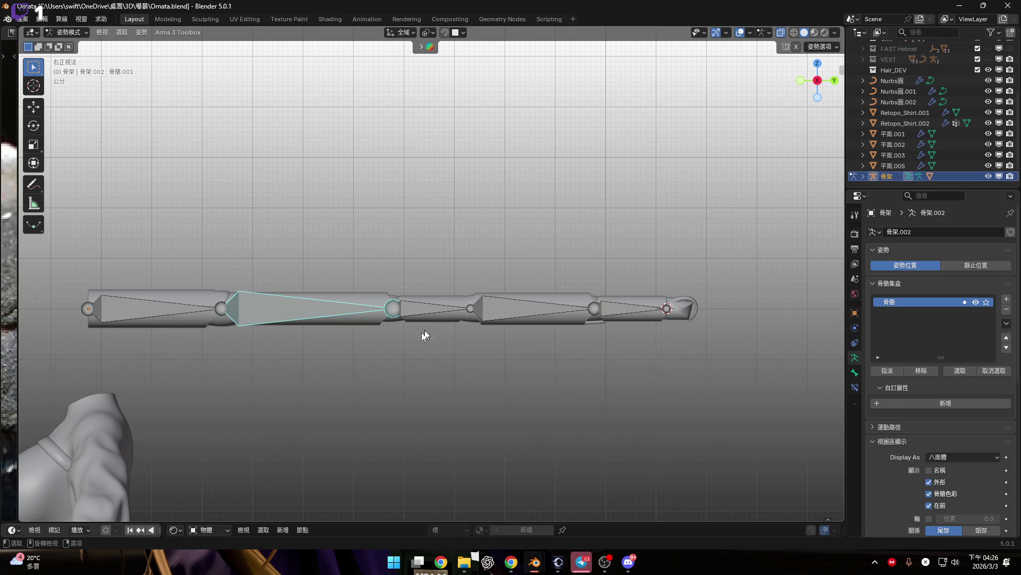
scroll(424, 335, "up", 6)
middle_click_drag(660, 371, 495, 346, "shift")
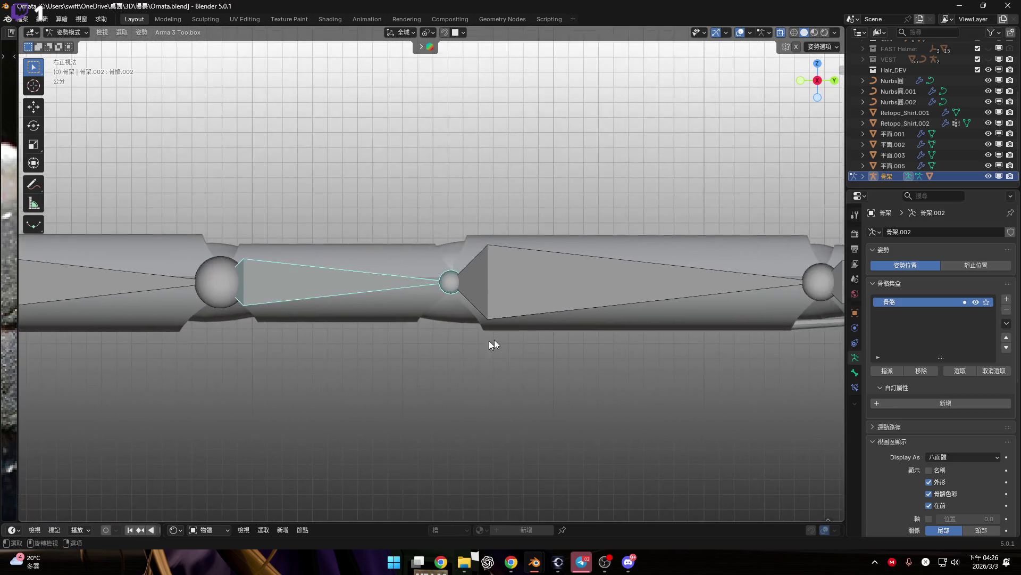
left_click(404, 311)
key("r")
left_click(522, 341)
mouse_move(522, 341)
middle_mouse_down()
mouse_move(511, 338)
mouse_move(590, 326)
middle_mouse_up()
key("r")
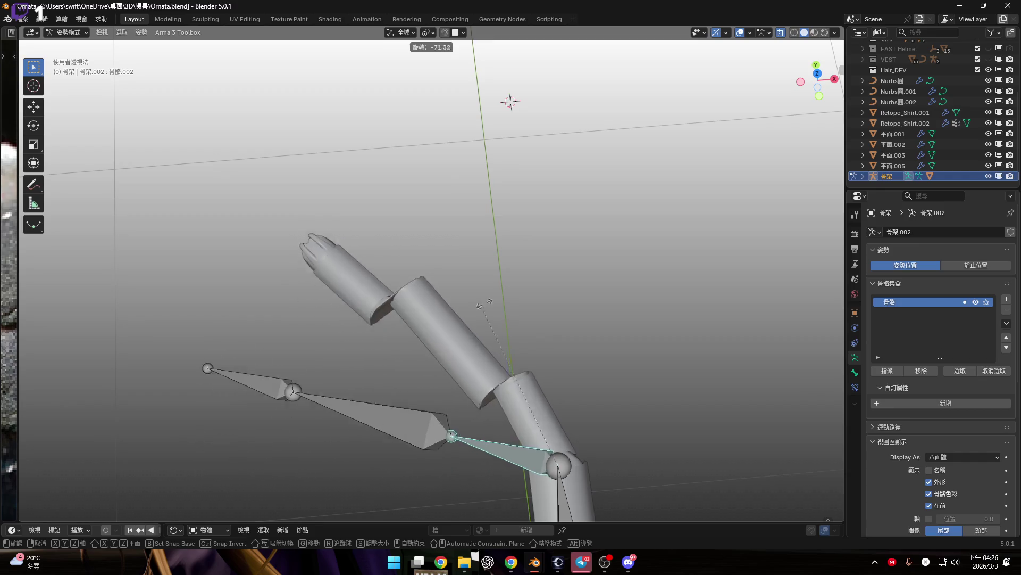
left_click(487, 311)
mouse_move(487, 312)
middle_mouse_down()
mouse_move(496, 313)
mouse_move(504, 272)
middle_mouse_up()
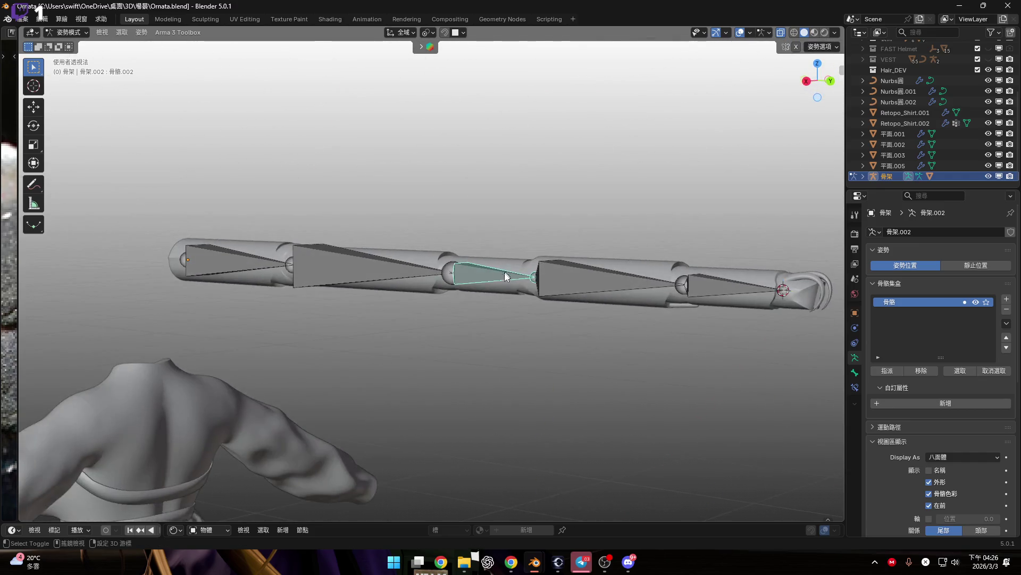
scroll(504, 272, "up", 3)
left_click(820, 84)
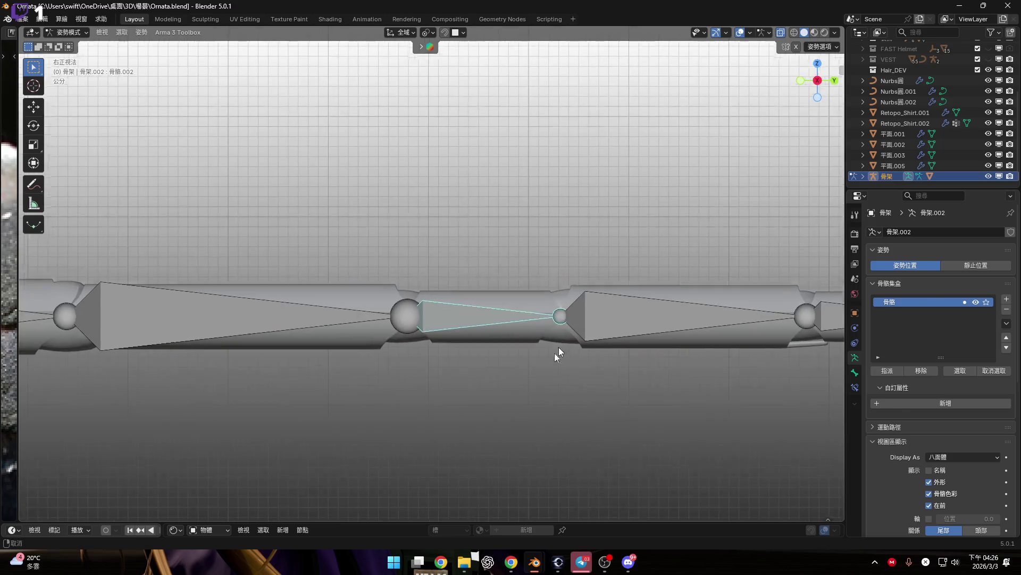
scroll(597, 321, "up", 3)
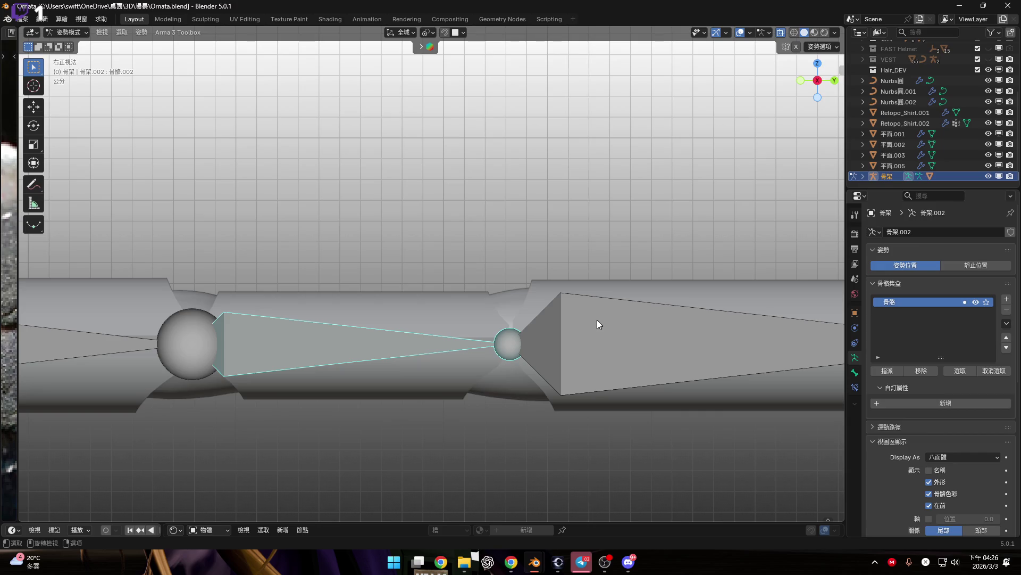
scroll(465, 273, "down", 3)
scroll(510, 289, "up", 2)
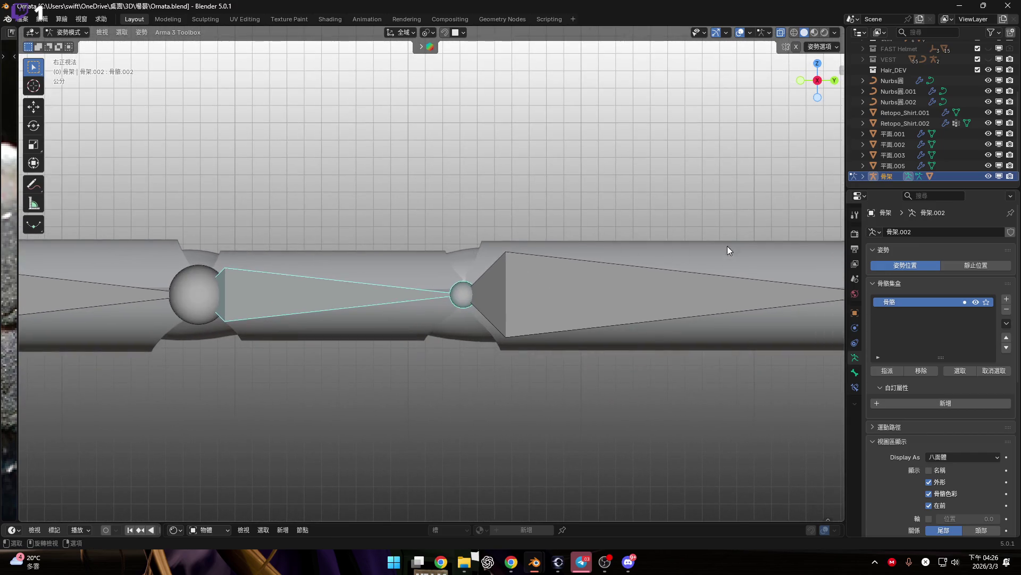
scroll(638, 244, "down", 2)
middle_click_drag(638, 244, 527, 244, "shift")
key("r")
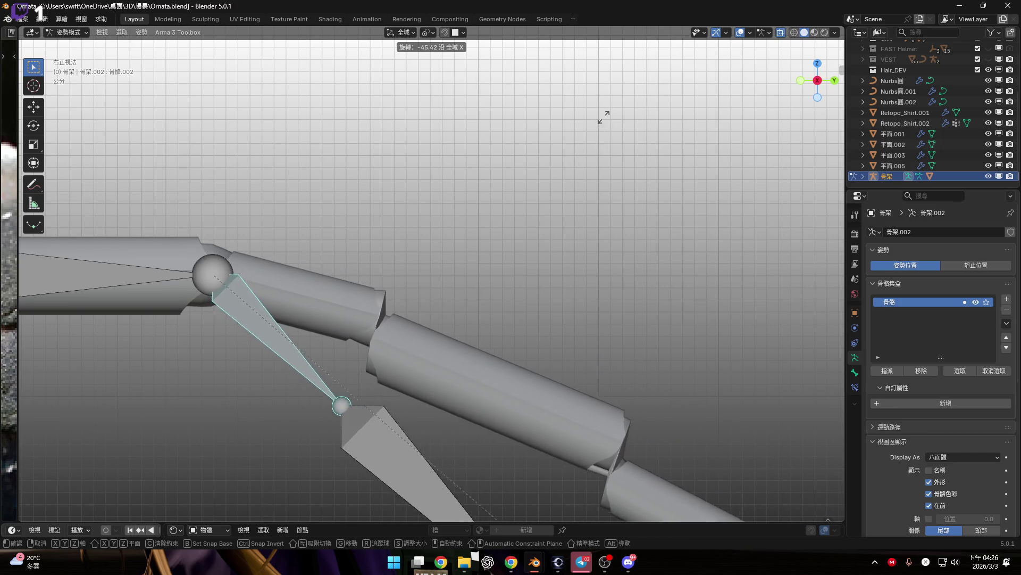
key("Escape")
scroll(462, 156, "down", 4)
scroll(276, 235, "up", 3)
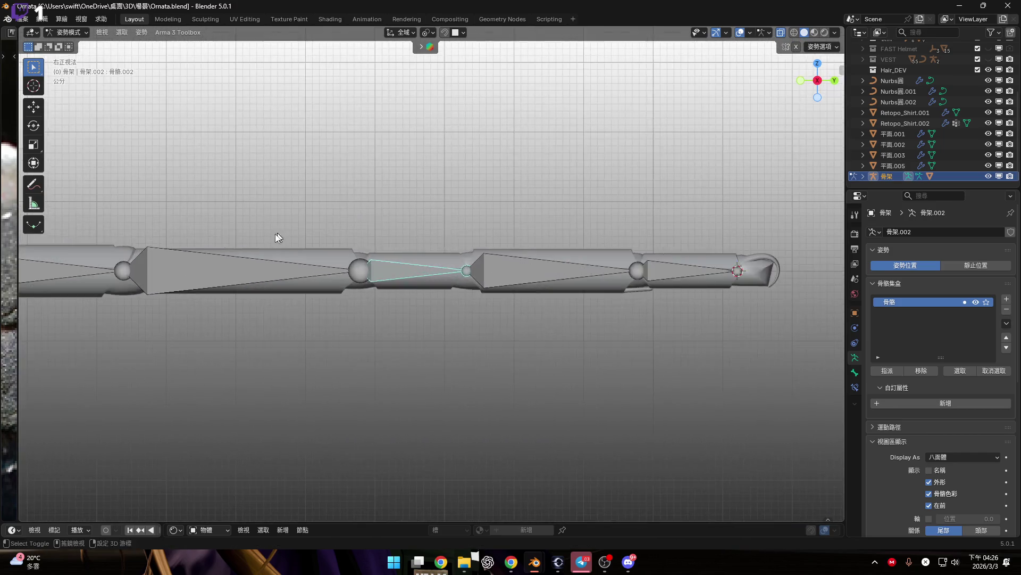
left_click(594, 236)
middle_click_drag(594, 236, 471, 215, "shift")
key("r")
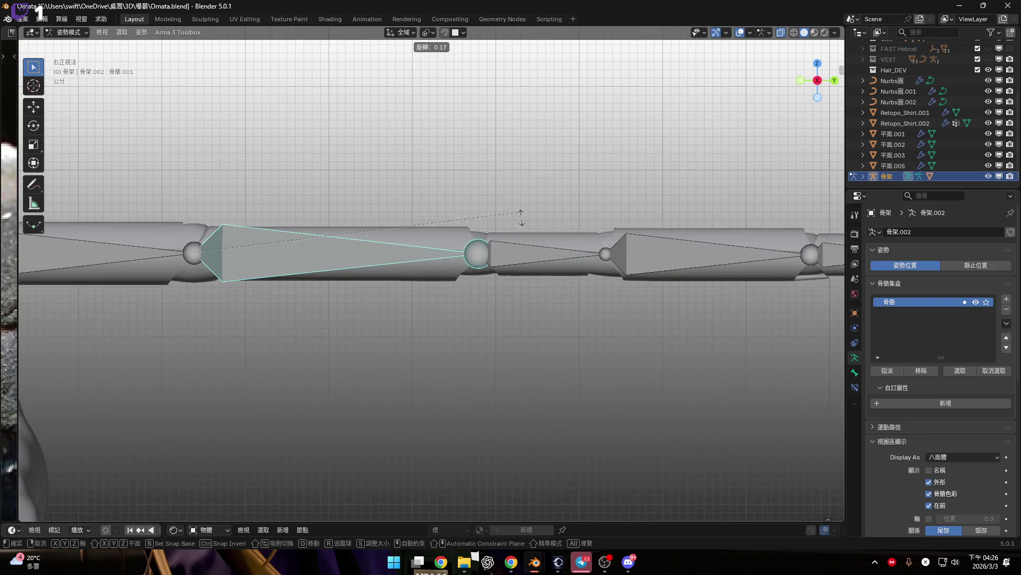
left_click(492, 398)
scroll(492, 370, "down", 5, "shift")
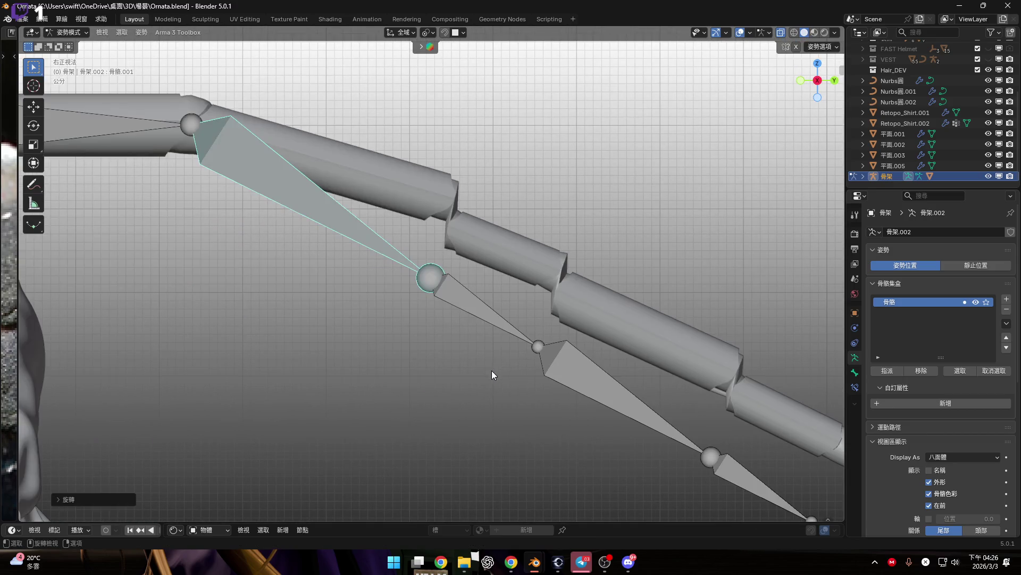
left_click(494, 312)
key("r")
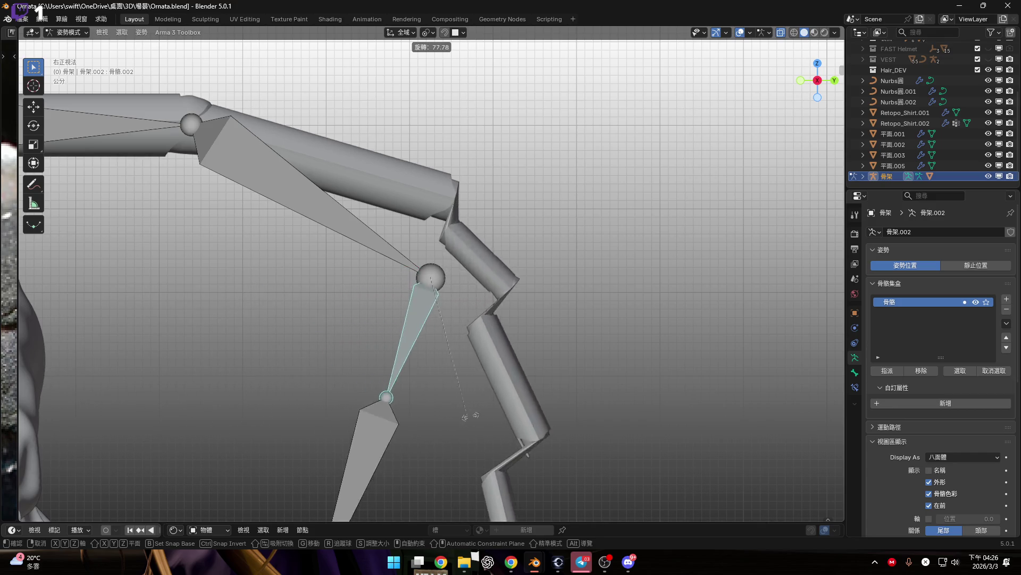
left_click(529, 412)
scroll(565, 332, "down", 3)
key("ctrl+z")
middle_click_drag(414, 258, 429, 294, "shift")
key("ctrl+z")
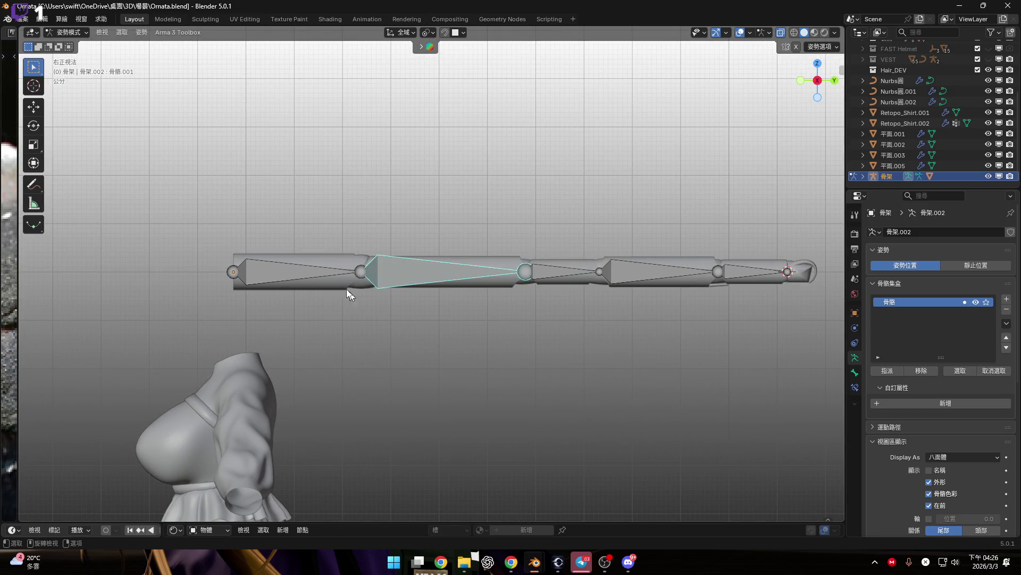
key("bracketleft")
scroll(482, 307, "up", 2)
middle_click_drag(552, 322, 550, 375)
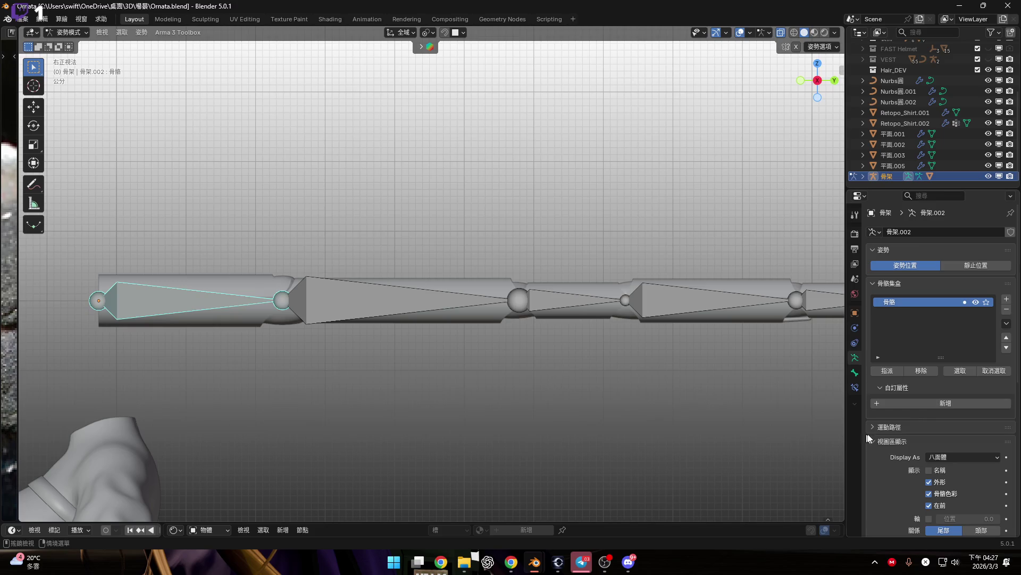
Step: Expand the armature's Motion Paths settings, keep the scene frame range, then collapse them
left_click(892, 428)
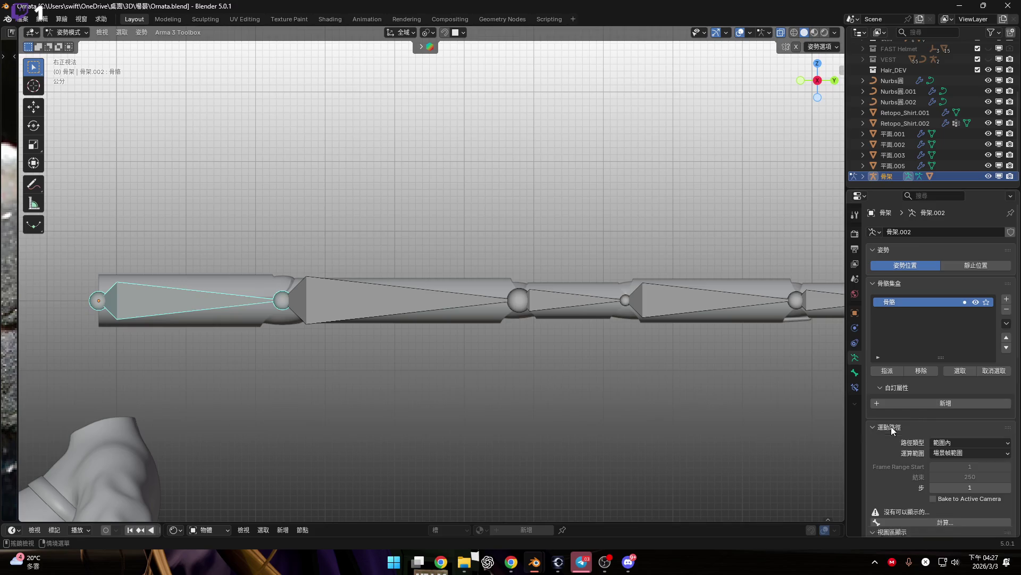
left_click(969, 441)
left_click(968, 441)
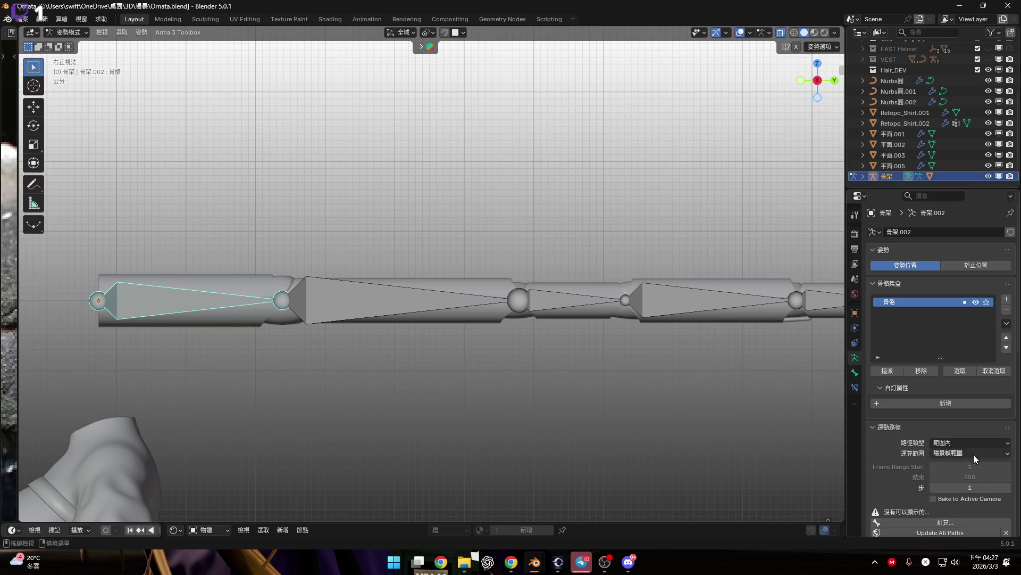
left_click(973, 454)
left_click(974, 455)
scroll(973, 454, "down", 5)
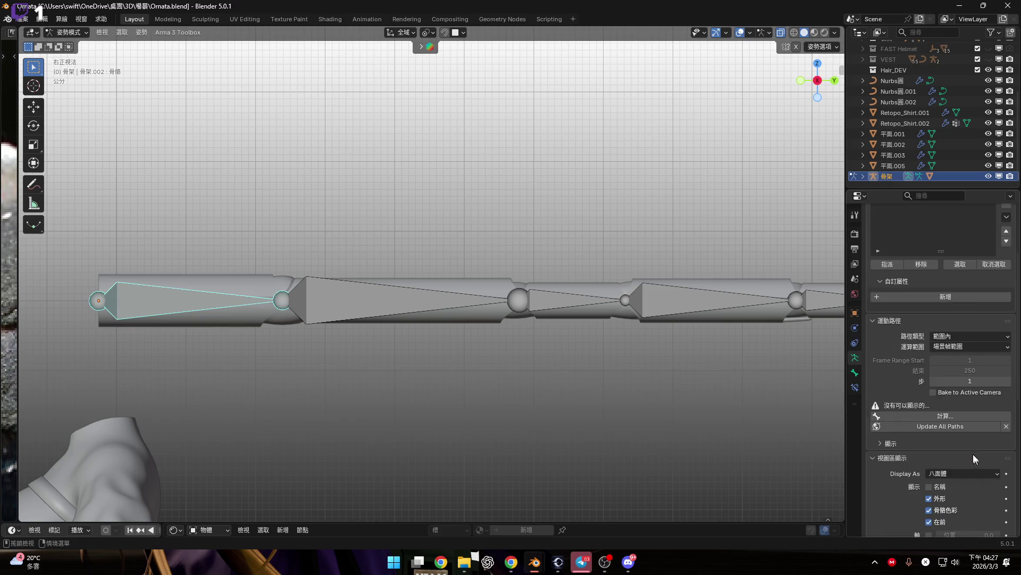
left_click(905, 321)
Step: Expand the armature's Inverse Kinematics settings, keeping the 標準 IK solver
scroll(960, 416, "down", 5)
left_click(934, 337)
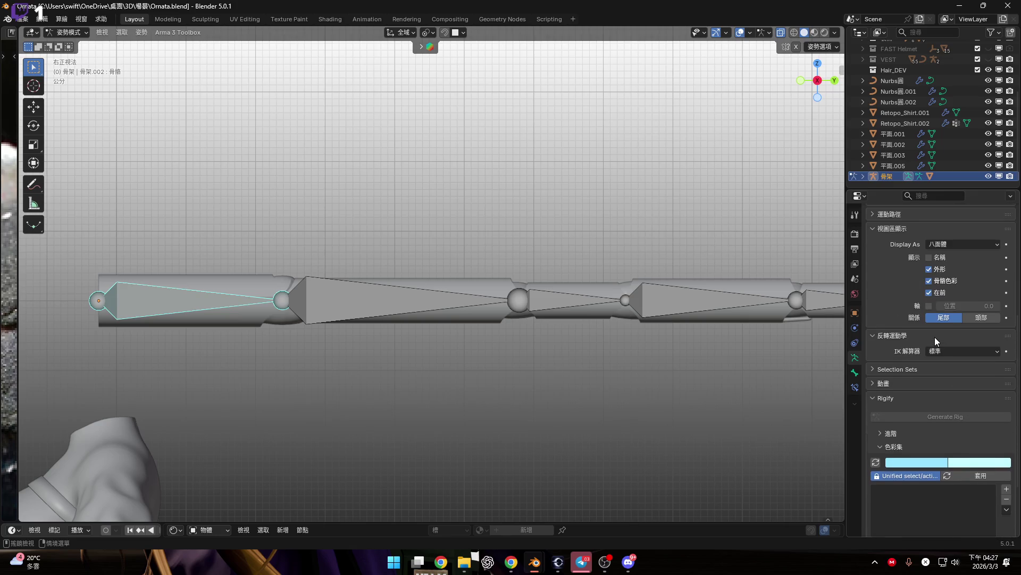
left_click(945, 351)
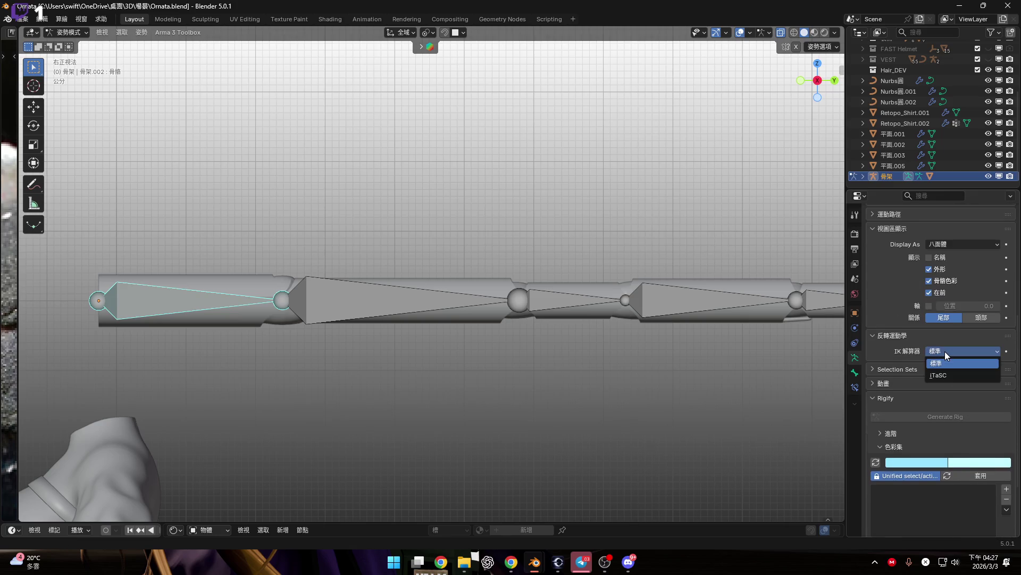
left_click(945, 351)
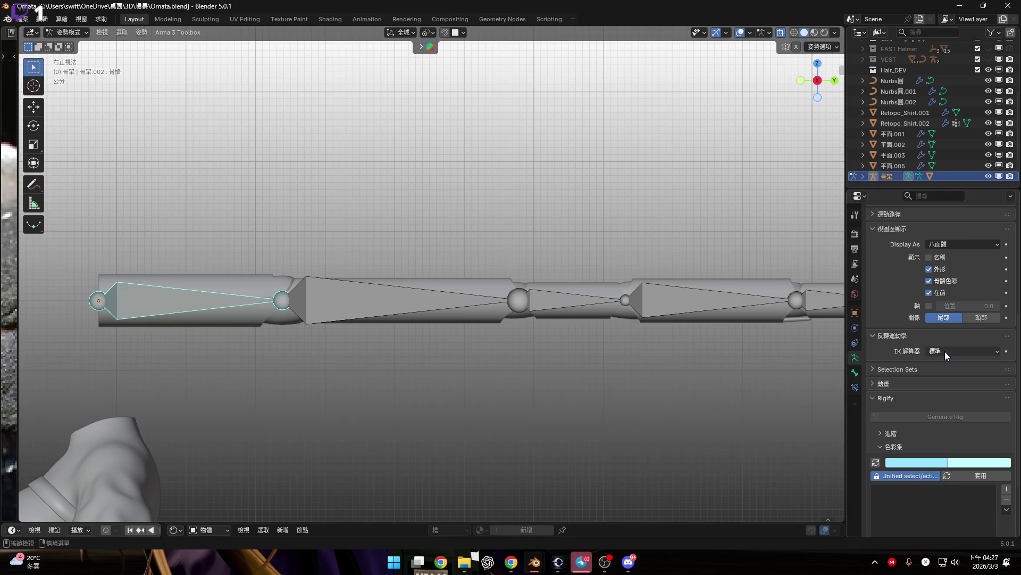
scroll(932, 362, "down", 3)
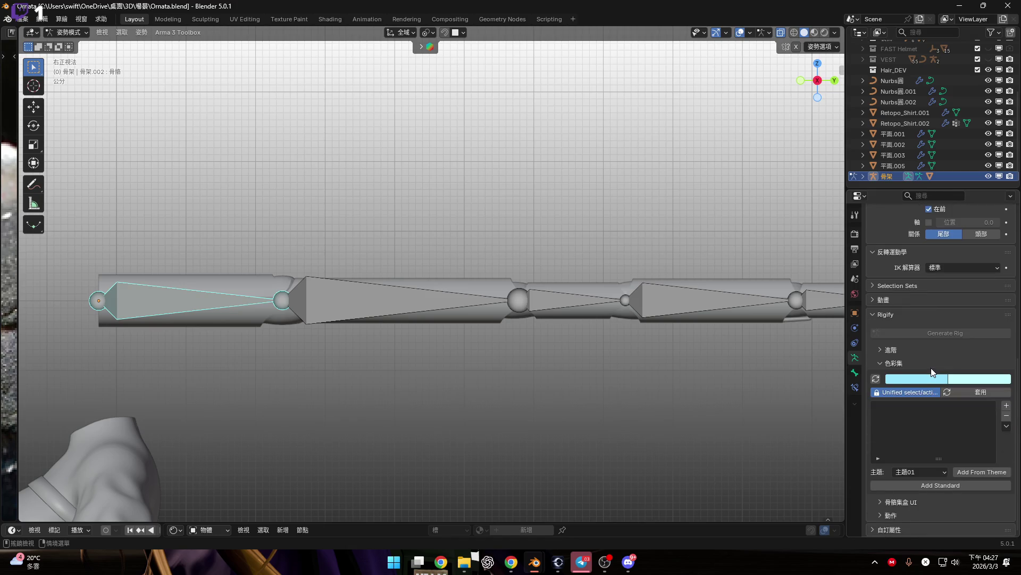
Step: Show the Bone properties and bone constraints, then toggle the bone's Inverse Kinematics panel
left_click(856, 372)
left_click(855, 388)
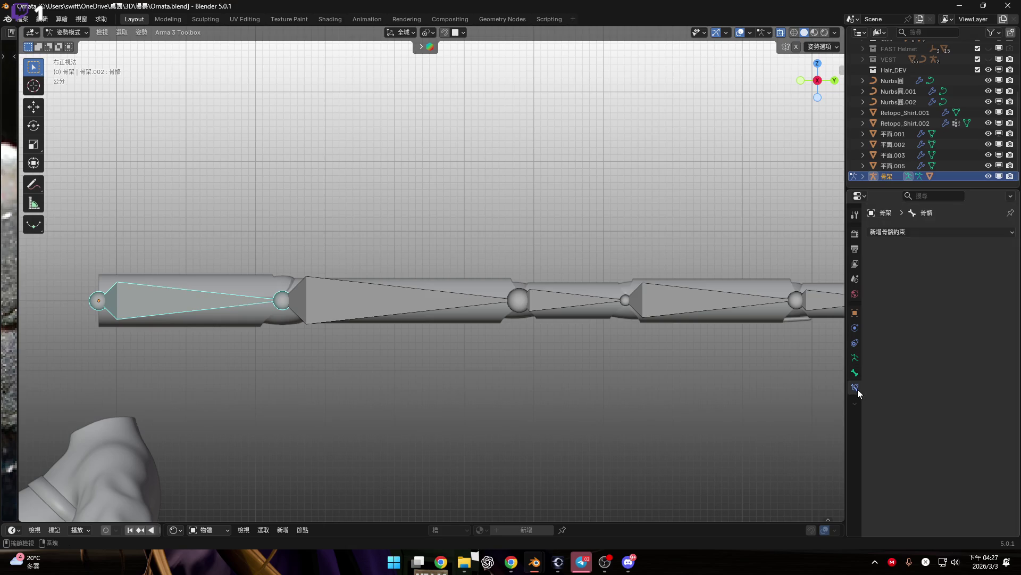
left_click(855, 372)
scroll(968, 450, "down", 5)
scroll(969, 449, "down", 15)
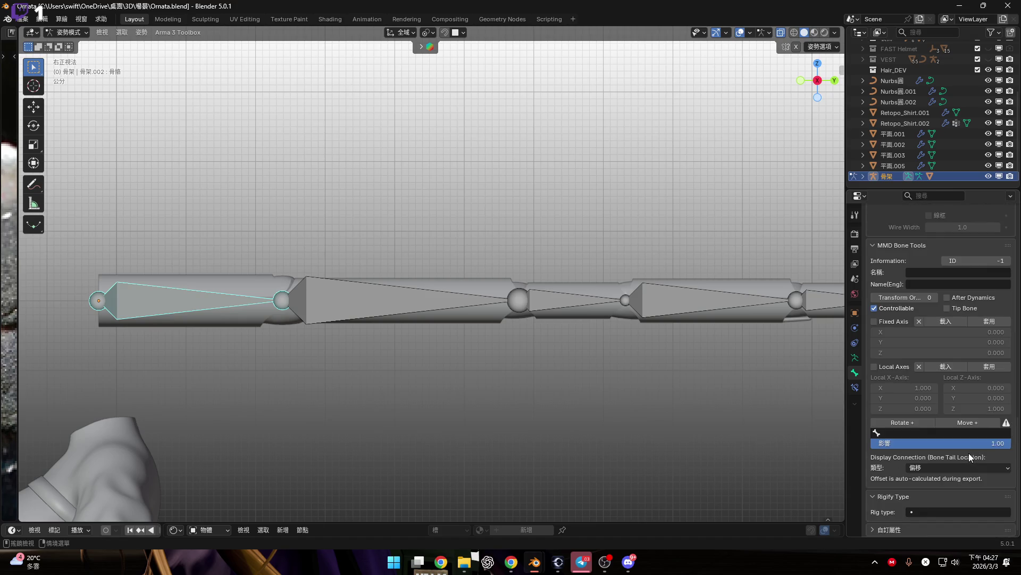
scroll(968, 460, "up", 12)
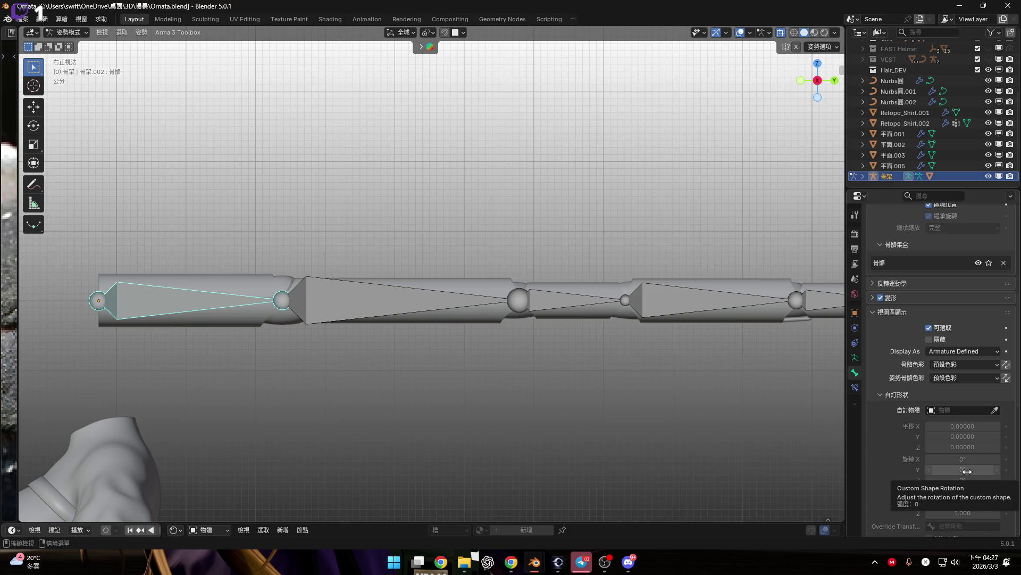
left_click(919, 286)
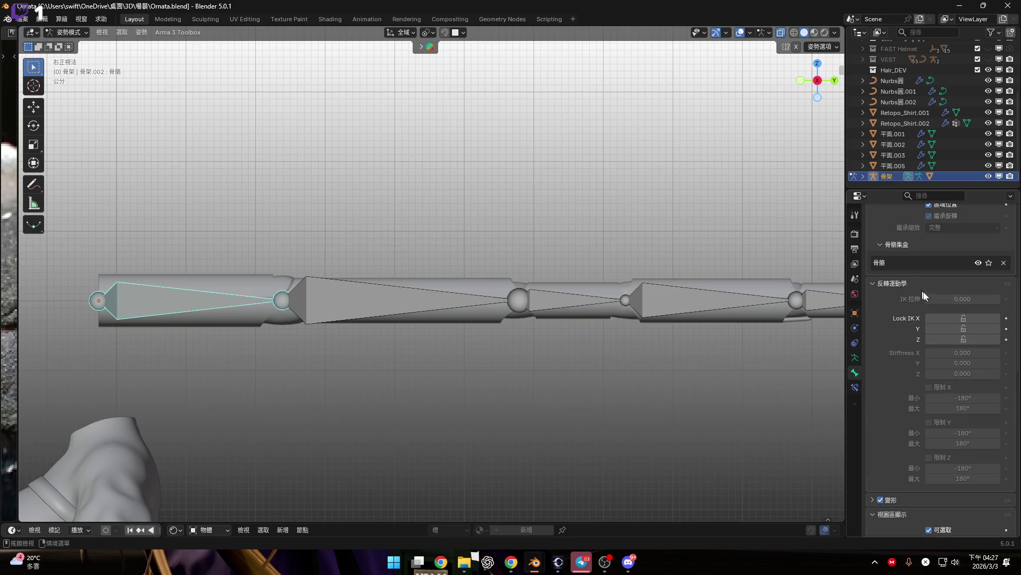
left_click(888, 284)
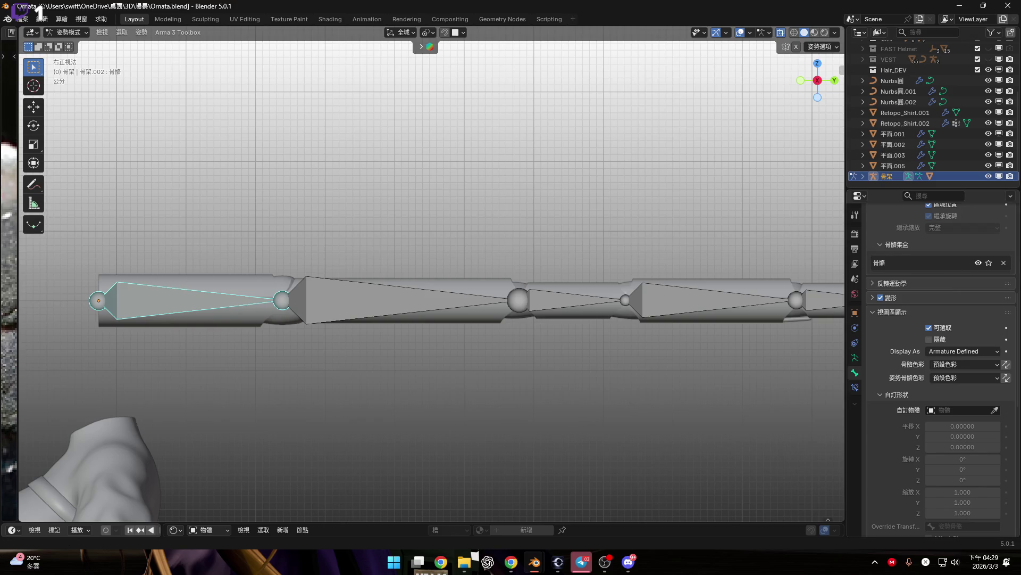
Step: Try rotating the selected bone, cancel it, and switch over to the browser window
scroll(655, 349, "down", 3)
key("r")
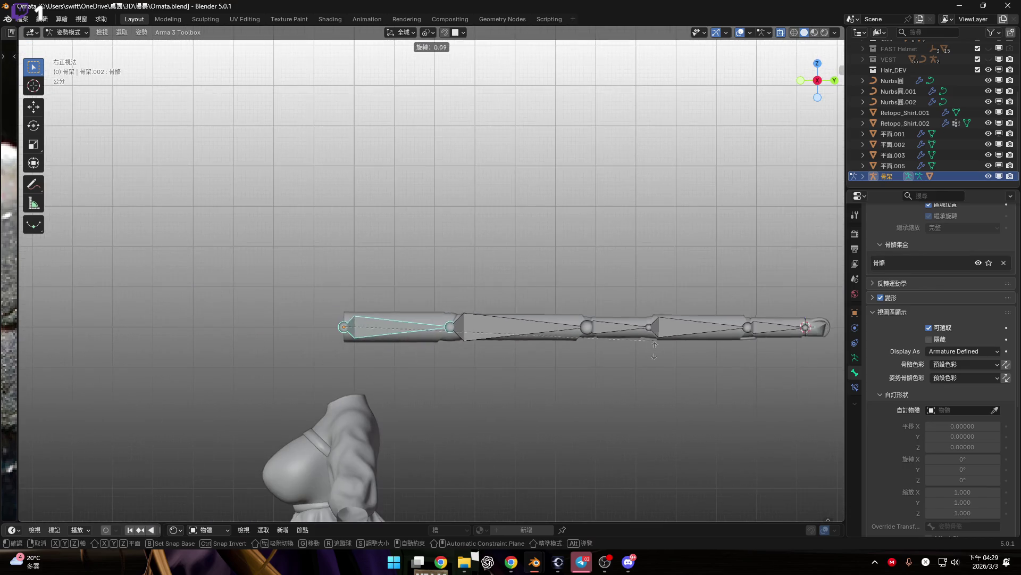
key("Escape")
middle_click_drag(583, 364, 440, 363, "shift")
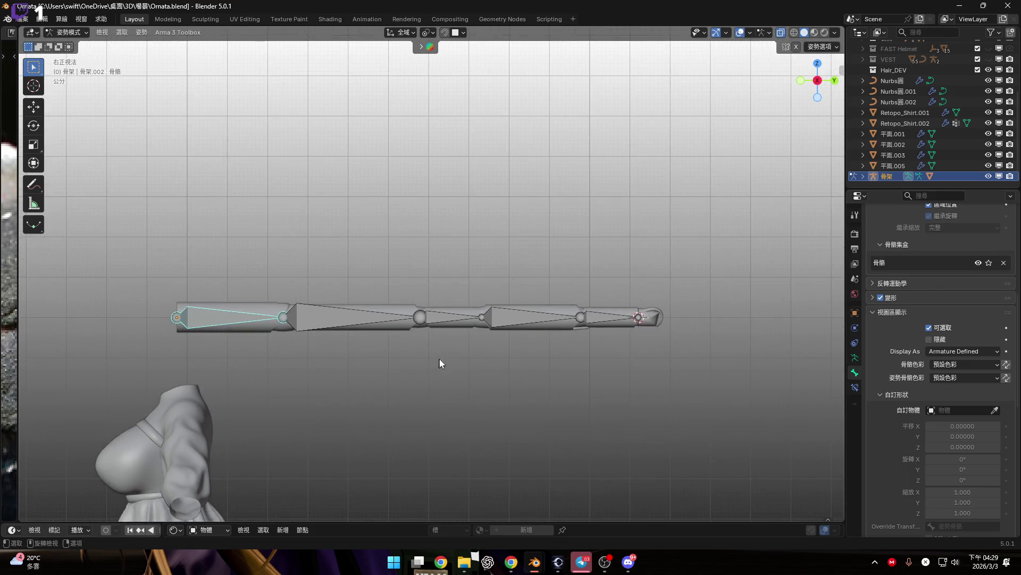
scroll(441, 359, "up", 2)
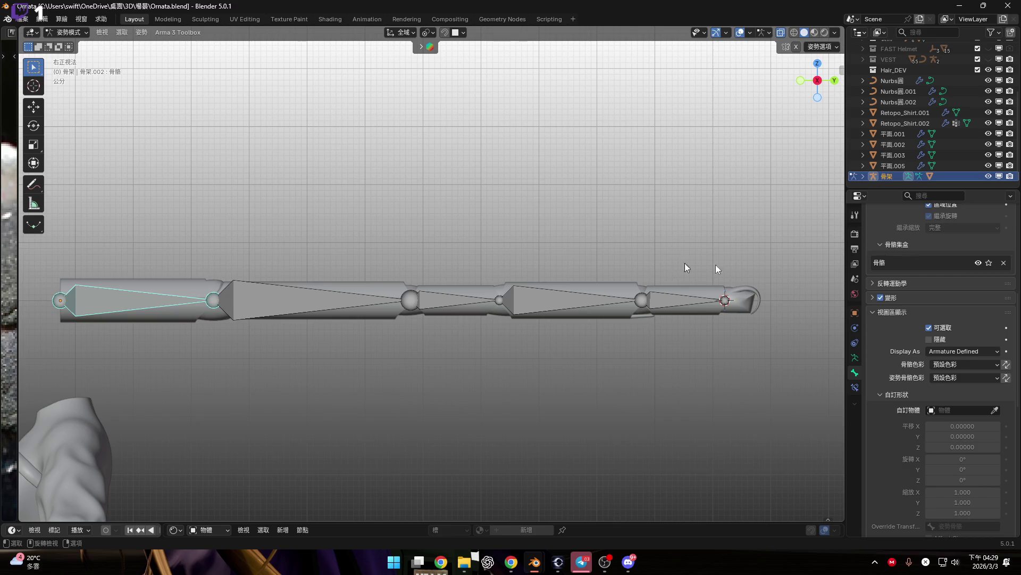
key("alt+Tab")
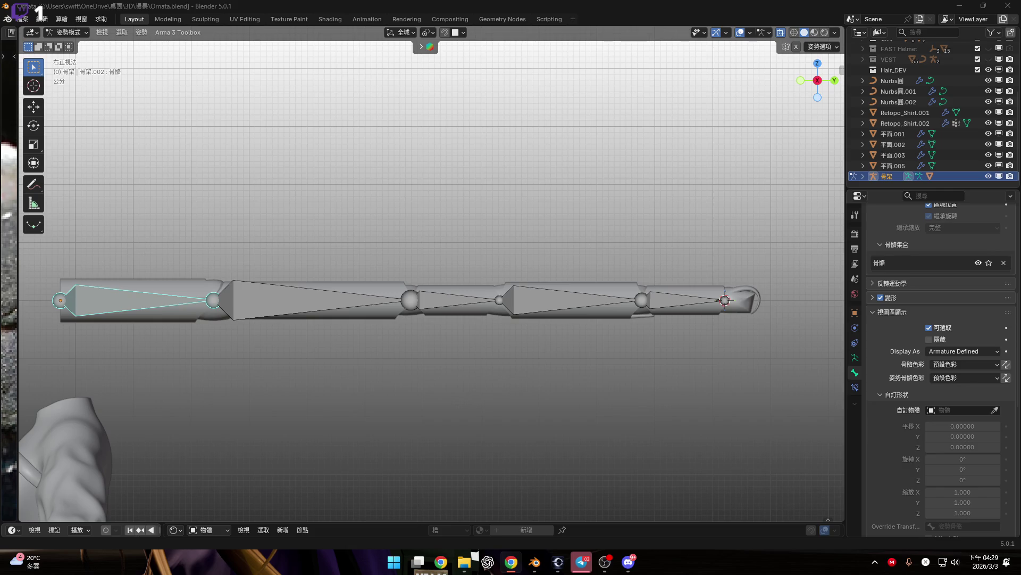
key("shift")
key("shift")
Step: Select bone 骨骼.001 and toggle between pose and object mode, ending in object mode
scroll(608, 321, "up", 5)
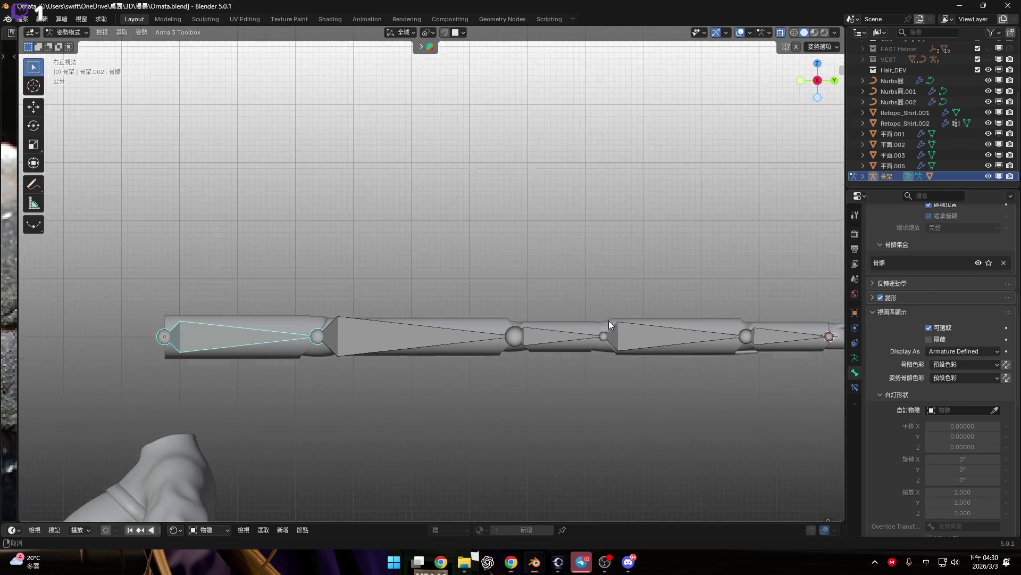
left_click(543, 318)
scroll(544, 318, "down", 5)
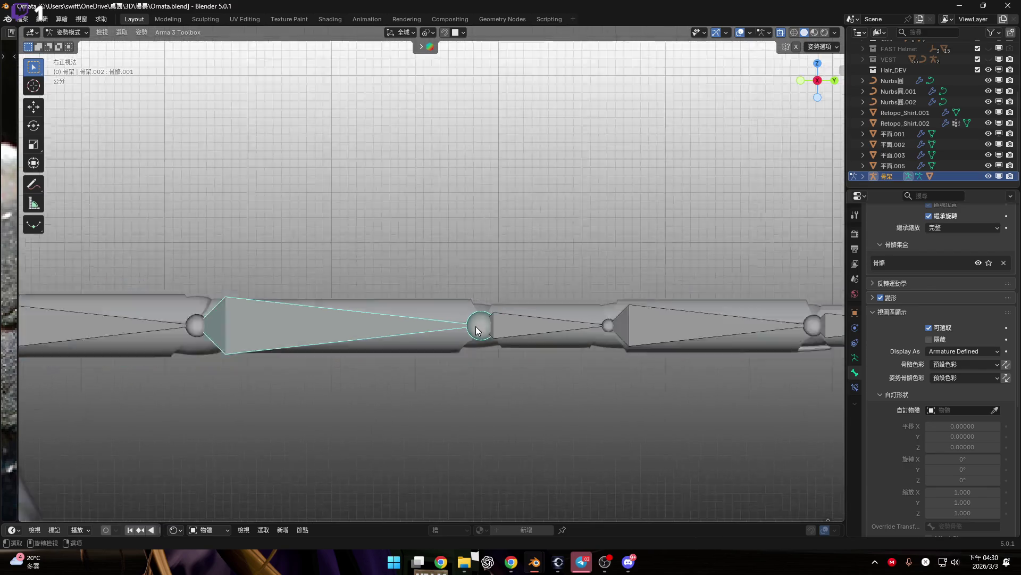
key("ctrl+Tab")
middle_click_drag(485, 328, 531, 319, "shift")
key("ctrl+Tab")
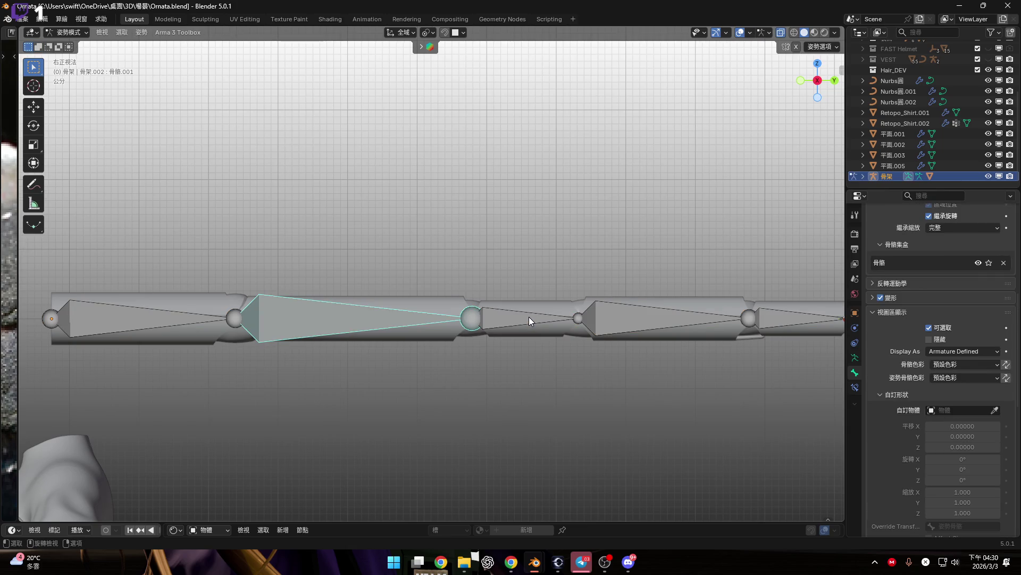
key("ctrl+Tab")
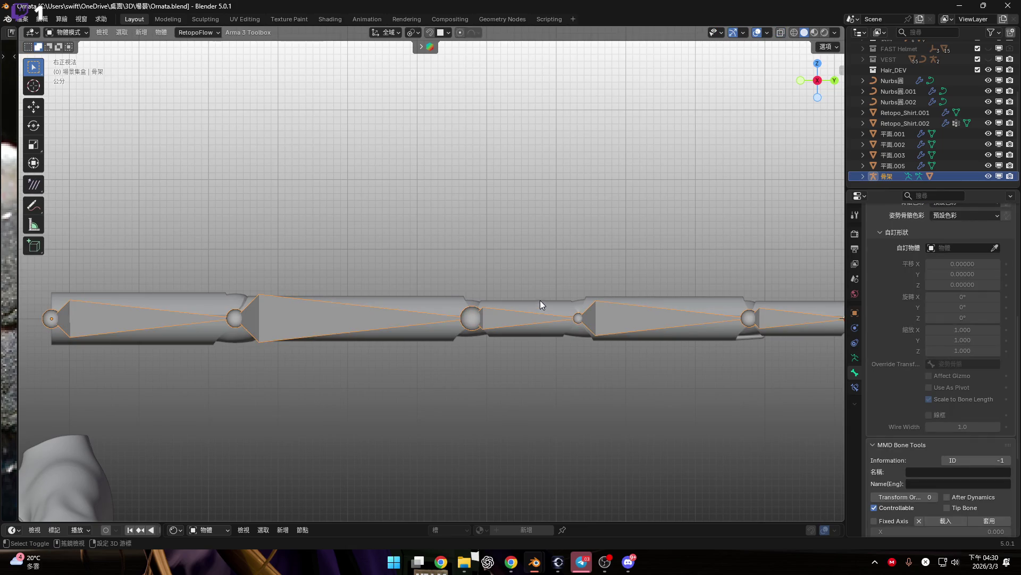
Step: Select the cylinder 圓柱體.001 and switch it into Weight Paint mode
left_click(590, 323)
key("ctrl+Tab")
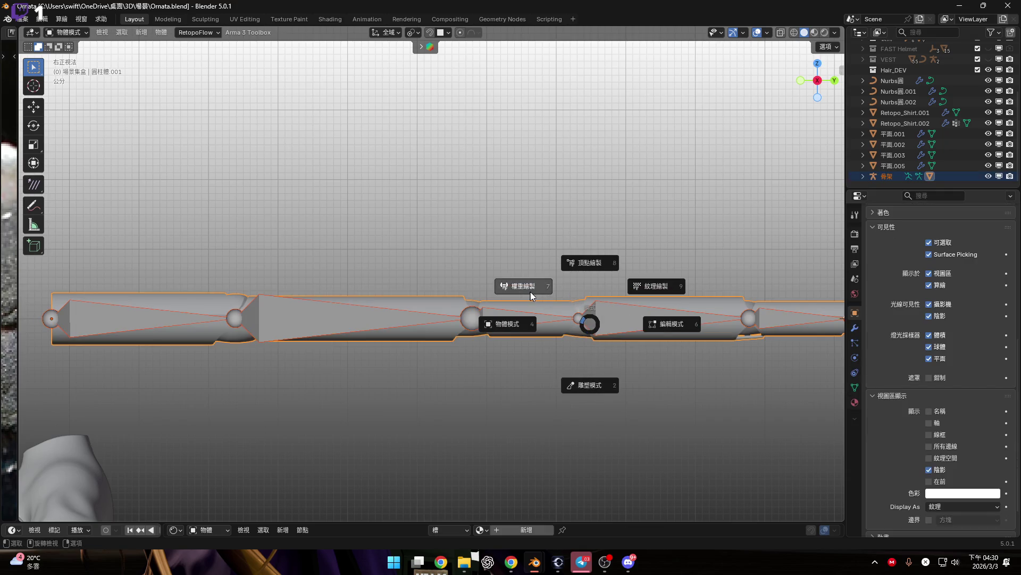
left_click(524, 286)
middle_click_drag(617, 365, 496, 365, "shift")
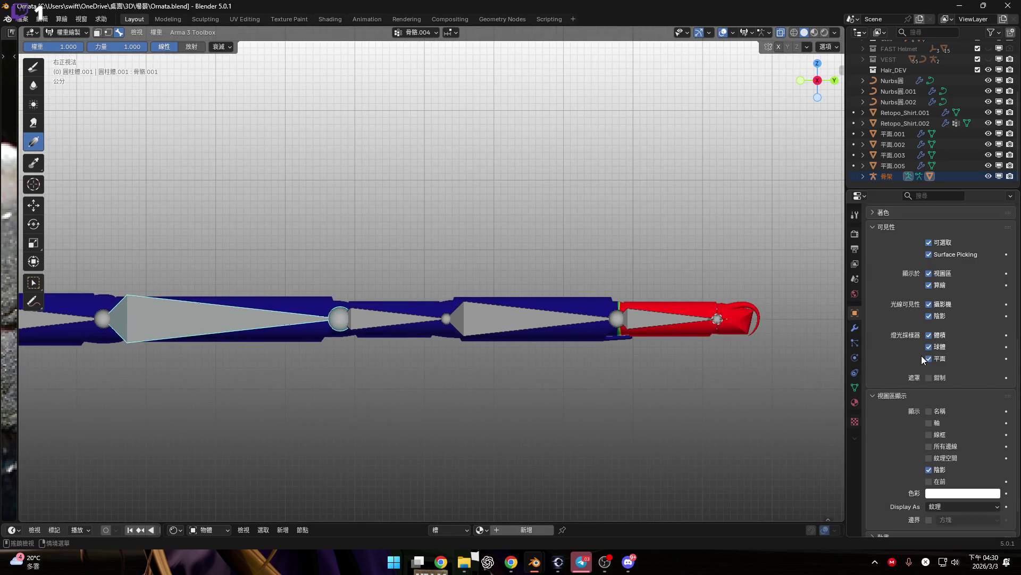
Step: Check the cylinder's Modifiers, Particles, Physics and Constraints tabs, then return to its Vertex Groups list
scroll(872, 310, "up", 10)
left_click(854, 387)
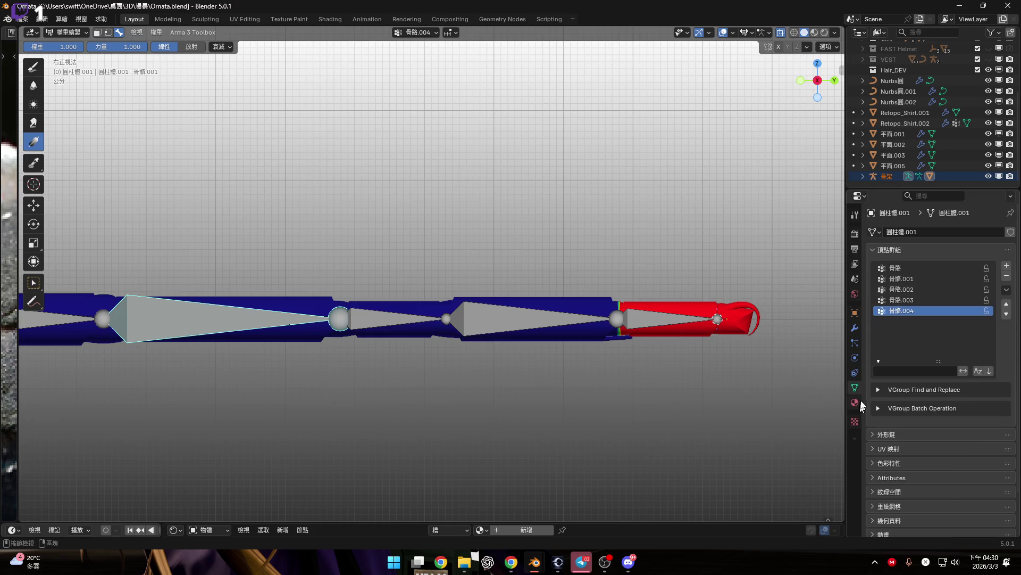
left_click(854, 328)
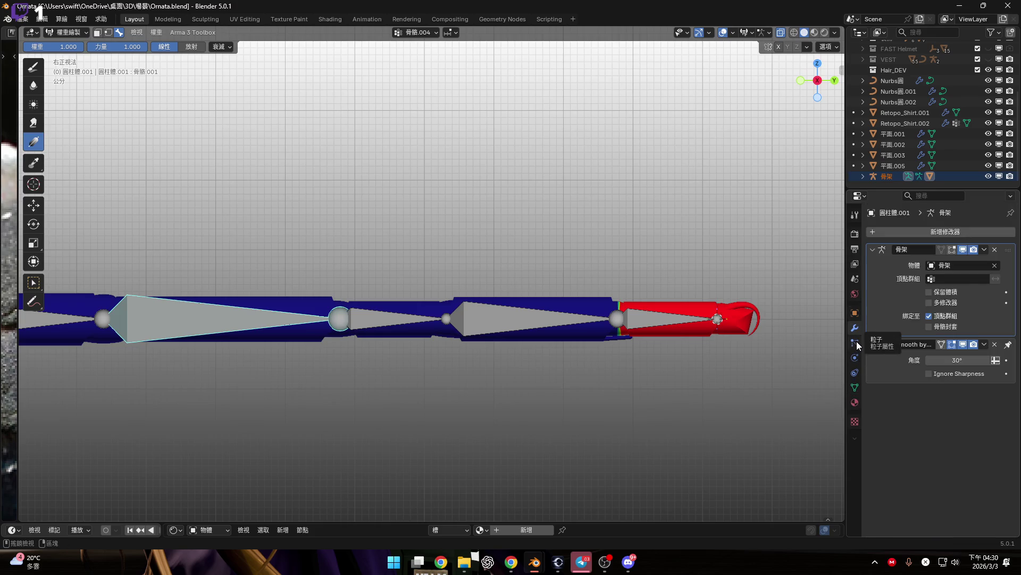
left_click(856, 343)
left_click(855, 358)
left_click(855, 372)
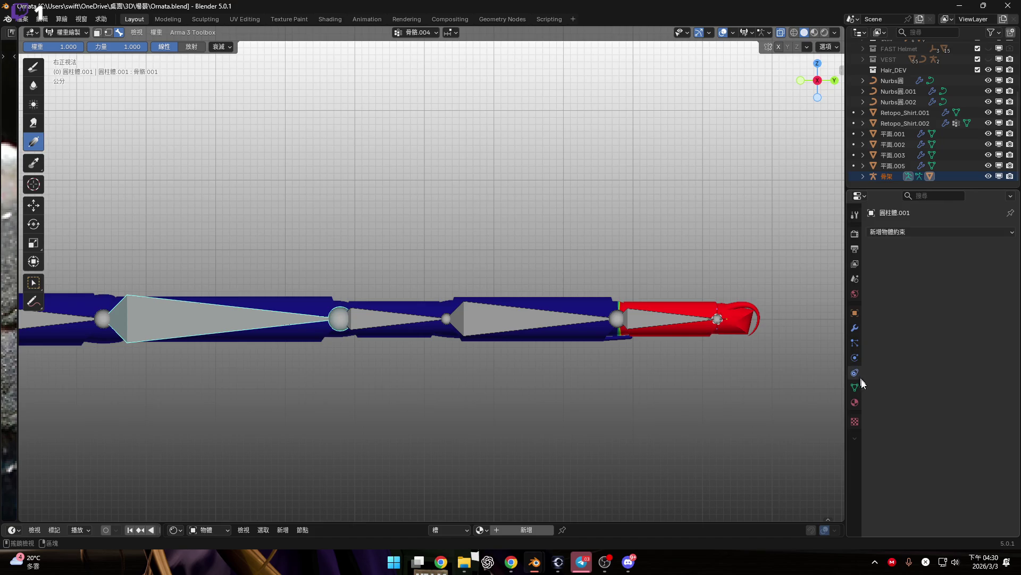
left_click(855, 387)
scroll(734, 358, "down", 1)
middle_click_drag(502, 346, 734, 358, "shift")
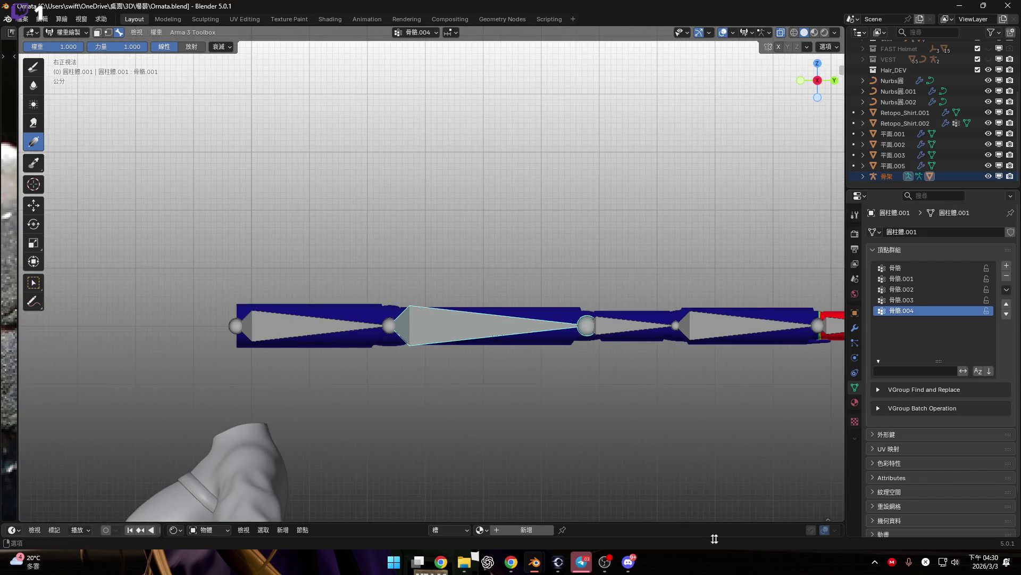
Step: Launch Arknights: Endfield from the hidden tray icons, then bring Blender back to the front
left_click(875, 562)
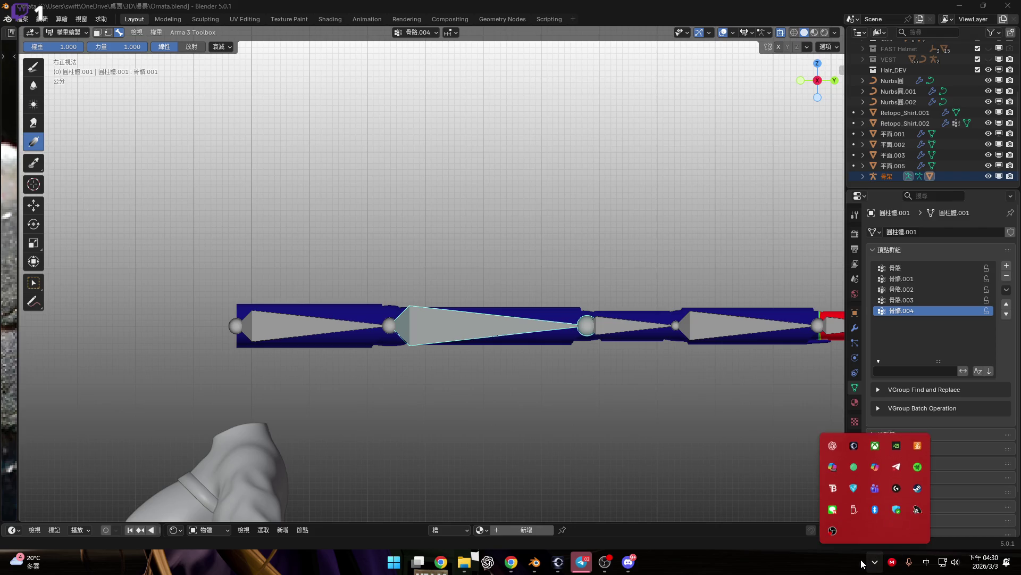
left_click(854, 443)
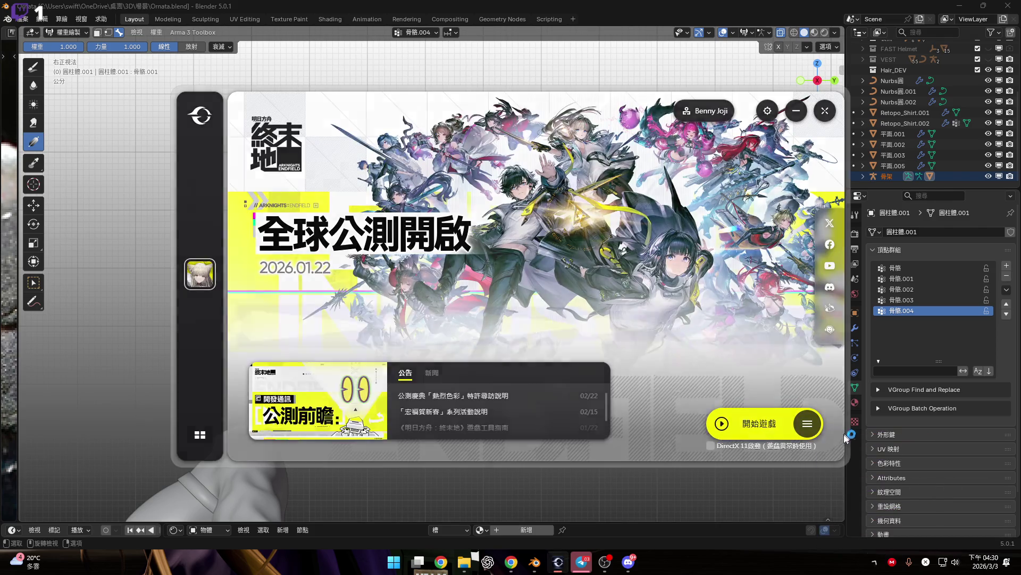
left_click(846, 438)
scroll(665, 415, "up", 5)
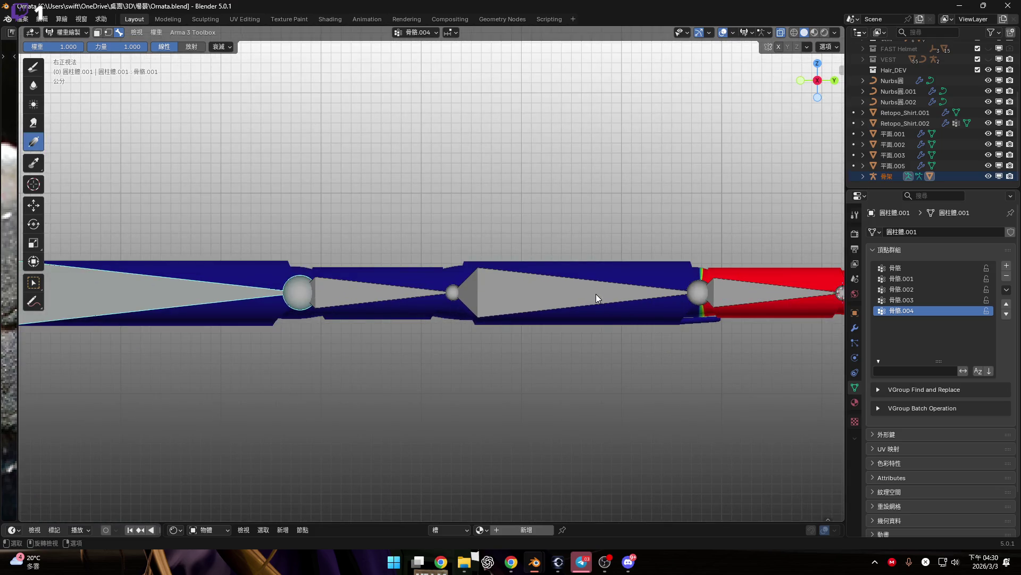
Step: Make bones 骨骼.003 and then 骨骼.002 active to view their weights
left_click(596, 294, "ctrl")
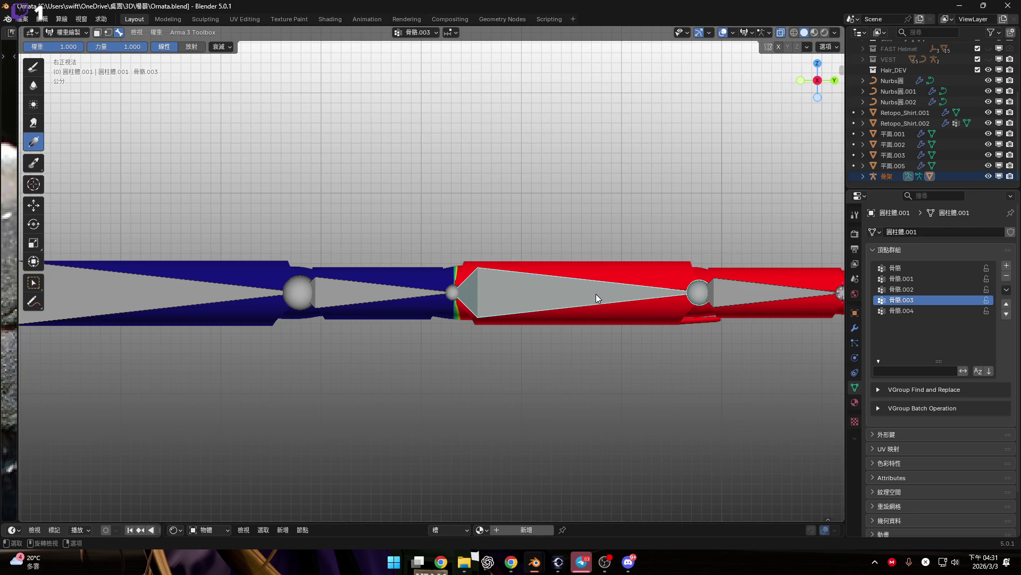
scroll(400, 308, "down", 5)
scroll(522, 311, "up", 7)
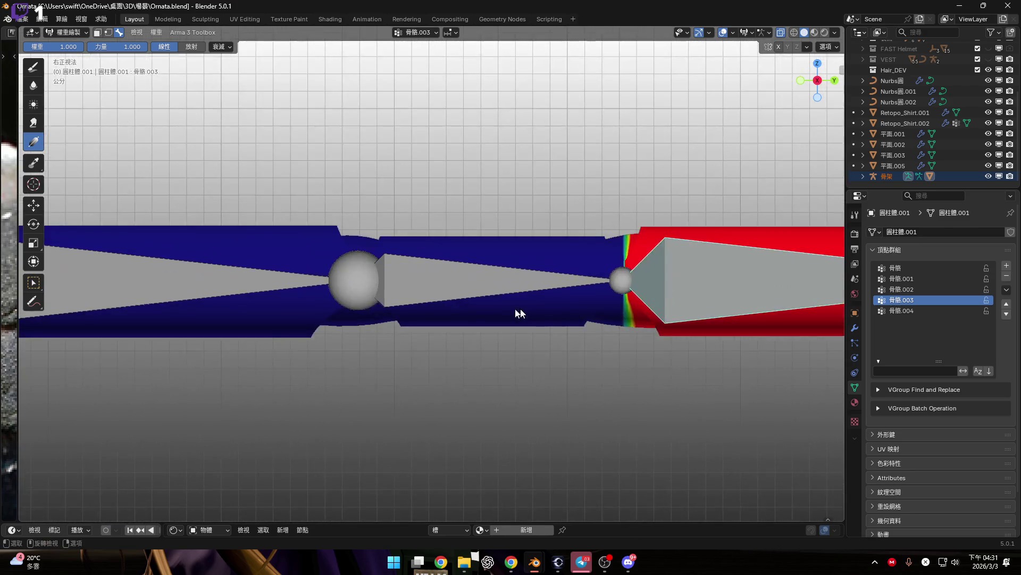
left_click(430, 292, "ctrl")
scroll(420, 292, "down", 3)
scroll(481, 299, "up", 4)
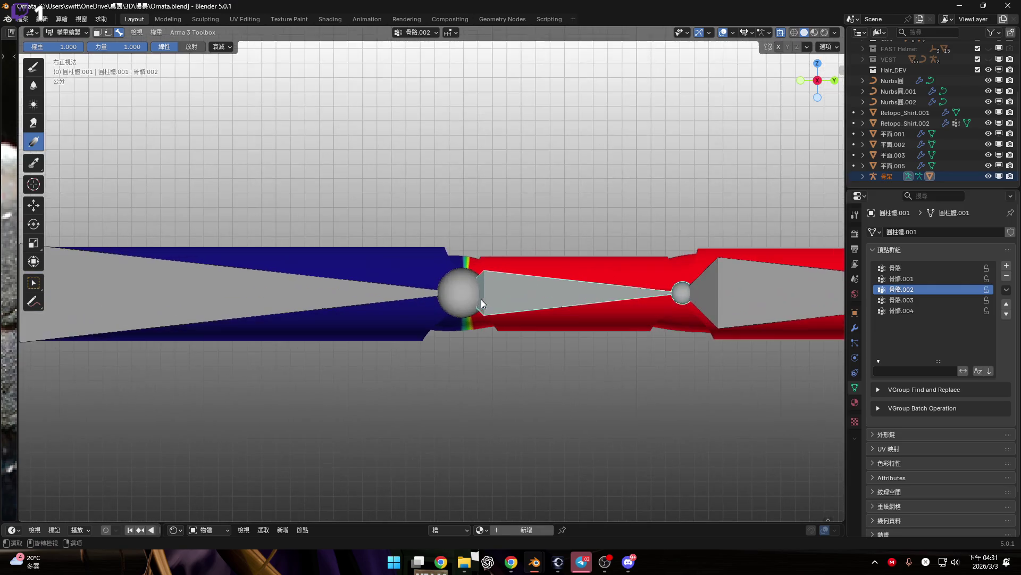
Step: Test-rotate bone 骨骼.002 to check the deformation, then undo it
key("r")
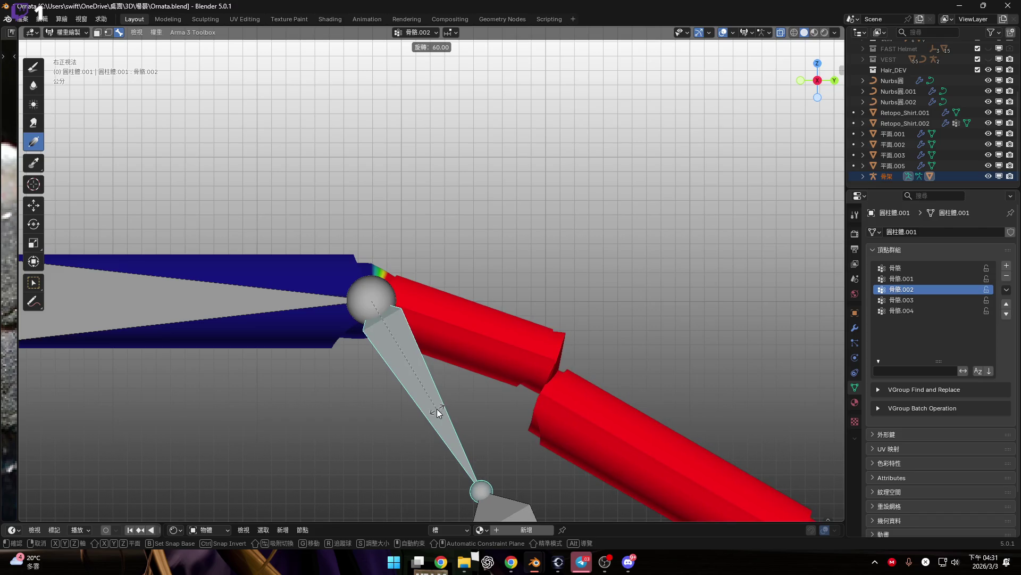
left_click(592, 255)
scroll(539, 316, "down", 3)
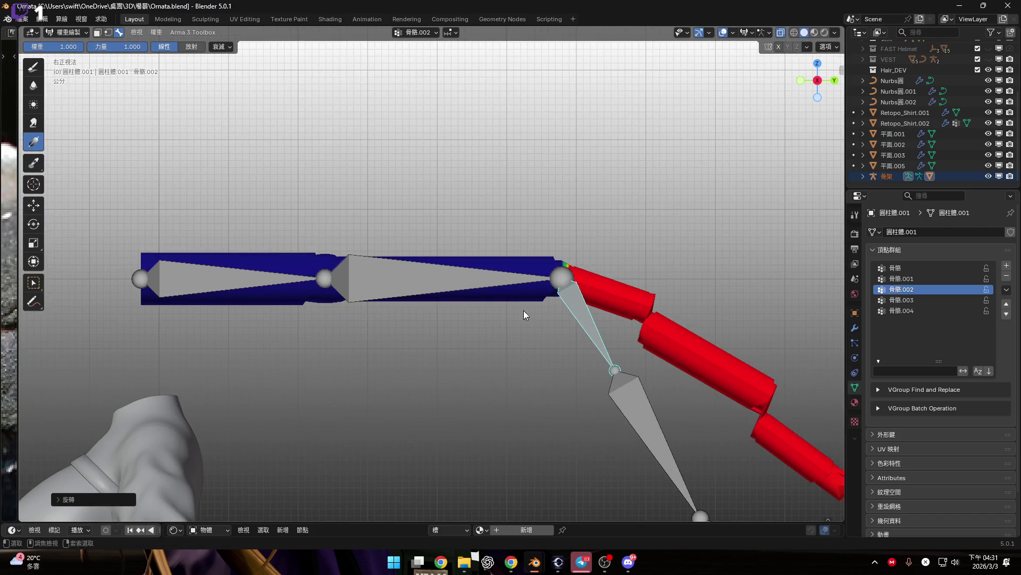
key("ctrl+z")
Step: Rotate bone 骨骼.001 about 45° to bend the arm, and select the paint brush
left_click(469, 278, "ctrl")
scroll(506, 289, "up", 2)
key("r")
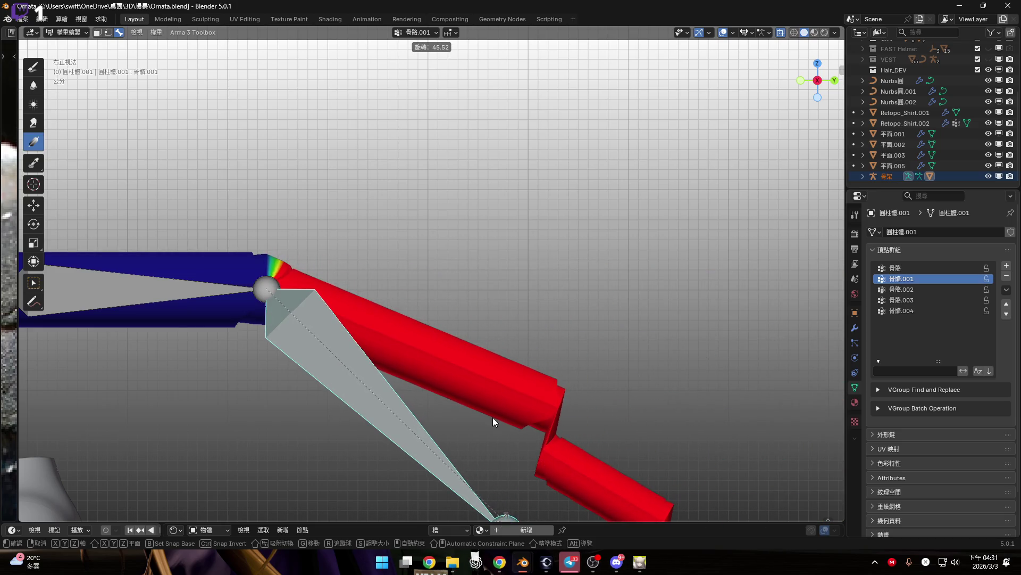
left_click(493, 417)
scroll(436, 299, "down", 4)
scroll(415, 222, "up", 4)
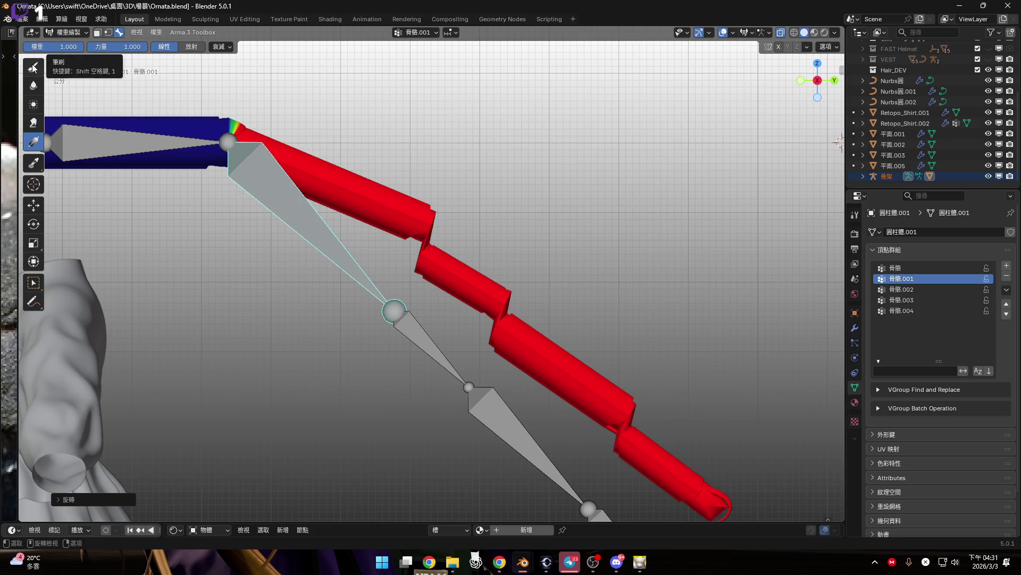
left_click(33, 68)
middle_click_drag(516, 216, 462, 188, "shift")
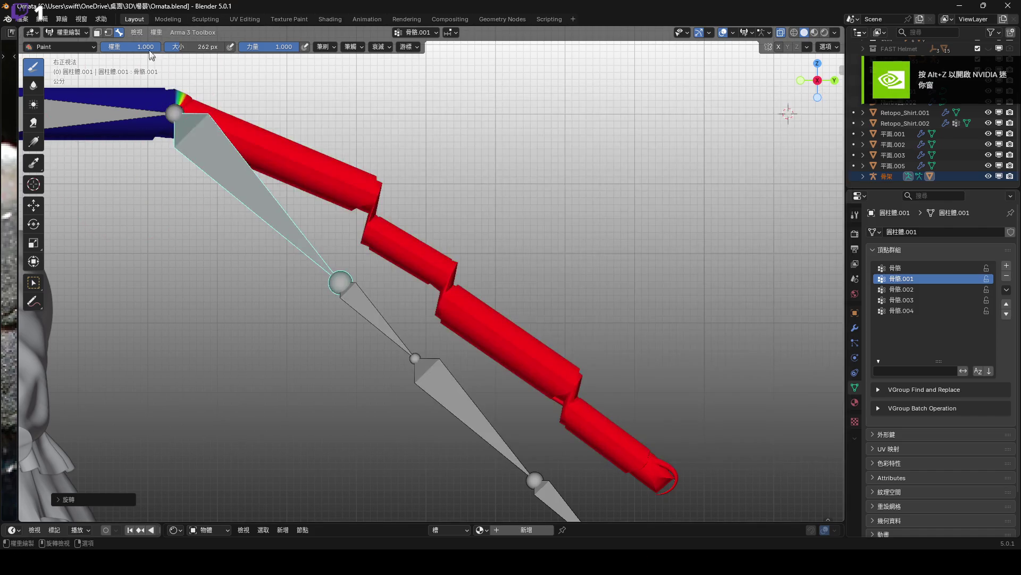
Step: Paint 0.000 weight along the cylinder tip and arm, then undo the strokes
key("ctrl+f")
left_click(427, 198)
middle_click_drag(552, 329, 527, 285, "shift")
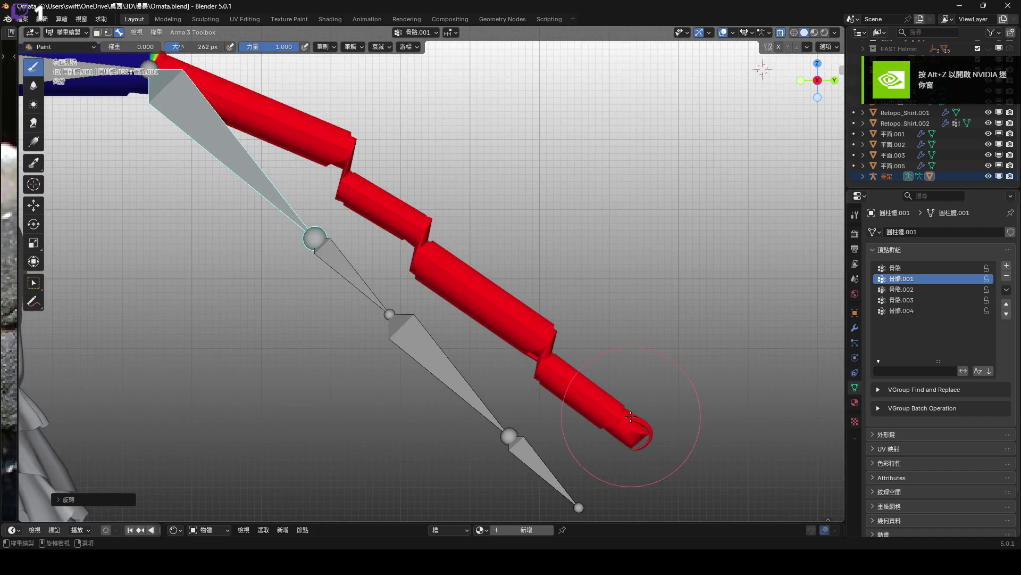
left_click(627, 420)
left_click_drag(627, 419, 502, 318)
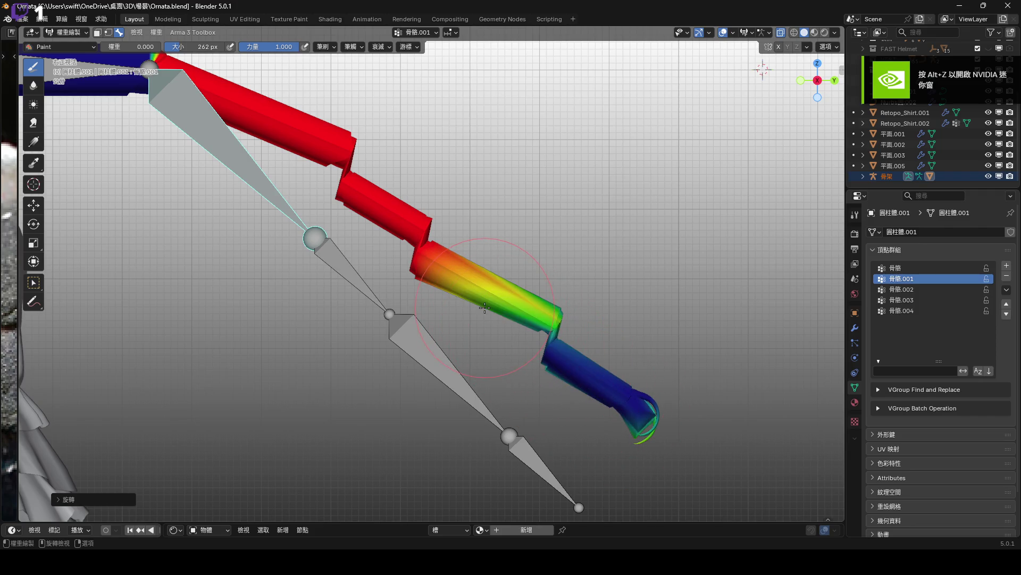
key("ctrl+z")
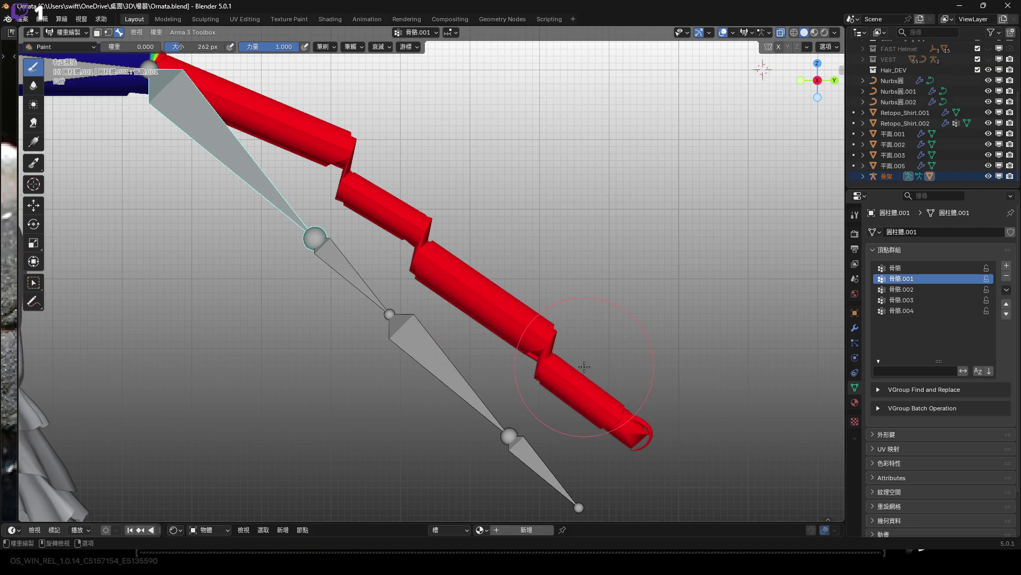
Step: Reset the brush weight to 1.000 and bring the game window to the front
scroll(729, 187, "down", 3)
scroll(742, 132, "up", 3)
left_click_drag(133, 47, 160, 47)
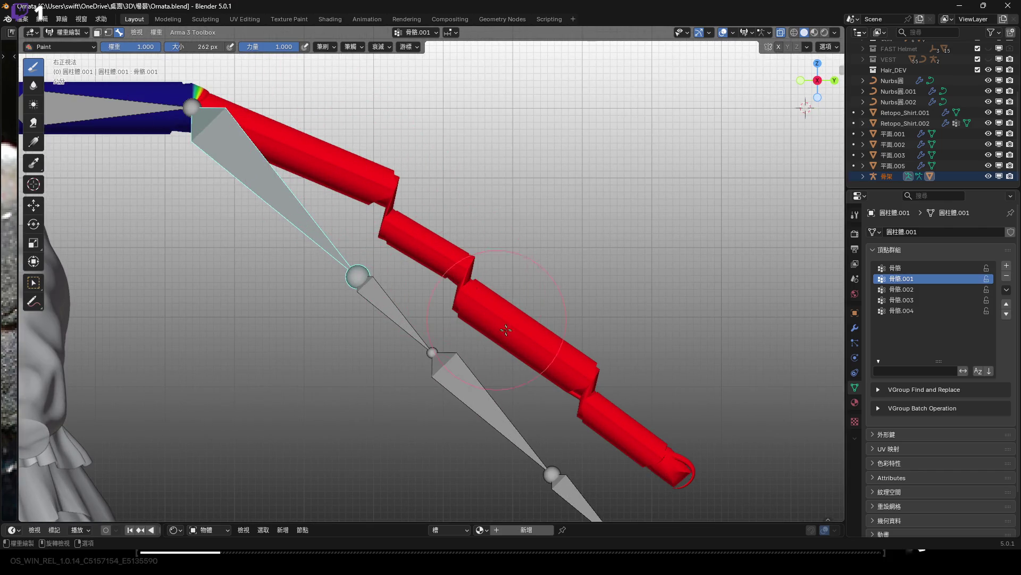
middle_click_drag(426, 147, 456, 171, "shift")
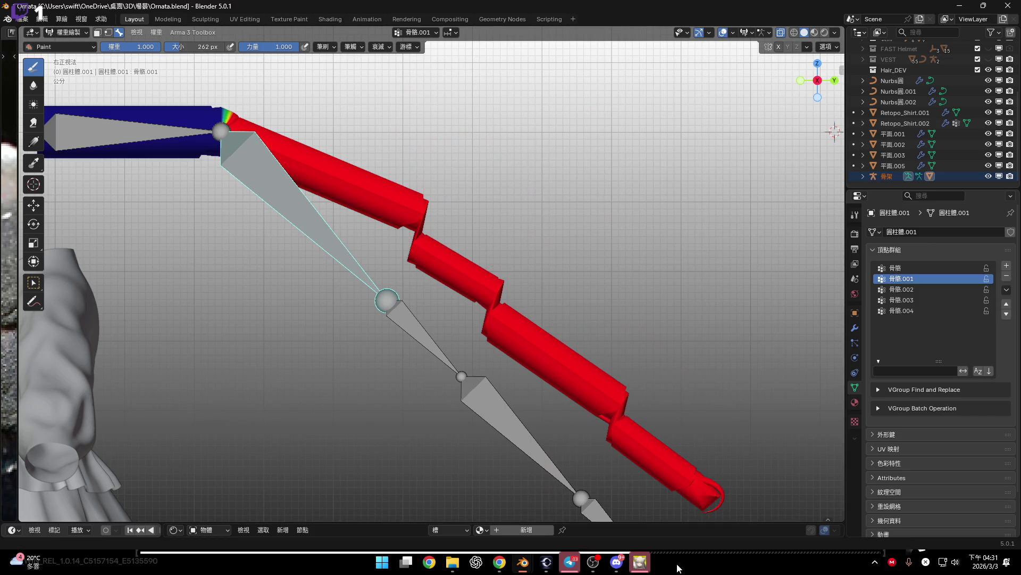
left_click(645, 564)
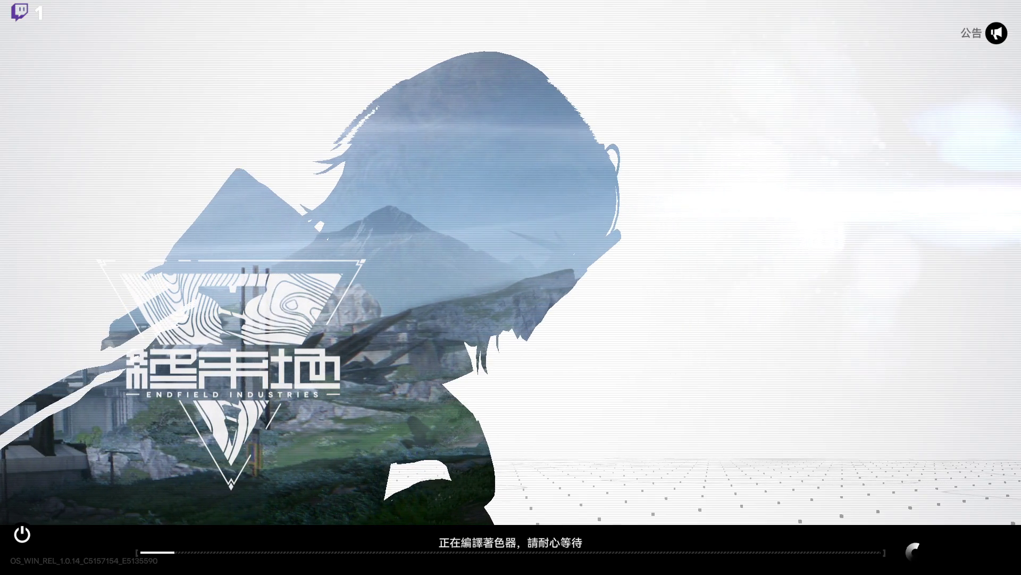
Step: Orbit around the painted arm in Blender, snap to Right Ortho, then switch to the game
key("alt+Tab")
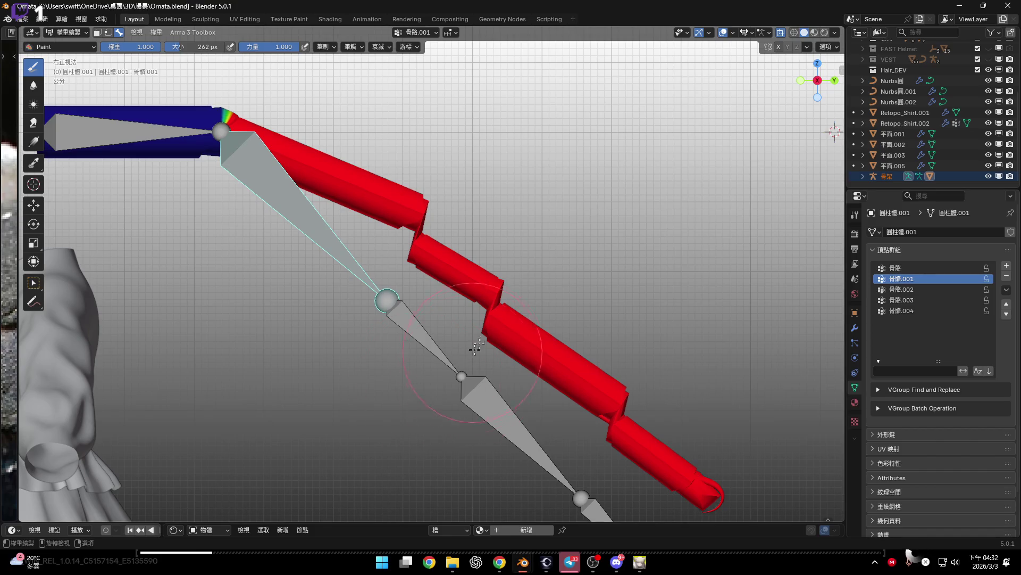
middle_click_drag(477, 369, 737, 200)
scroll(479, 351, "up", 7)
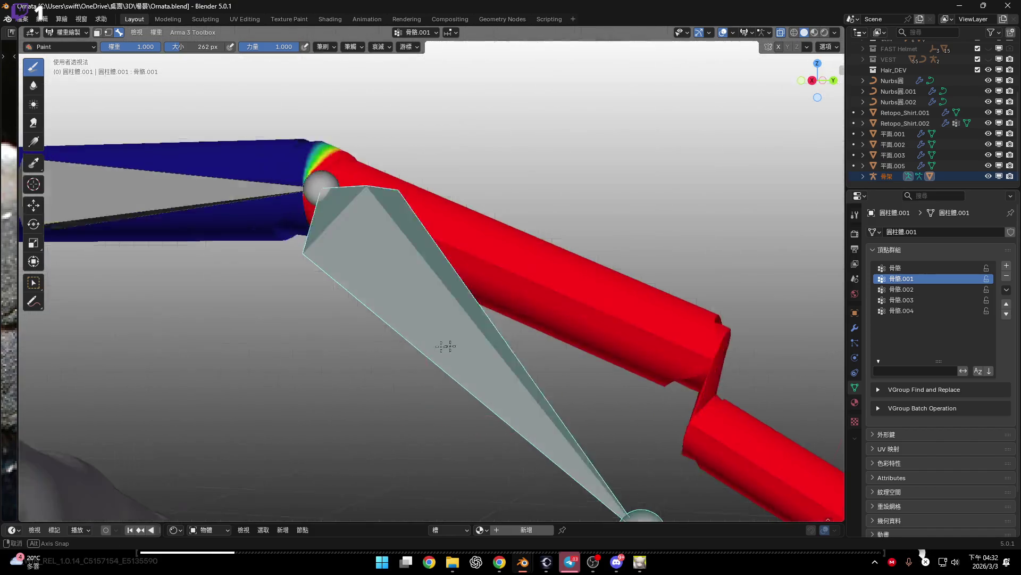
scroll(512, 354, "down", 5)
key("KP_3")
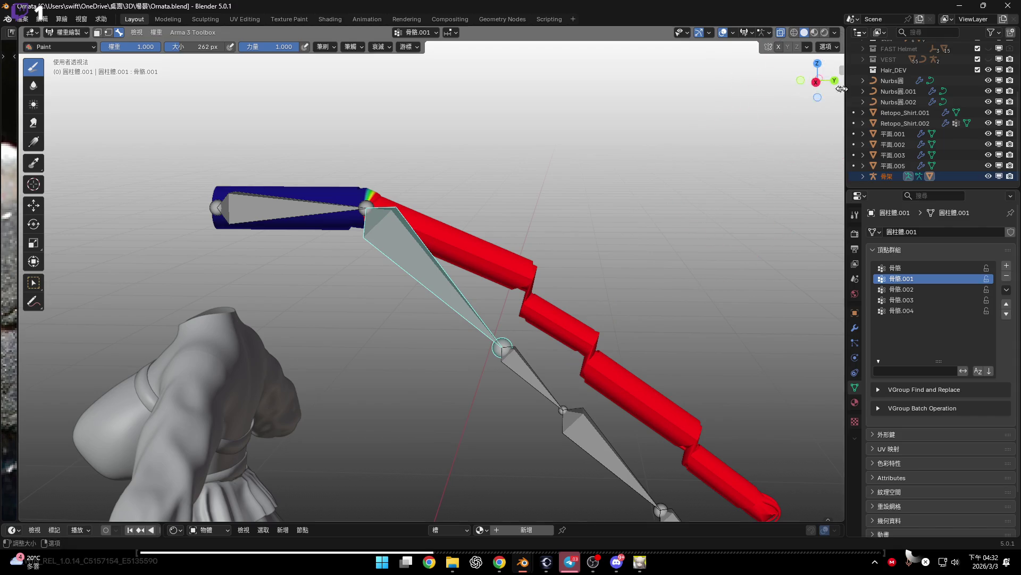
middle_click_drag(791, 102, 548, 183)
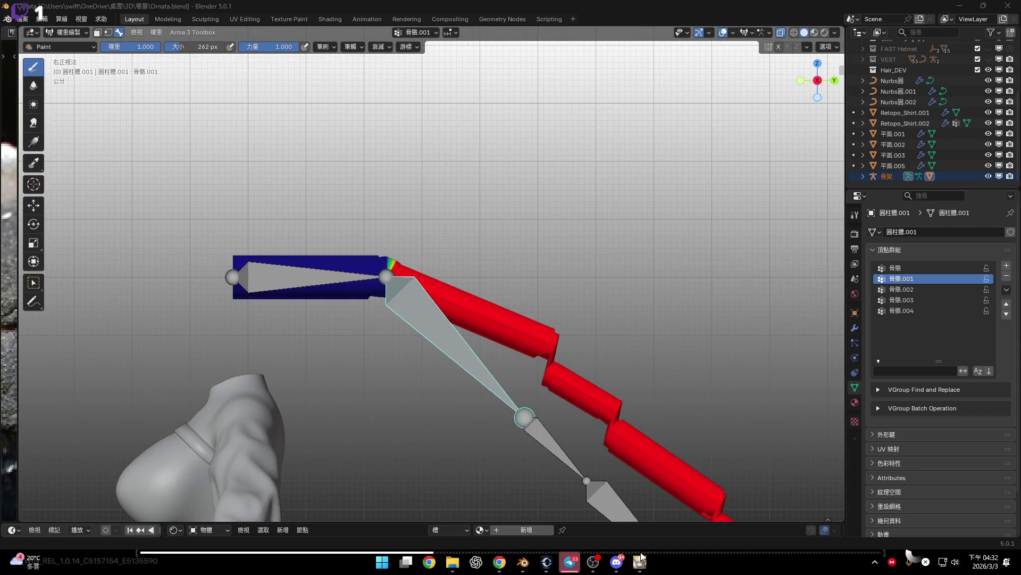
left_click(641, 561)
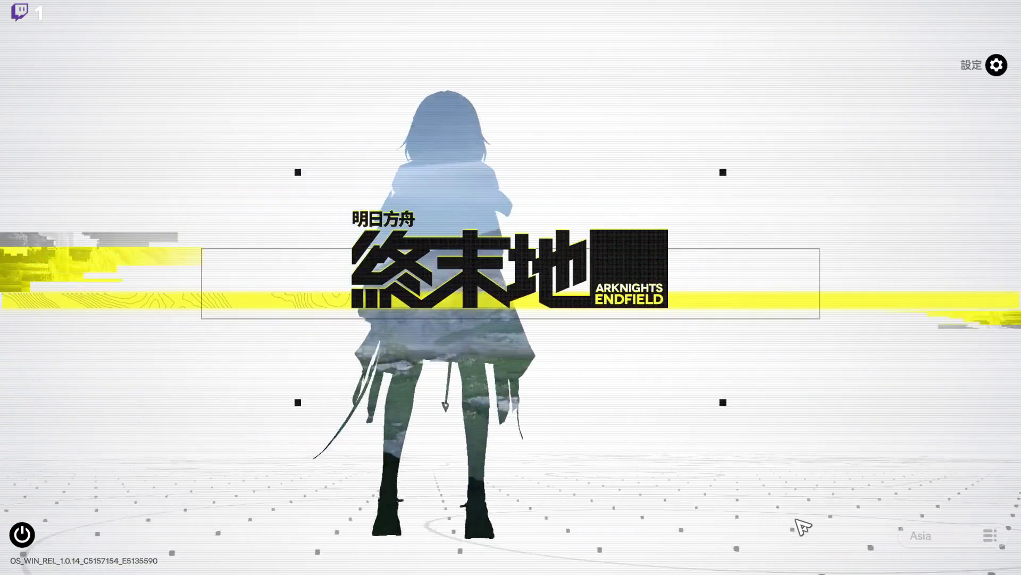
Step: Start the game, claim the monthly card and day 07 check-in rewards, then close the panel
left_click(802, 528)
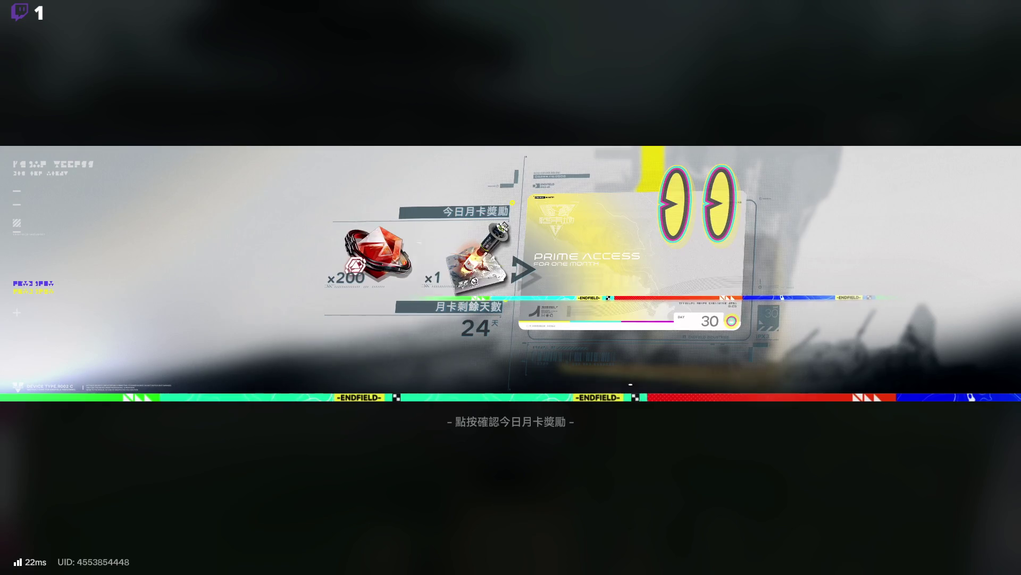
left_click(452, 306)
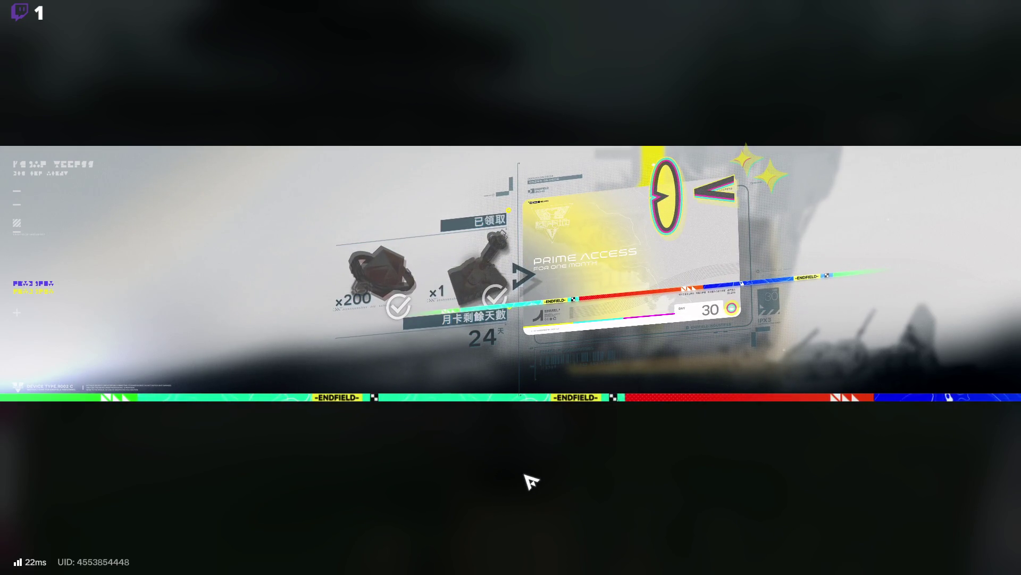
left_click(529, 482)
left_click(816, 282)
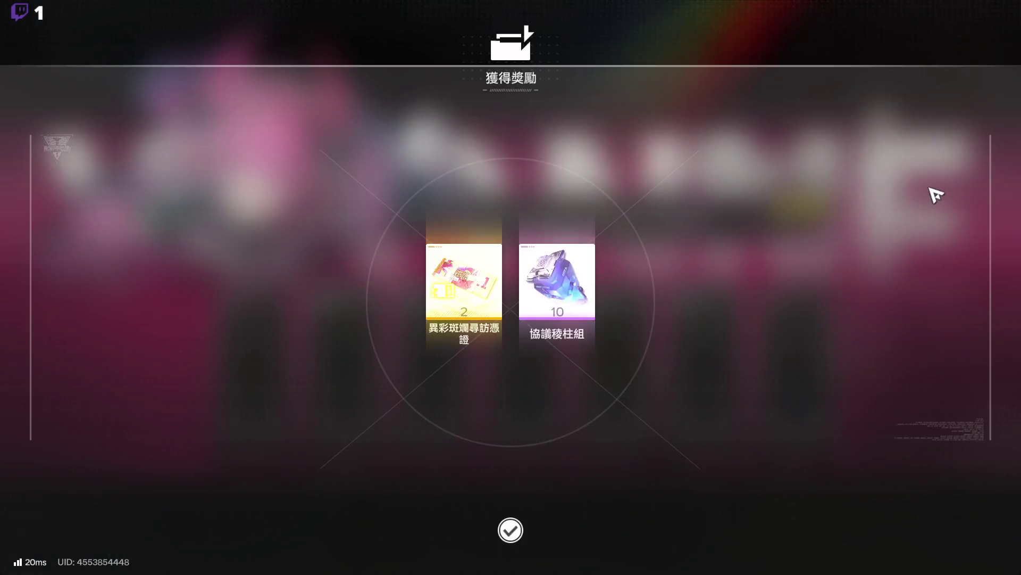
left_click(935, 195)
key("Escape")
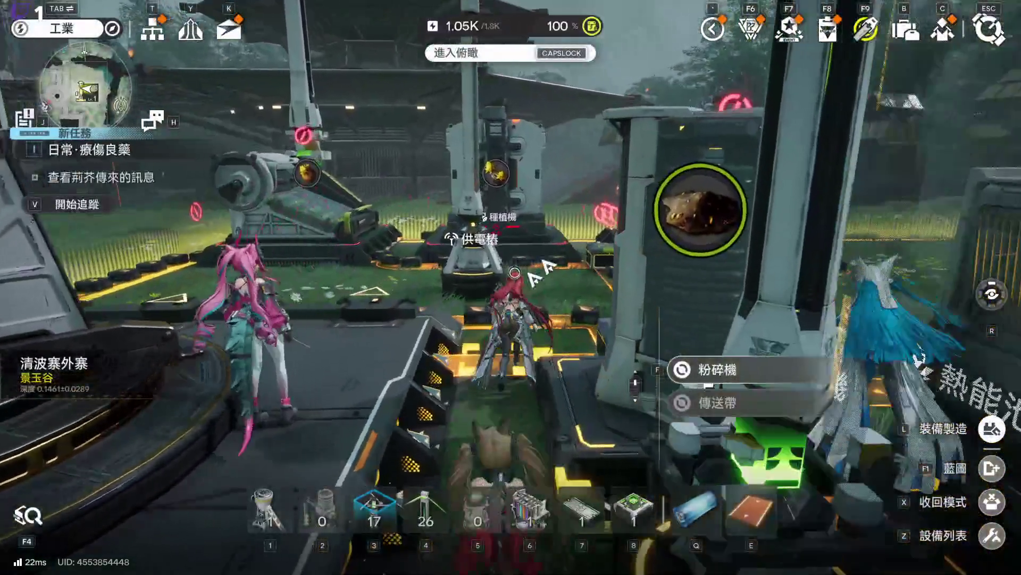
key("F6")
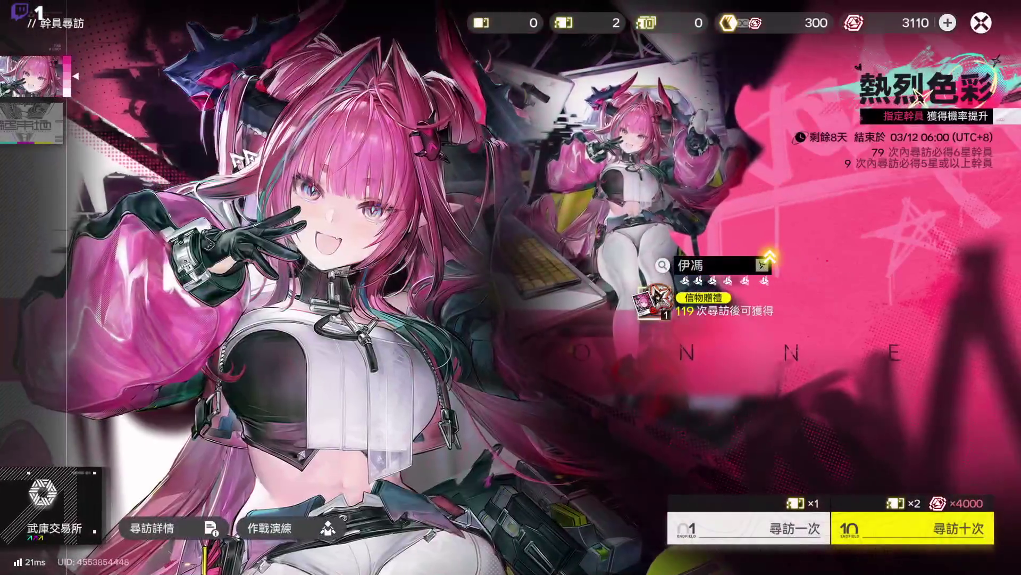
Step: Check the 異彩斑斕尋訪憑證 ticket and do one single pull on the 熱烈色彩 banner
left_click(585, 22)
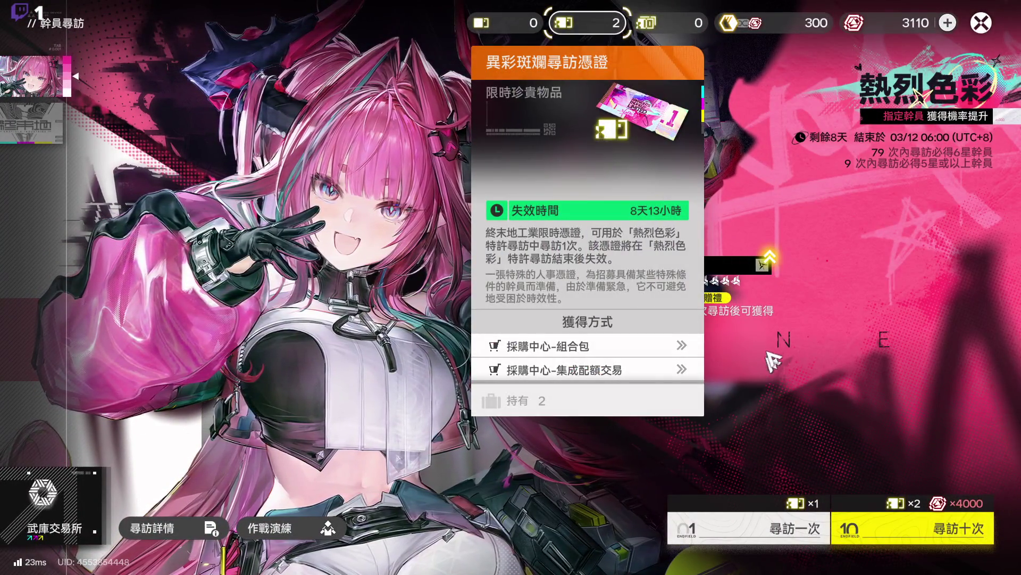
left_click(774, 362)
left_click(762, 542)
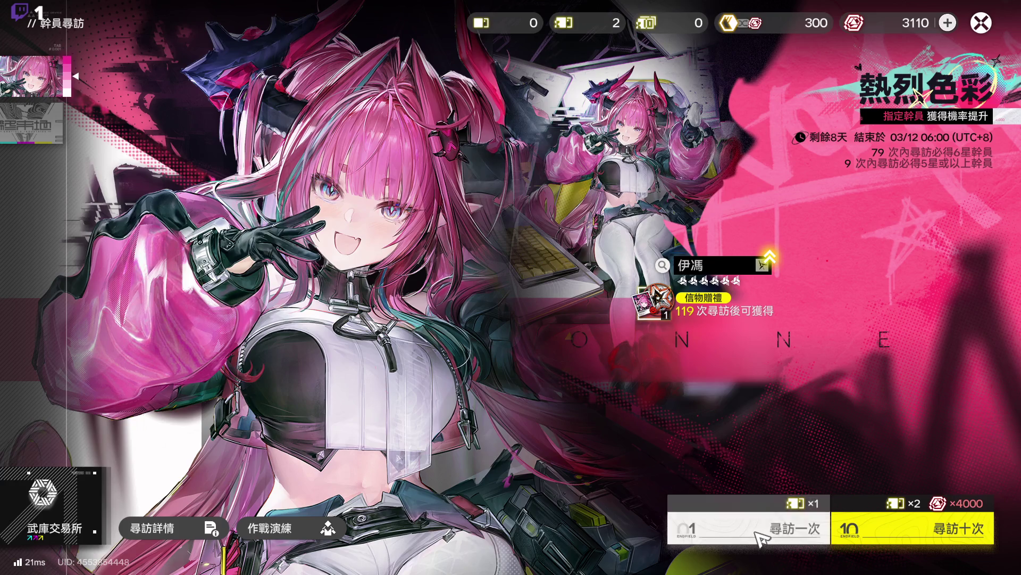
left_click(641, 372)
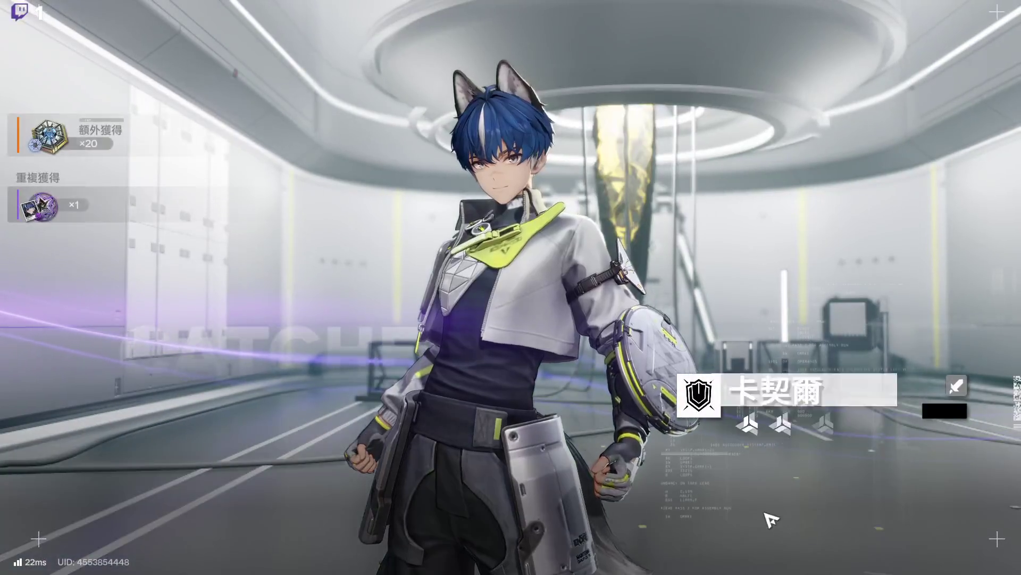
left_click(768, 519)
left_click(752, 525)
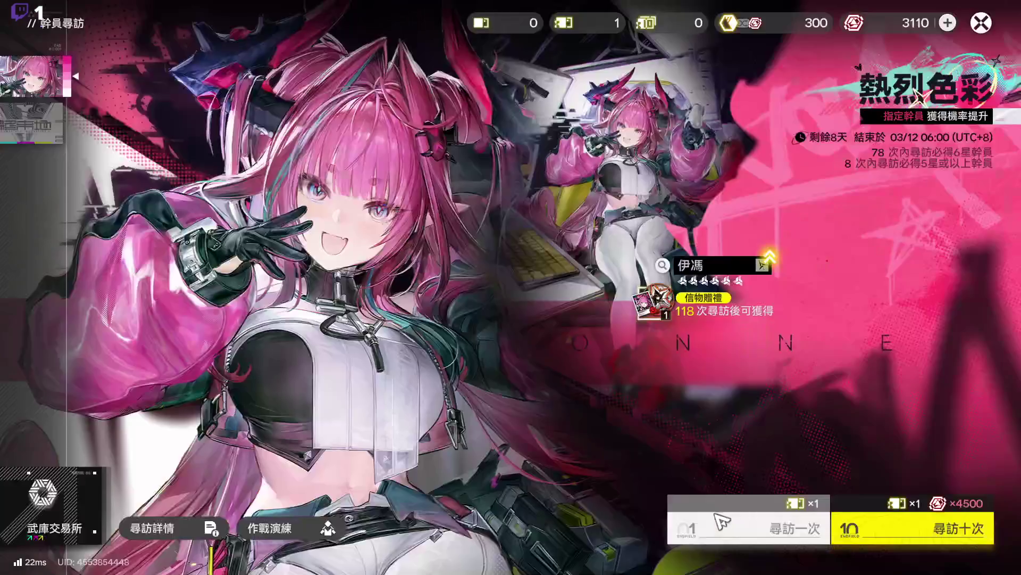
Step: Spend the last ticket on a second single pull, then leave the banner for the base
left_click(720, 521)
left_click(667, 376)
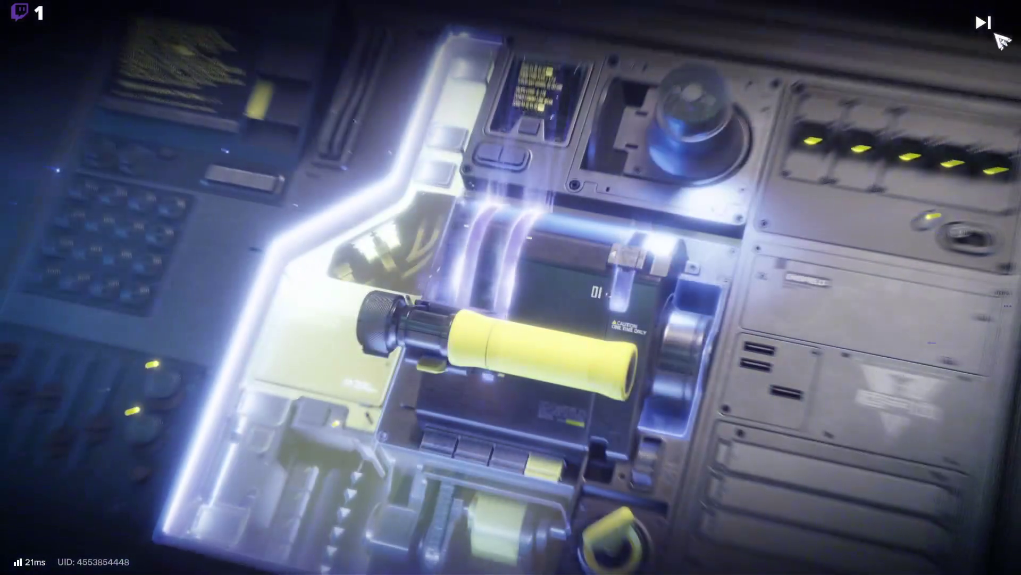
left_click(979, 24)
left_click(875, 166)
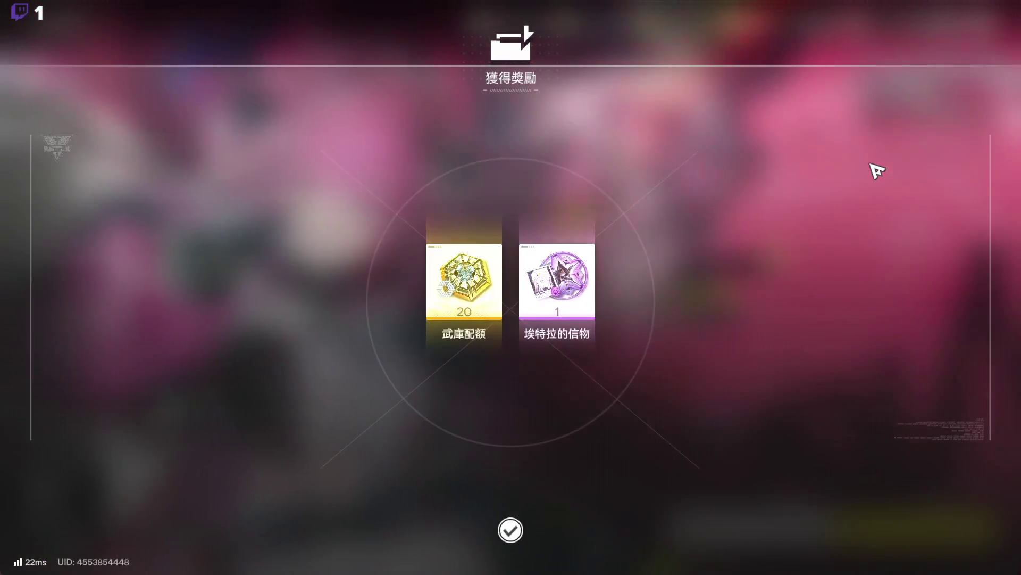
left_click(876, 166)
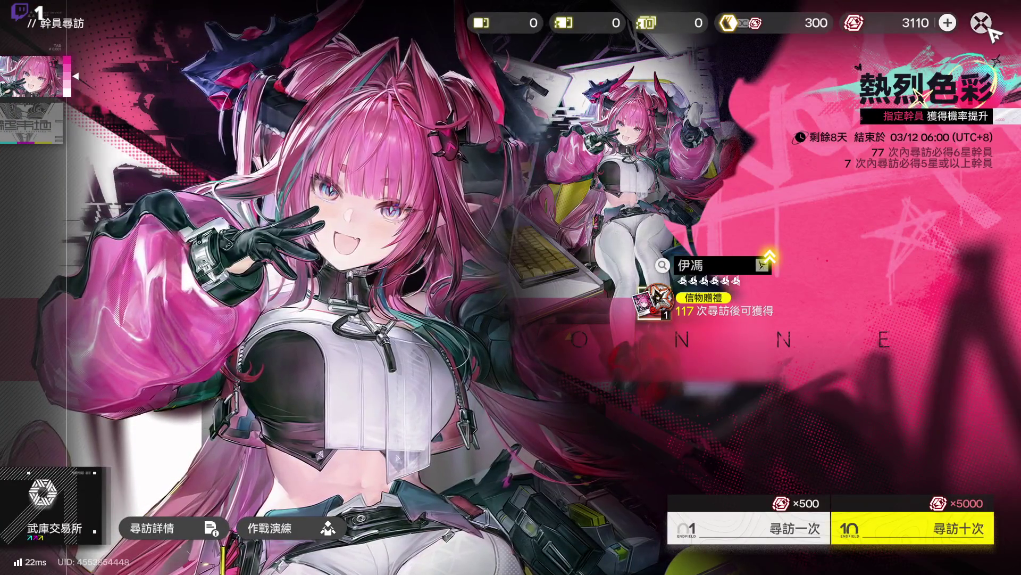
left_click(989, 29)
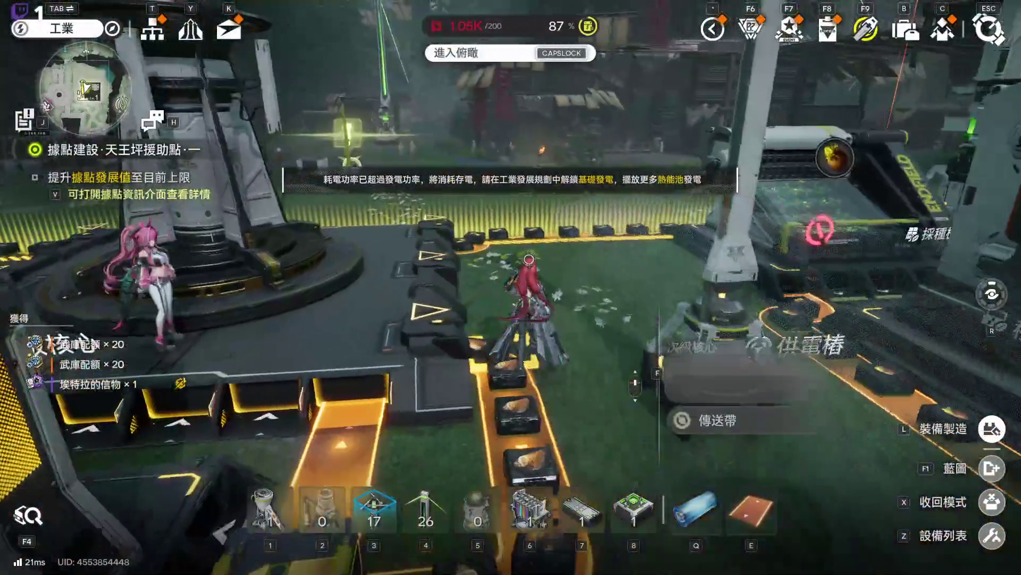
Step: Walk past the 種植機 and 採種機 machines, then open the 天王坪援助點 outpost screen
key("w")
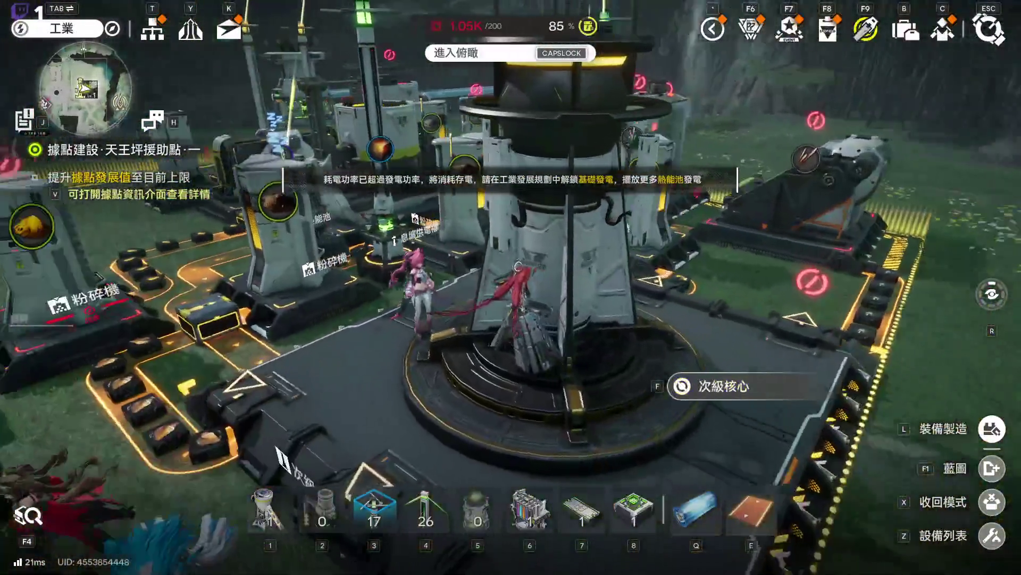
key("s")
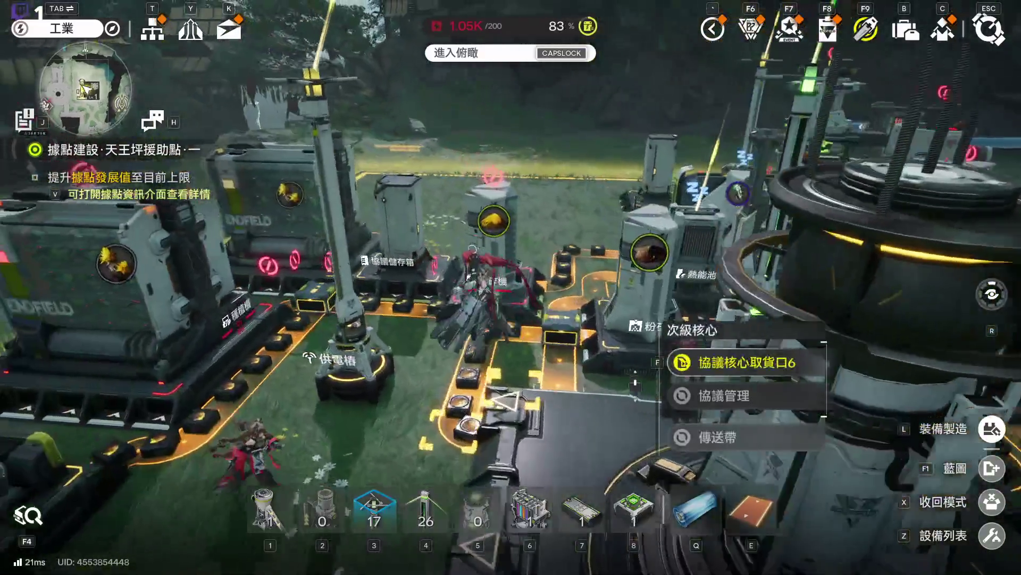
key("w")
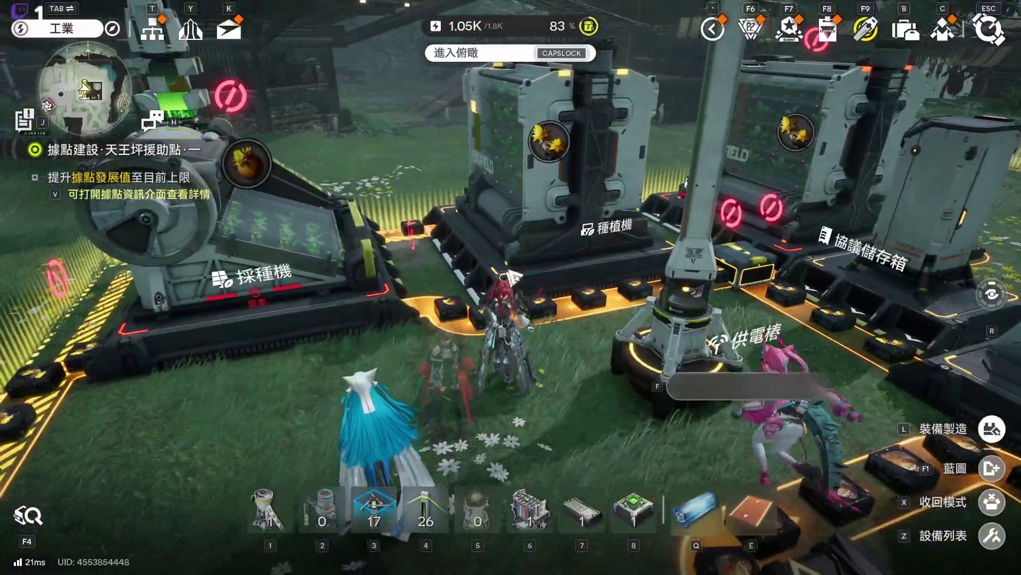
key("d")
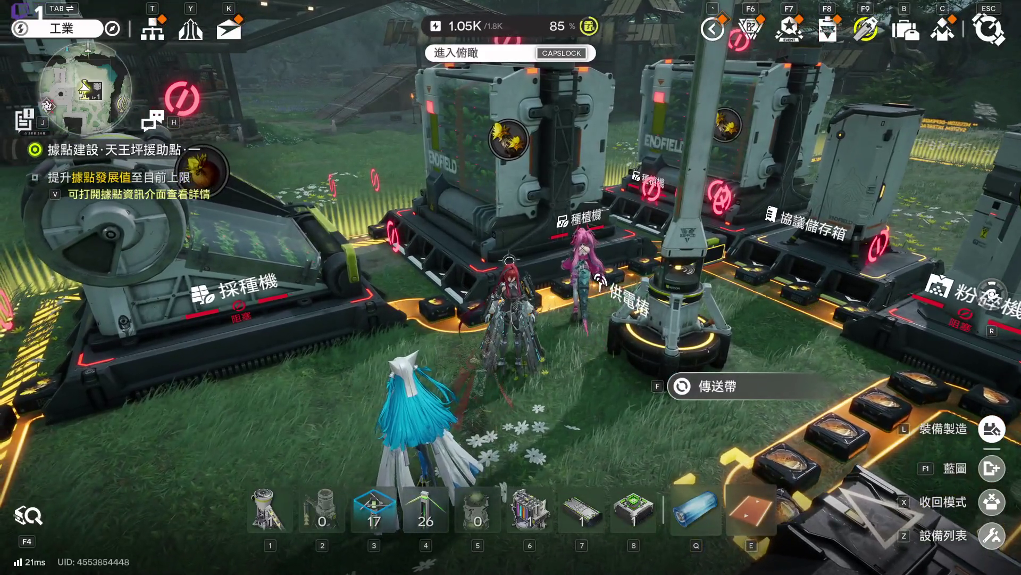
key("v")
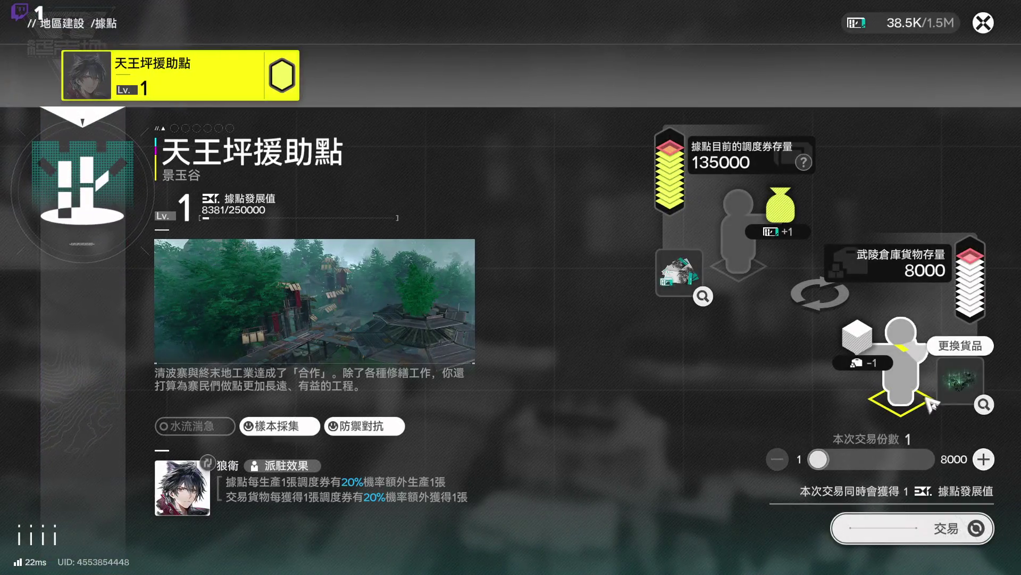
Step: Trade 8000 units, then switch goods to 低容量武陵電池 and trade all 1222
left_click_drag(818, 458, 937, 459)
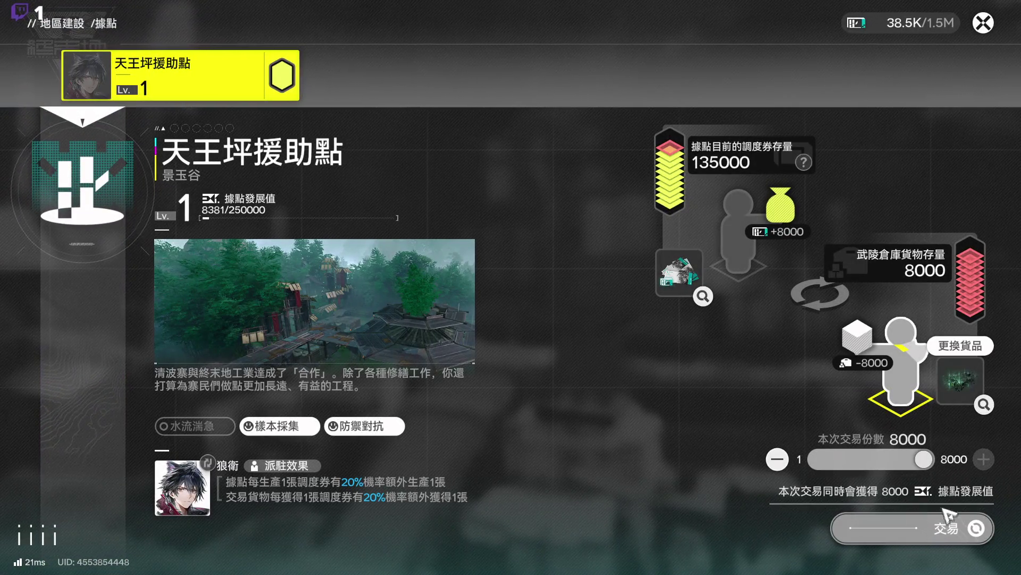
left_click(930, 533)
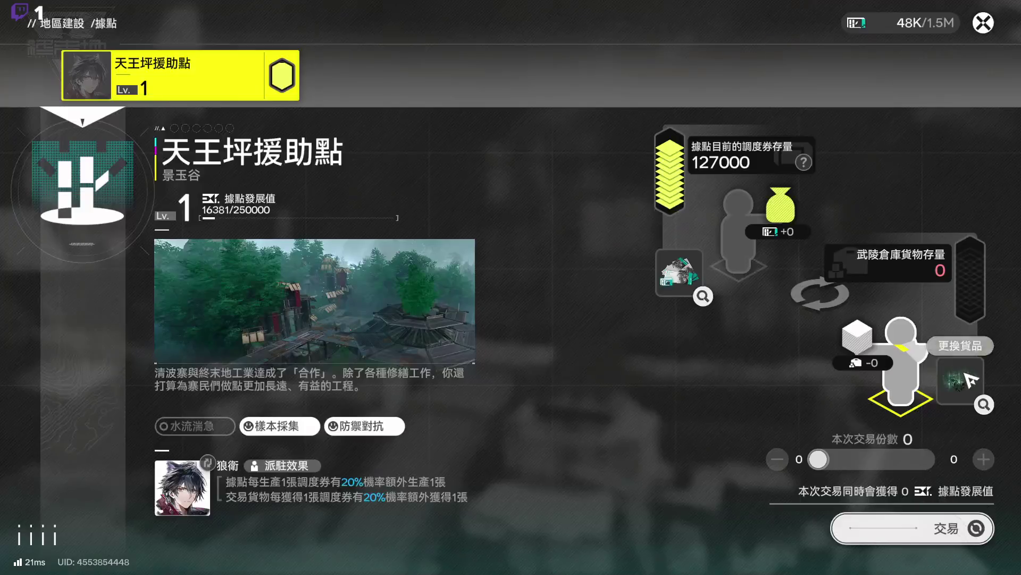
left_click(960, 346)
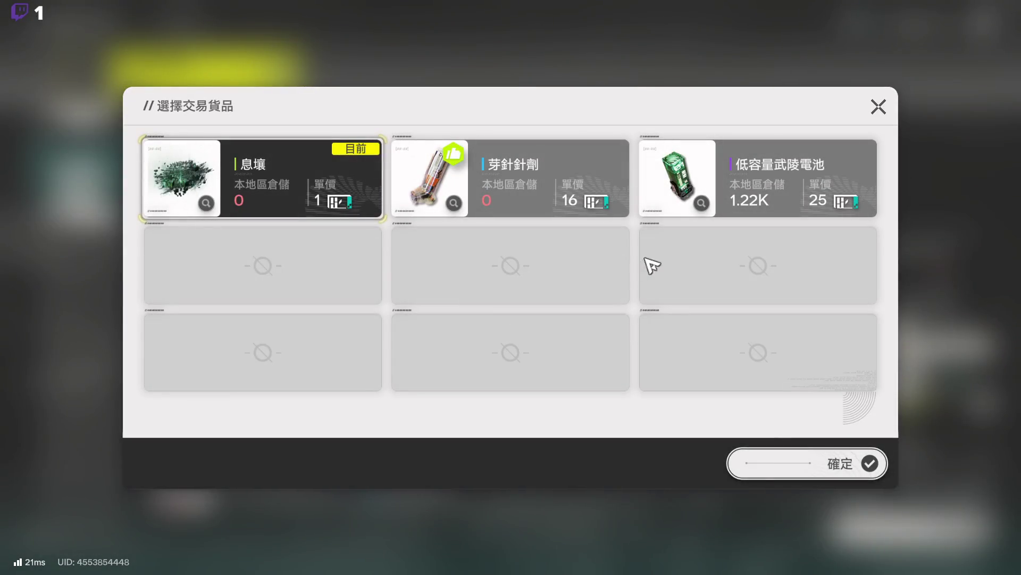
left_click(774, 212)
left_click(806, 466)
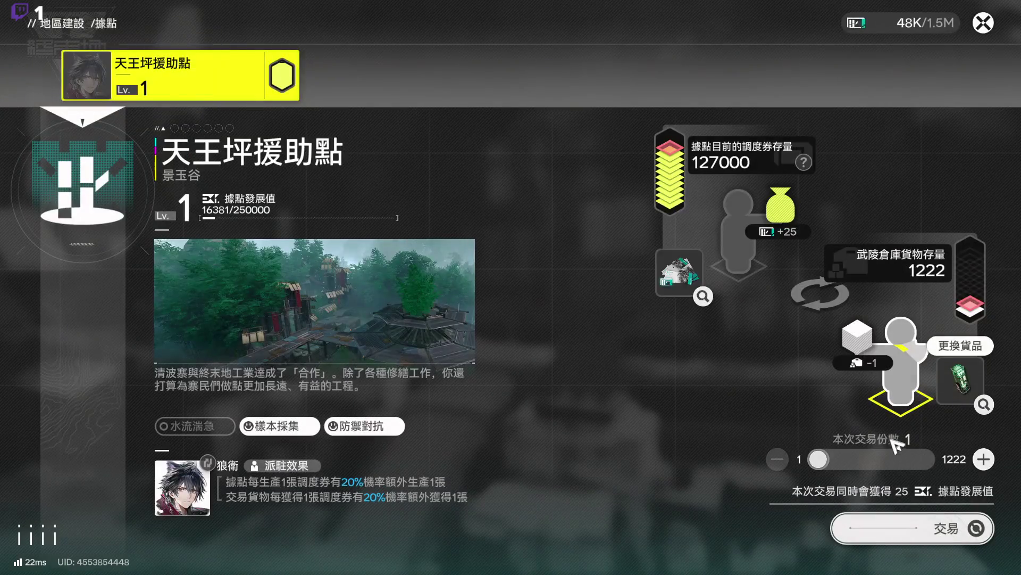
left_click_drag(856, 462, 929, 459)
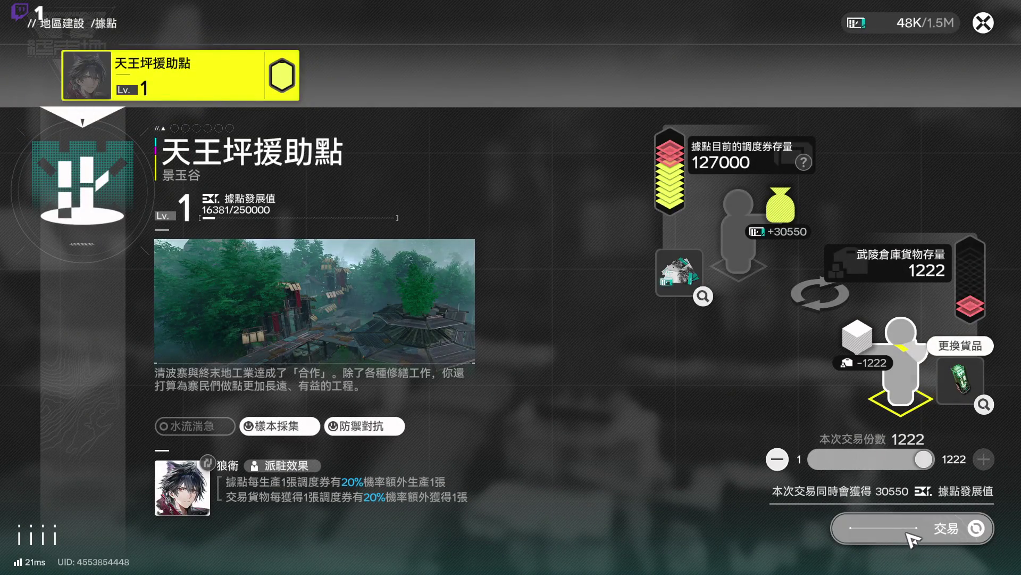
left_click(926, 532)
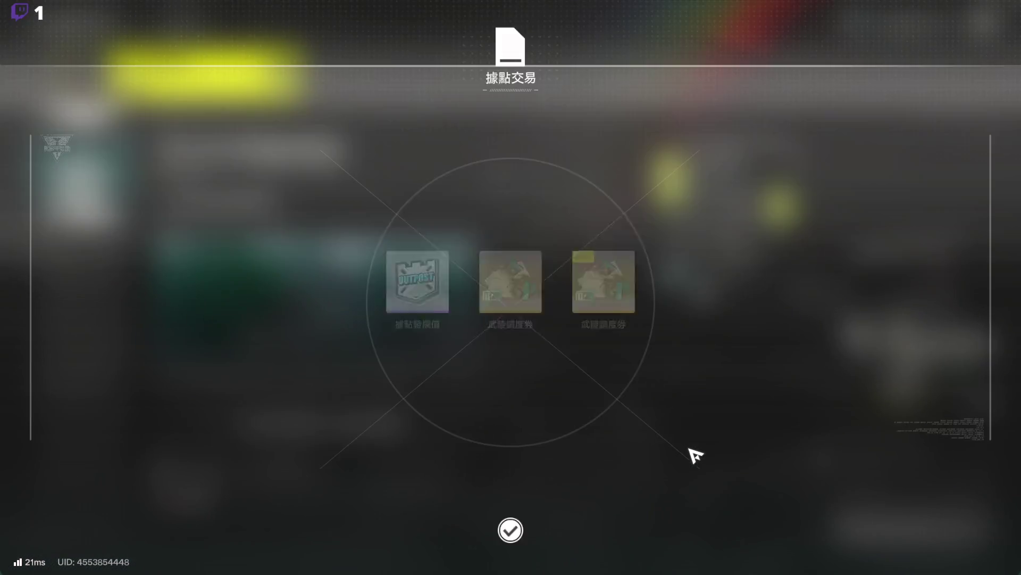
left_click(695, 456)
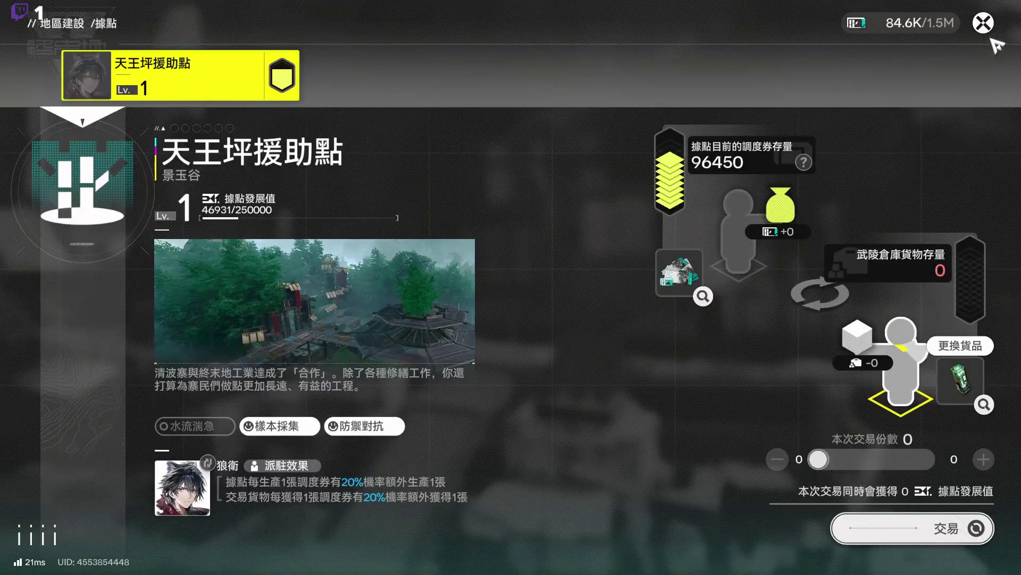
Step: Close the outpost panel, walk forward and open the regional development overview
left_click(983, 23)
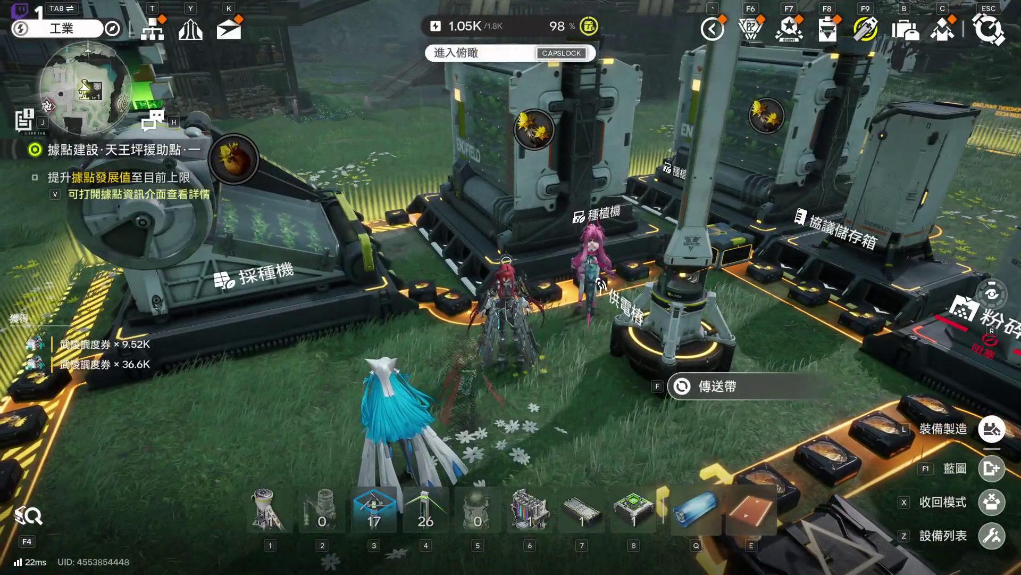
key("w")
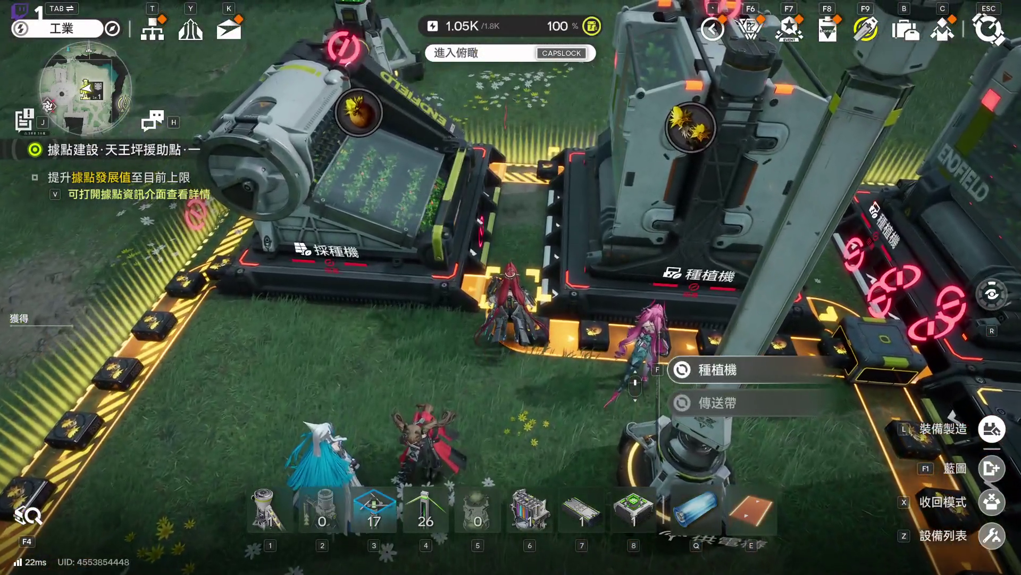
key("v")
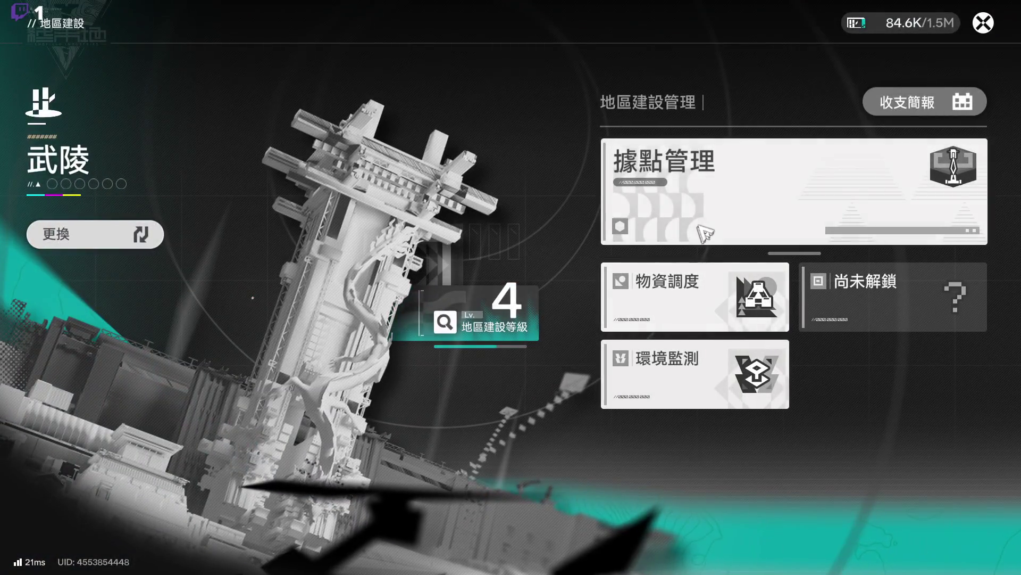
left_click(704, 230)
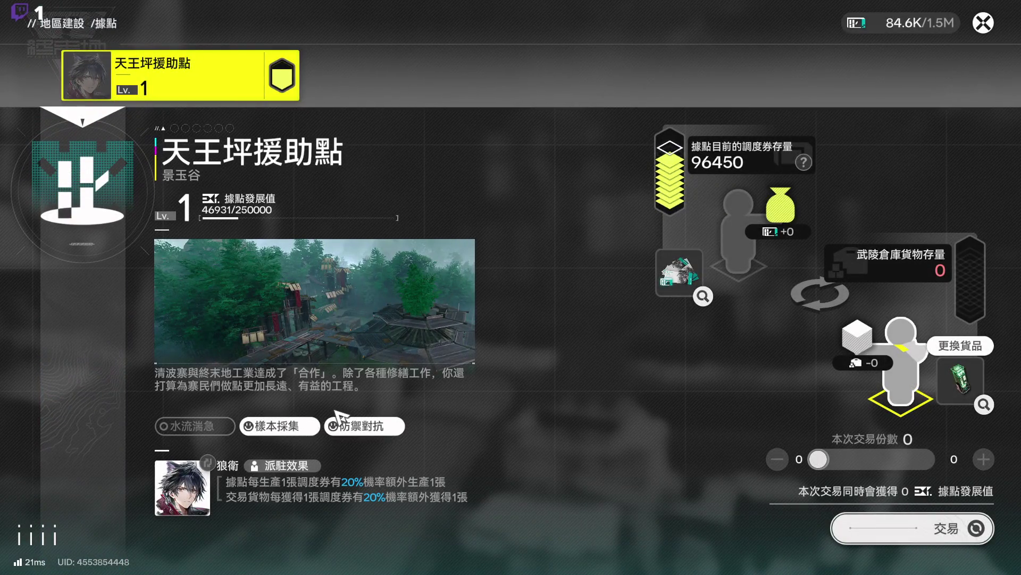
left_click(349, 450)
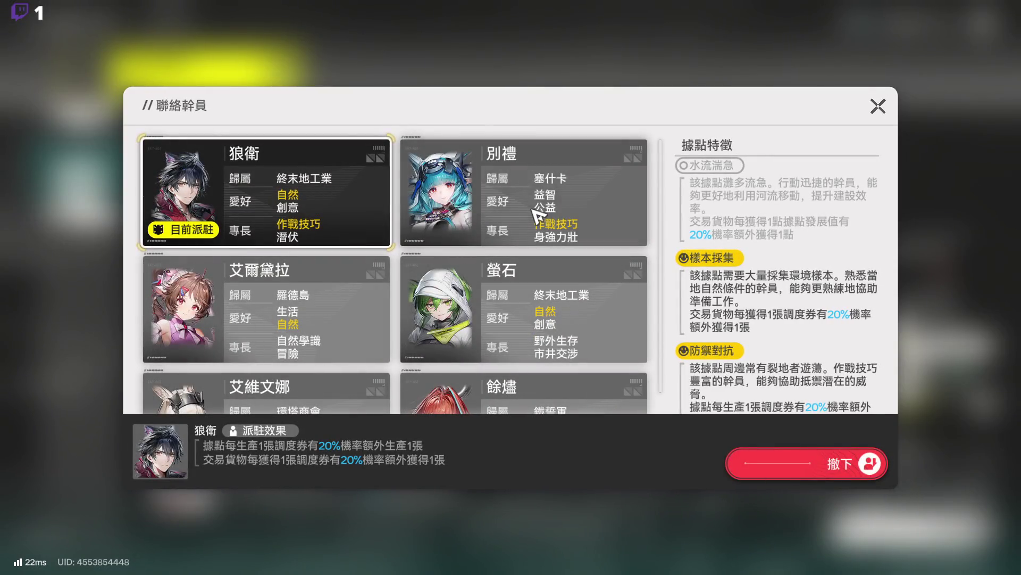
left_click(537, 215)
left_click(336, 218)
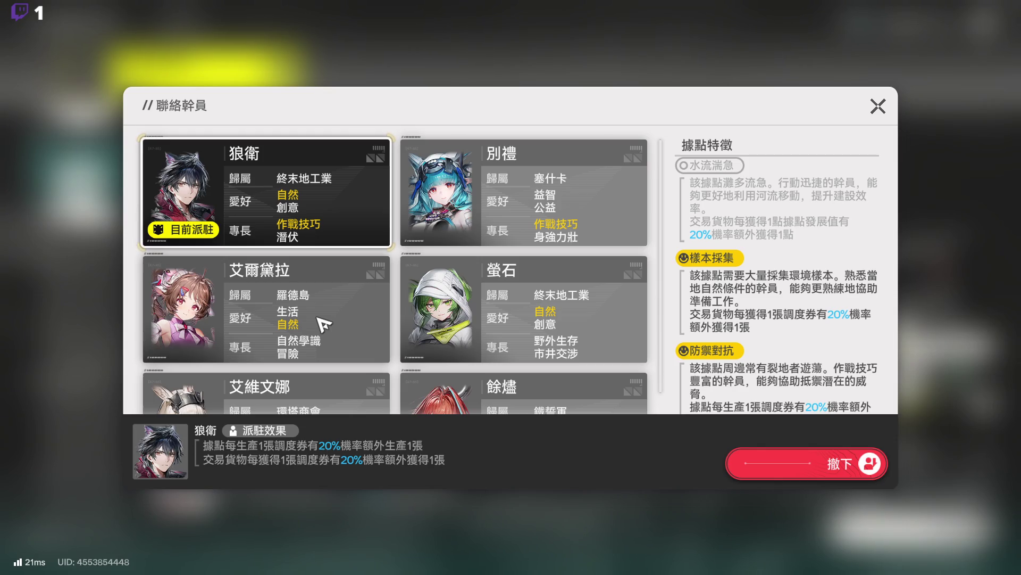
left_click(322, 322)
left_click(532, 314)
scroll(311, 221, "down", 2)
scroll(312, 220, "up", 2)
left_click(319, 234)
scroll(367, 288, "down", 2)
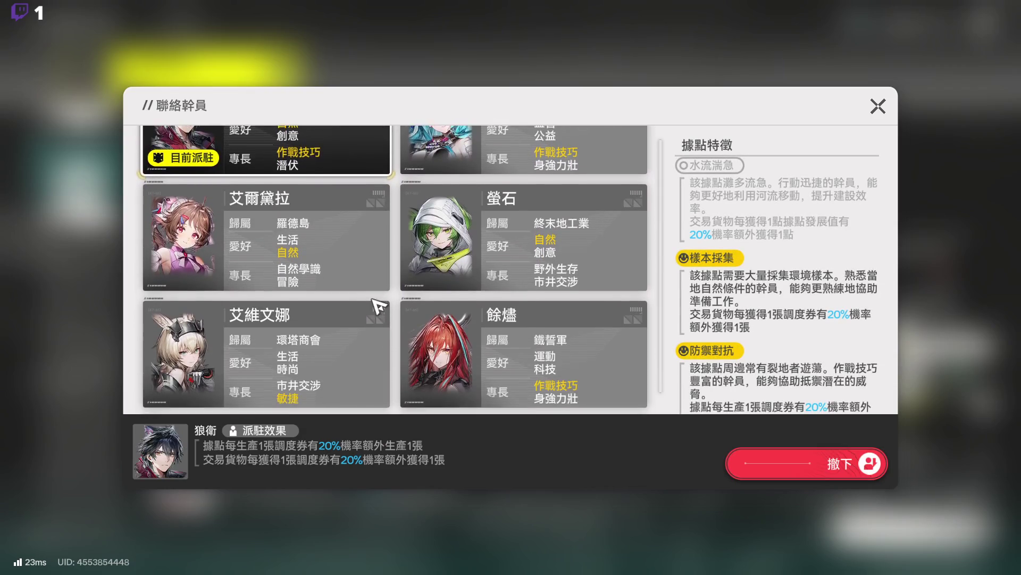
scroll(511, 367, "down", 2)
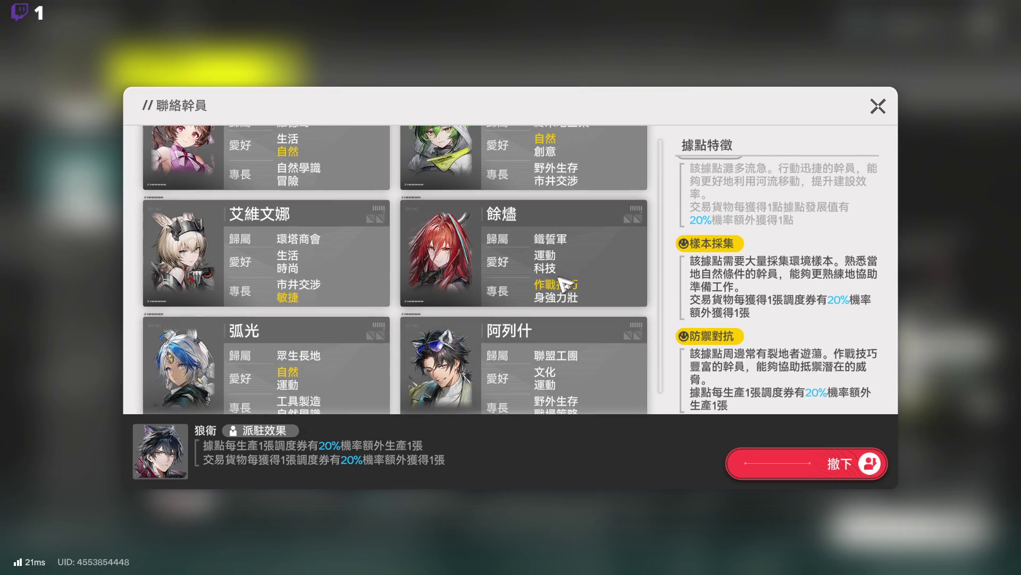
left_click(559, 282)
left_click(335, 285)
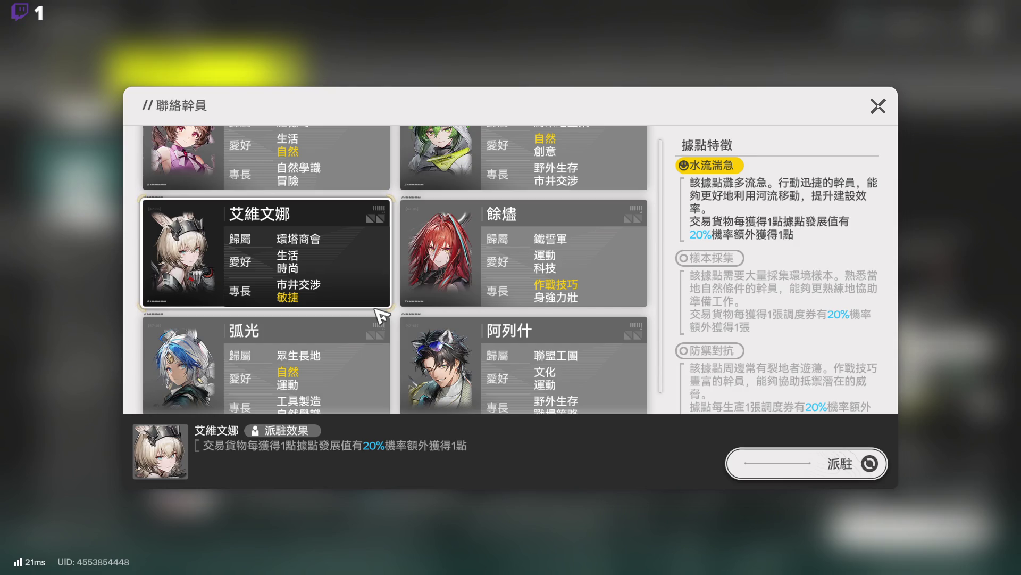
left_click(878, 105)
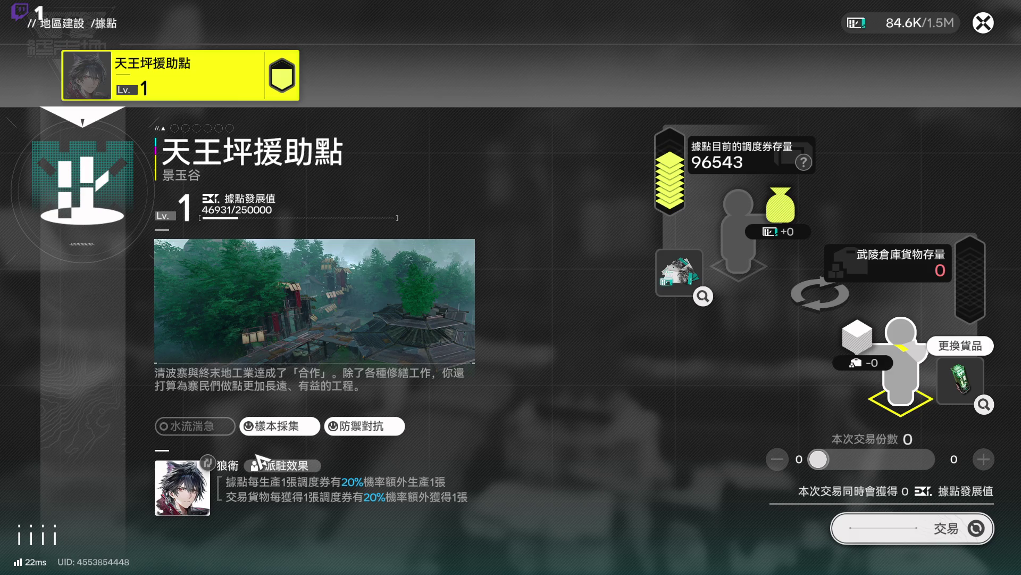
left_click(205, 482)
scroll(396, 231, "down", 1)
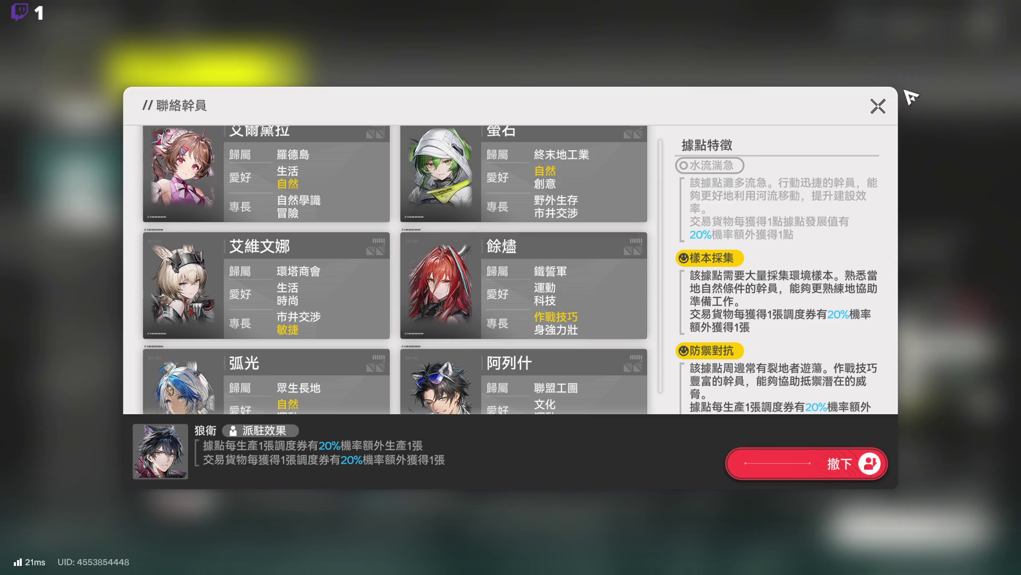
left_click(877, 106)
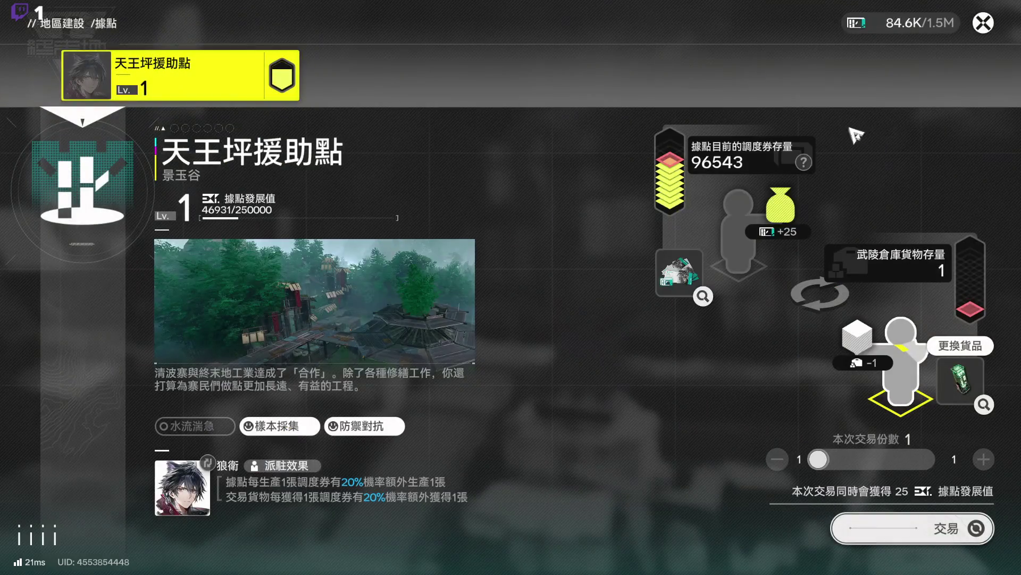
left_click(994, 31)
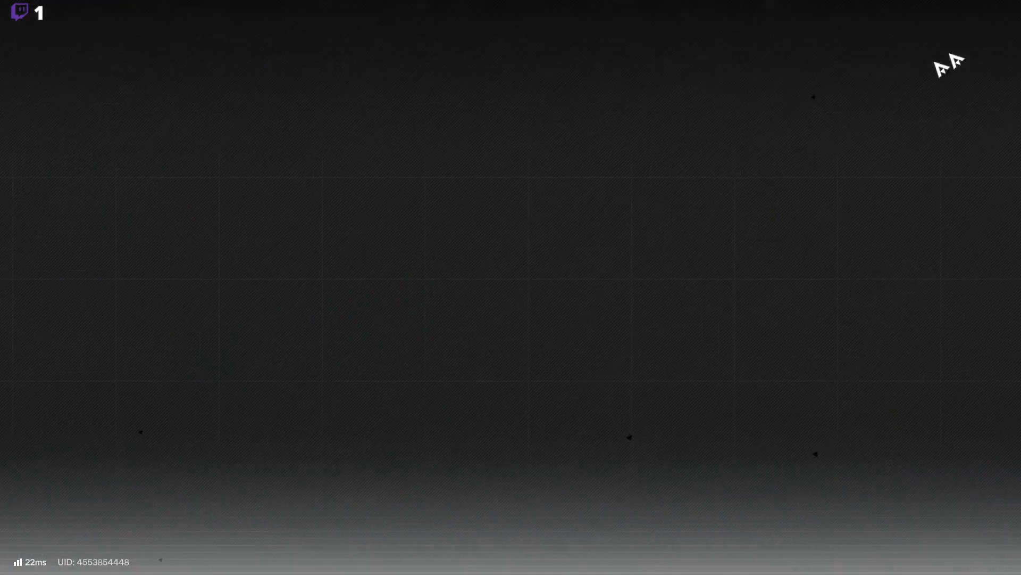
Step: Leave the 地區建設 screen and open 裝備製造 equipment crafting
key("Escape")
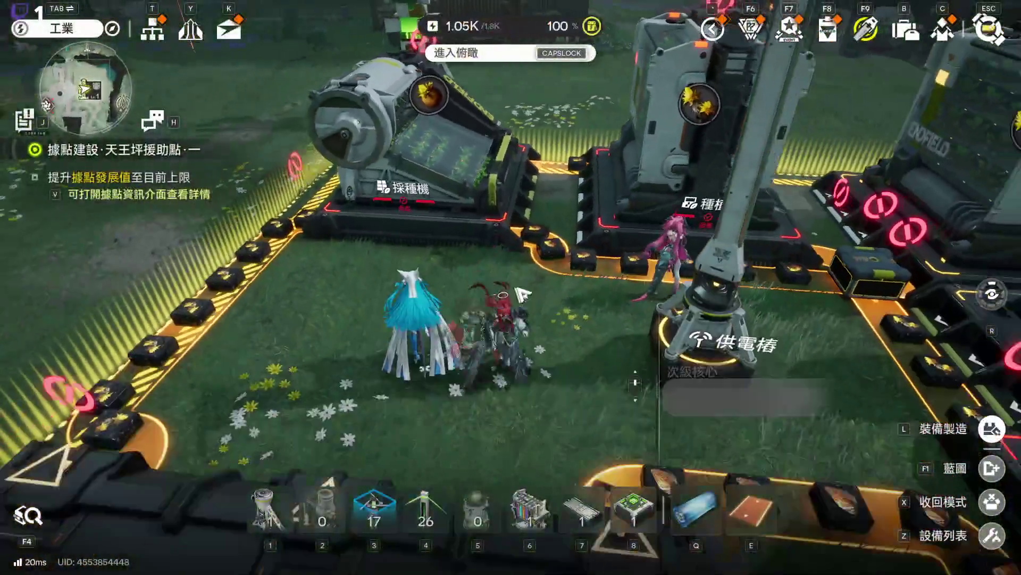
key("l")
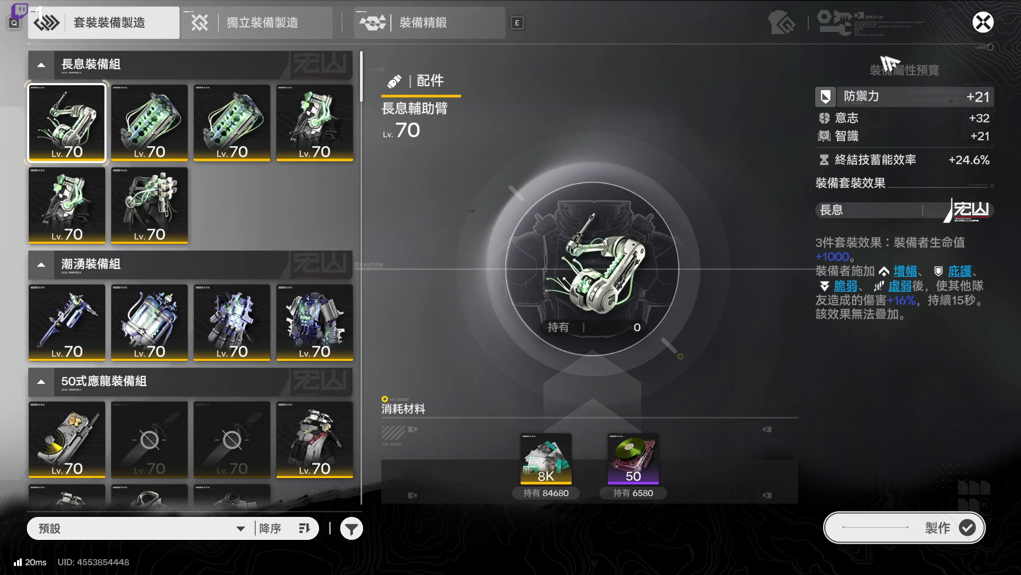
Step: Close equipment crafting to return to 餘燼's operator overview
left_click(984, 23)
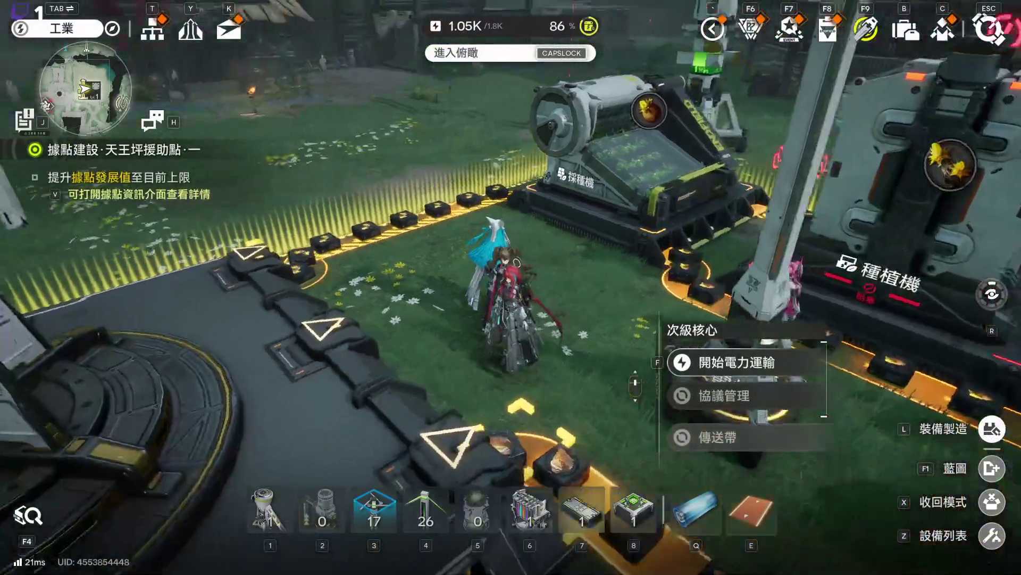
Step: Preview 餘燼's level-up gain with auto-filled experience materials, without upgrading
key("c")
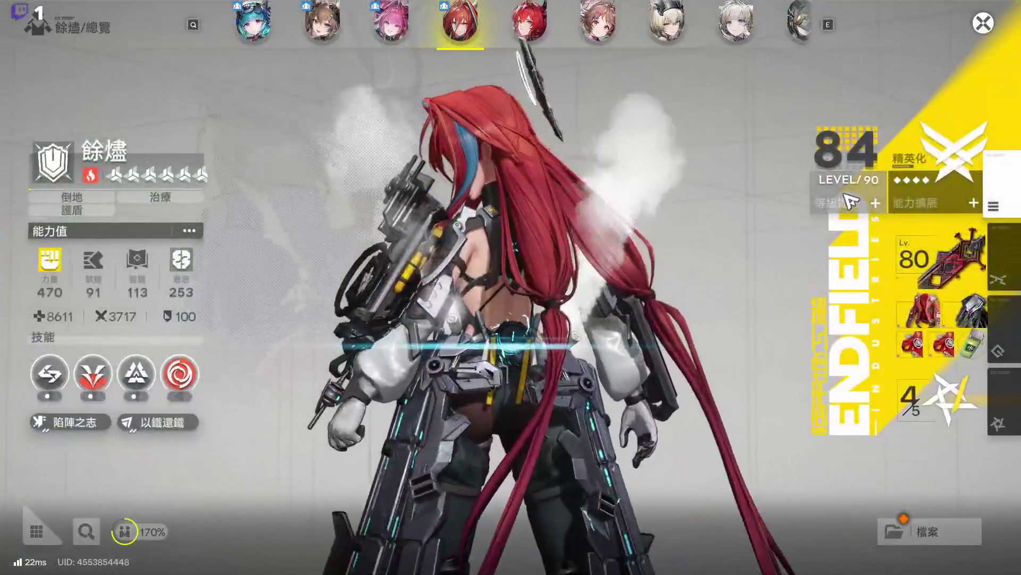
left_click(814, 473)
left_click(777, 526)
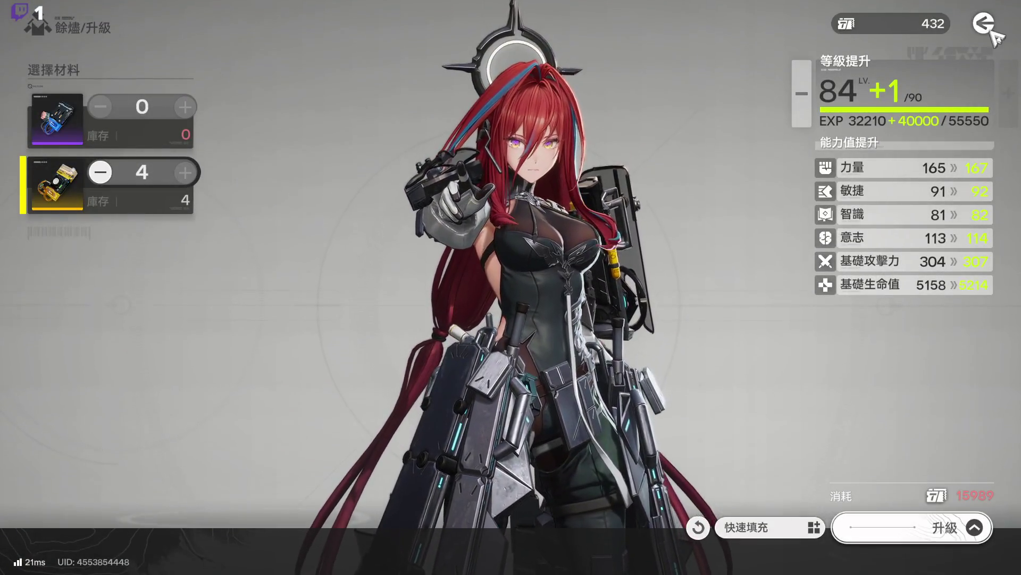
key("Escape")
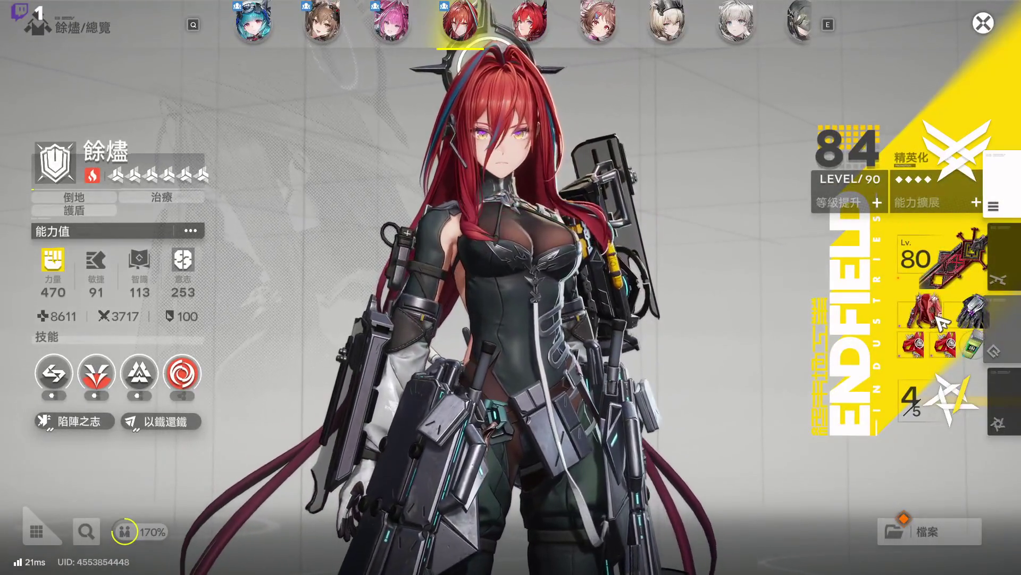
Step: Check 餘燼's equipped gear and set effect, then close the operator screen
left_click(938, 318)
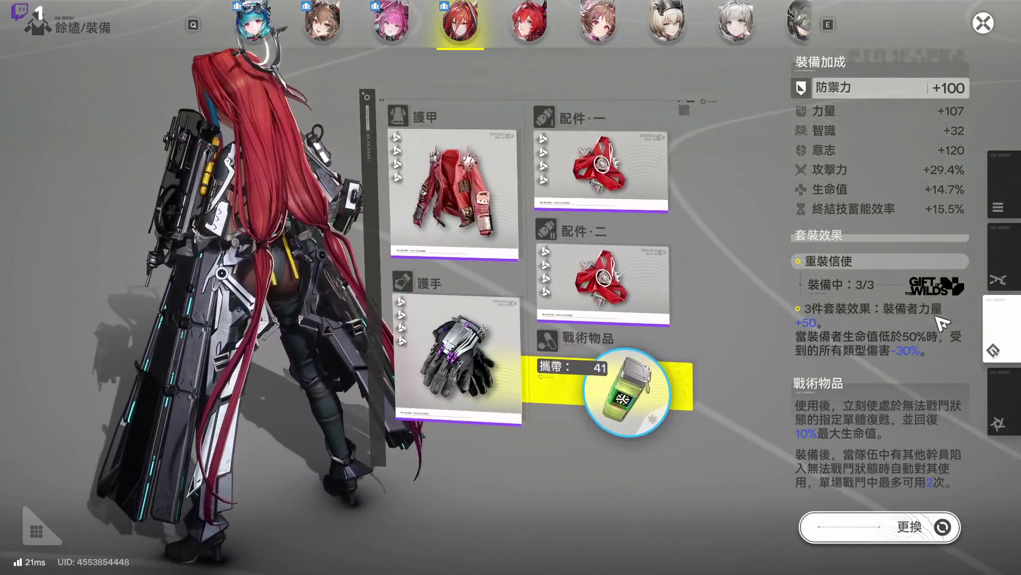
key("Escape")
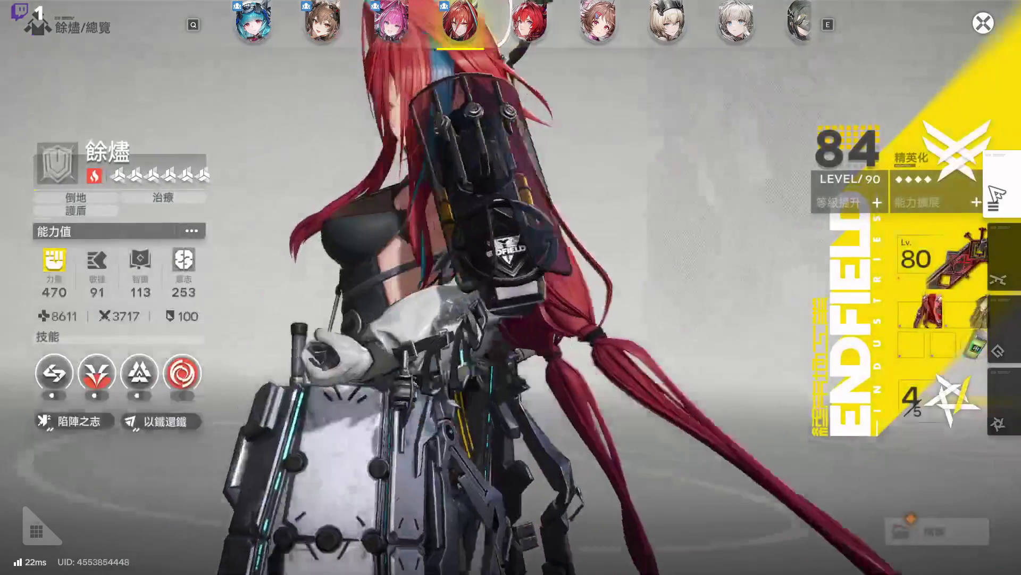
key("Escape")
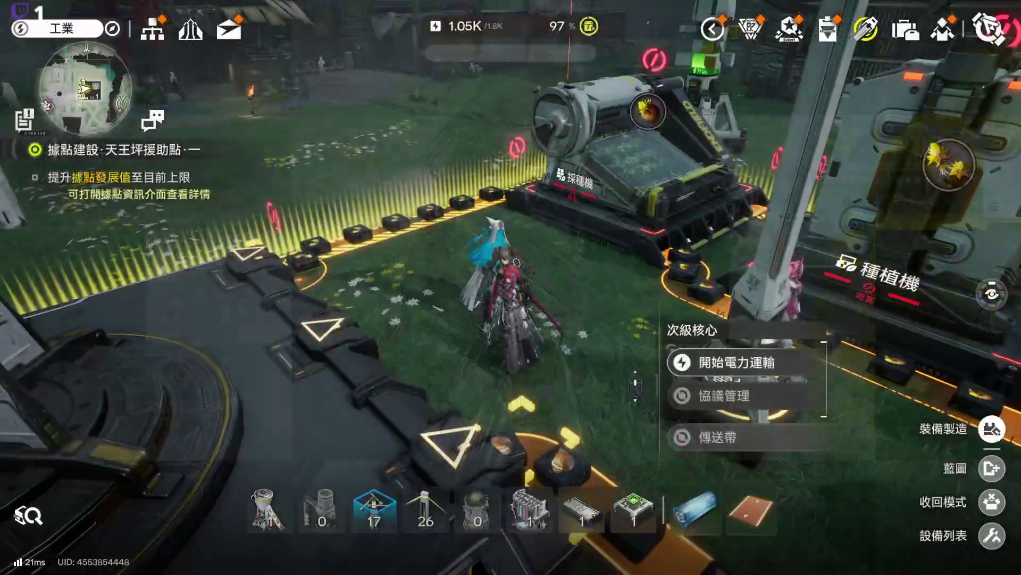
Step: Open equipment crafting, glance at refining, and read the 庇護 keyword in the set effect
key("l")
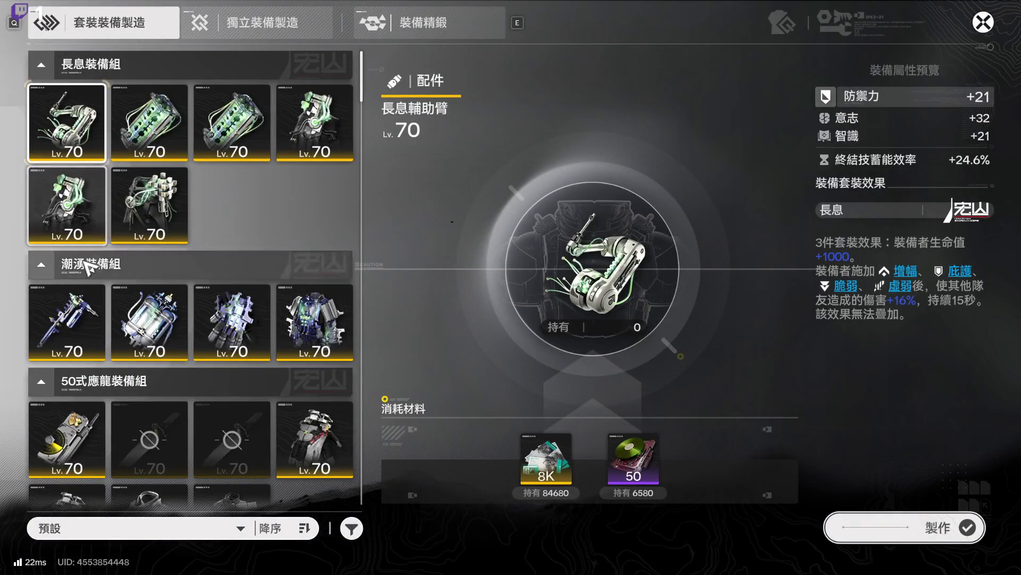
key("e")
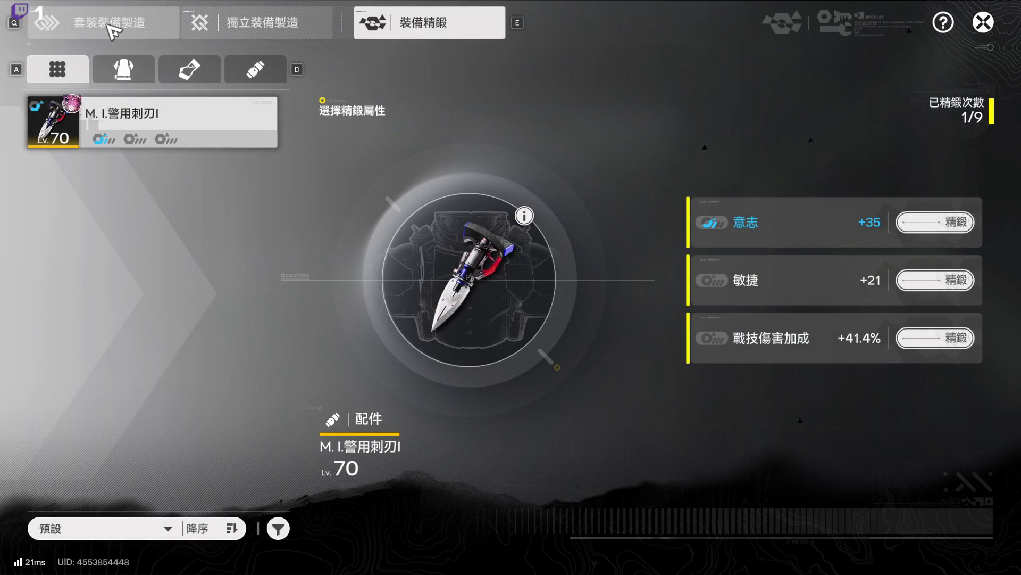
left_click(109, 27)
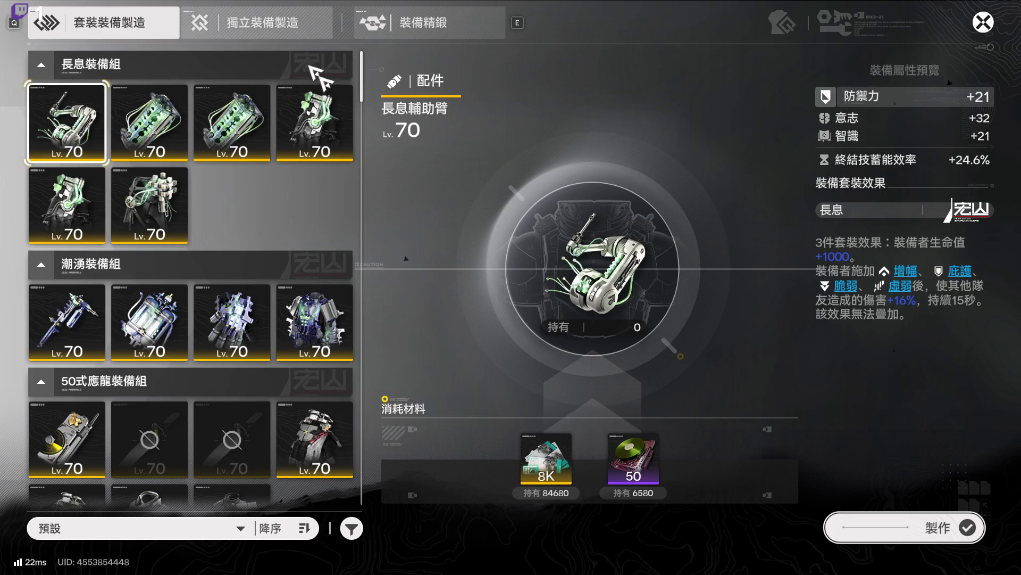
left_click(959, 271)
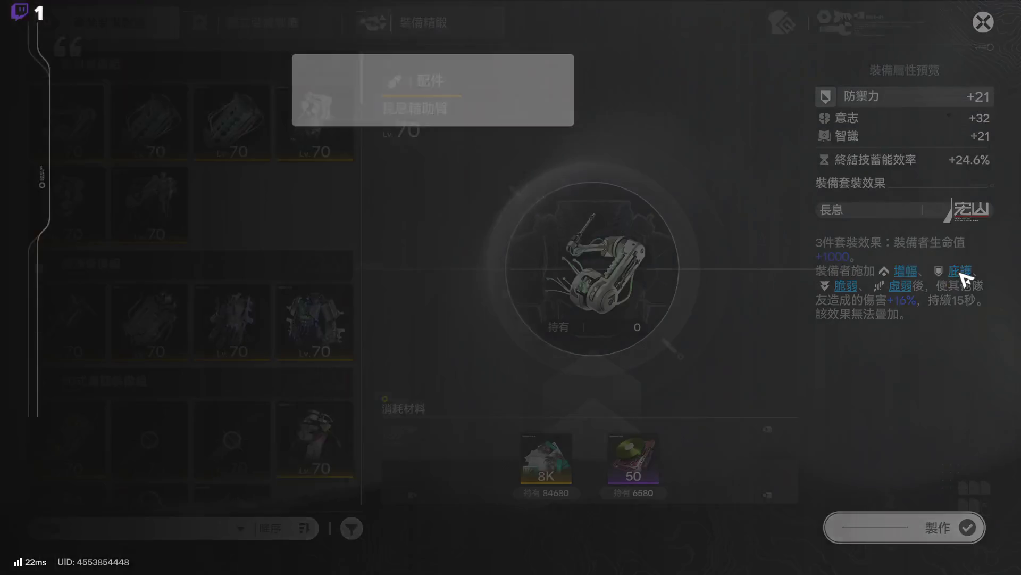
Step: Close the set effect and crafting, then view 餘燼's 陷陣之志 talent details
left_click(705, 147)
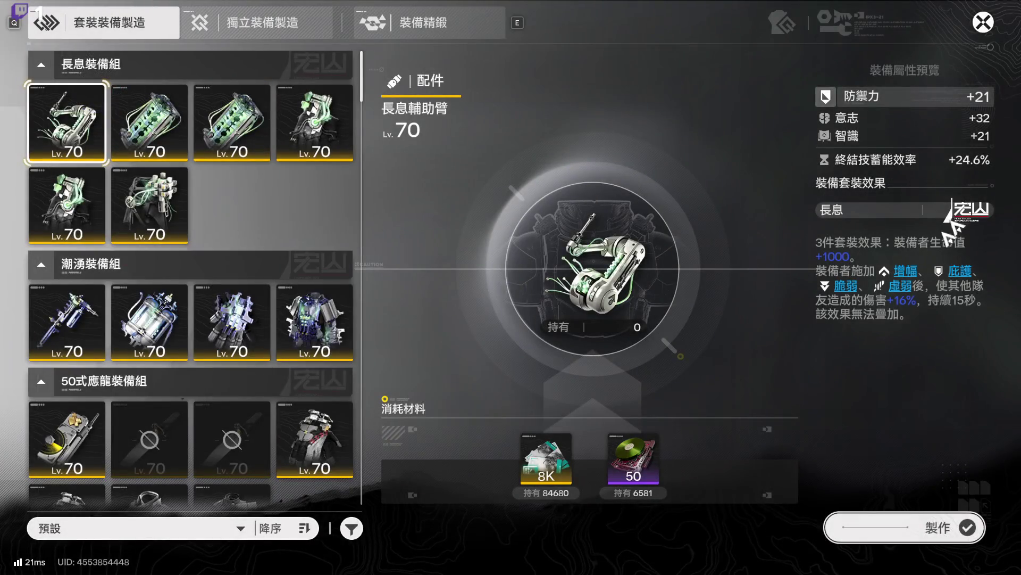
key("Escape")
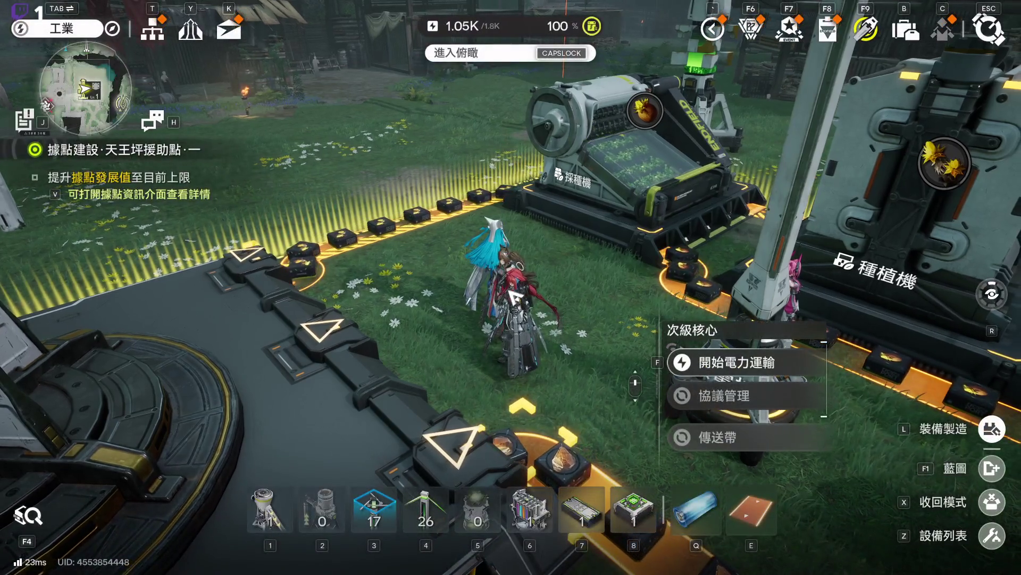
key("c")
left_click(68, 423)
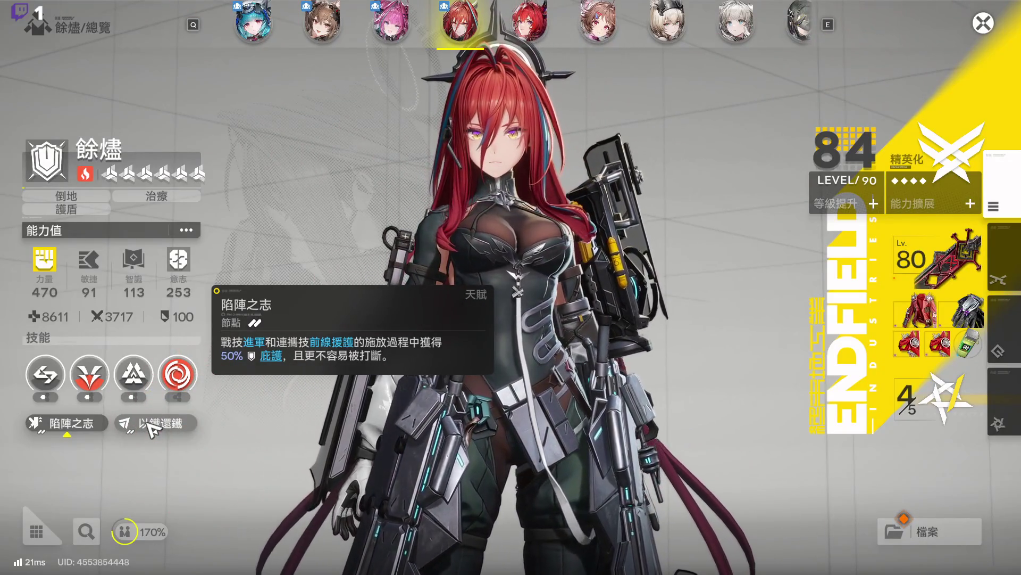
Step: Read the 以鐵還鐵 talent description and leave 餘燼's operator overview
left_click(149, 423)
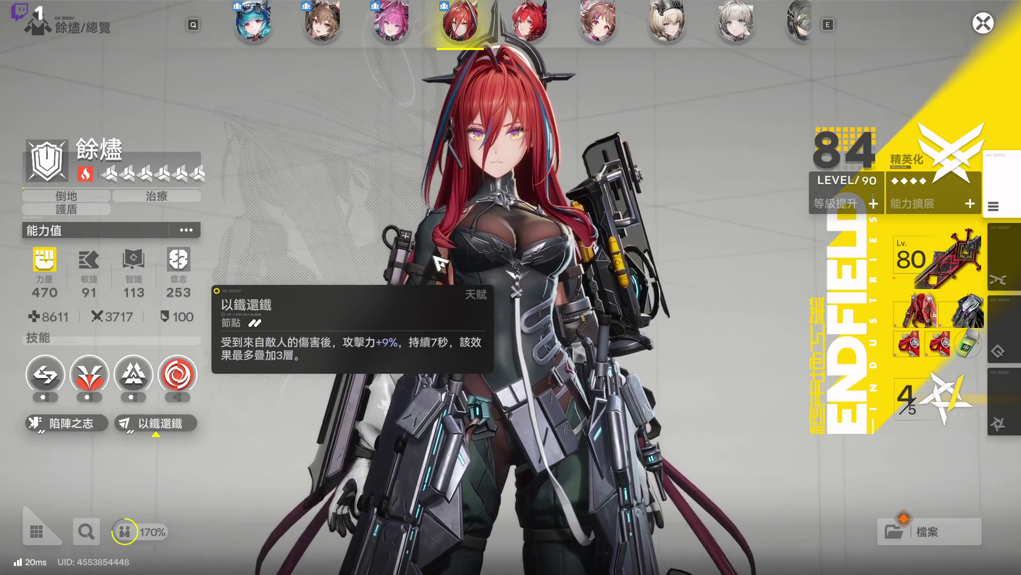
left_click(983, 23)
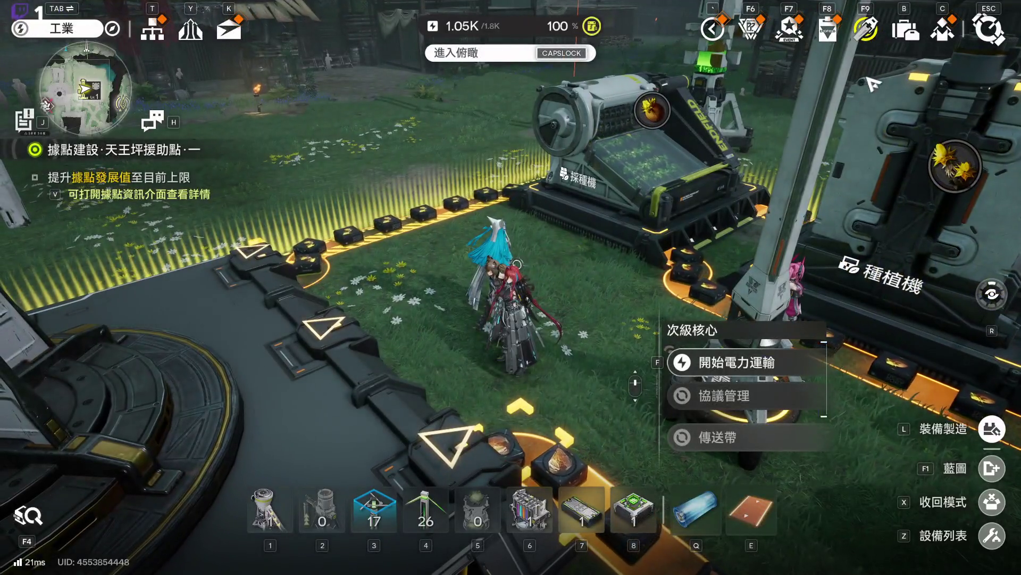
left_click(964, 420)
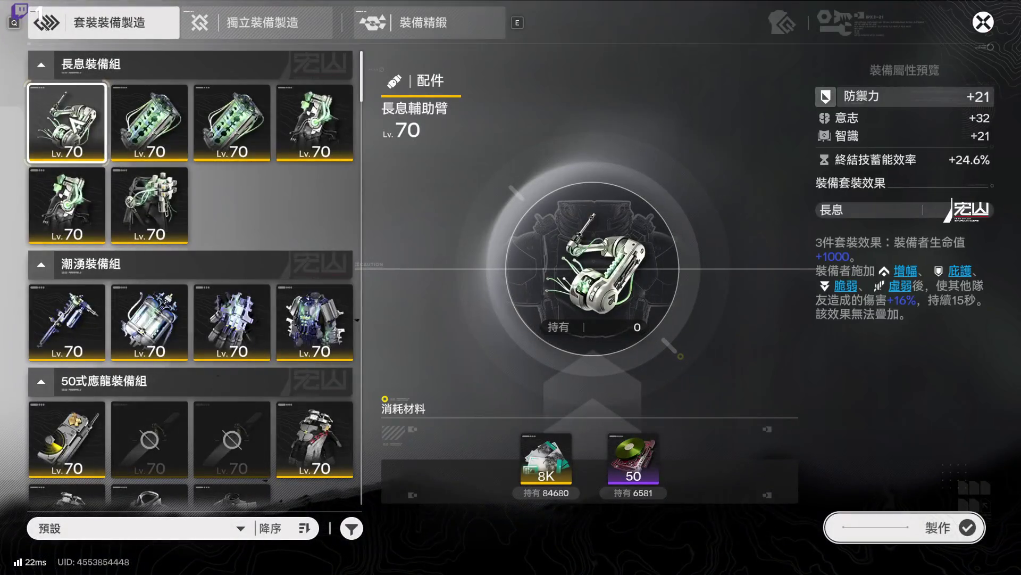
Step: Preview 濁流切割炬, 50式應龍雷達 and 50式應龍短刃·壹型, checking where the locked template comes from
left_click(98, 311)
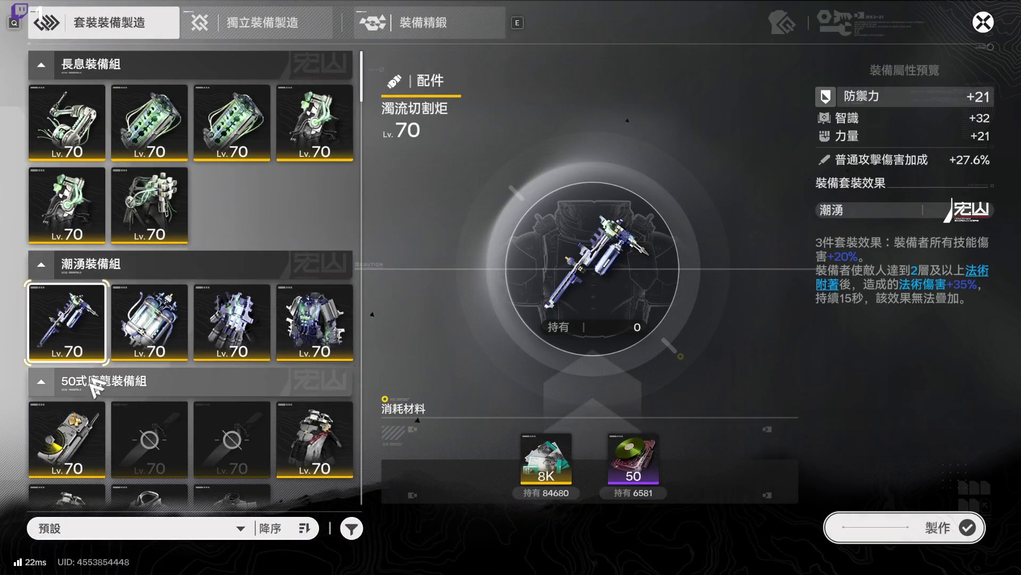
left_click(90, 432)
scroll(196, 353, "down", 2)
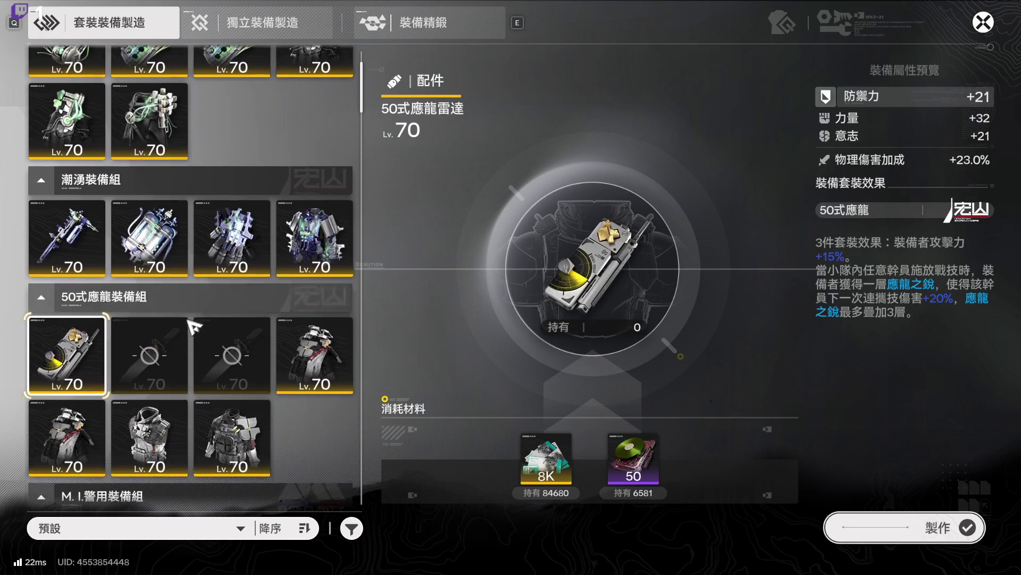
left_click(187, 351)
left_click(905, 528)
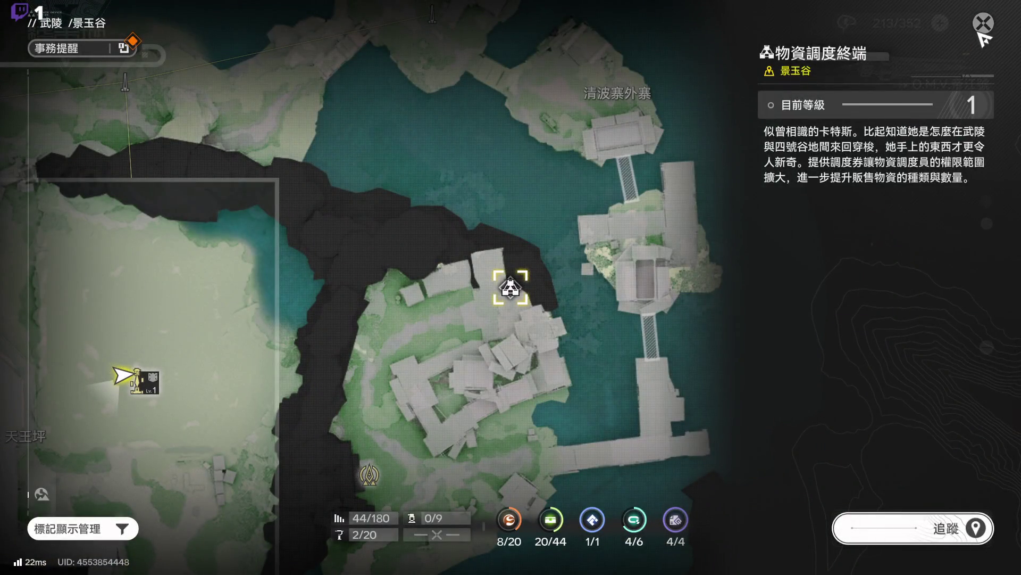
left_click(980, 32)
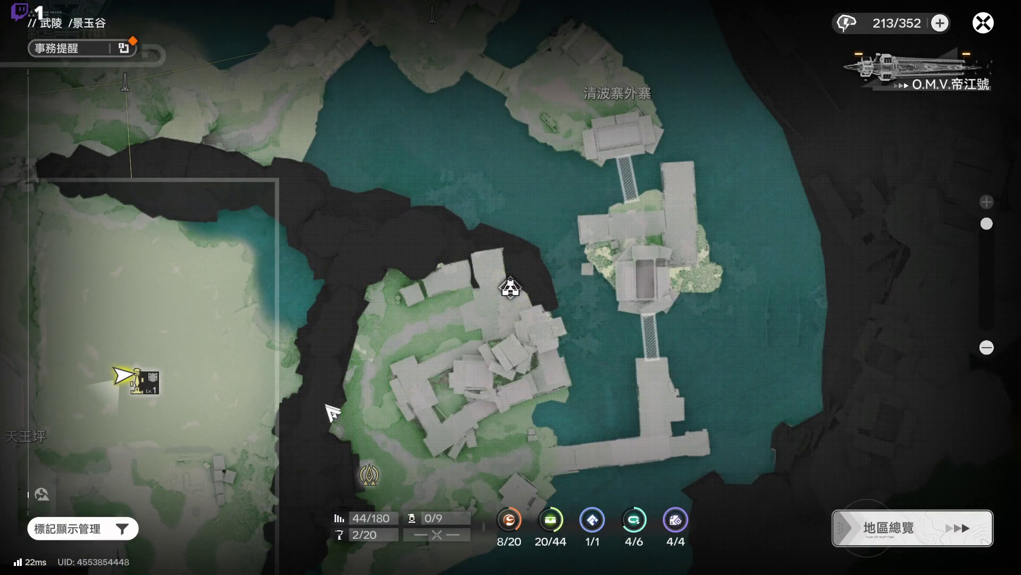
left_click(983, 23)
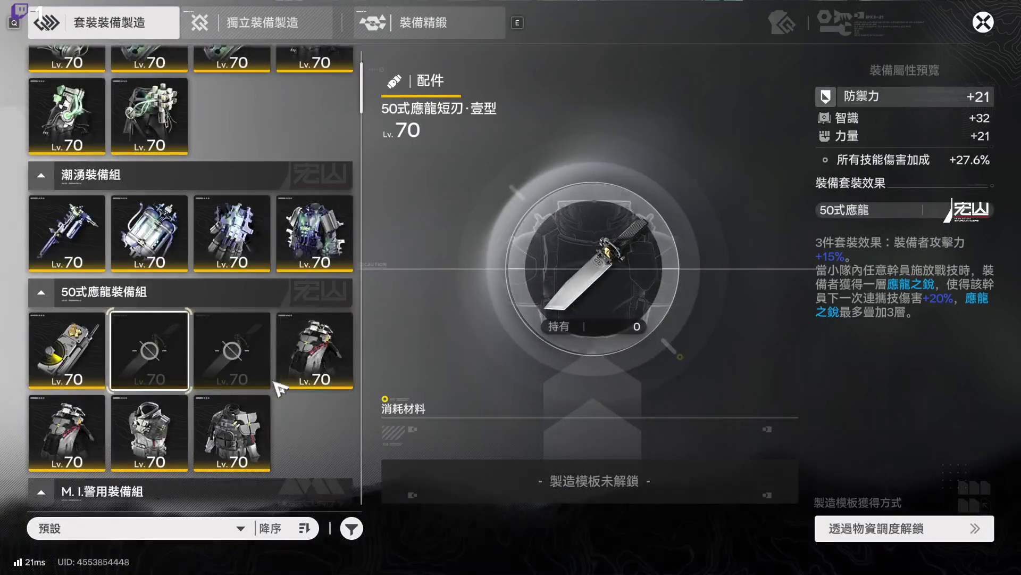
Step: Preview the M.I.警用 set pieces and the 動火用電力匣 Lv.70 recipe
scroll(278, 388, "down", 6)
left_click(233, 306)
left_click(69, 325)
left_click(82, 382)
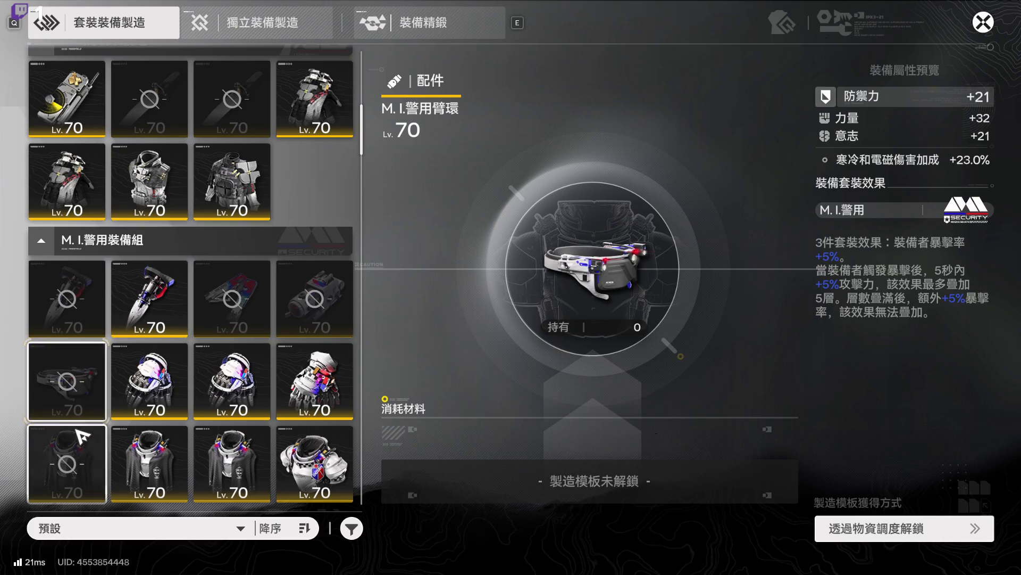
left_click(69, 447)
scroll(133, 373, "down", 3)
left_click(82, 397)
mouse_move(190, 346)
left_mouse_down()
mouse_move(278, 133)
mouse_move(274, 480)
left_mouse_up()
scroll(288, 383, "up", 4)
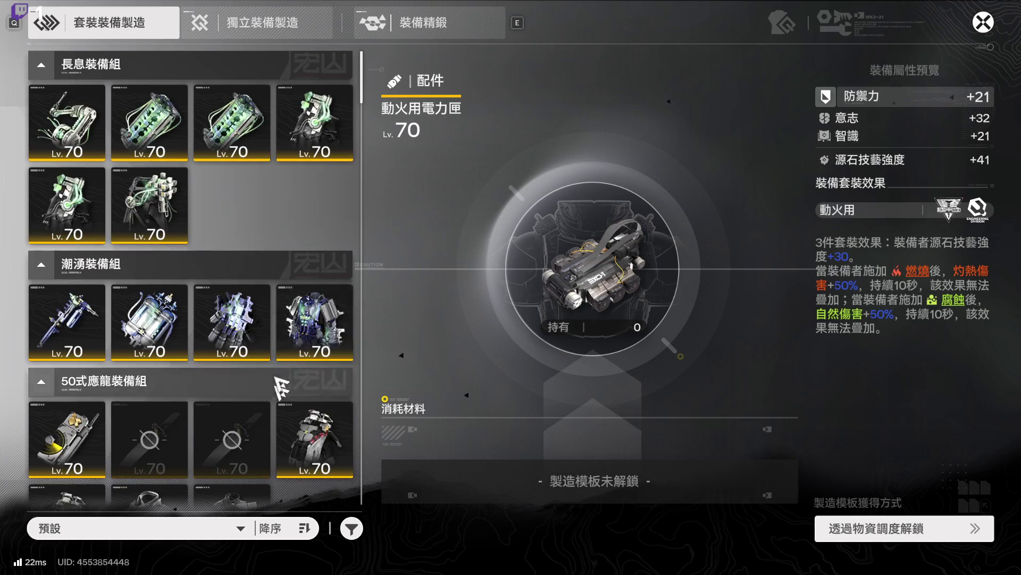
scroll(283, 392, "down", 12)
scroll(282, 332, "down", 2)
scroll(285, 337, "up", 1)
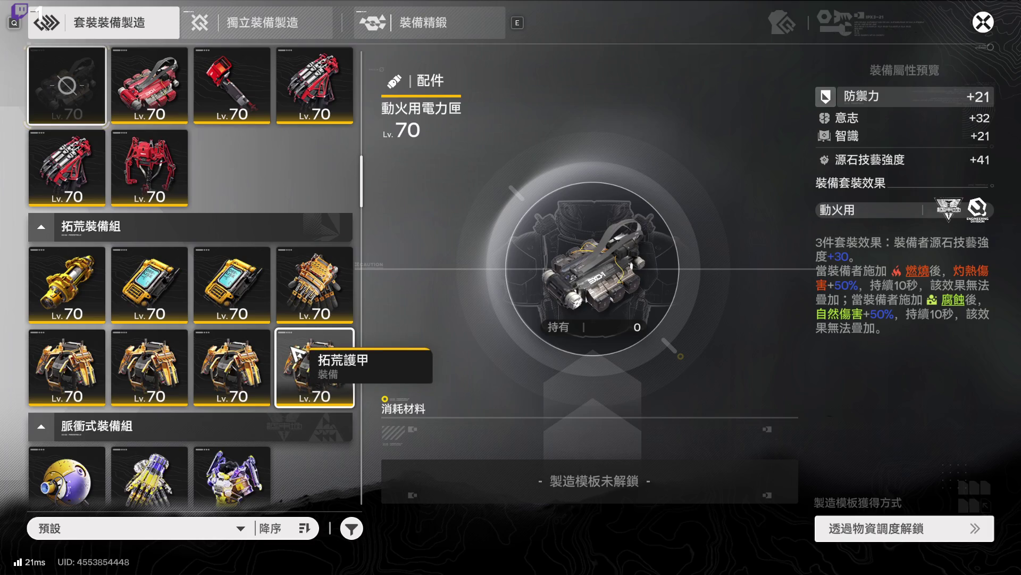
Step: Preview 拓荒增量供氧栓, 脈衝式校準器 and the craftable and locked 碾骨小雕像 pieces
left_click(65, 290)
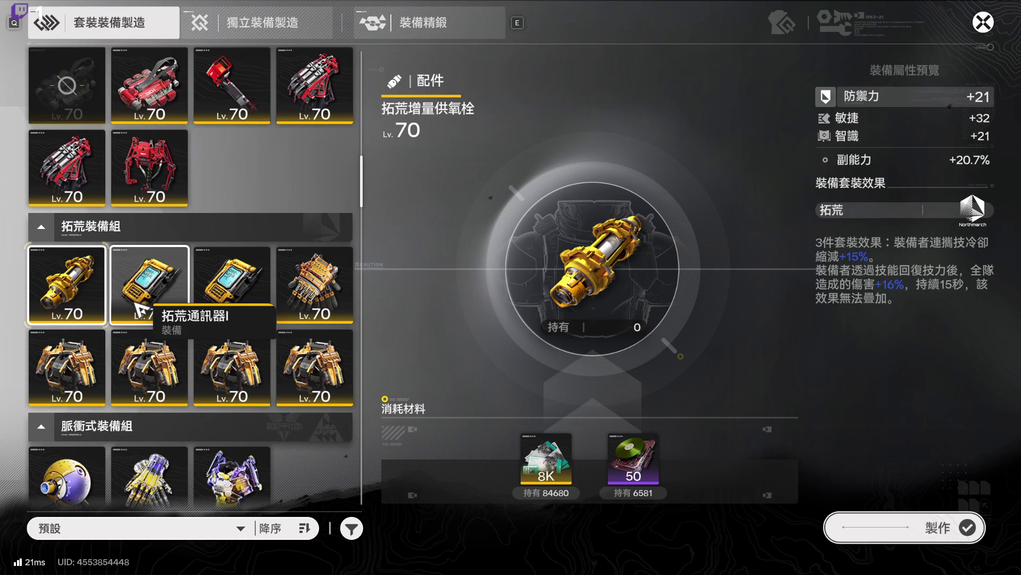
scroll(143, 310, "down", 3)
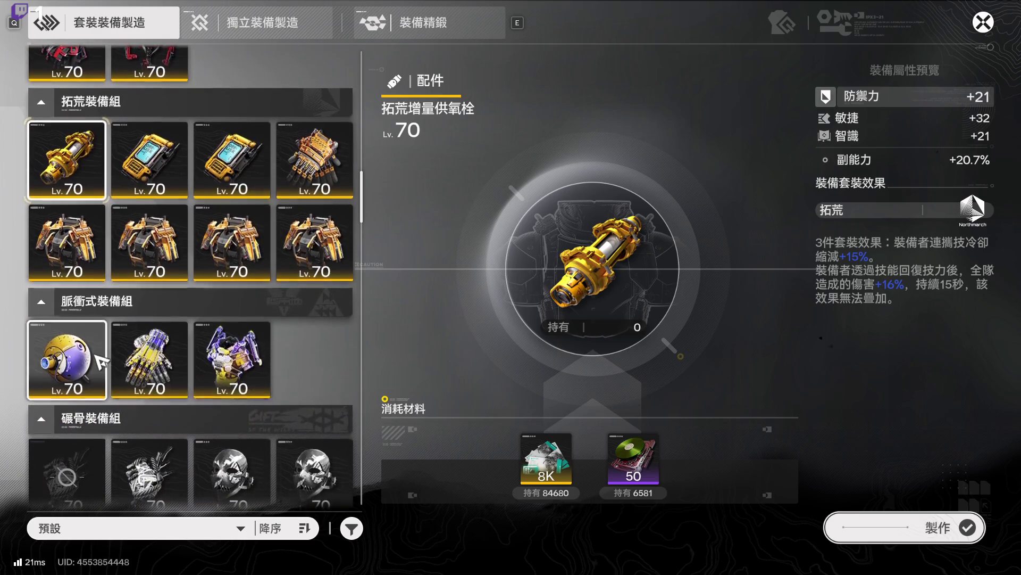
left_click(67, 356)
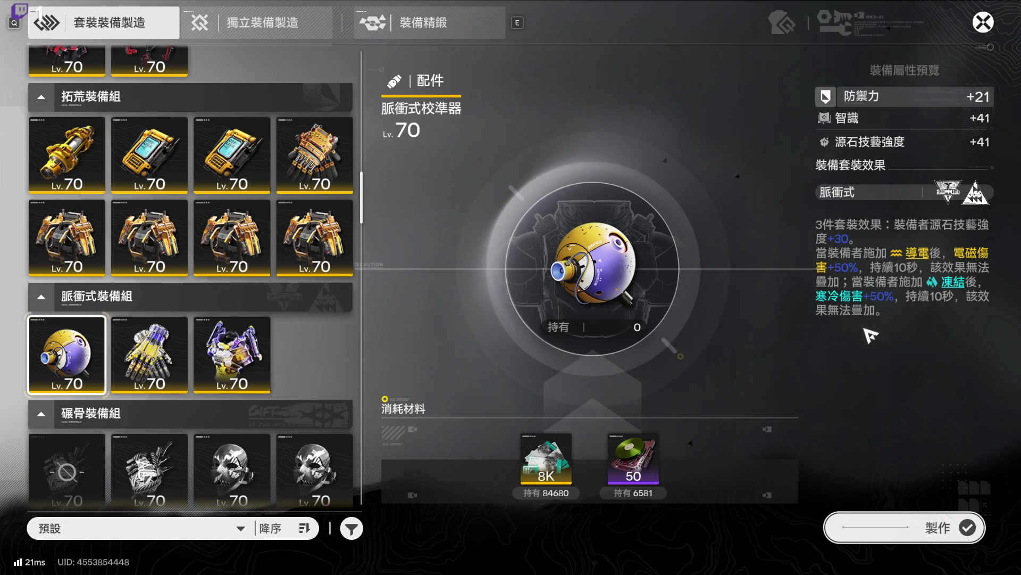
scroll(176, 361, "down", 3)
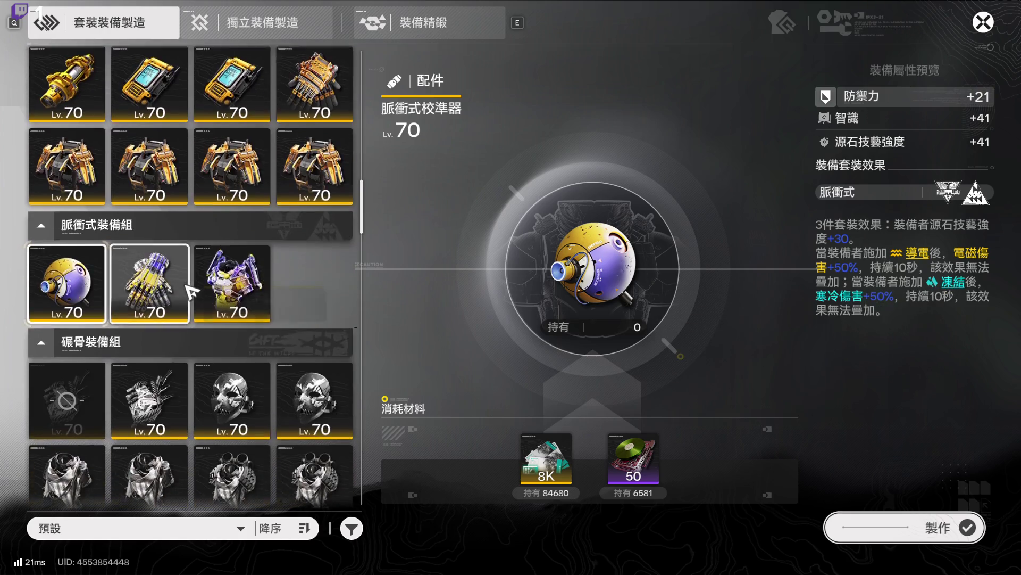
left_click(170, 366)
left_click(87, 361)
left_click(146, 367)
left_click(79, 359)
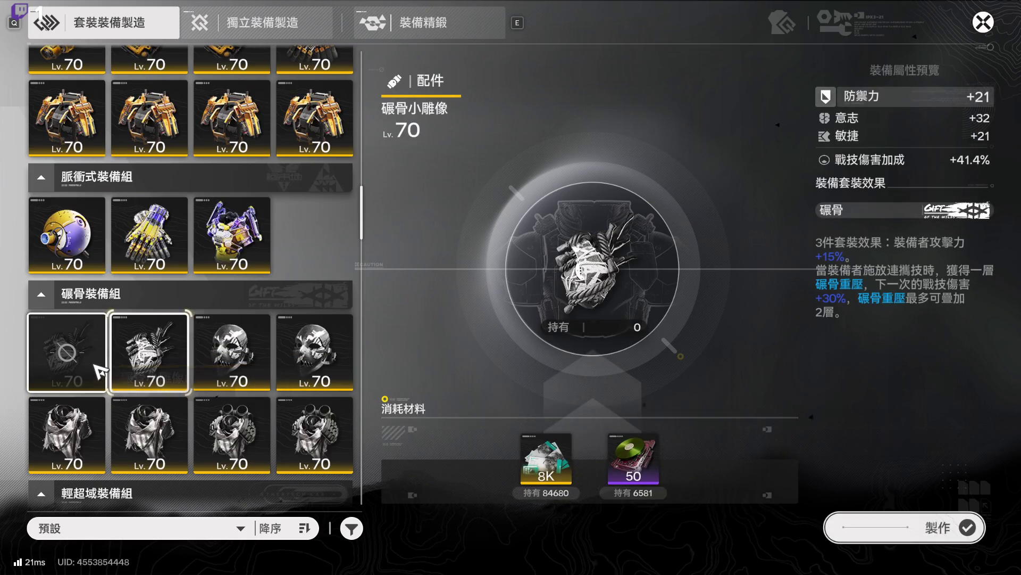
left_click(144, 367)
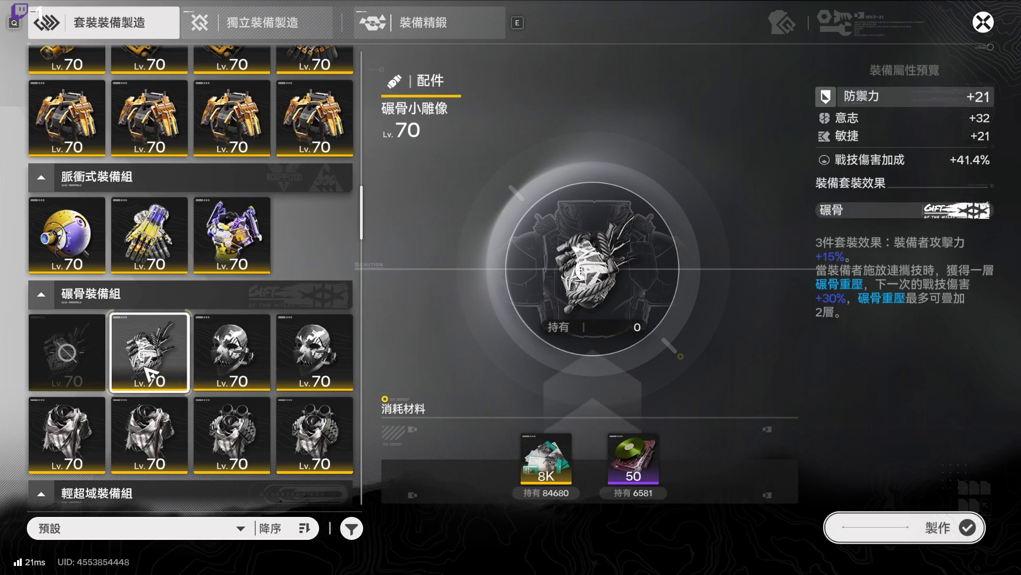
Step: Preview the 輕超域穩定器, 生物輔助護盾針 and 點劍火石 pieces
scroll(159, 308, "down", 3)
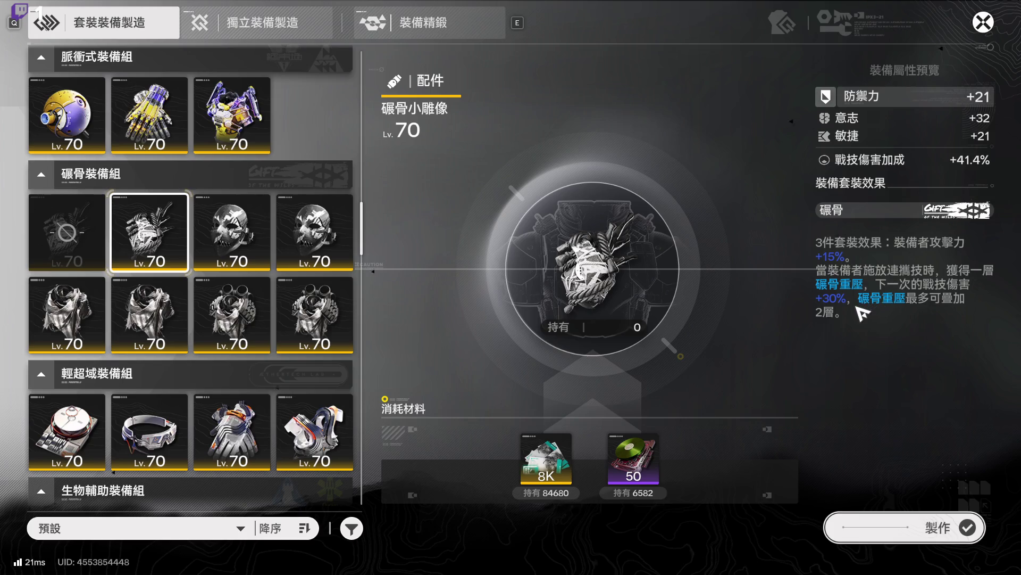
scroll(298, 430, "down", 3)
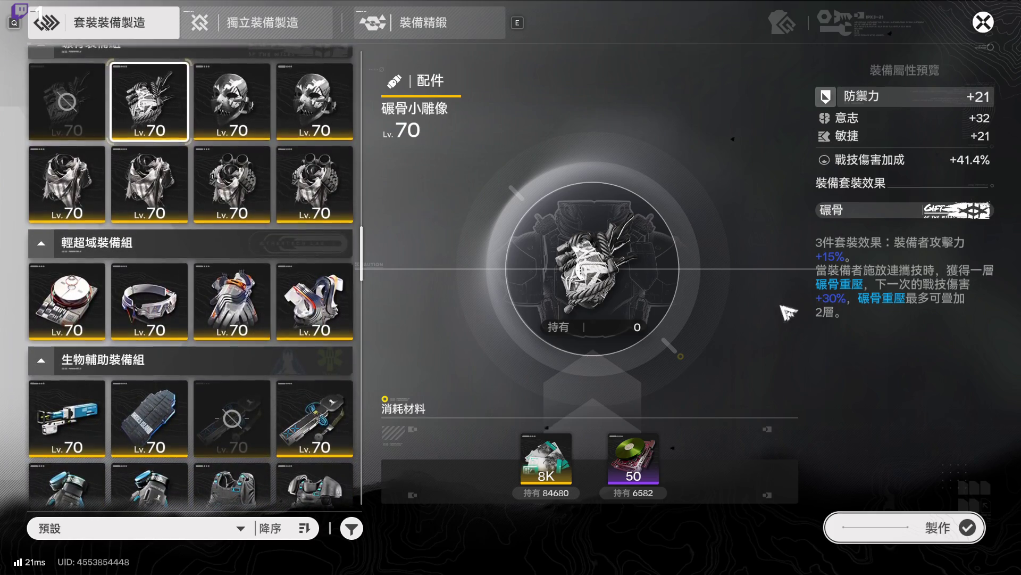
left_click(66, 300)
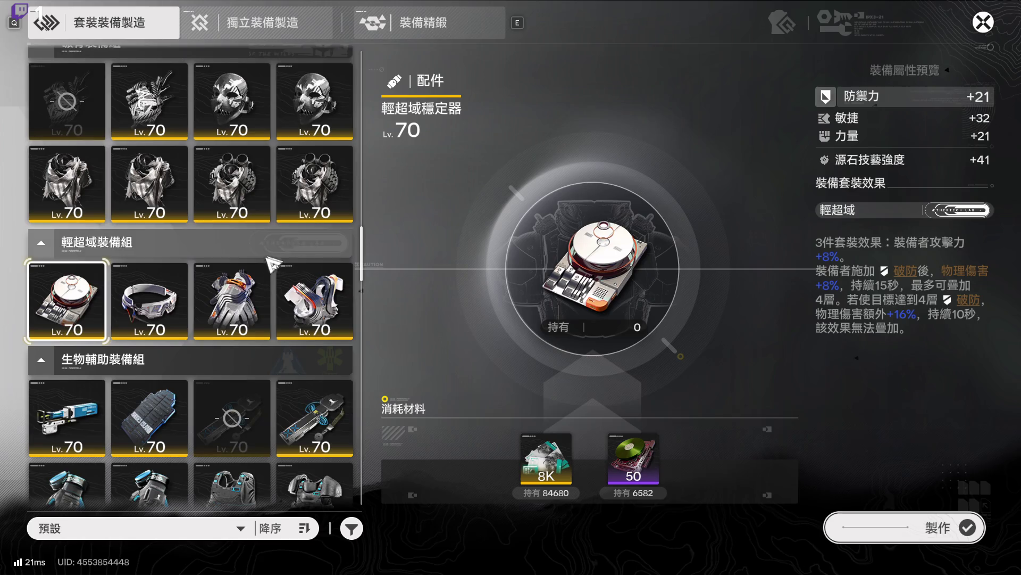
scroll(266, 182, "down", 2)
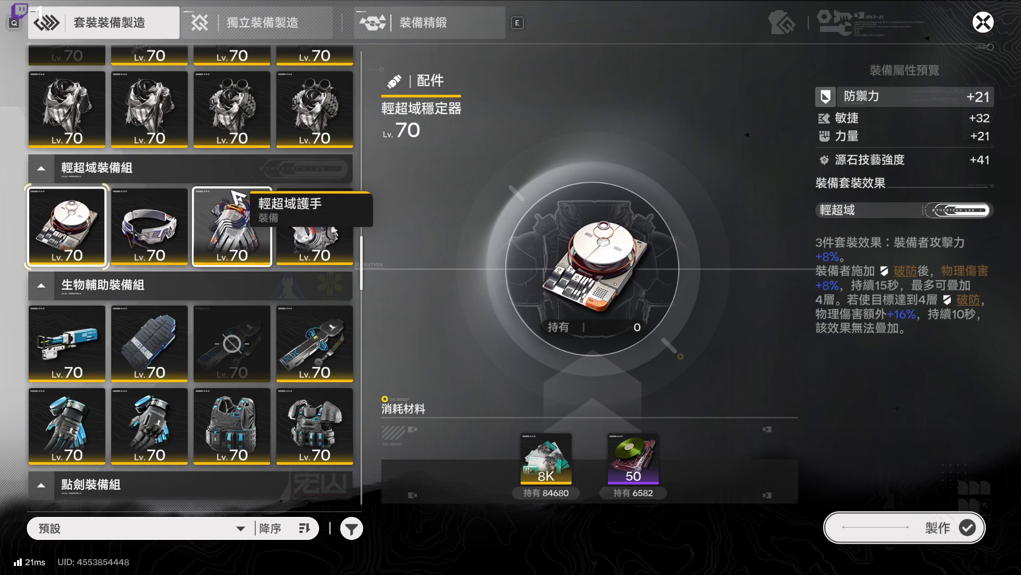
left_click(66, 341)
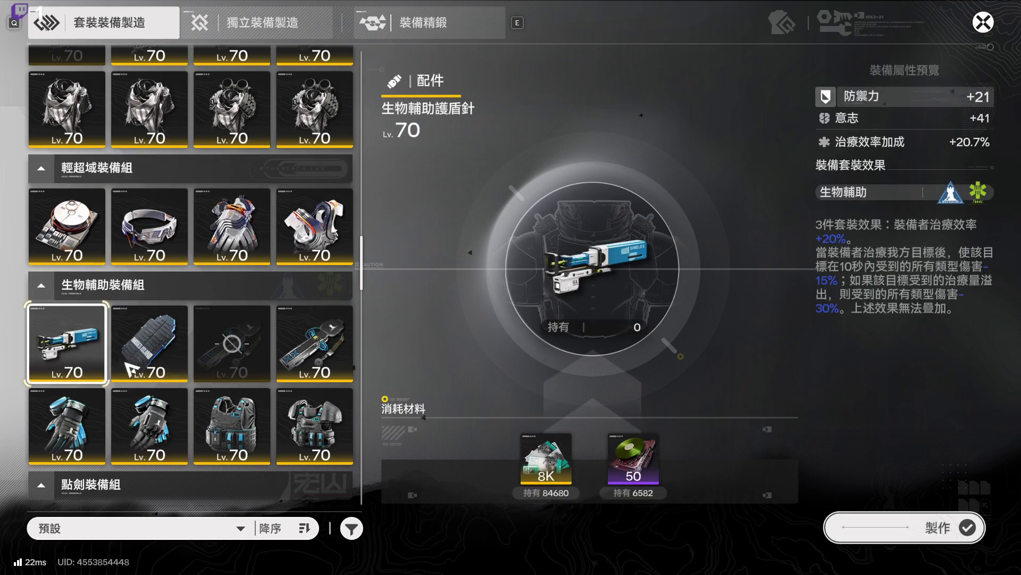
scroll(112, 346, "down", 3)
scroll(115, 368, "down", 2)
left_click(67, 330)
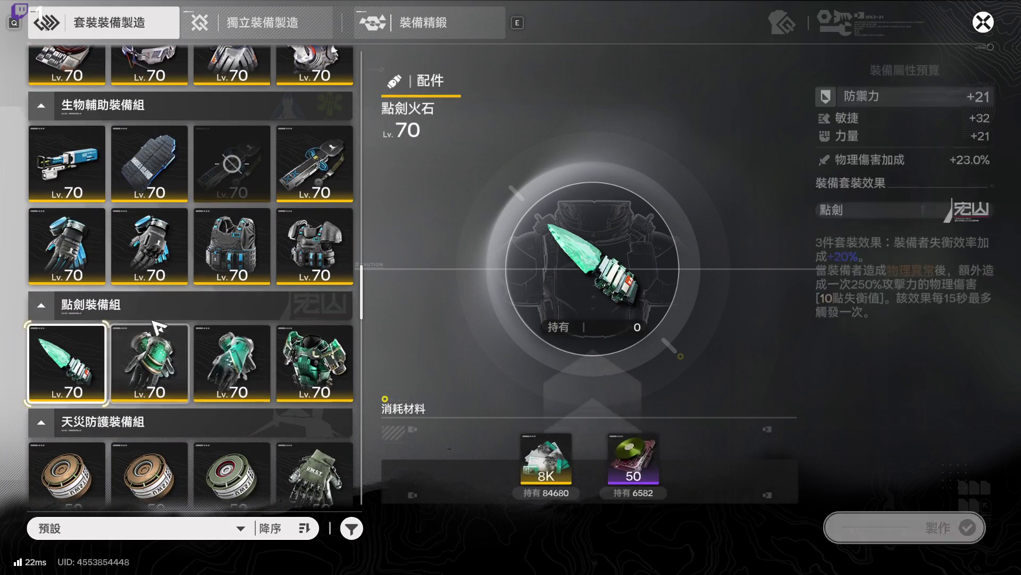
scroll(182, 257, "down", 1)
scroll(167, 229, "up", 20)
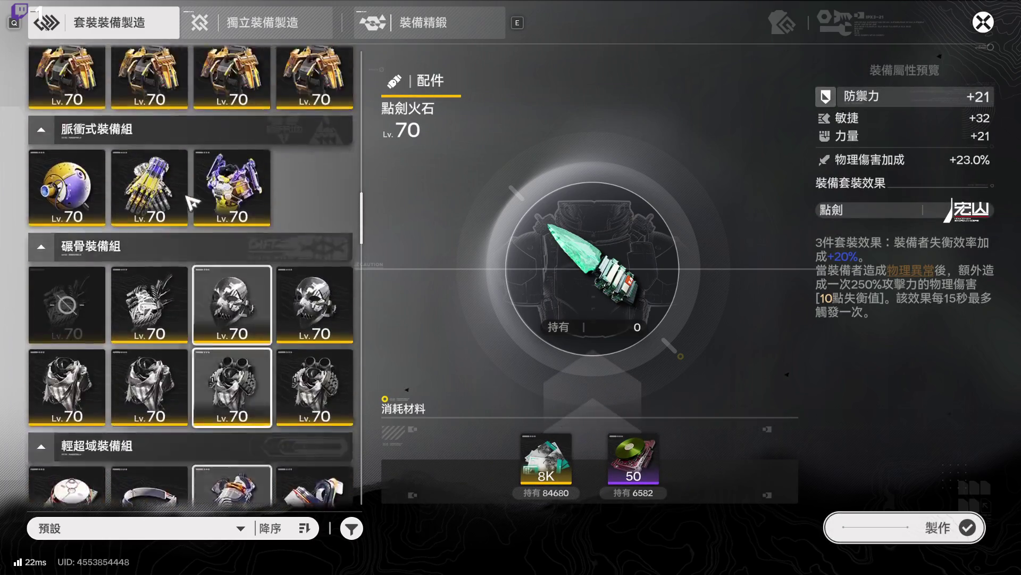
Step: Browse the 長息 set pieces (輔助臂, 蓄電核, 護手, 護甲), then close equipment crafting
left_click(94, 151)
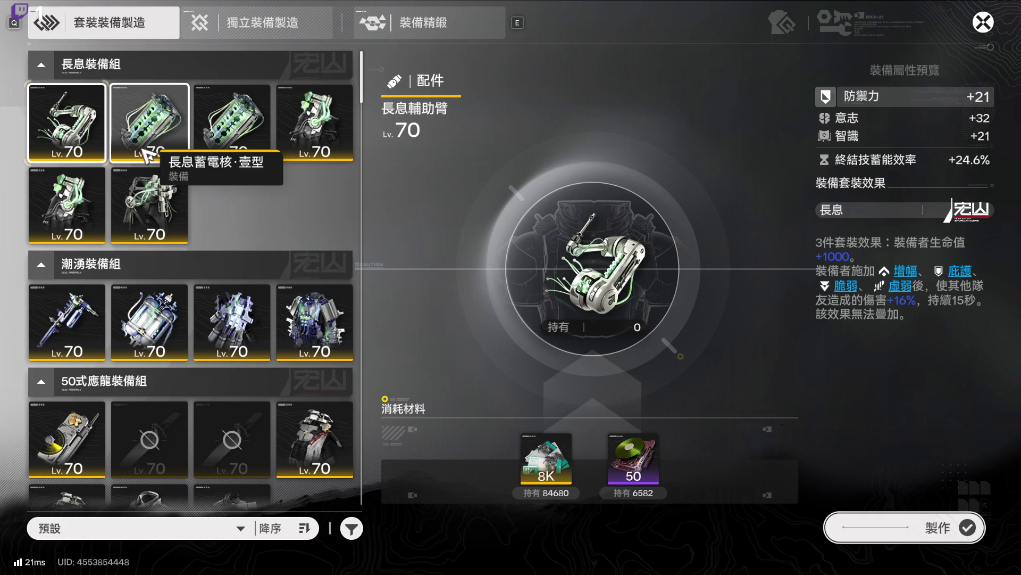
left_click(171, 116)
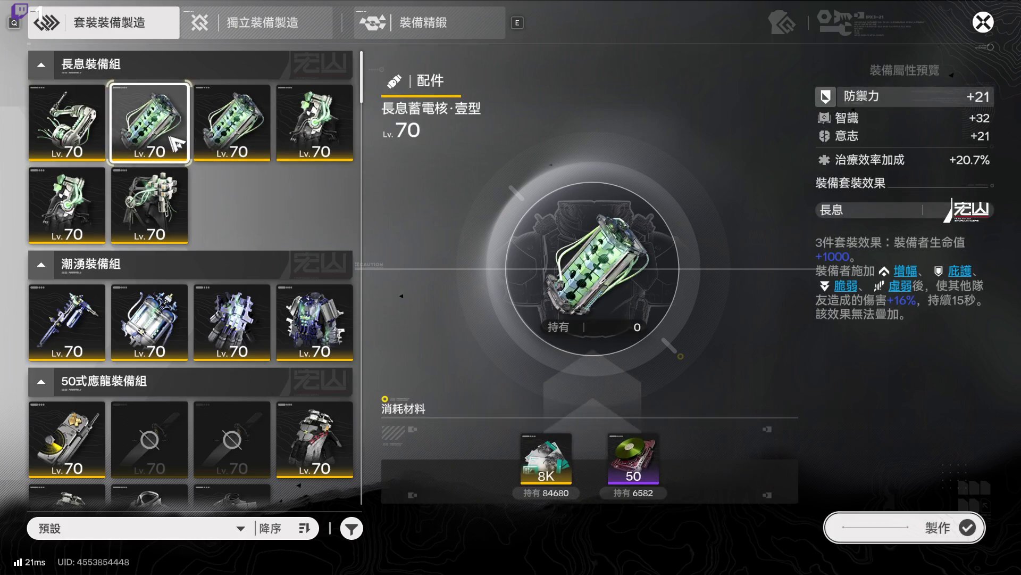
left_click(233, 139)
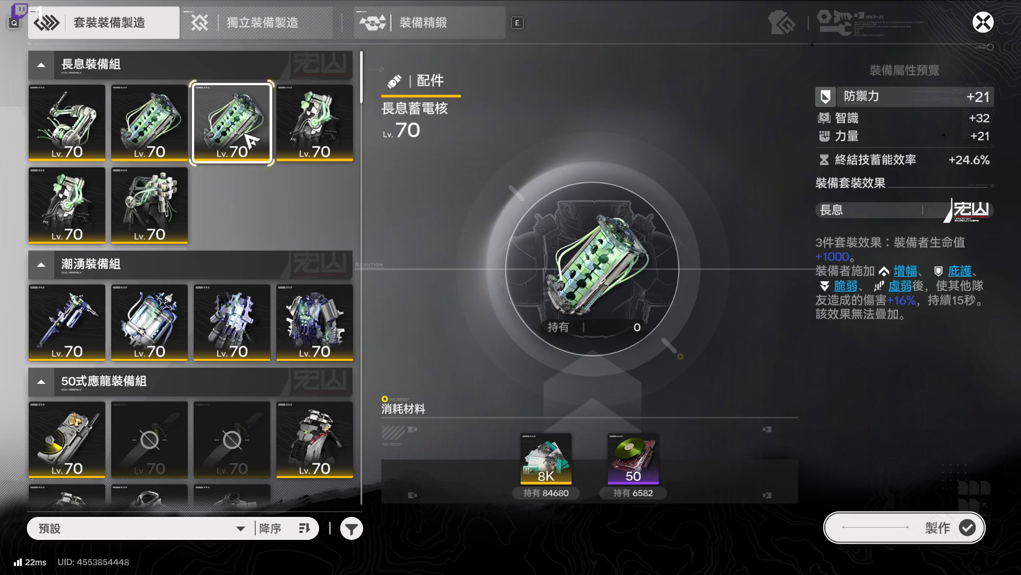
left_click(296, 144)
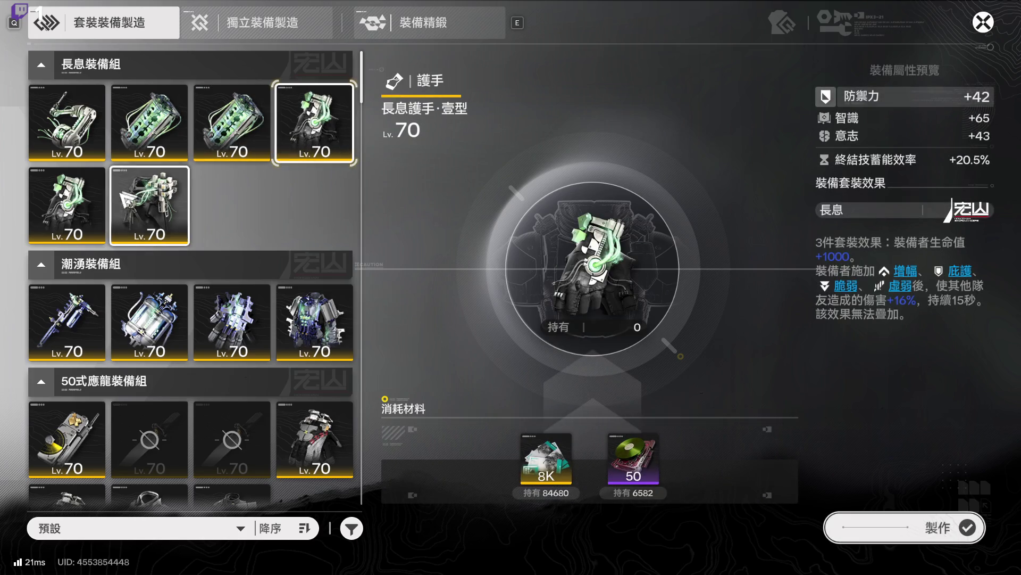
left_click(69, 202)
left_click(140, 215)
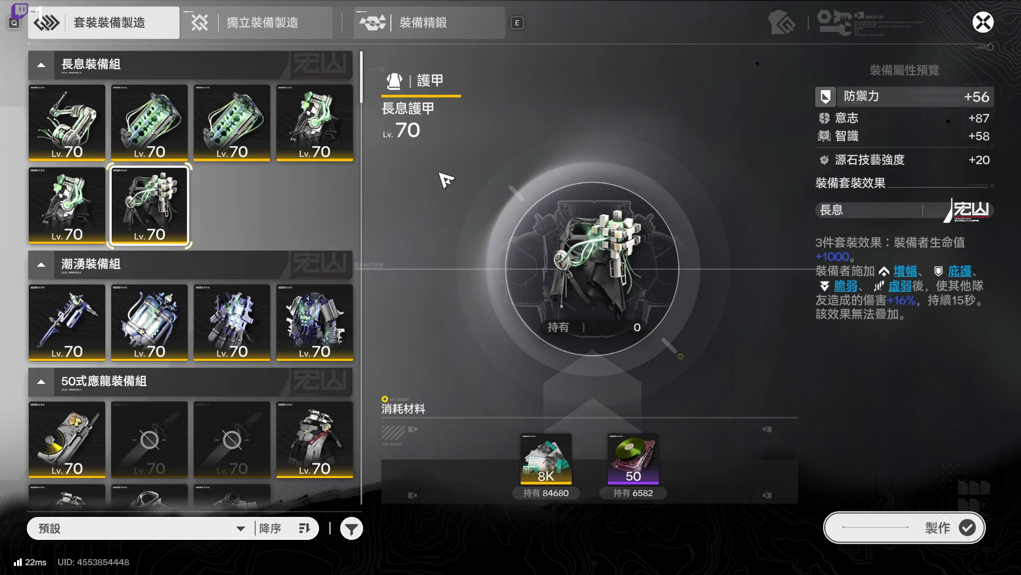
left_click(139, 142)
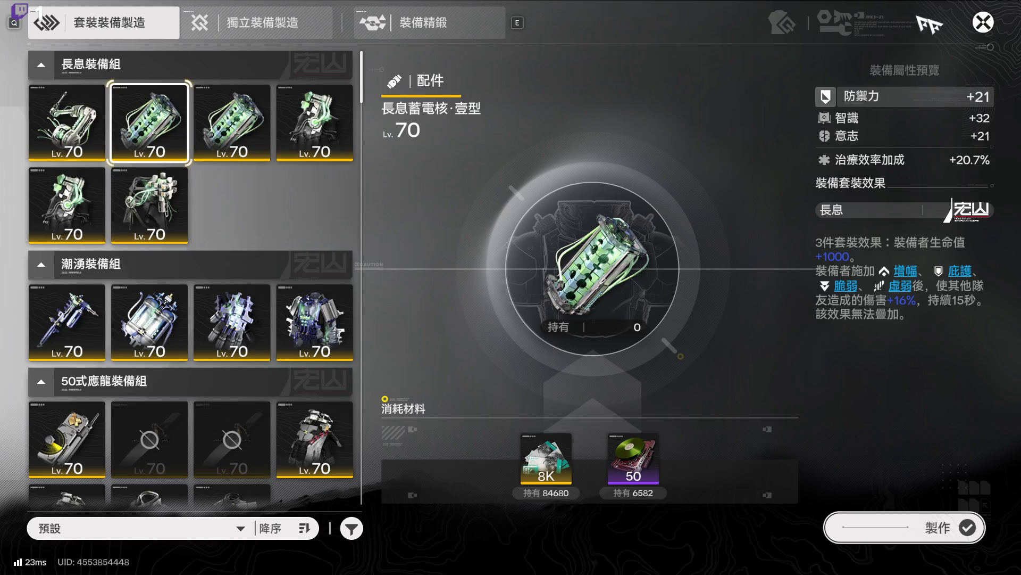
left_click(983, 22)
Step: Check the 意志 and 力量 stat tooltips on 餘燼's character screen, then close it
key("c")
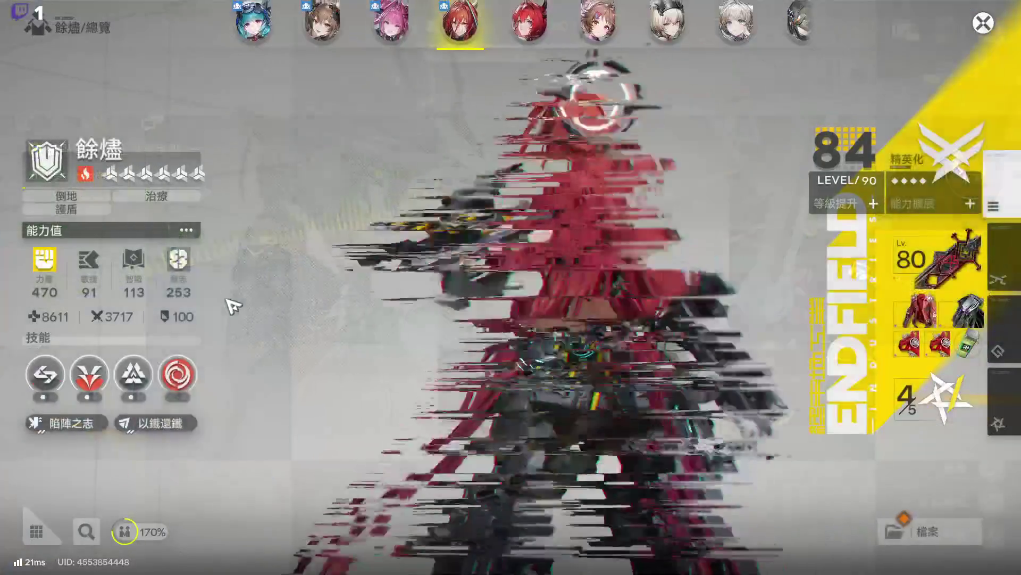
mouse_move(201, 277)
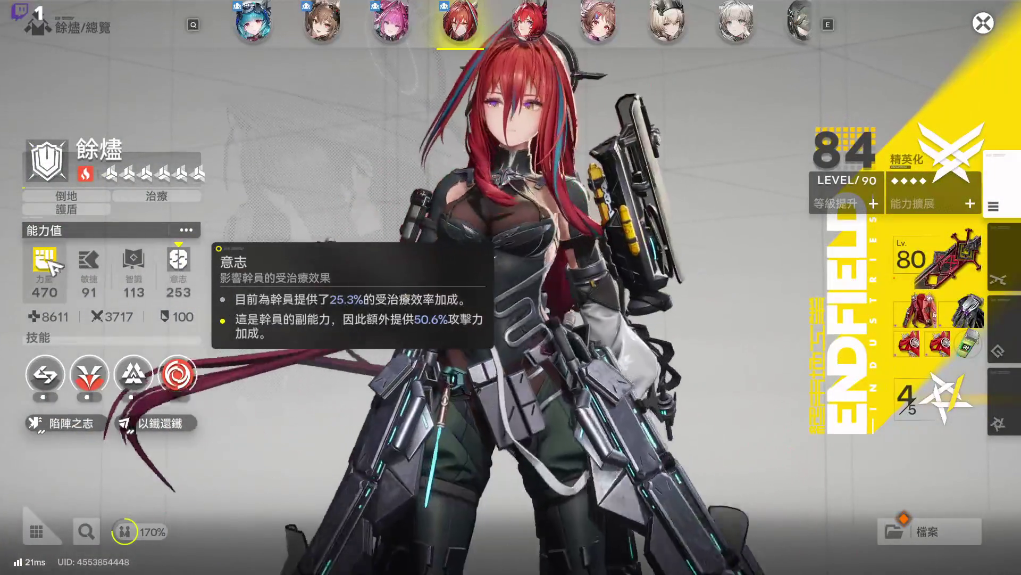
left_click(49, 259)
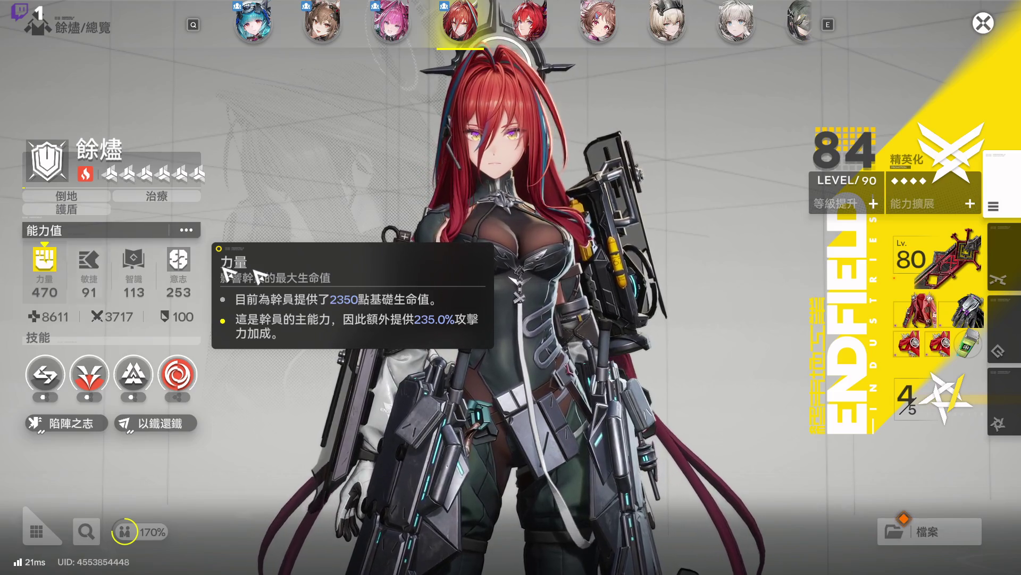
key("Escape")
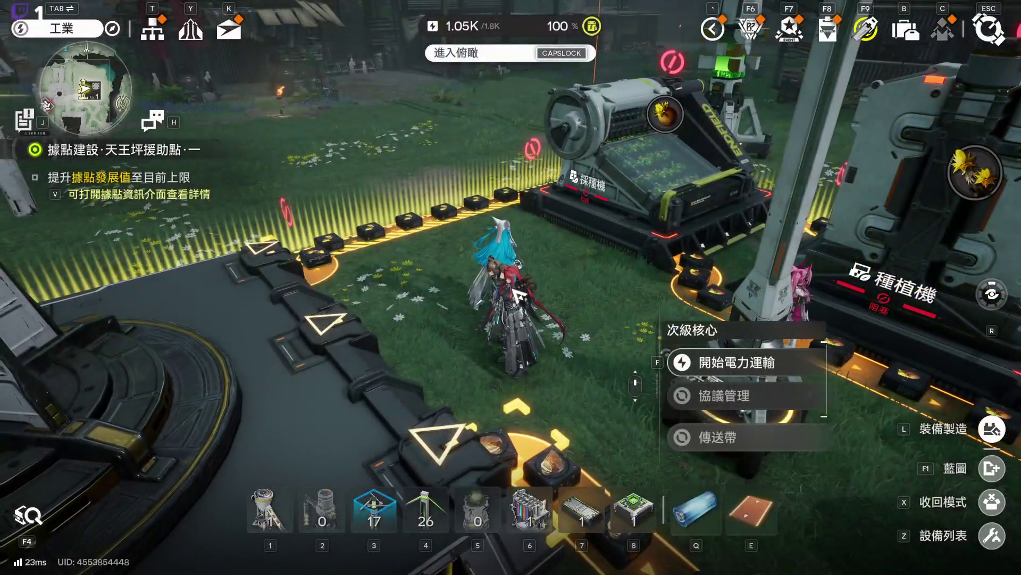
Step: Open set equipment crafting, view 濁流切割炬, and read the 法術附著 explanation
key("c")
key("Escape")
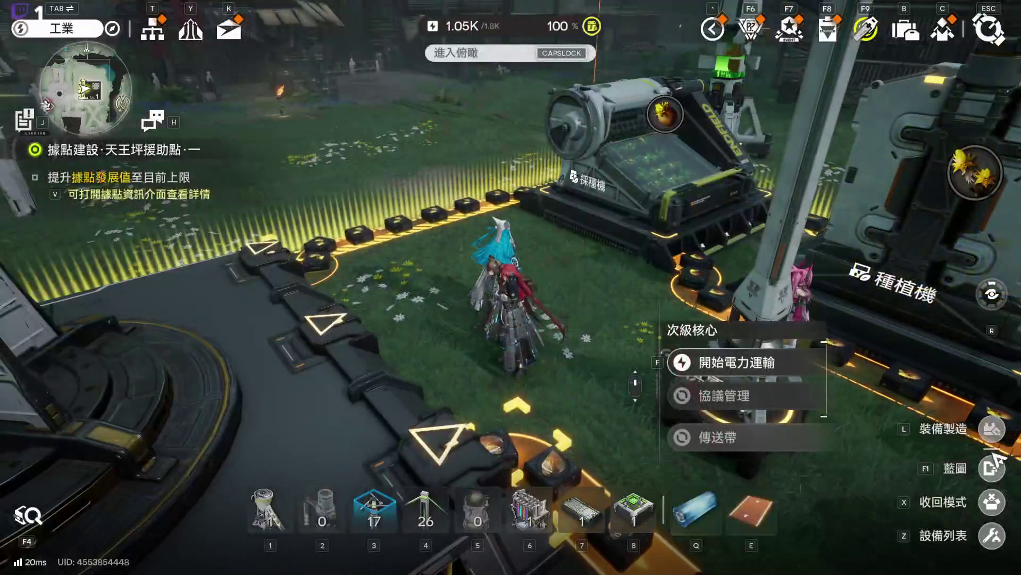
key("f")
left_click(103, 308)
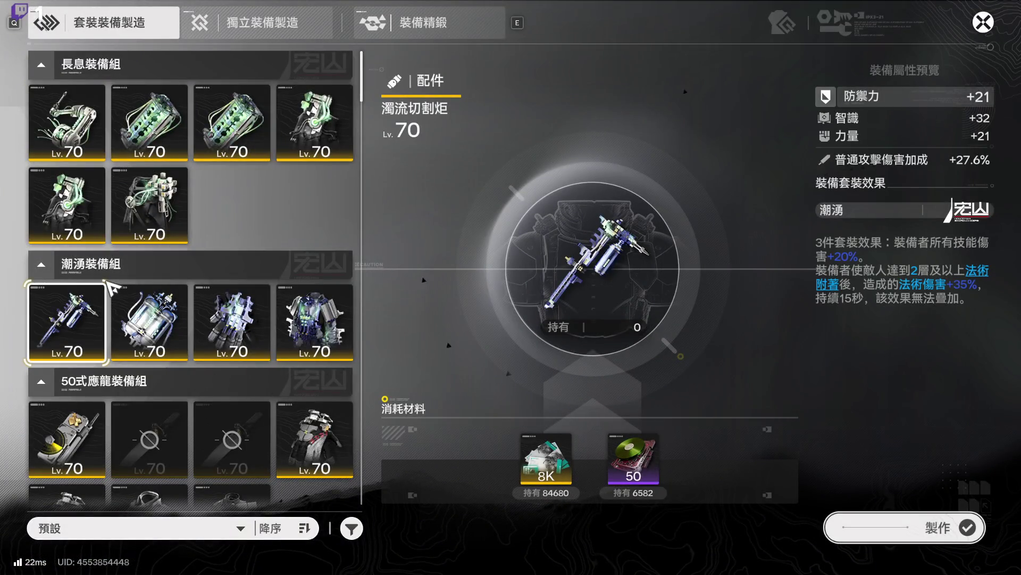
left_click(819, 286)
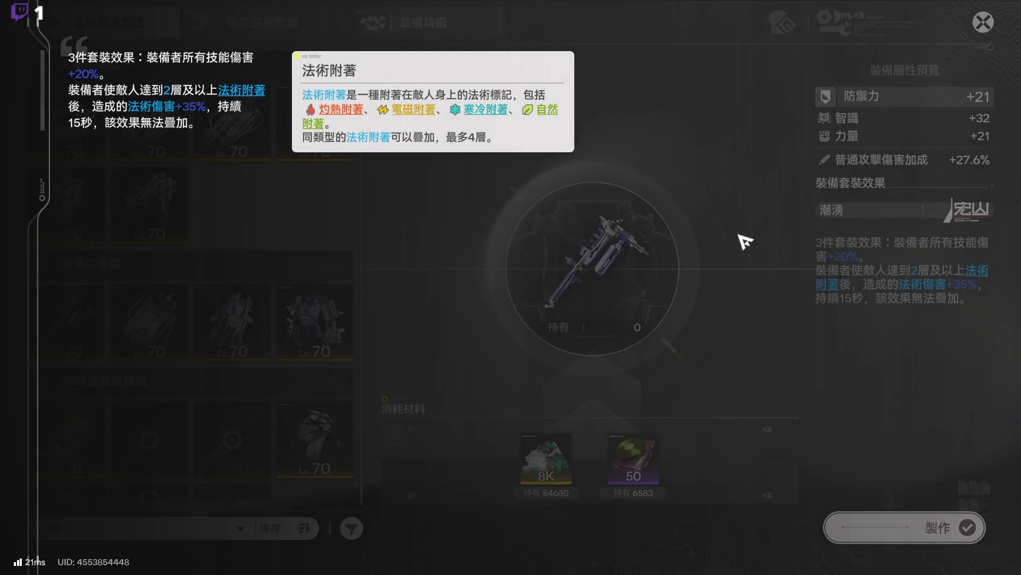
left_click(726, 234)
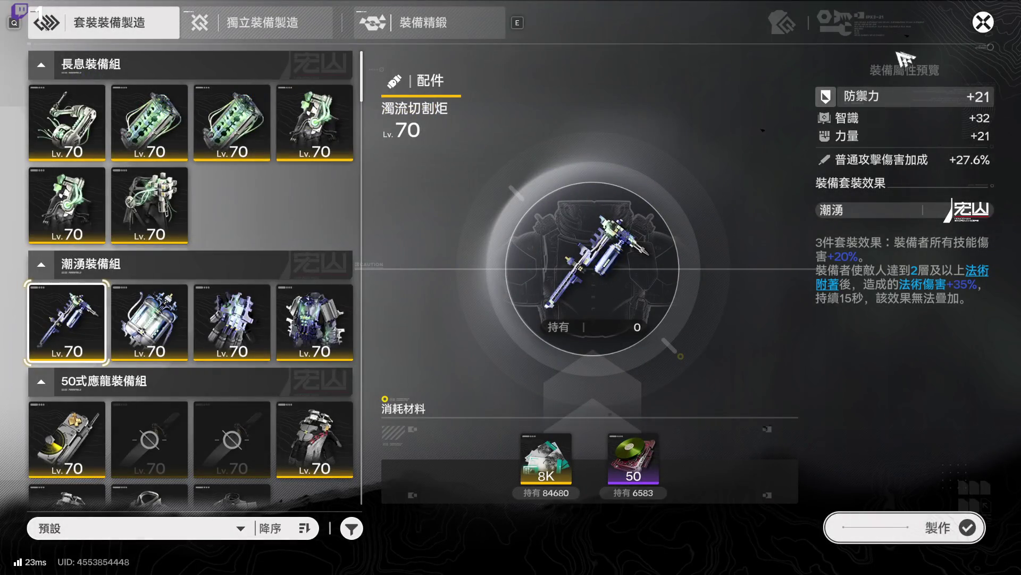
Step: View 懸河供氧栓, 潮湧手甲, 落潮輕甲 and 50式應龍雷達, then close crafting
left_click(152, 317)
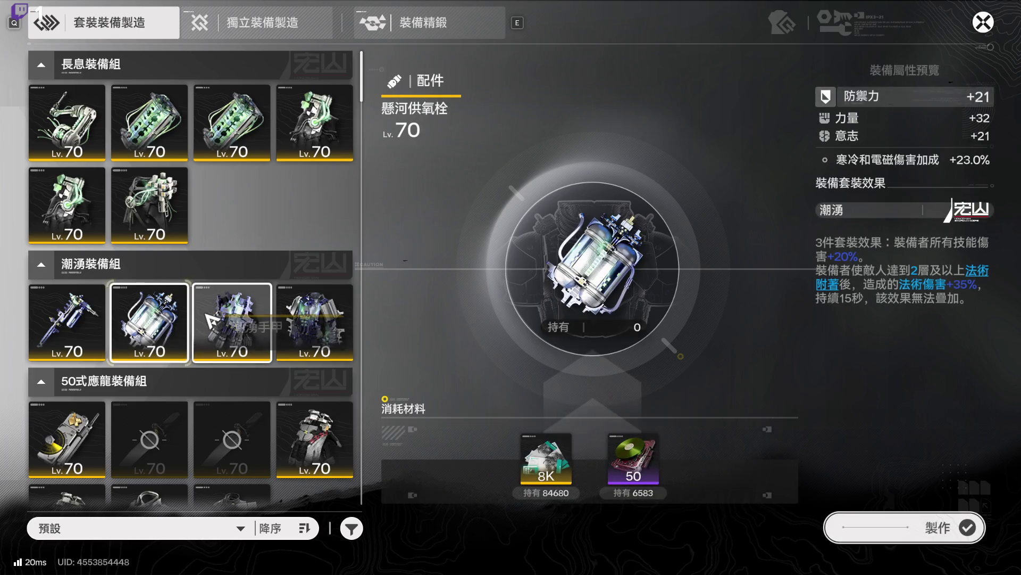
left_click(209, 316)
left_click(317, 321)
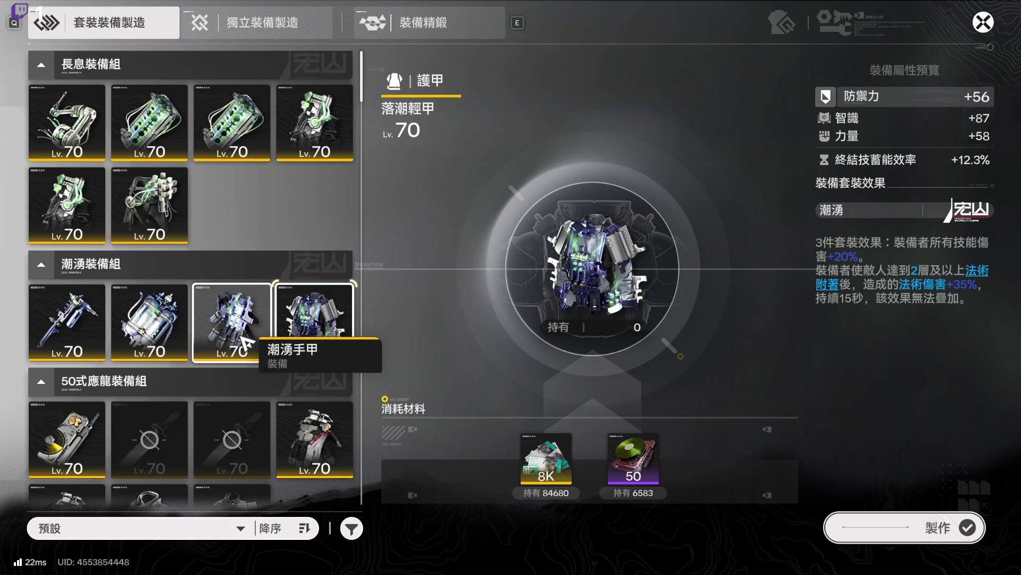
scroll(249, 339, "down", 3)
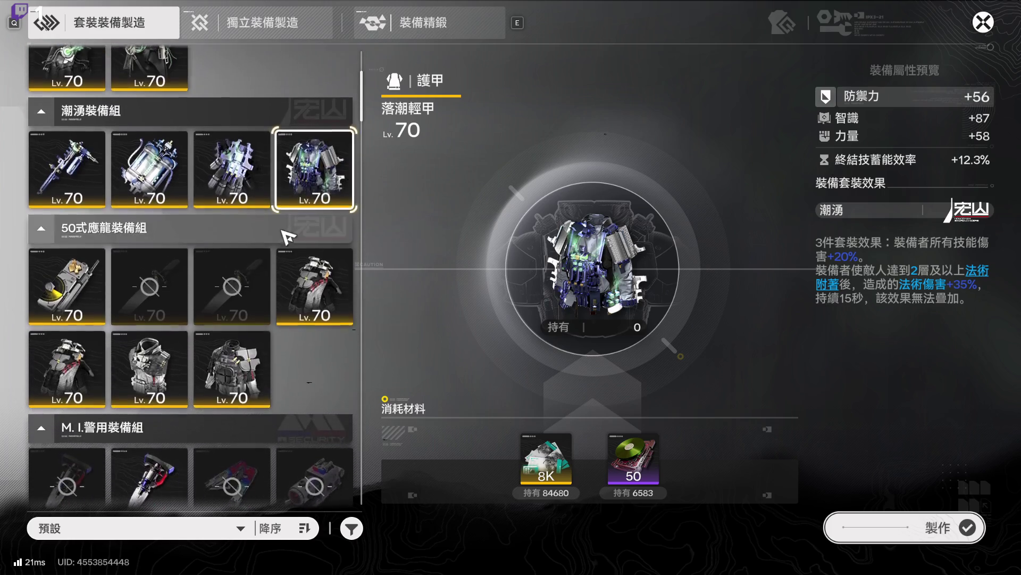
left_click(101, 250)
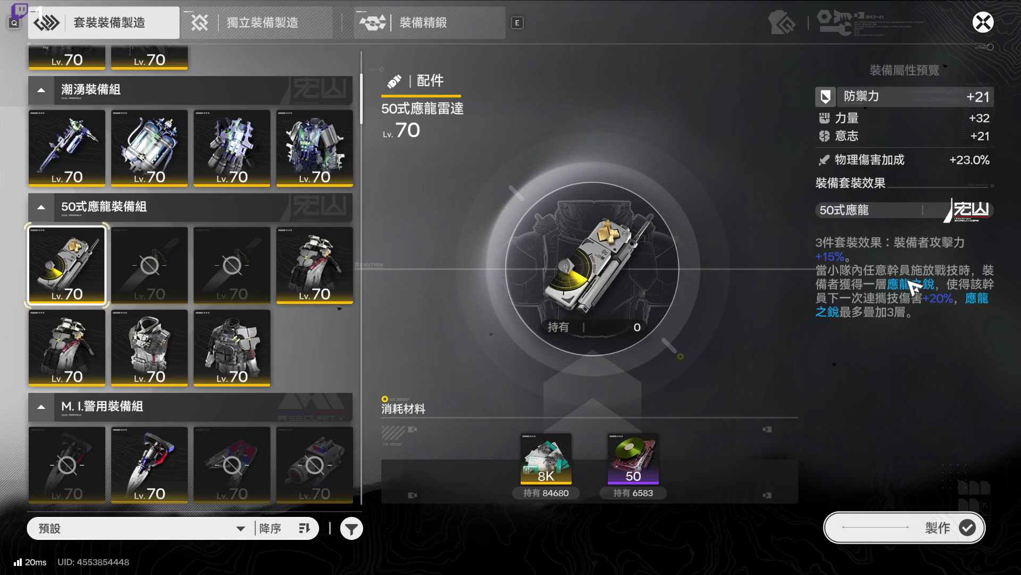
key("Escape")
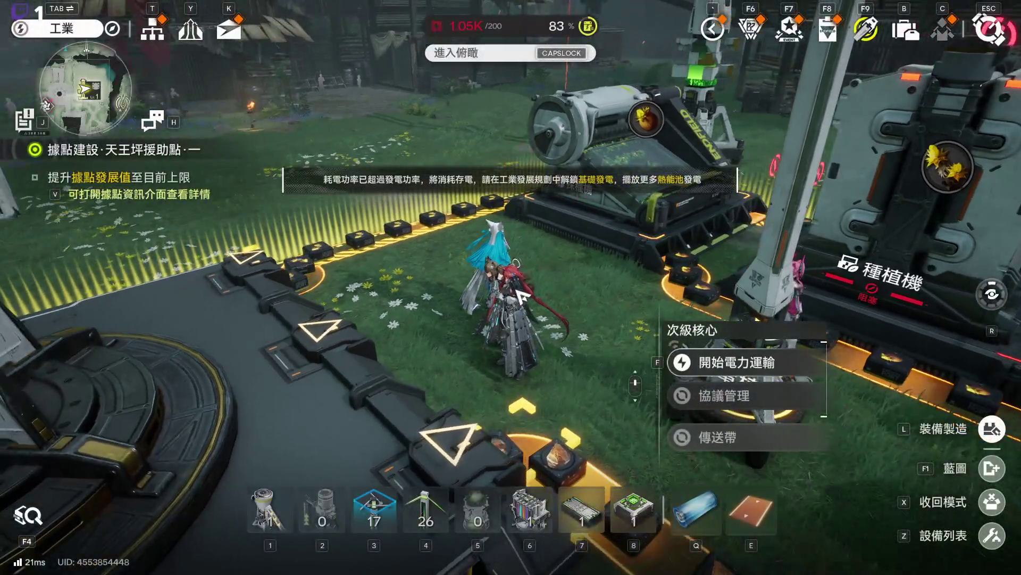
Step: Read 餘燼's skills 重燃誓約, 陷陣劍術, 前線援護 and 進軍, then close the overview
key("c")
left_click(178, 374)
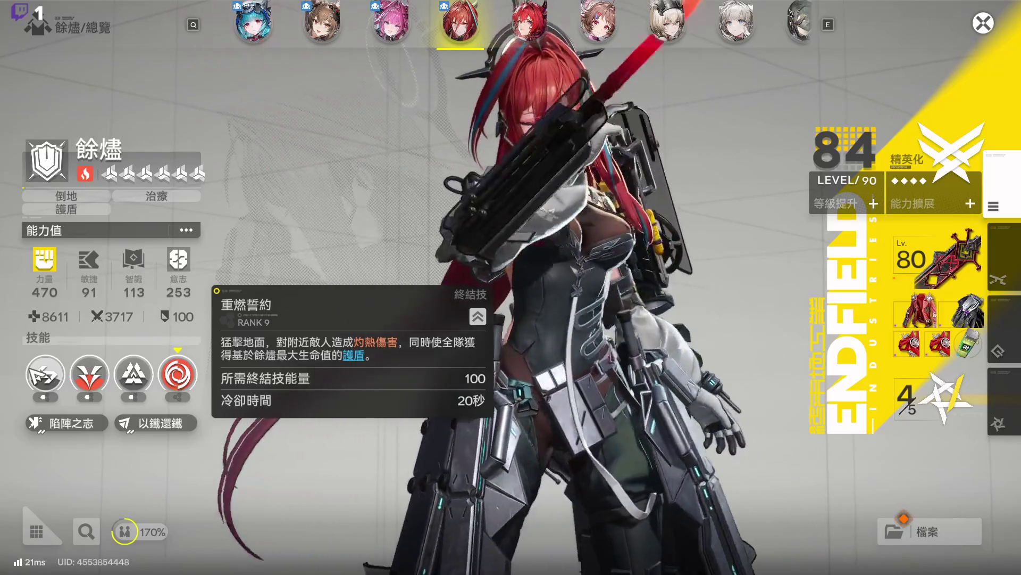
left_click(51, 375)
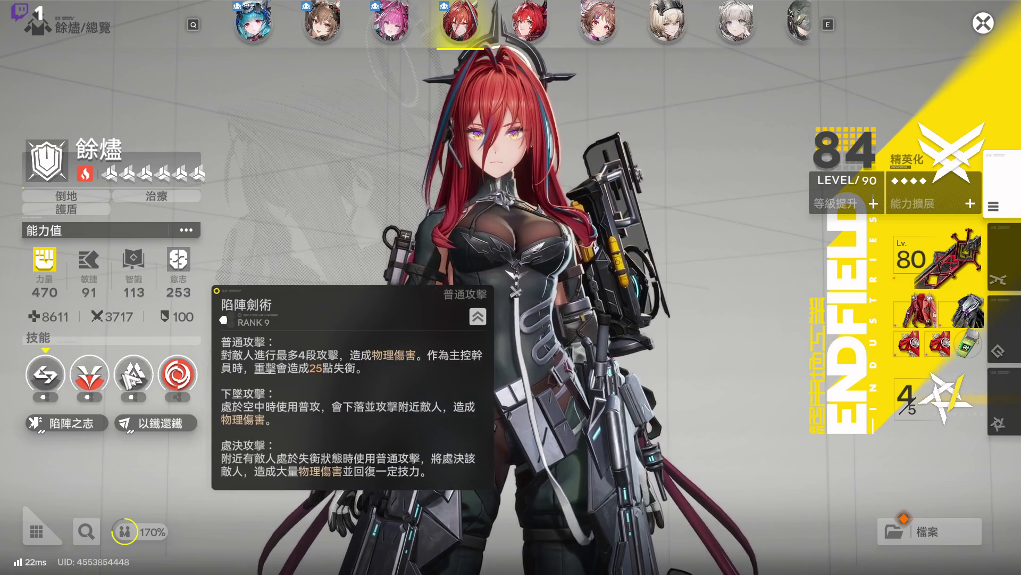
left_click(134, 375)
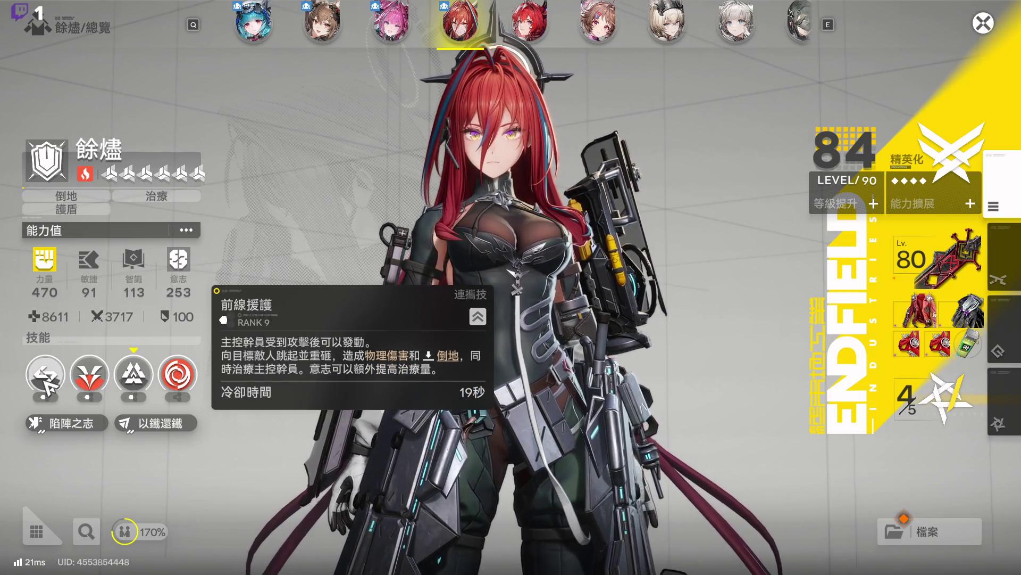
left_click(89, 374)
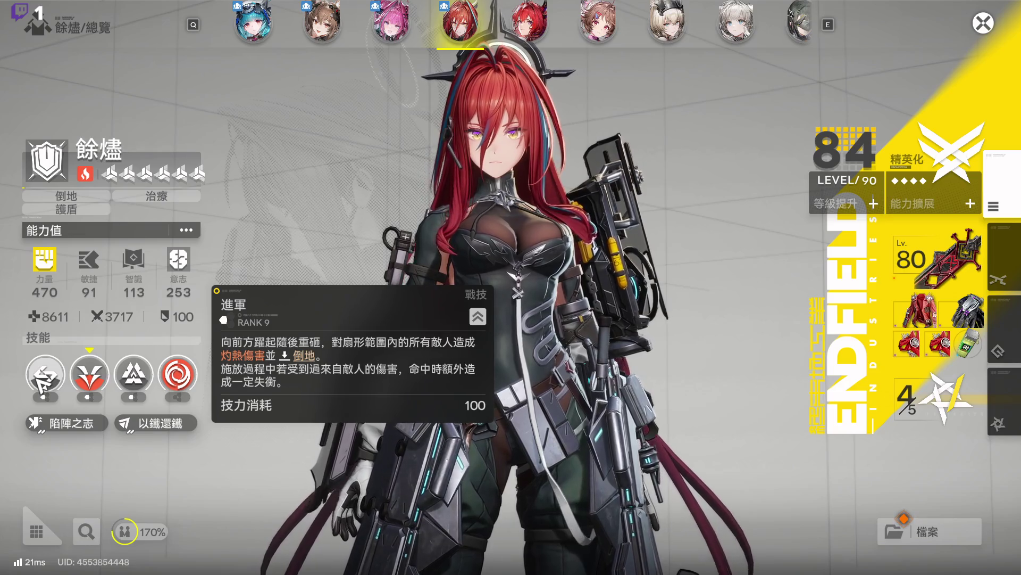
left_click(42, 375)
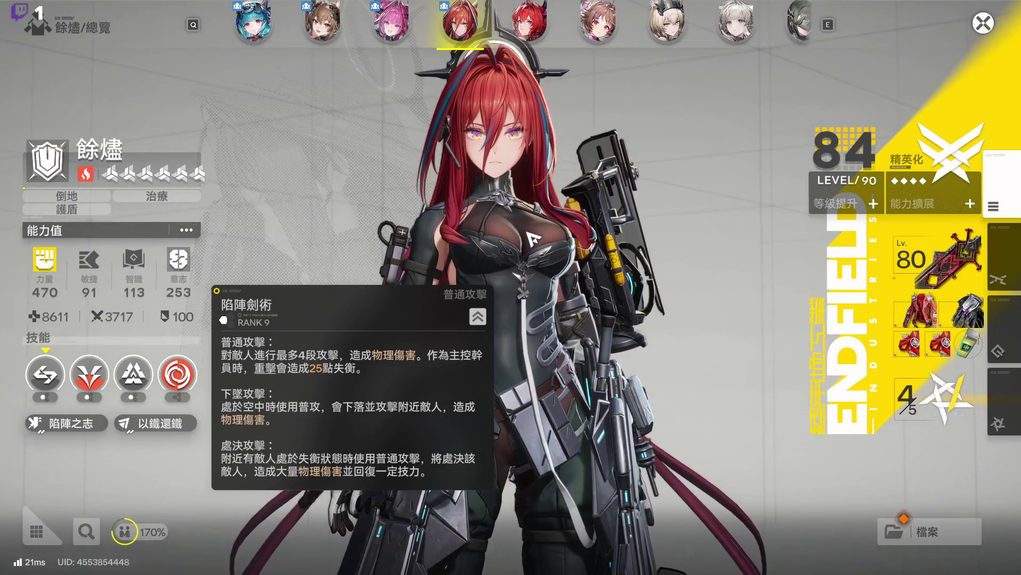
key("Escape")
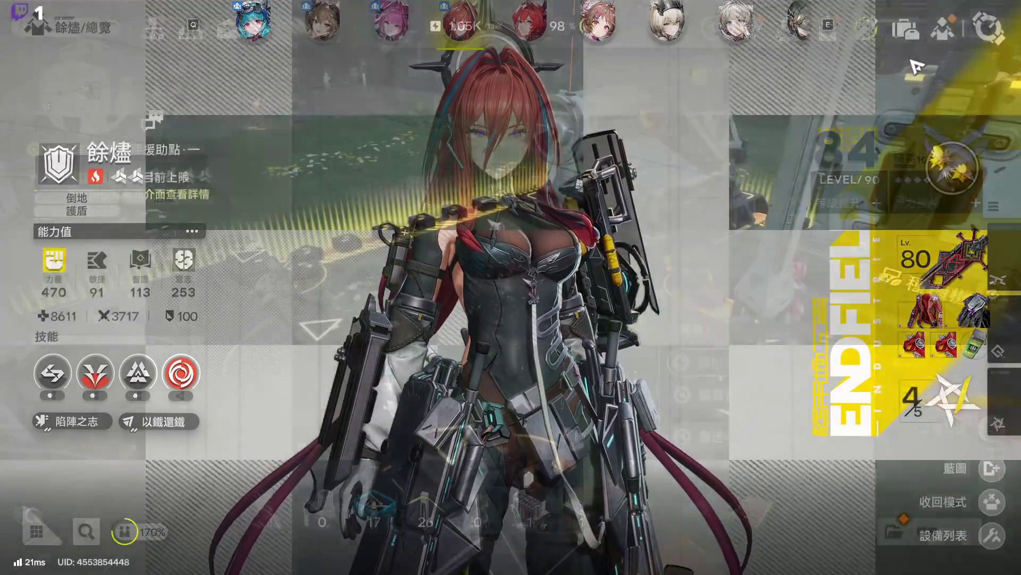
Step: Hide the HUD, open crafting, and view 50式應龍雷達, 短刃·壹型 and 護手·壹型
key("alt")
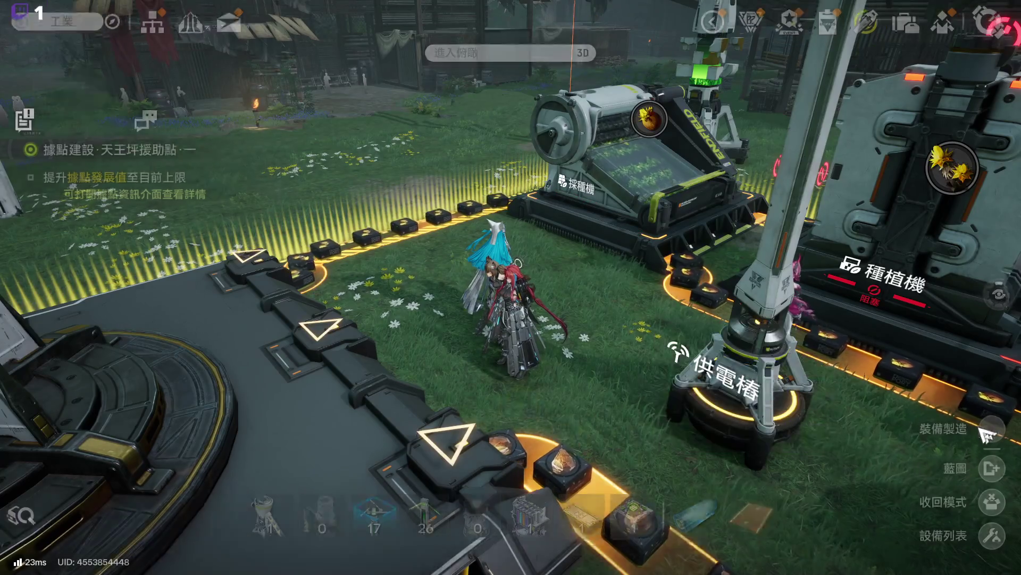
key("f")
scroll(231, 187, "down", 5)
left_click(67, 159)
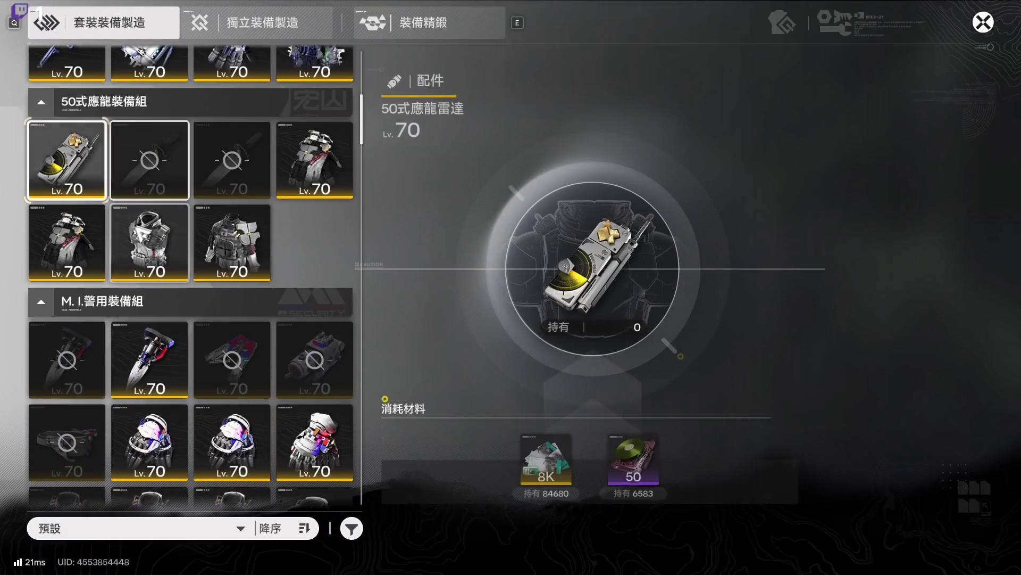
left_click(165, 183)
left_click(99, 166)
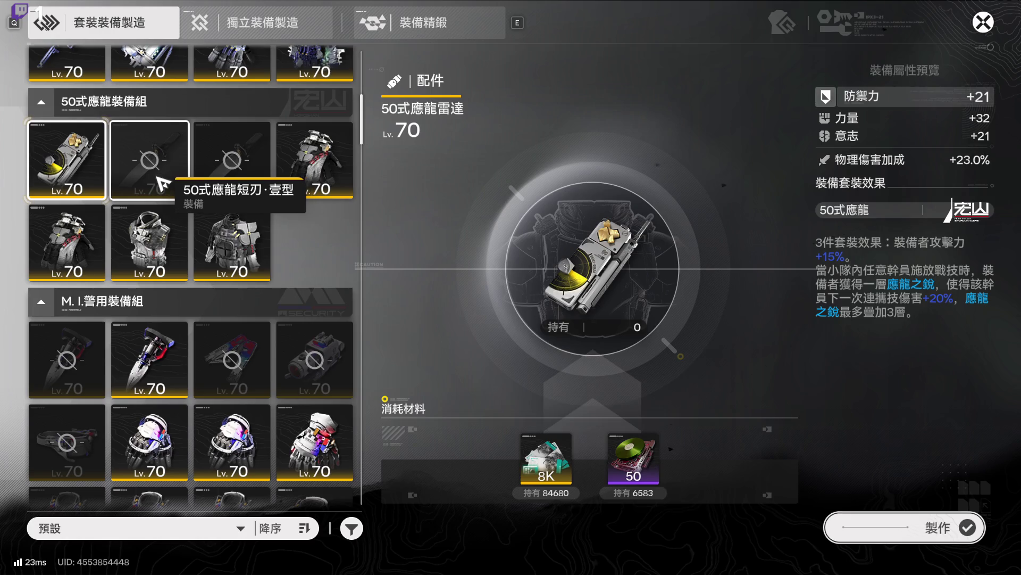
left_click(303, 189)
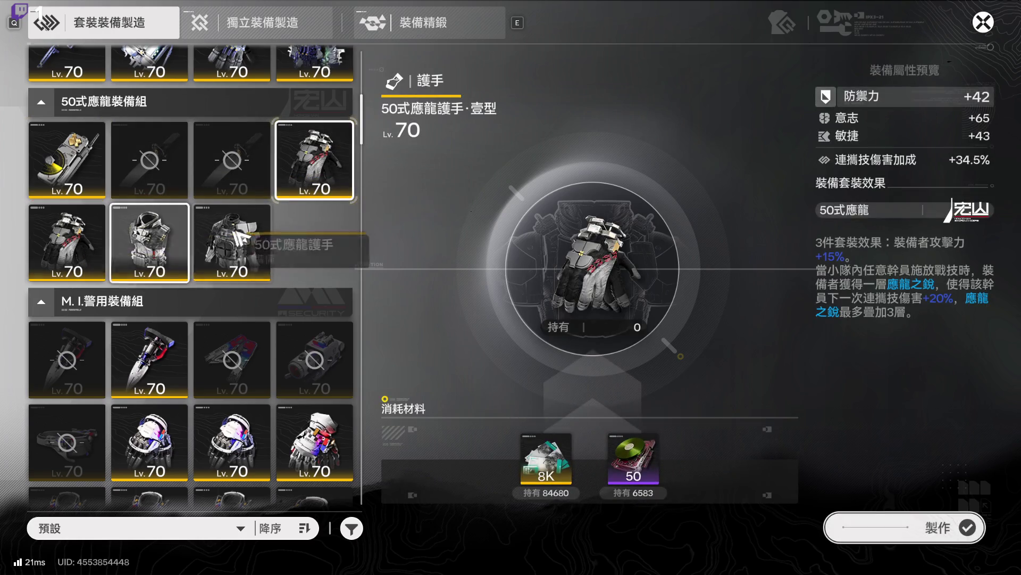
Step: Compare the 50式應龍重甲 and 輕甲 stats, then view 護手 and return to 雷達
left_click(242, 242)
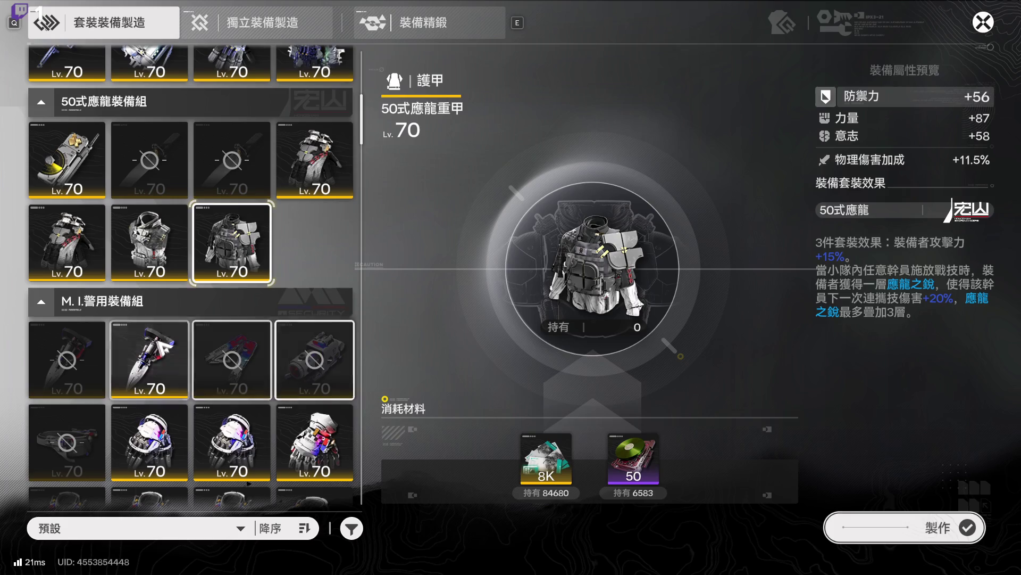
left_click(174, 272)
left_click(229, 256)
left_click(155, 248)
left_click(231, 261)
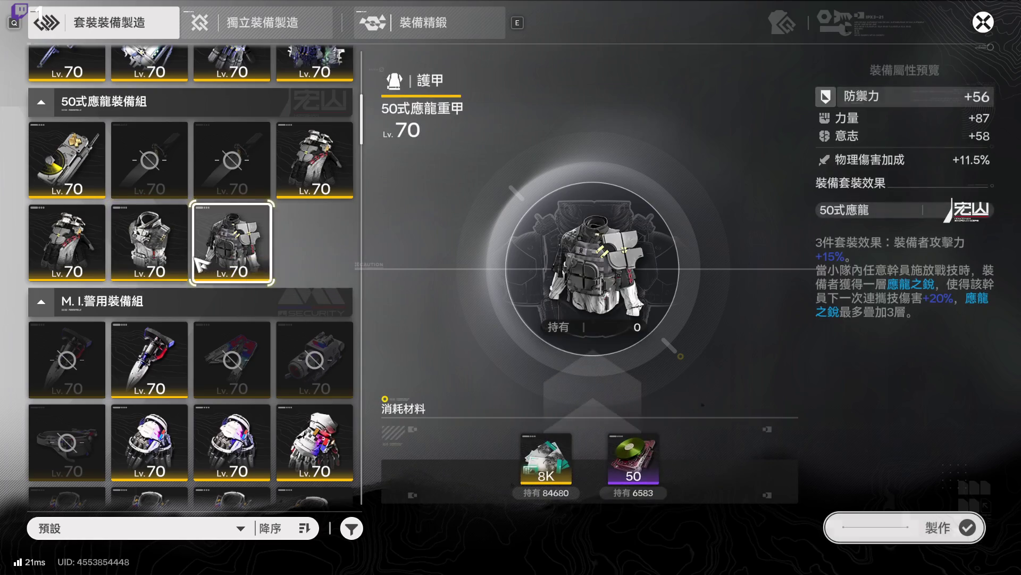
left_click(186, 262)
left_click(230, 256)
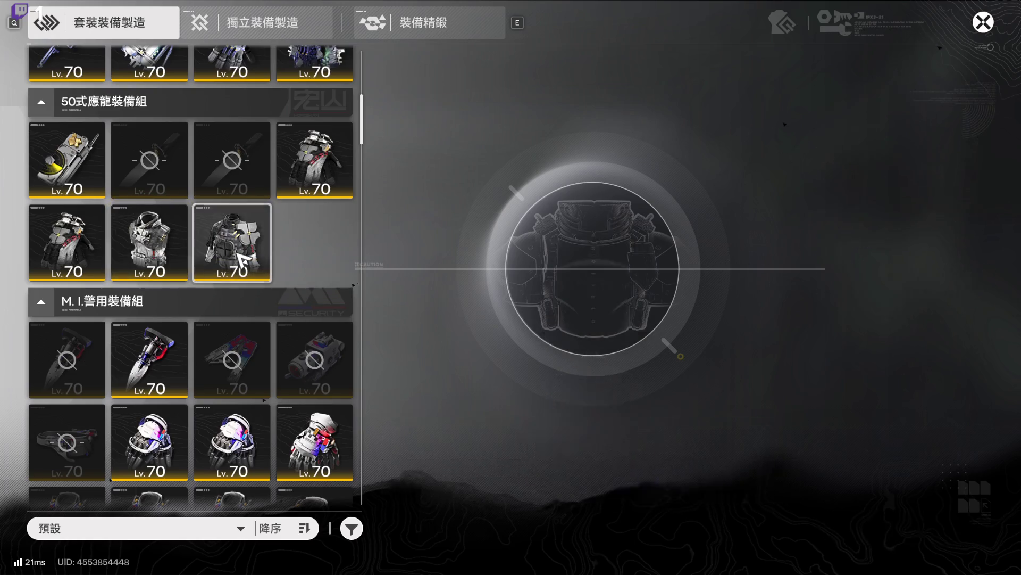
left_click(188, 261)
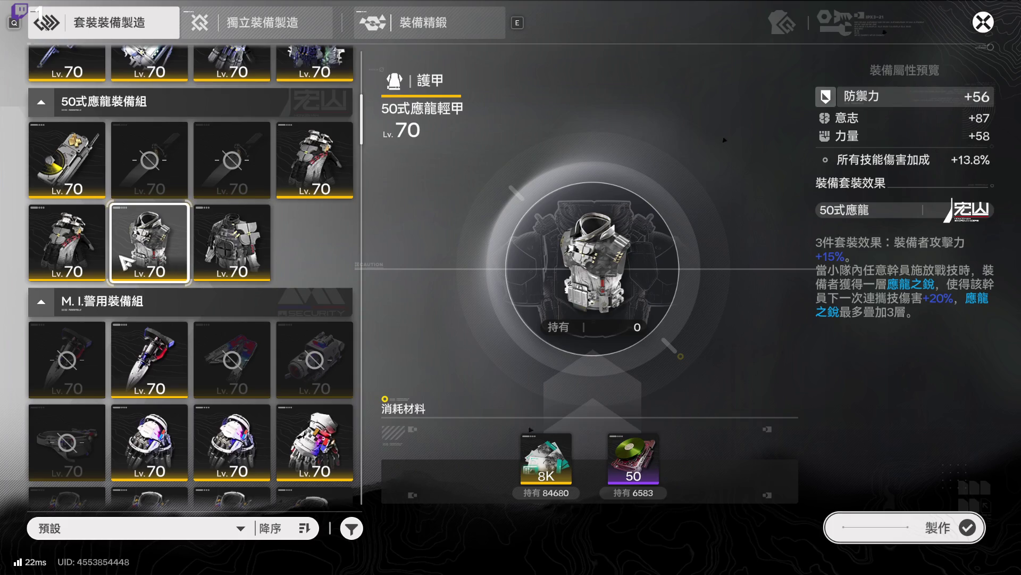
left_click(100, 257)
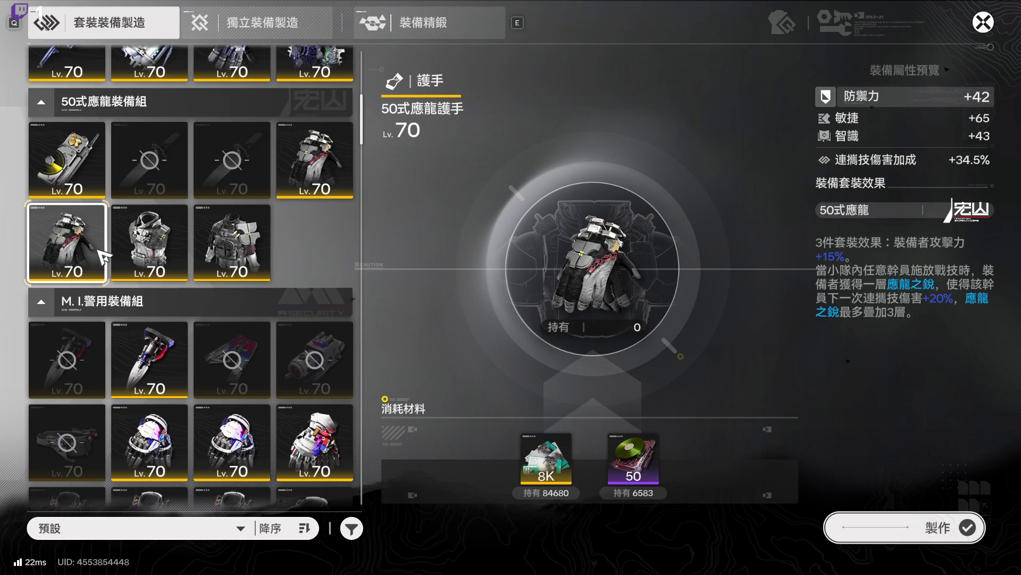
left_click(84, 192)
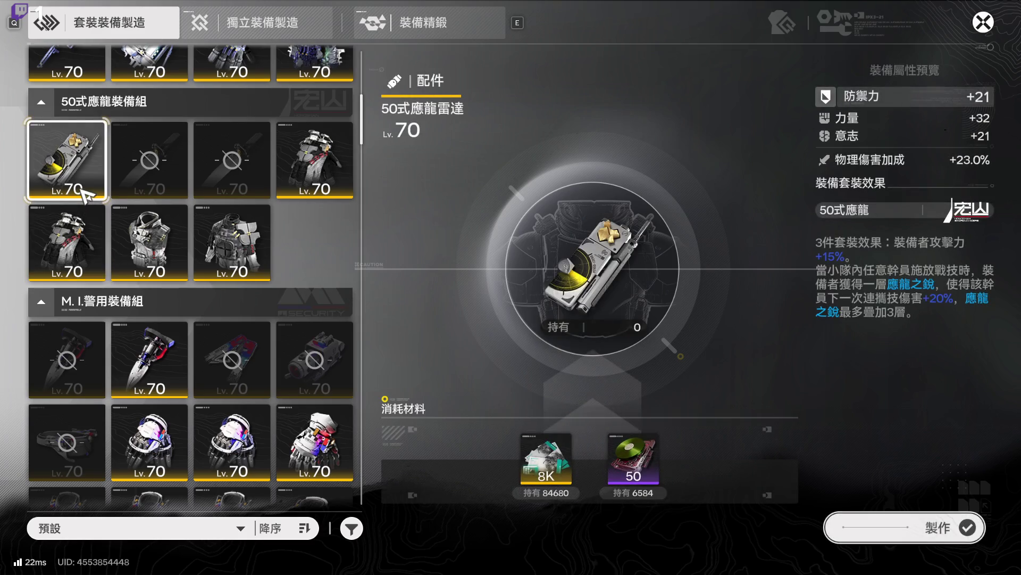